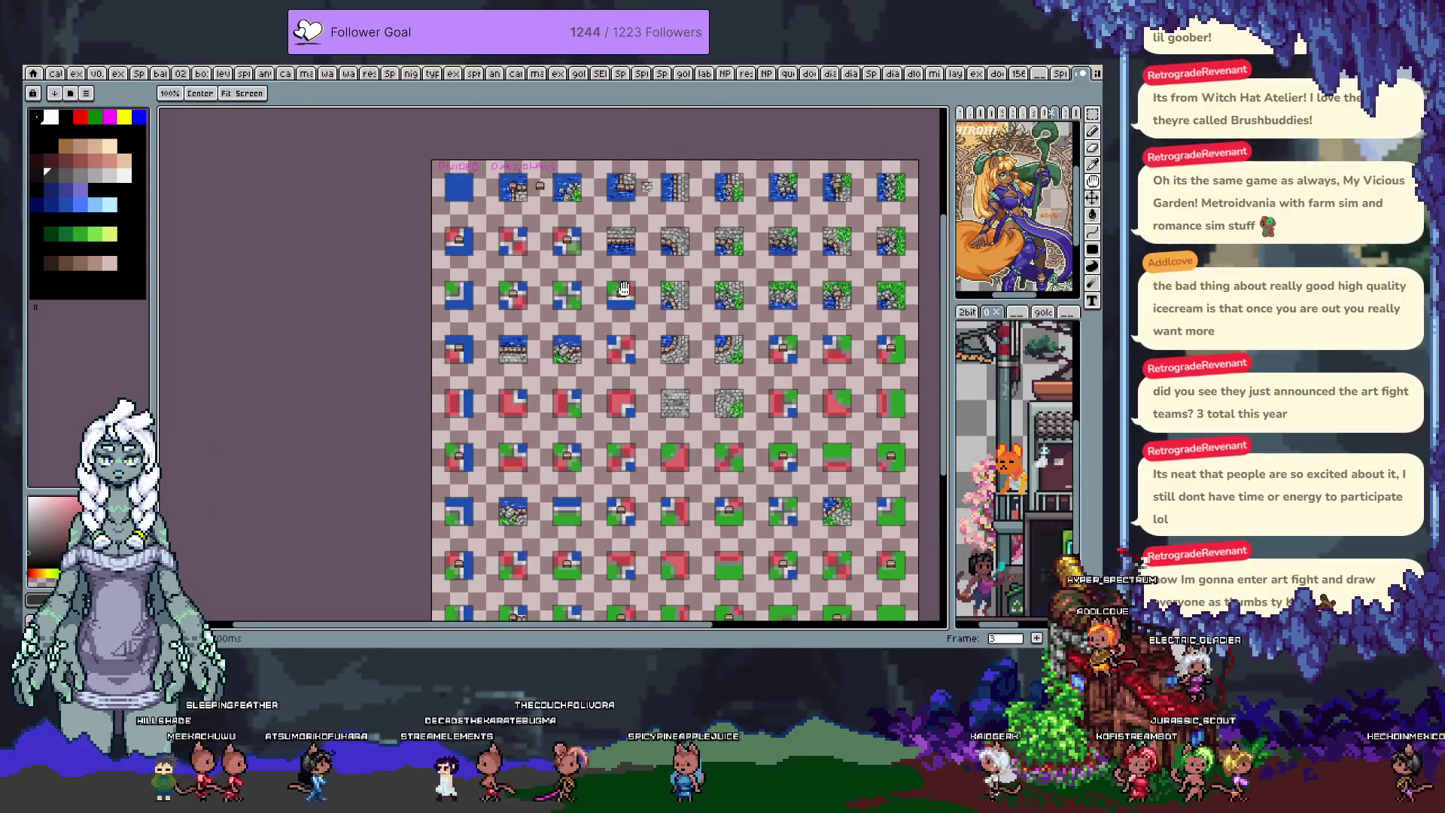
- Undo the painted stone tile beside the water edge to reveal its red/white/green template, then switch to the pencil
scroll(692, 353, "down", 1)
scroll(706, 320, "up", 3)
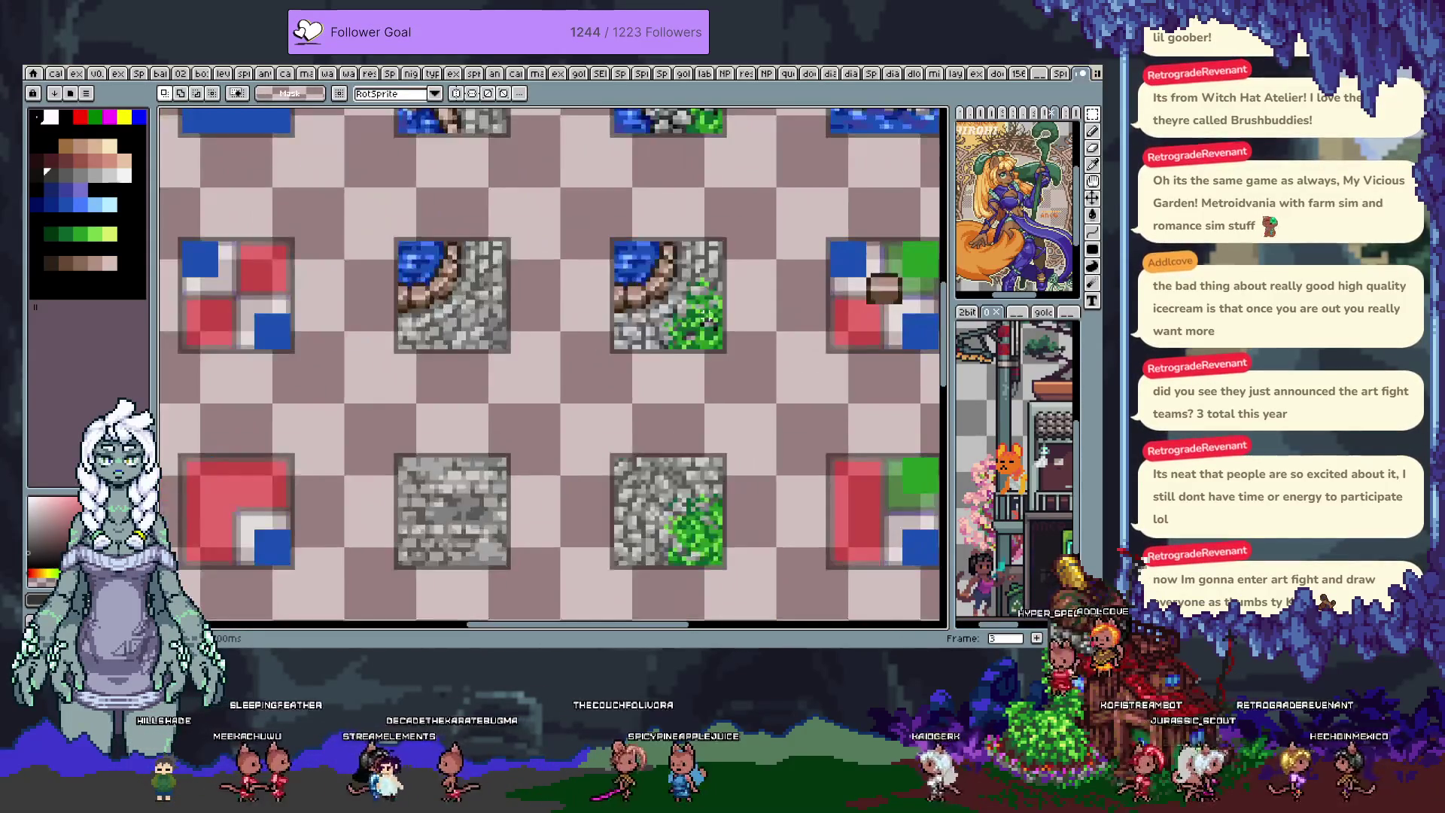
scroll(722, 354, "down", 3)
scroll(722, 354, "up", 3)
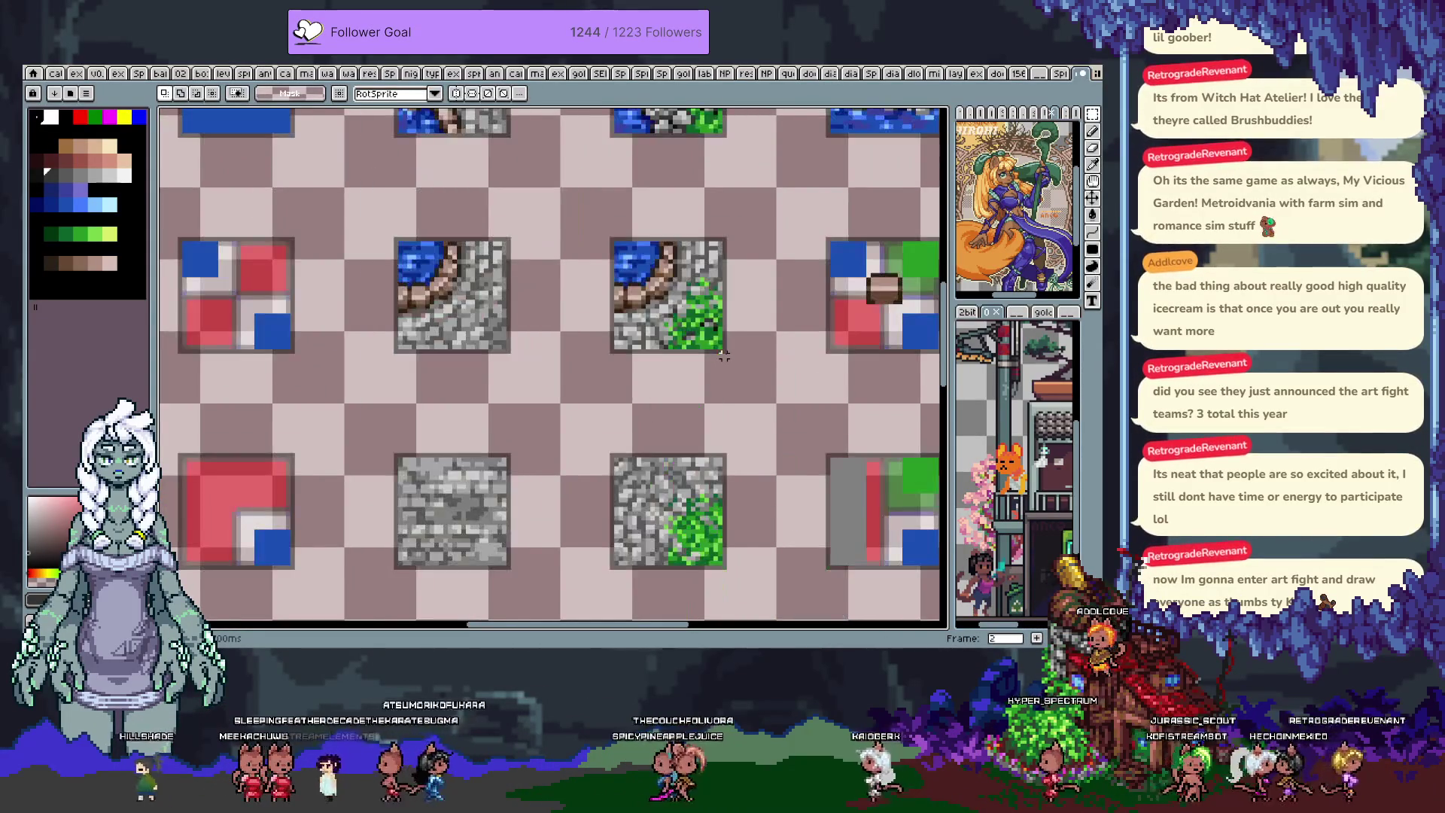
scroll(723, 356, "down", 3)
scroll(653, 331, "up", 1)
scroll(653, 331, "down", 3)
scroll(498, 292, "up", 3)
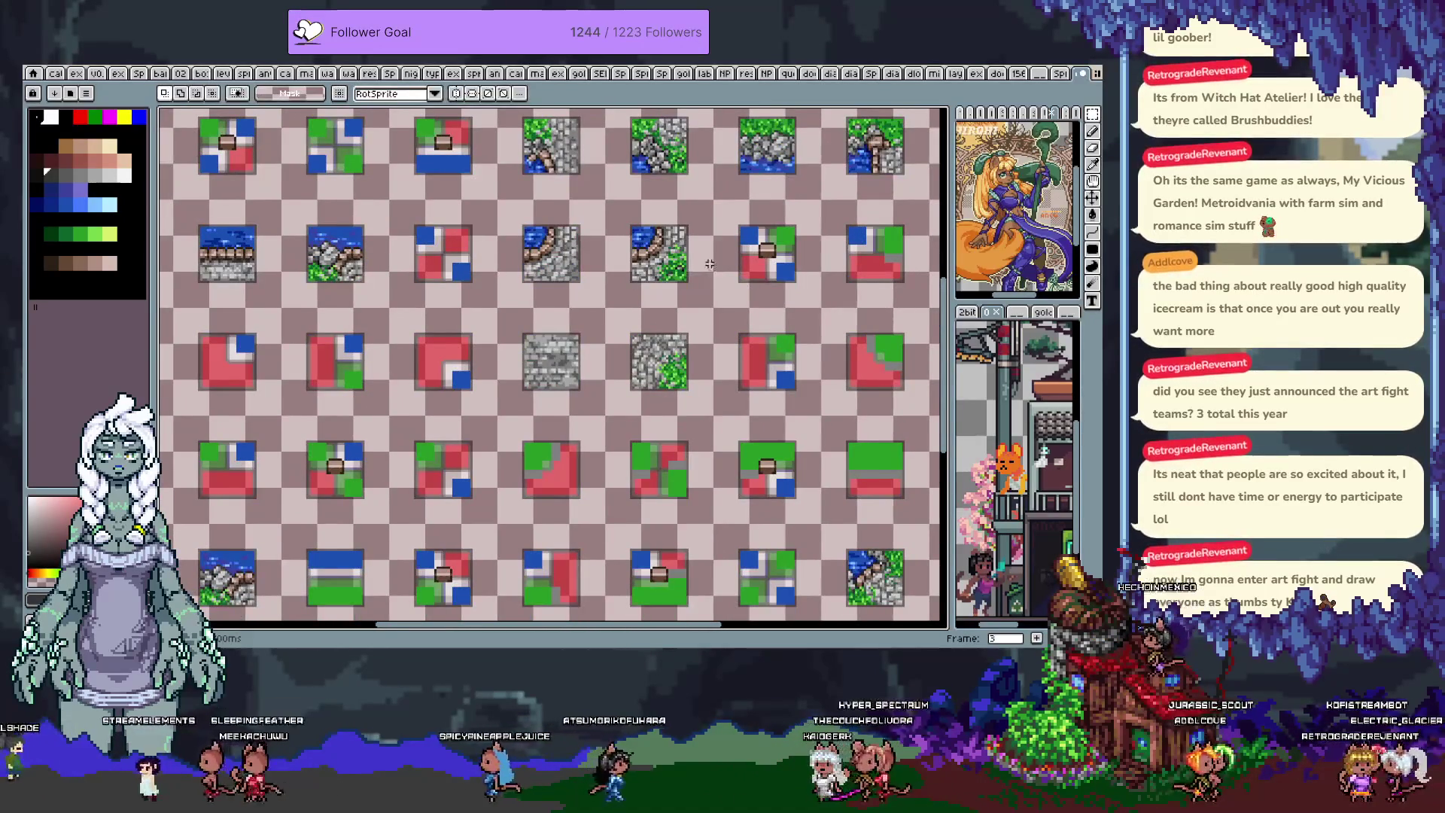
scroll(527, 301, "down", 3)
scroll(715, 334, "up", 3)
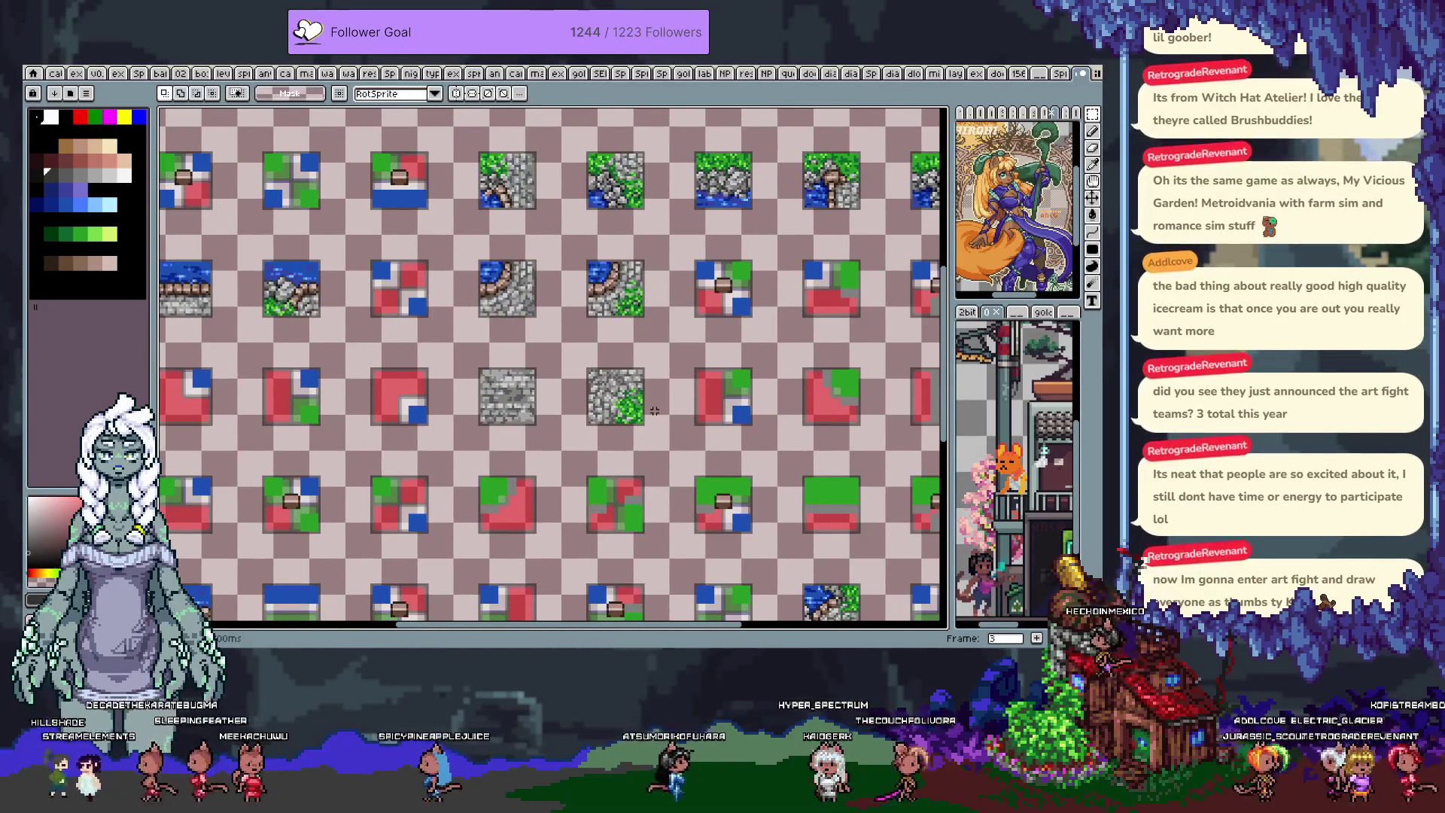
scroll(654, 328, "up", 1)
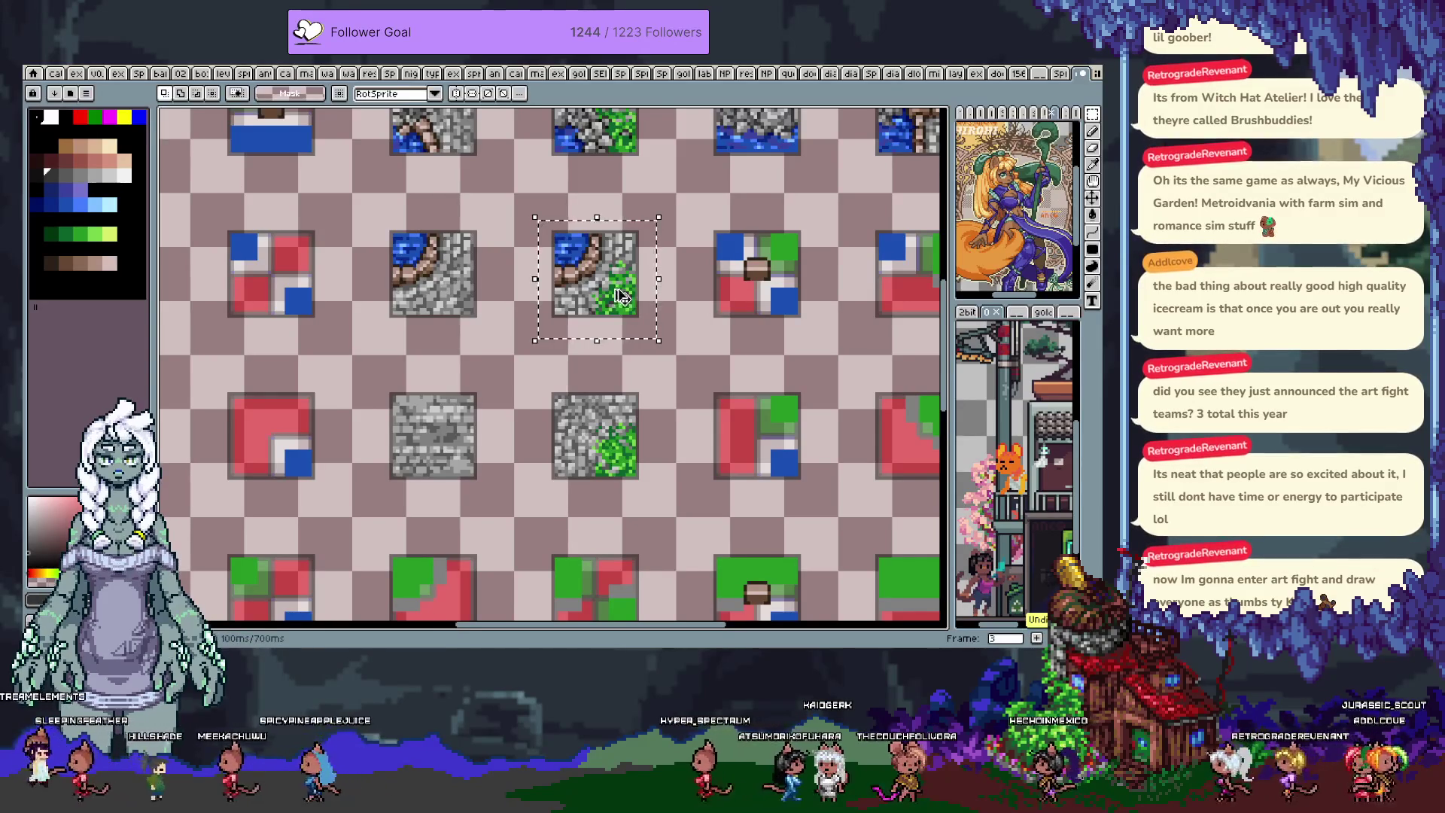
key("ctrl+z")
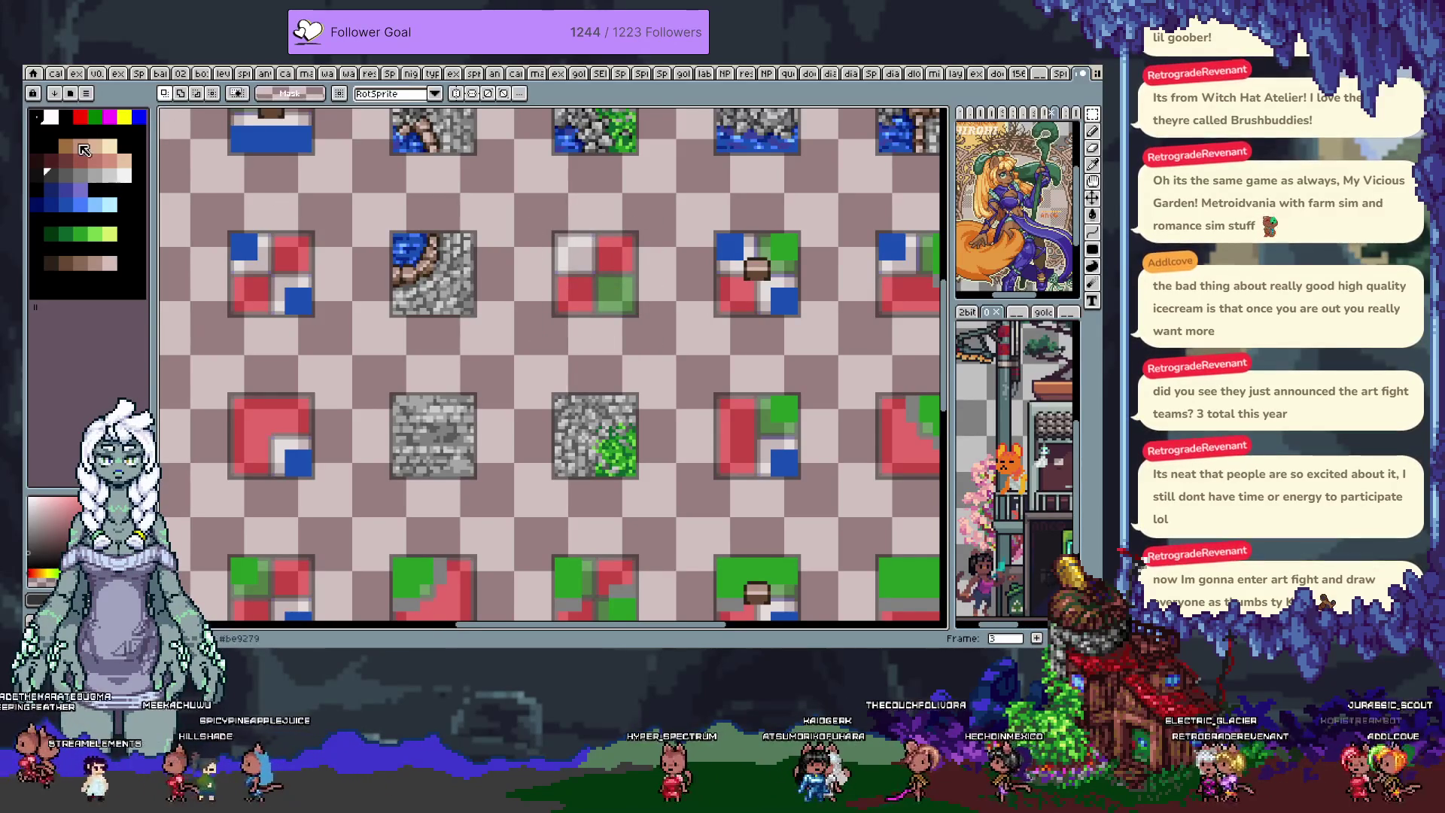
key("b")
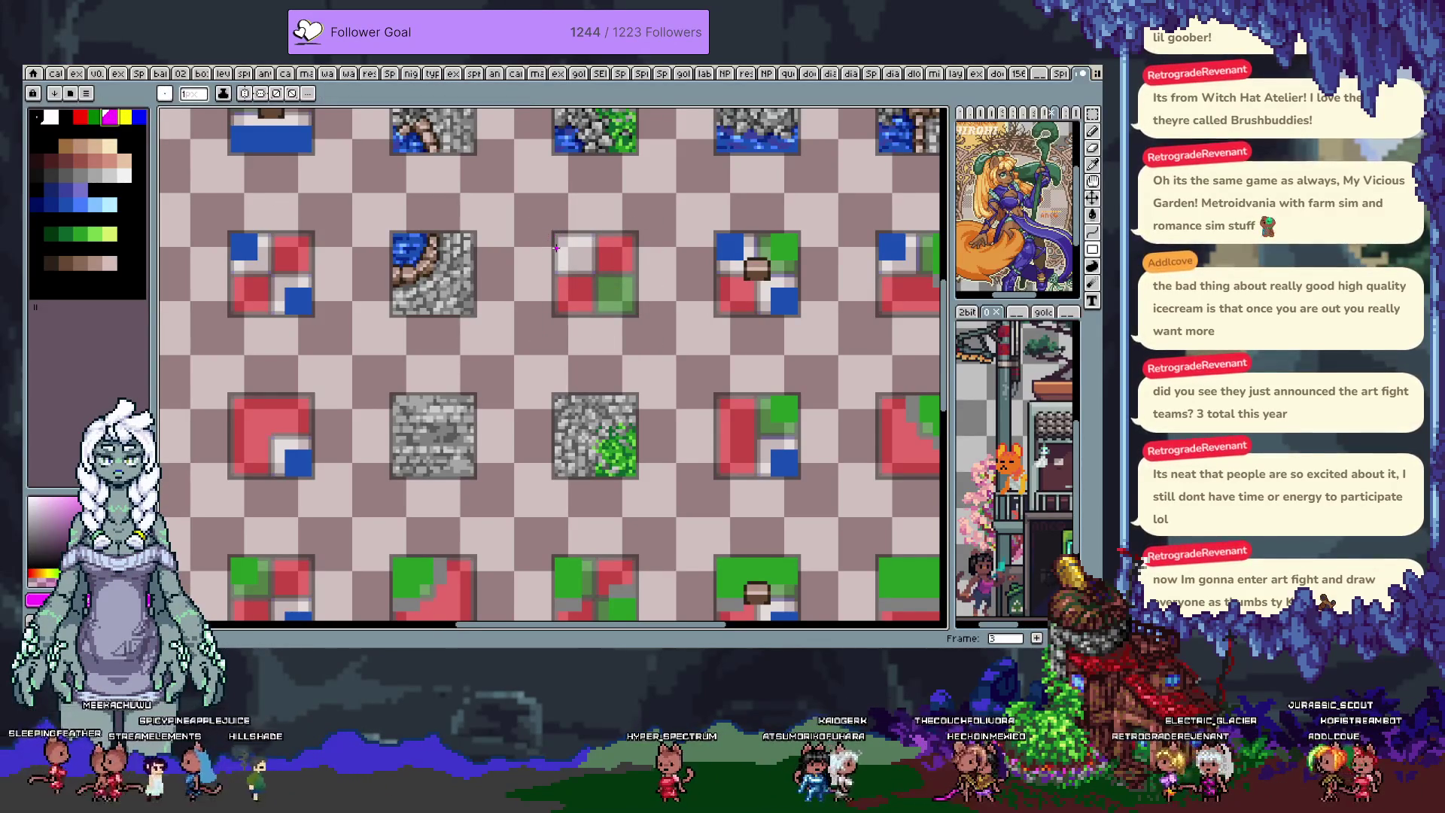
scroll(566, 218, "up", 1)
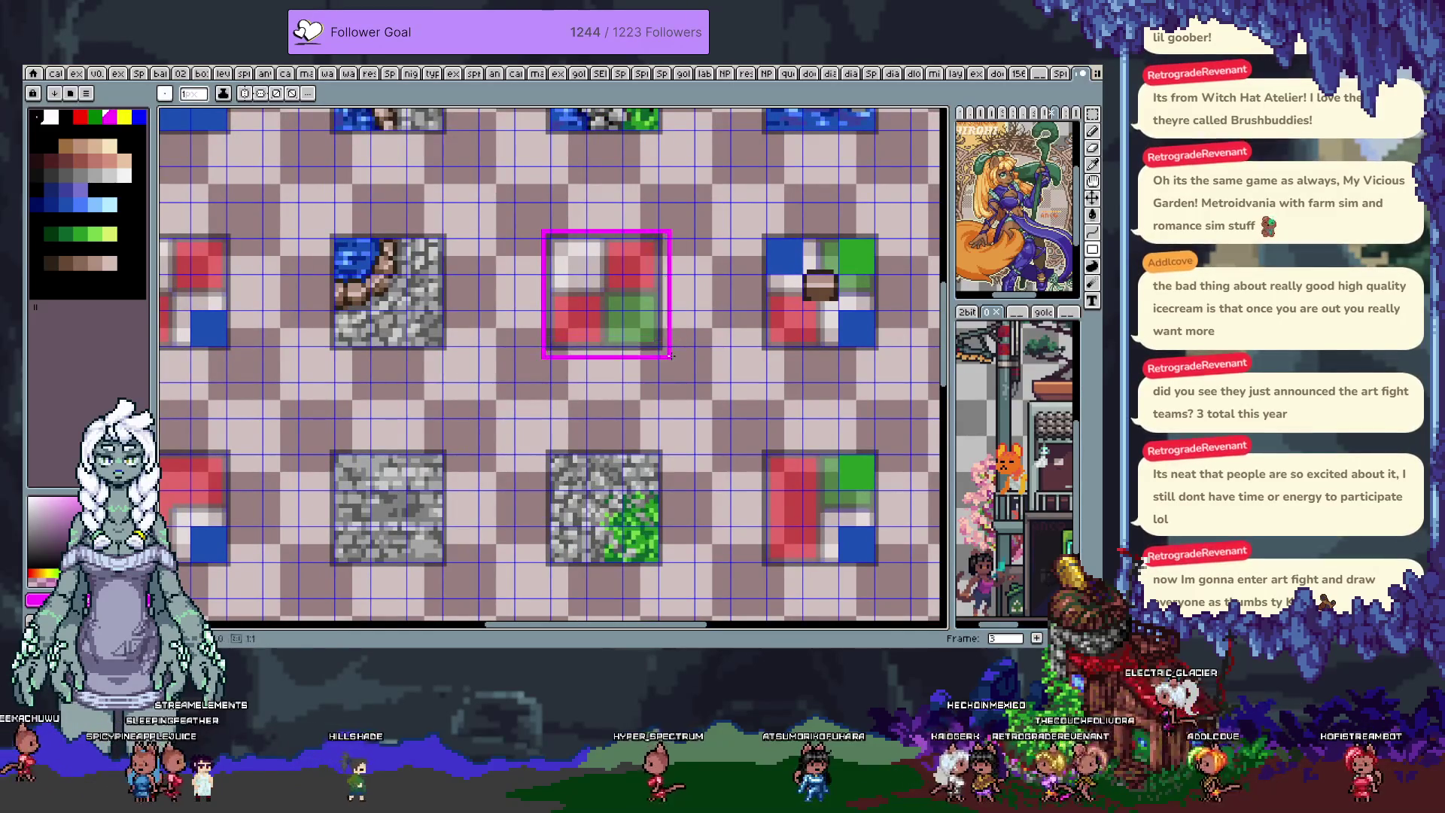
- Draw a magenta box around the red and blue template tile, sized to fit it
scroll(521, 310, "down", 3)
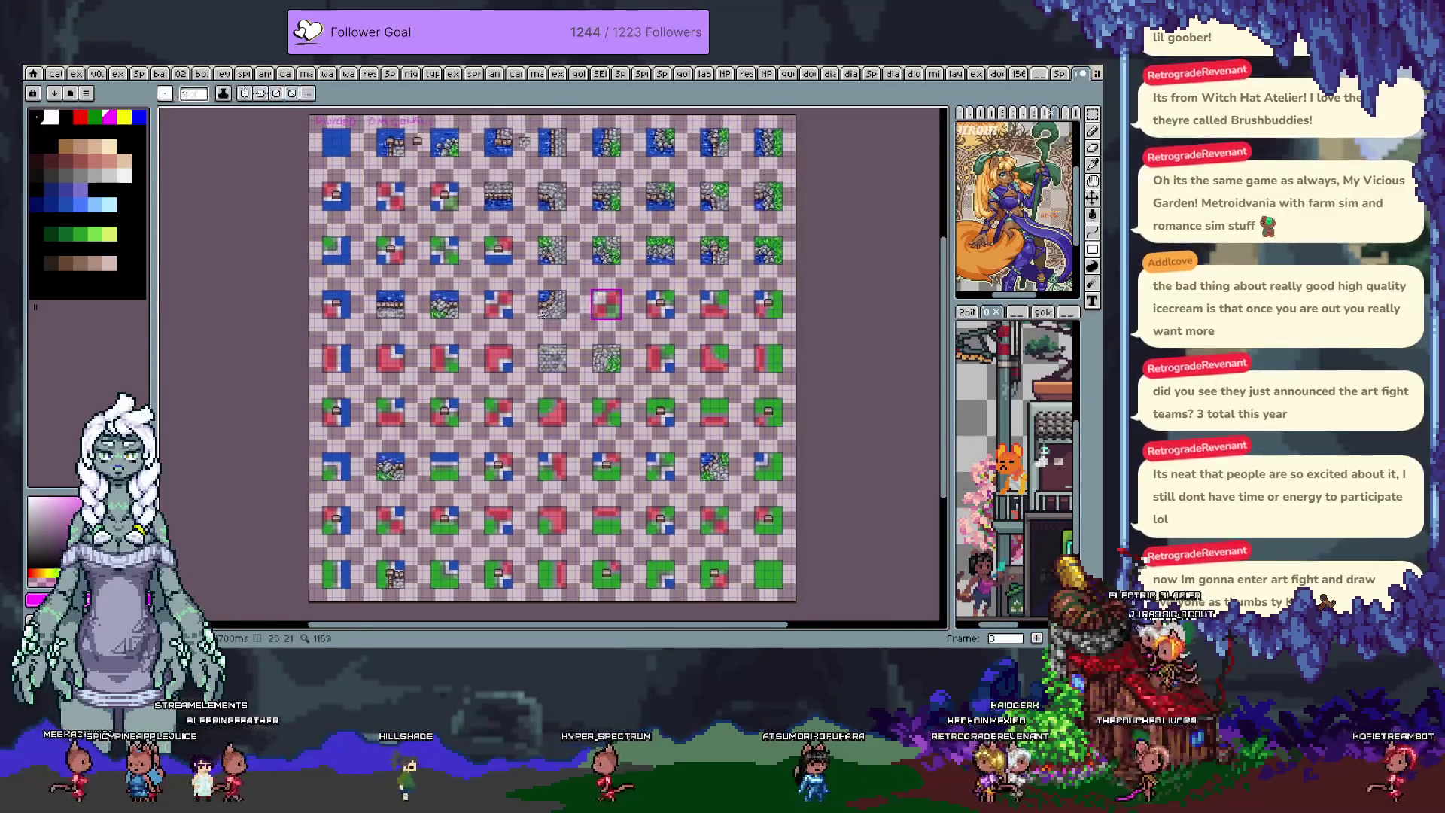
scroll(482, 295, "up", 3)
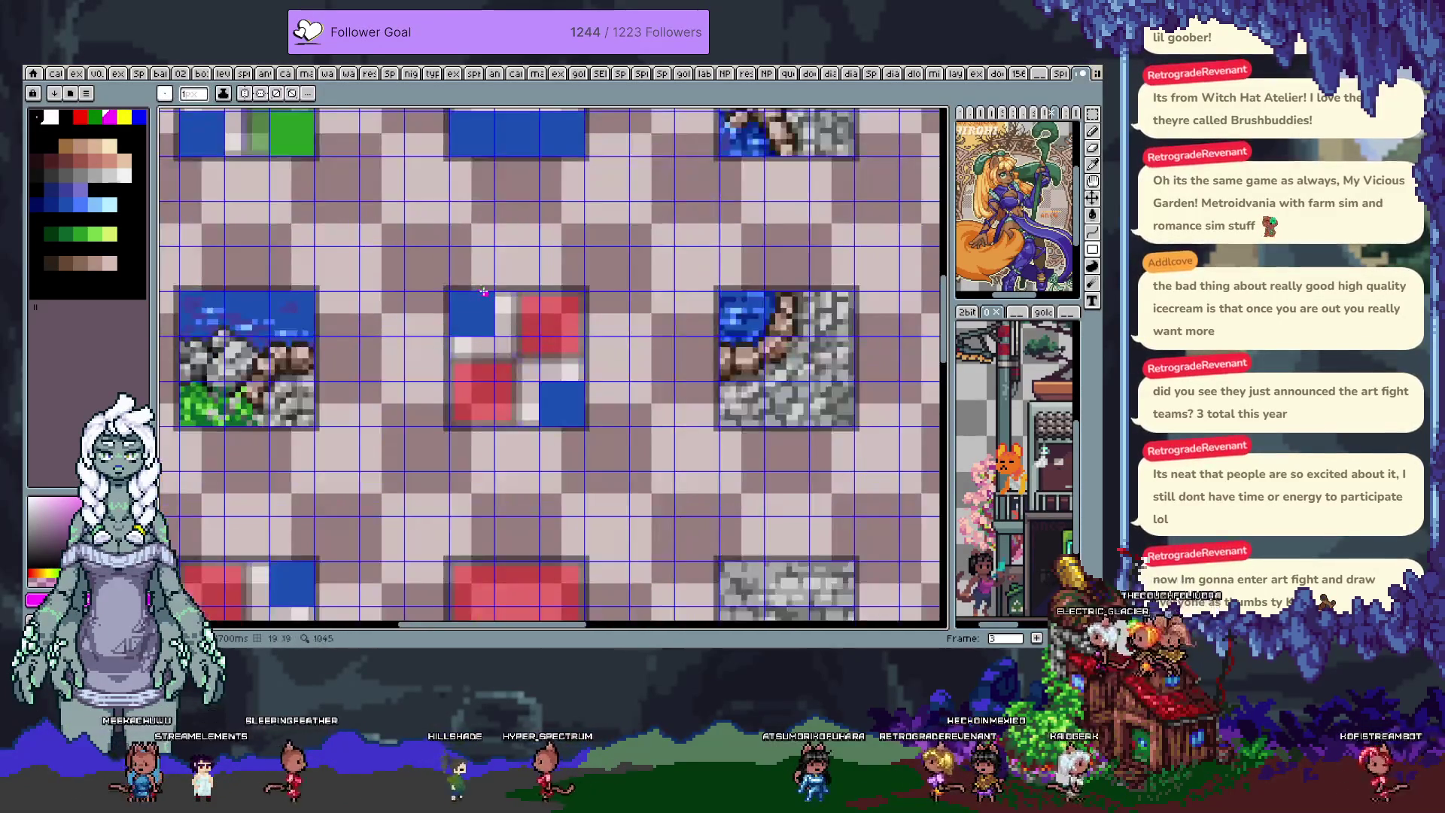
left_click_drag(588, 388, 626, 439)
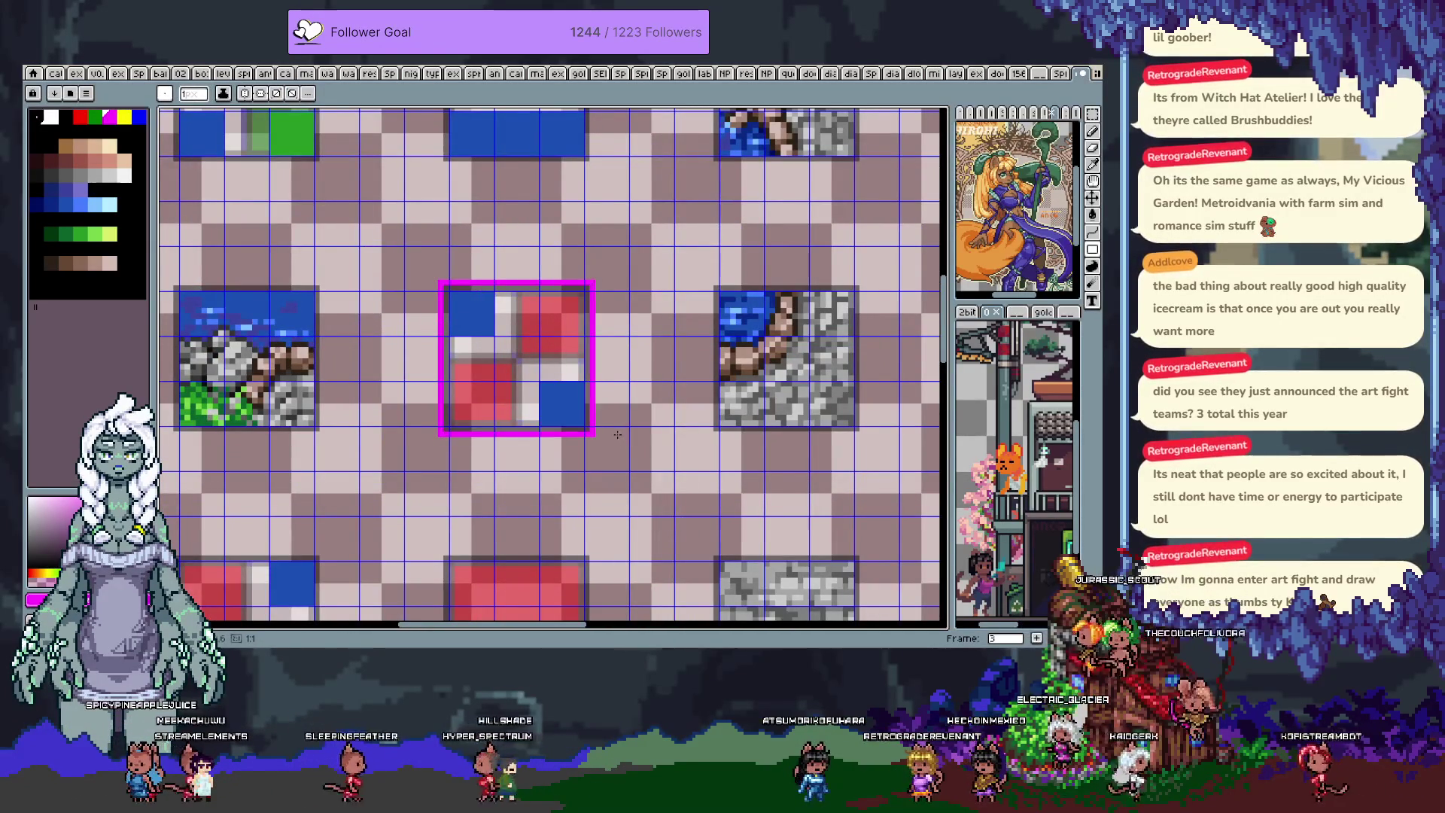
scroll(598, 411, "down", 2)
left_click_drag(549, 413, 613, 364)
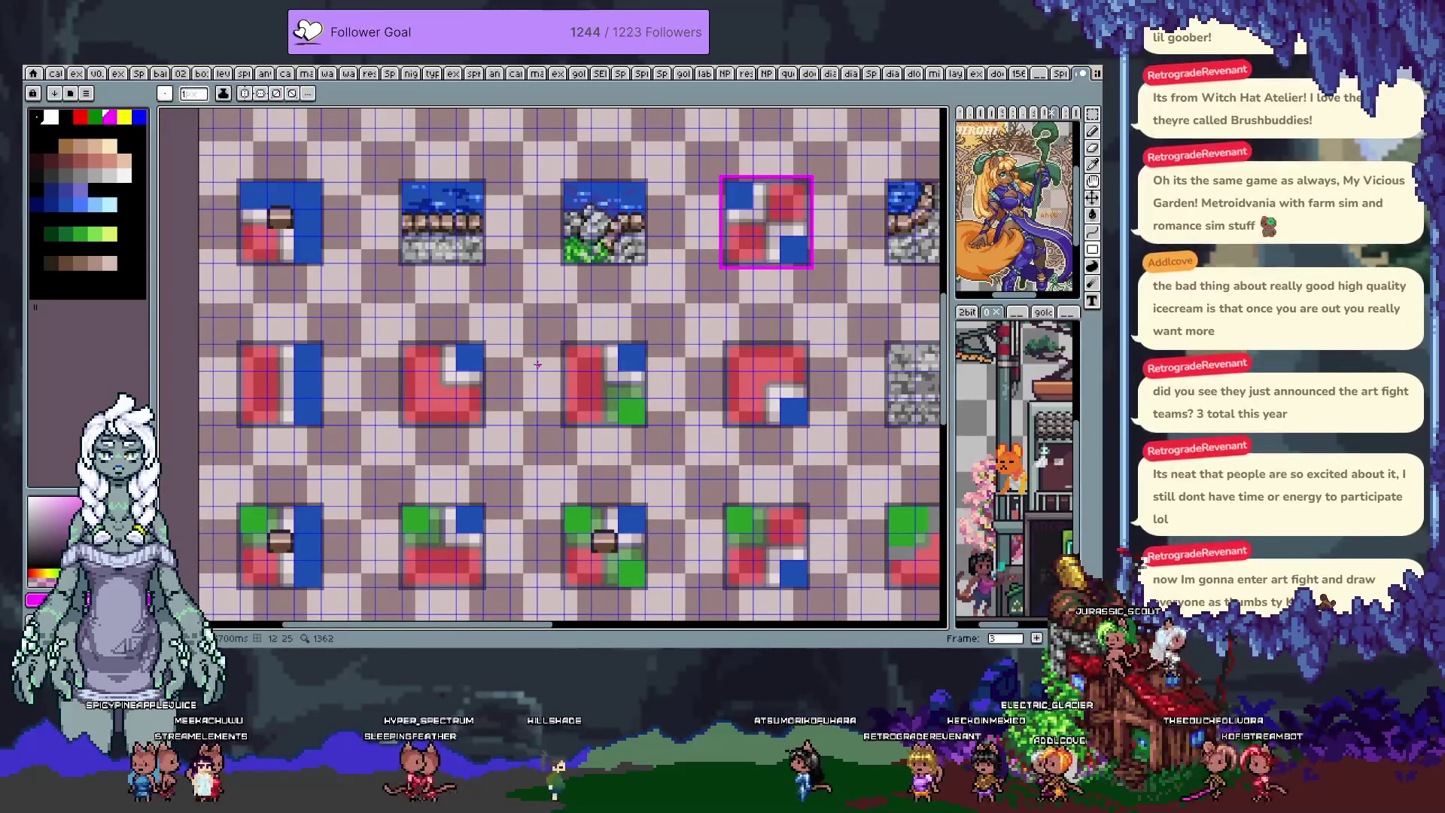
left_click_drag(441, 457, 468, 285)
scroll(650, 429, "down", 1)
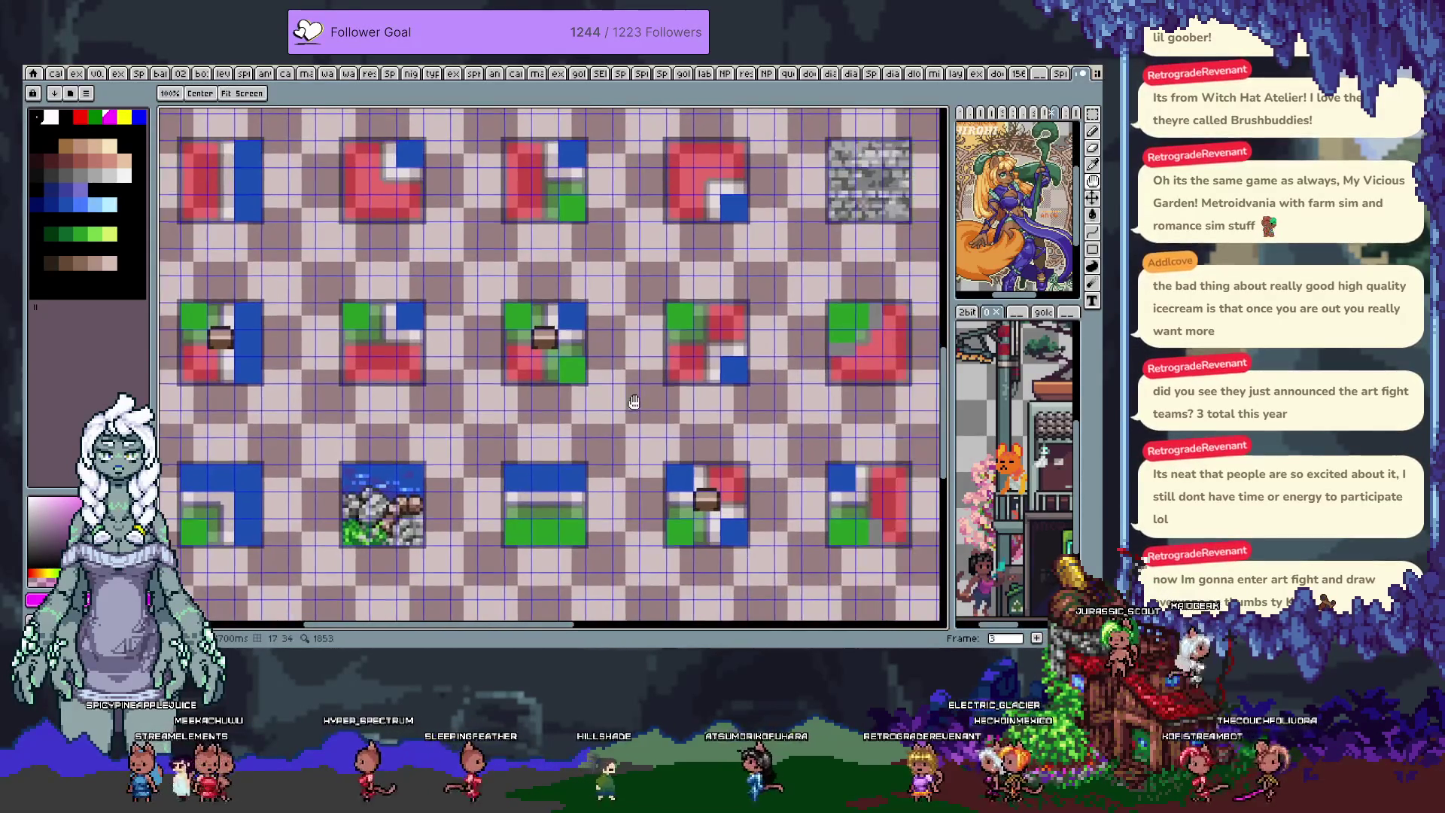
scroll(510, 317, "up", 2)
left_click_drag(636, 444, 629, 441)
- Draw a second magenta box around the neighbouring template tile
mouse_move(742, 439)
left_mouse_down()
mouse_move(893, 286)
mouse_move(469, 322)
mouse_move(509, 324)
left_mouse_up()
scroll(846, 319, "down", 2)
left_click_drag(648, 317, 674, 344)
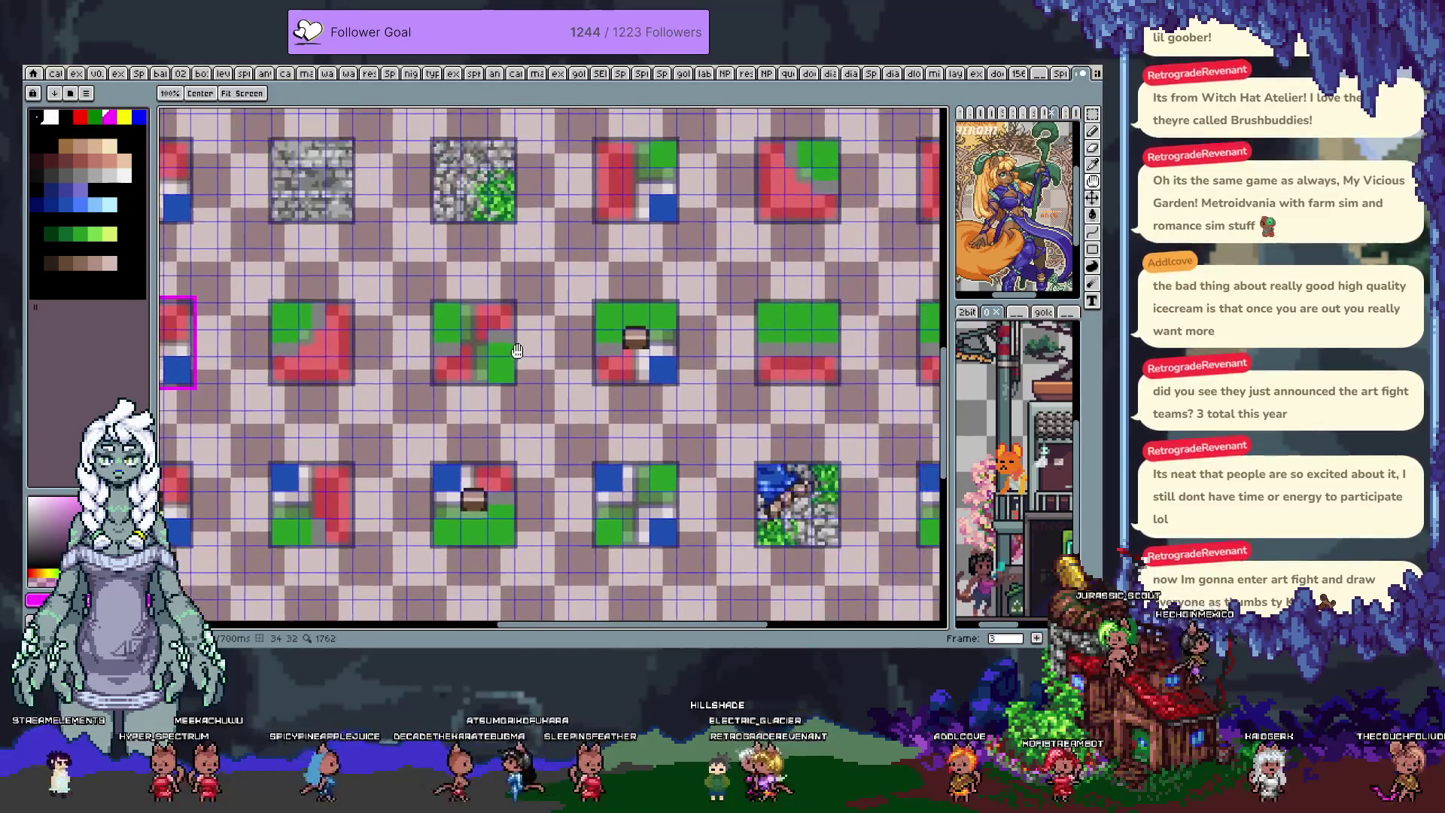
scroll(438, 395, "up", 1)
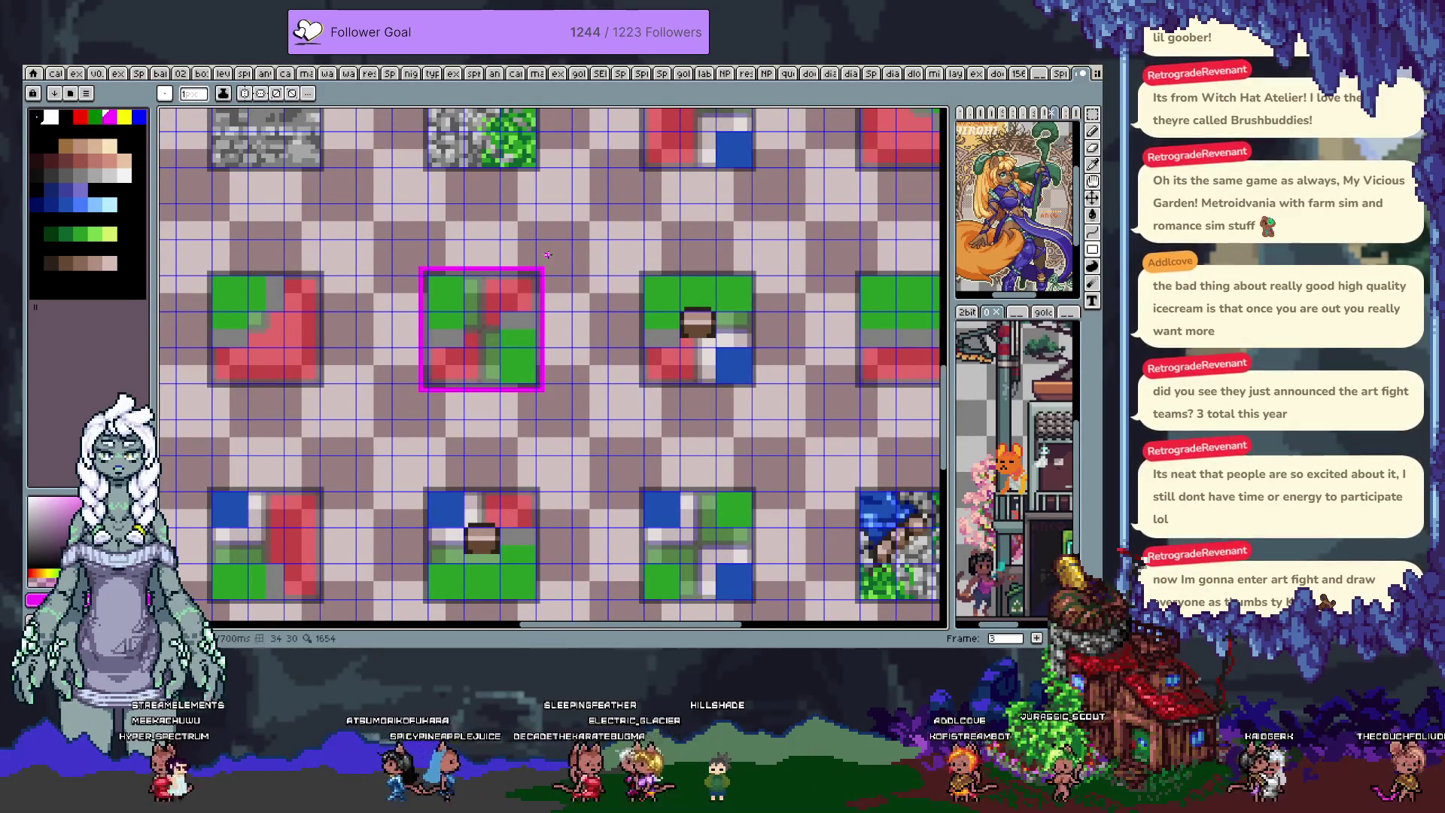
- Select the magenta-boxed tile area, cancelling an accidental move onto a lower tile
key("m")
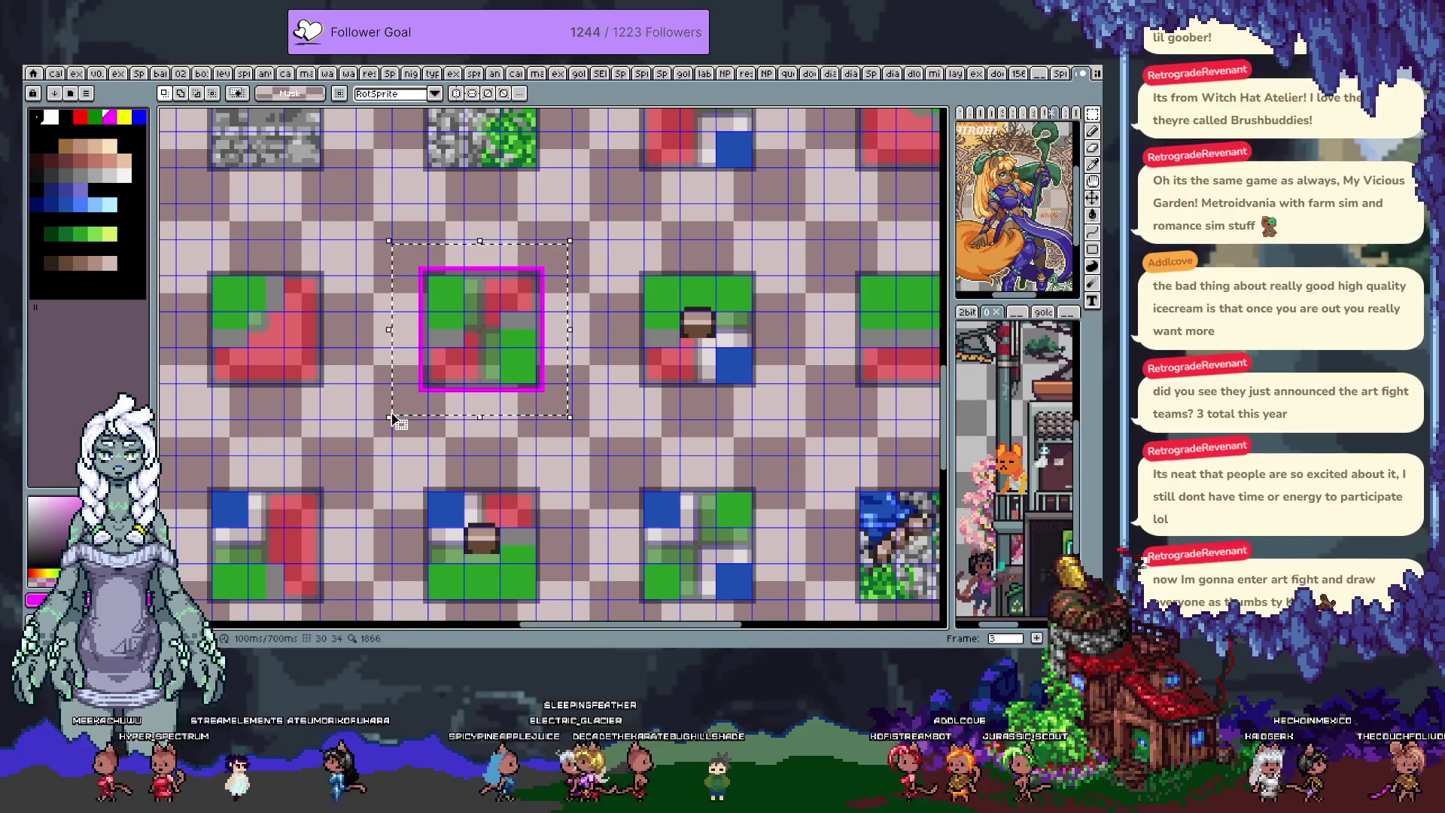
left_click_drag(392, 418, 609, 634)
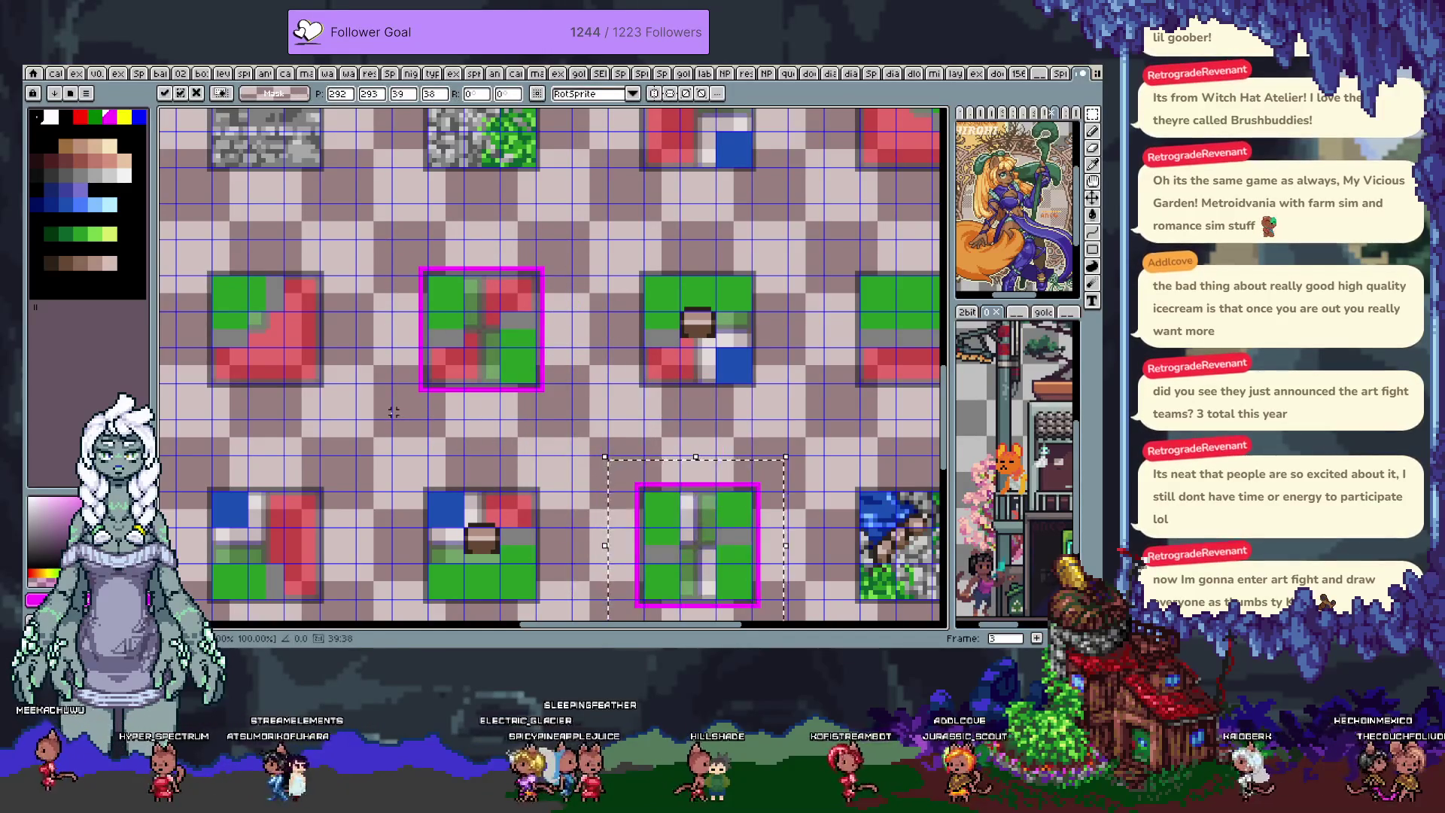
key("Escape")
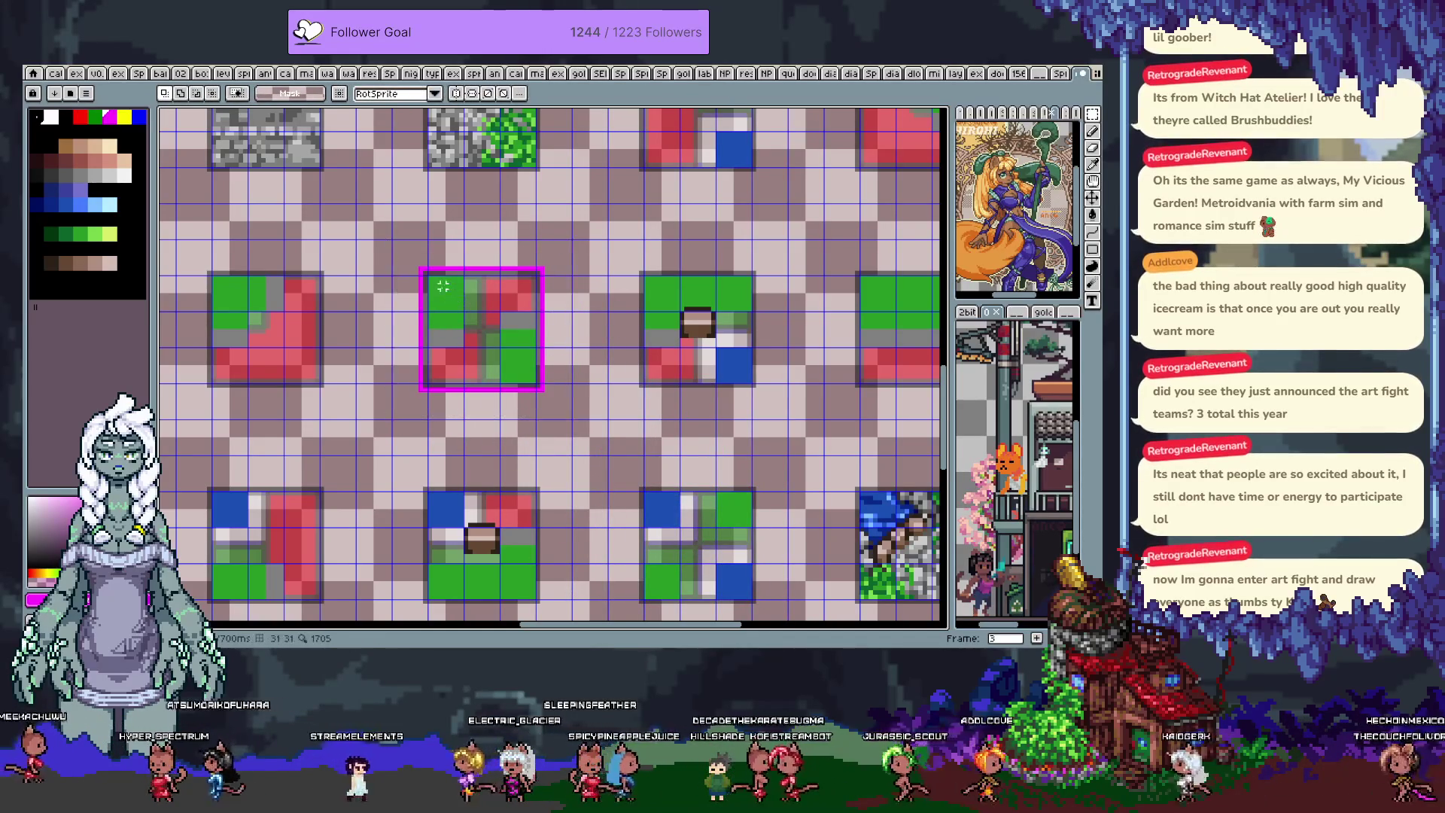
scroll(438, 272, "up", 1)
left_click_drag(419, 268, 572, 419)
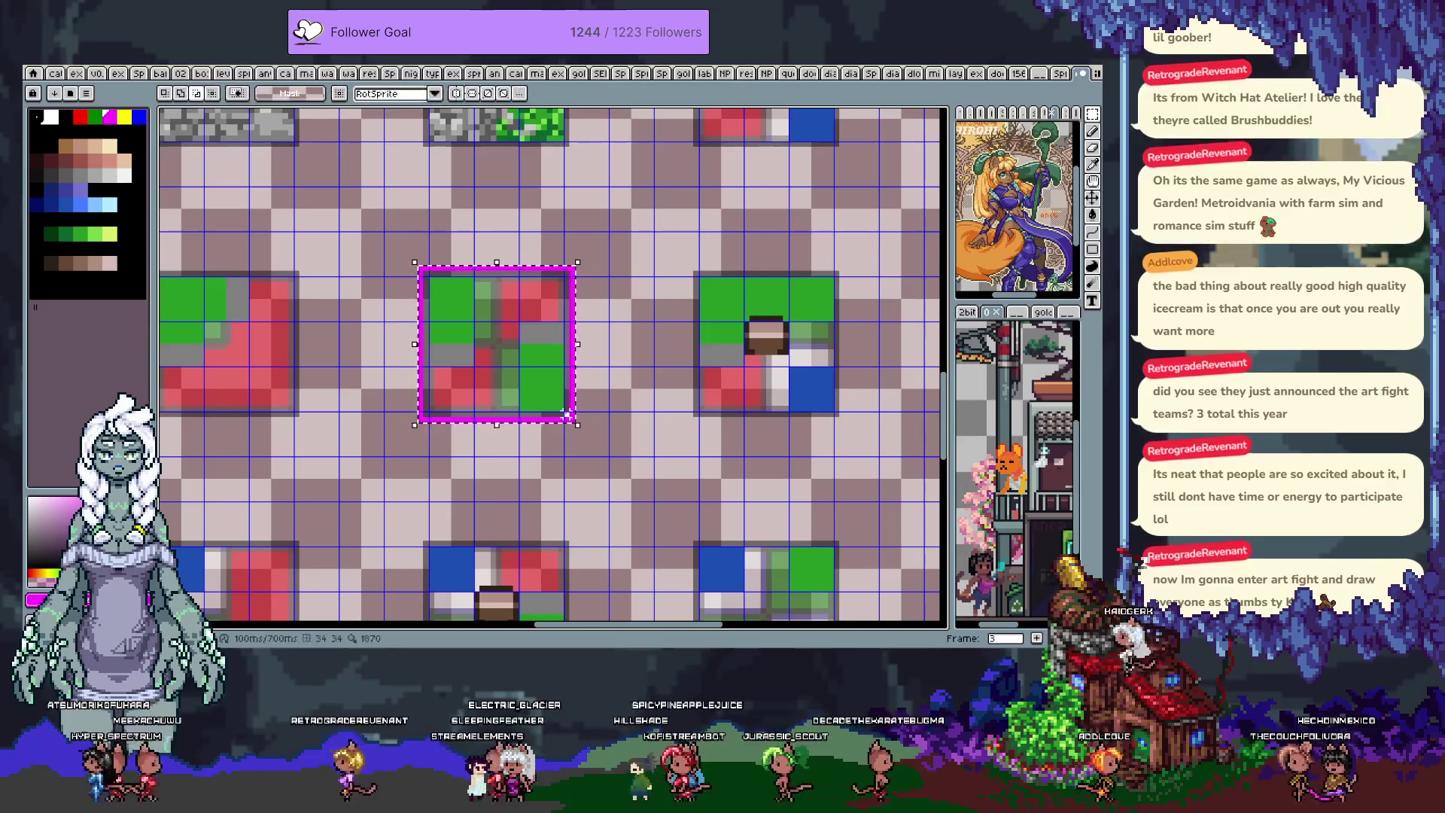
key("Return")
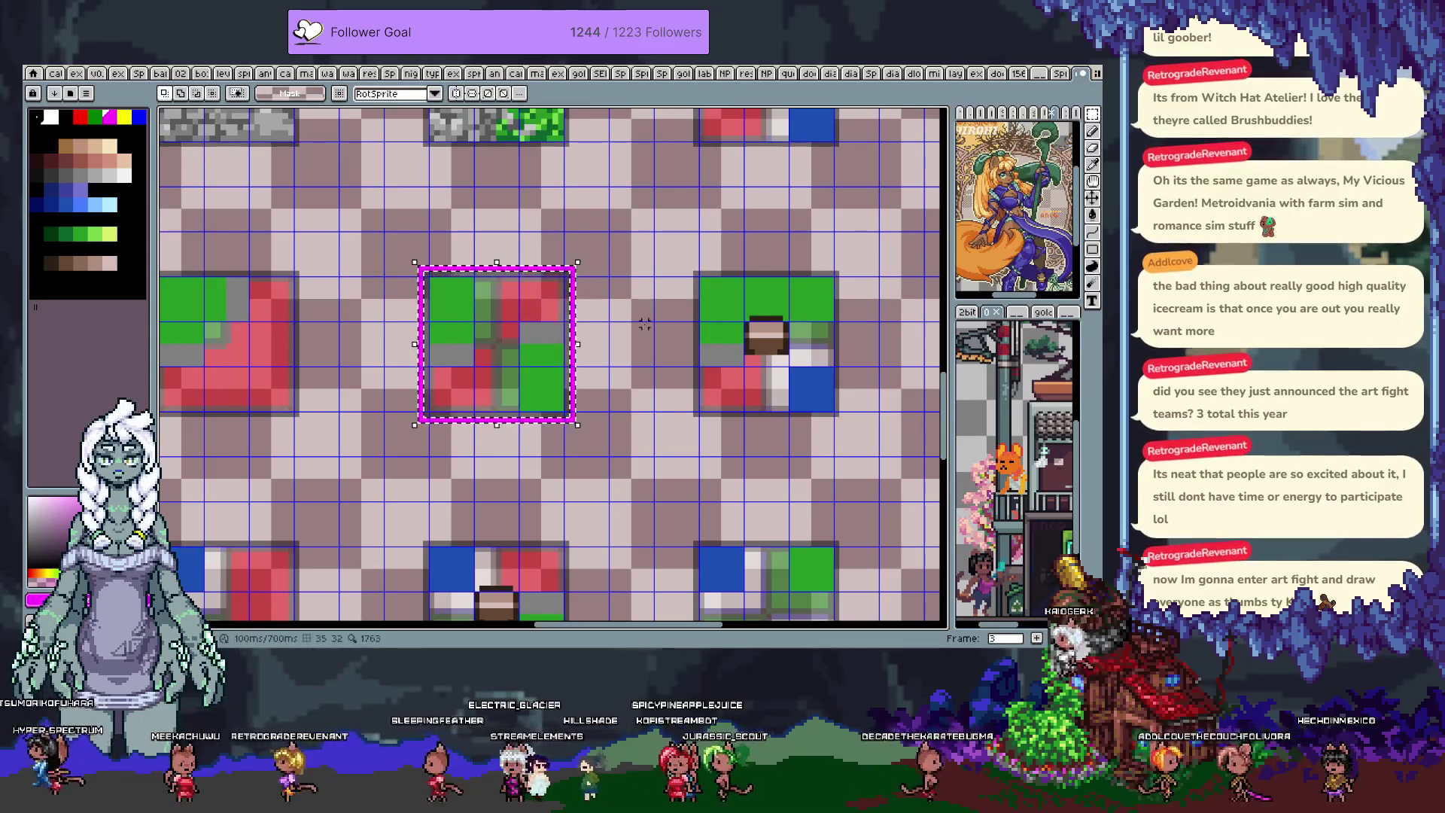
- Copy the magenta box and nudge the pasted copy onto the next tile
key("h")
scroll(683, 372, "down", 2)
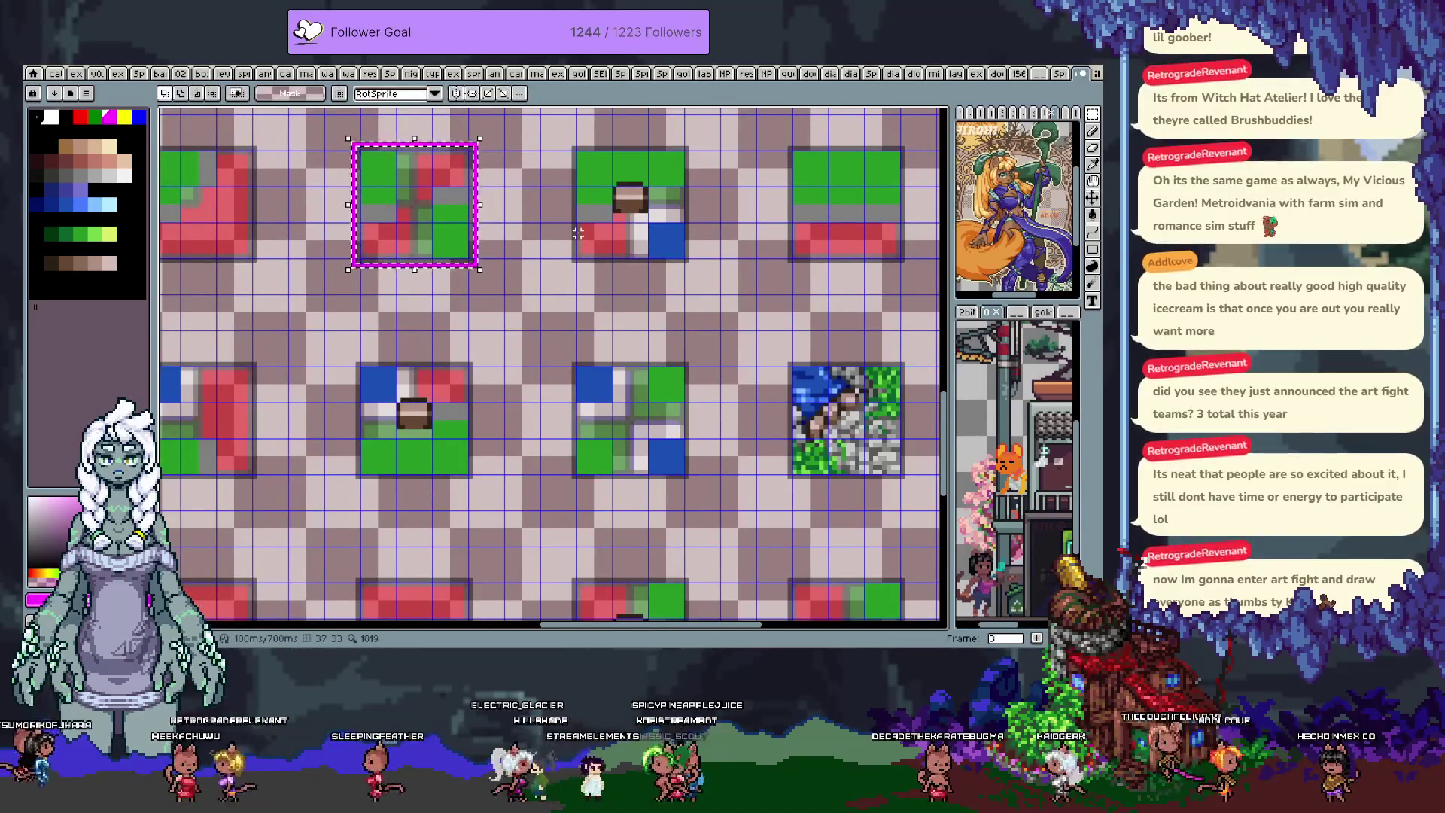
key("shift+Down")
key("shift+Right")
key("shift+Down")
key("shift+Right")
key("shift+Down")
key("shift+Right")
key("shift+Down")
key("shift+Right")
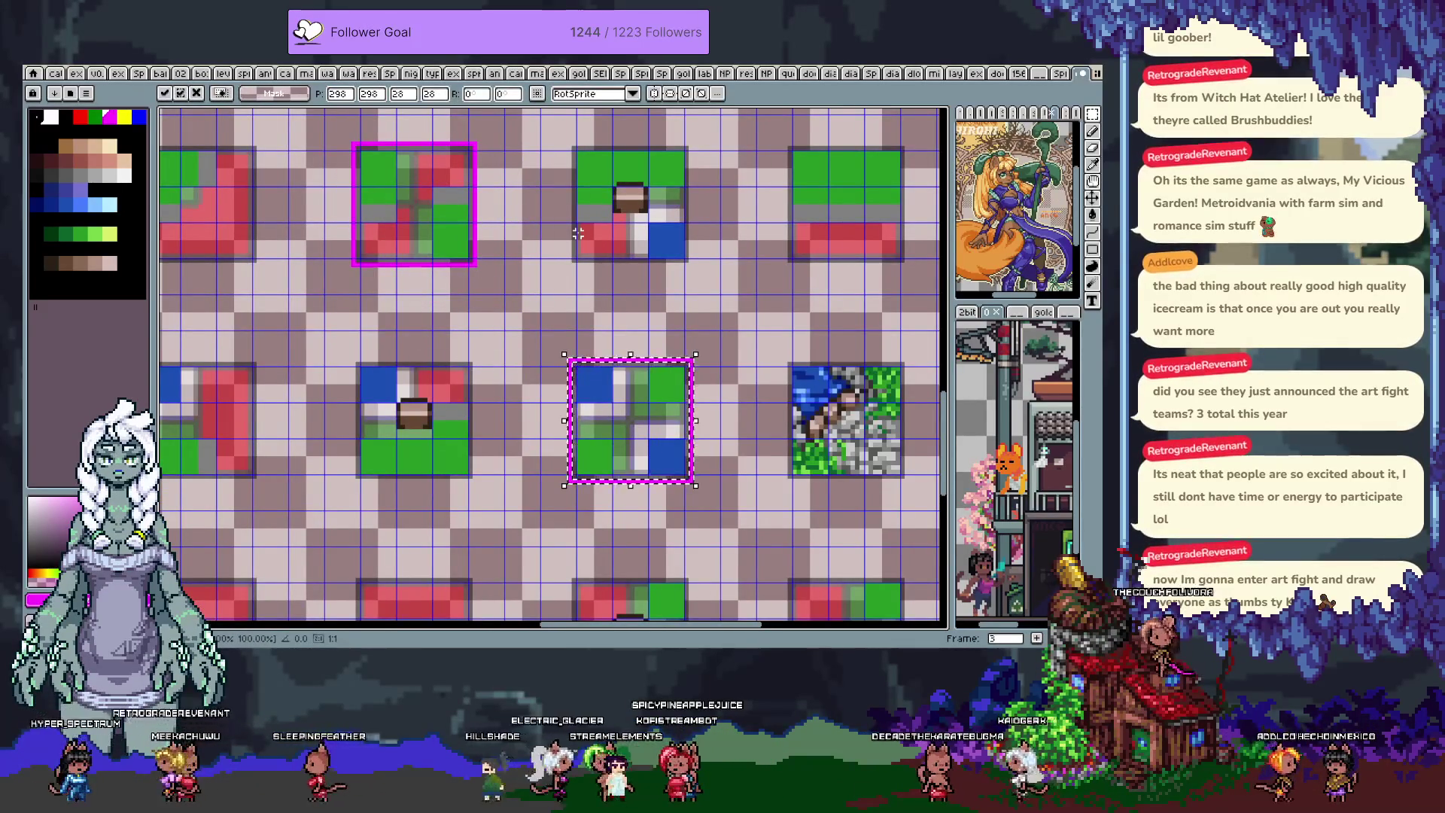
scroll(578, 234, "down", 1)
left_click_drag(435, 335, 734, 291)
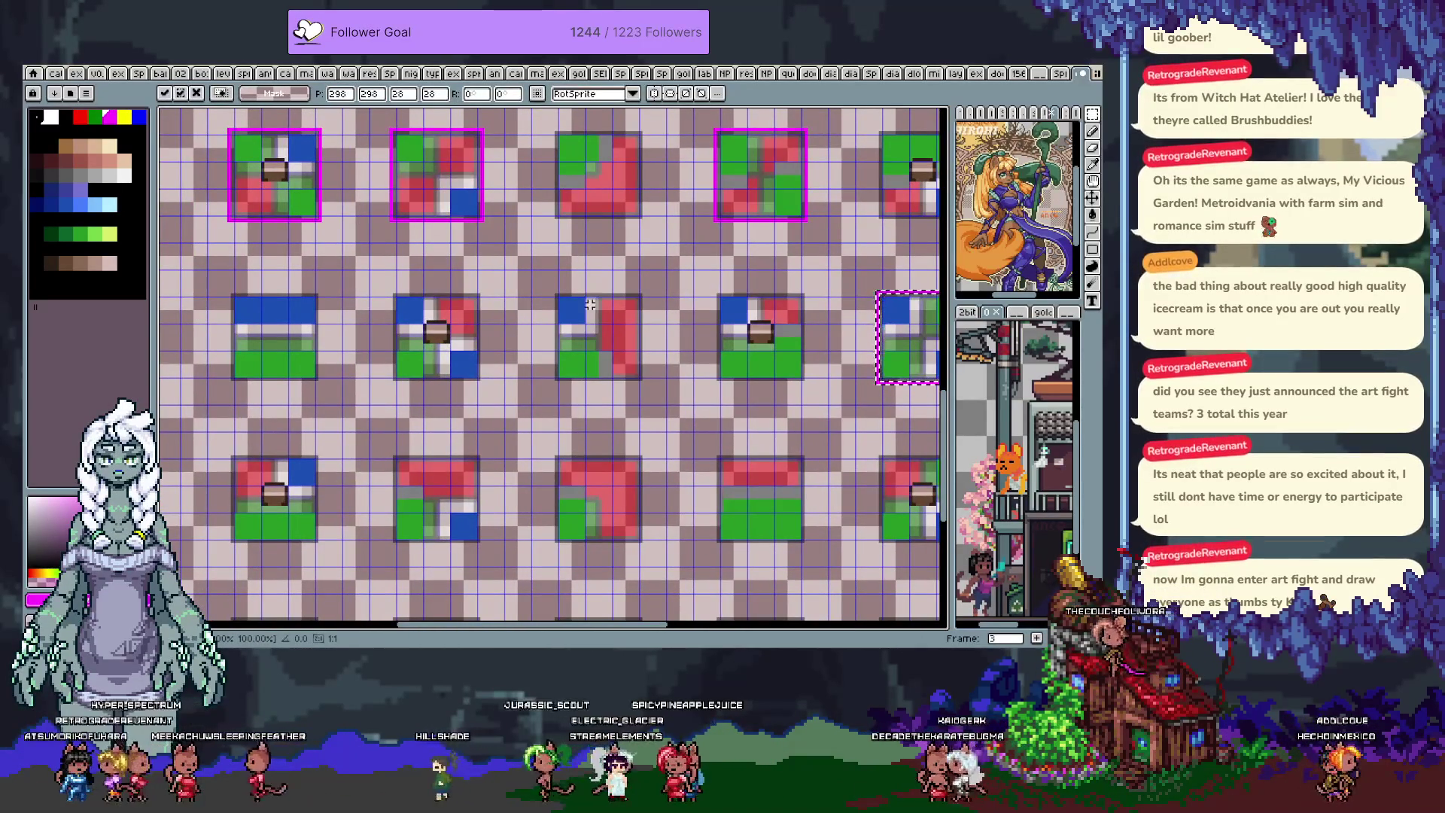
left_click_drag(614, 344, 569, 357)
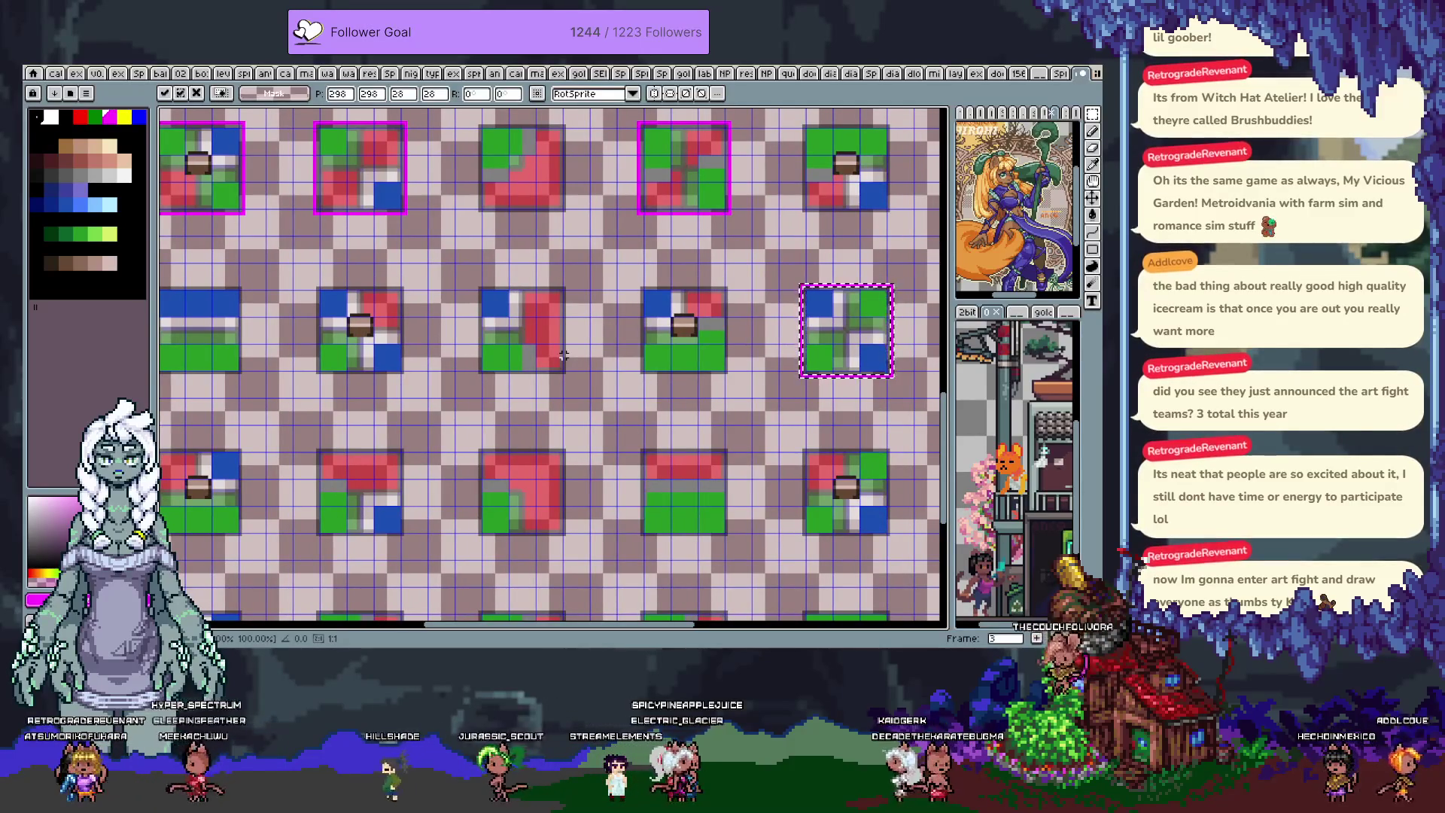
- Paste another magenta box onto the chest tile and change the drawing colour to yellow
key("ctrl+v")
key("Left")
key("Down")
key("Left")
key("Down")
key("Left")
key("Down")
key("Left")
key("Down")
key("Left")
key("Down")
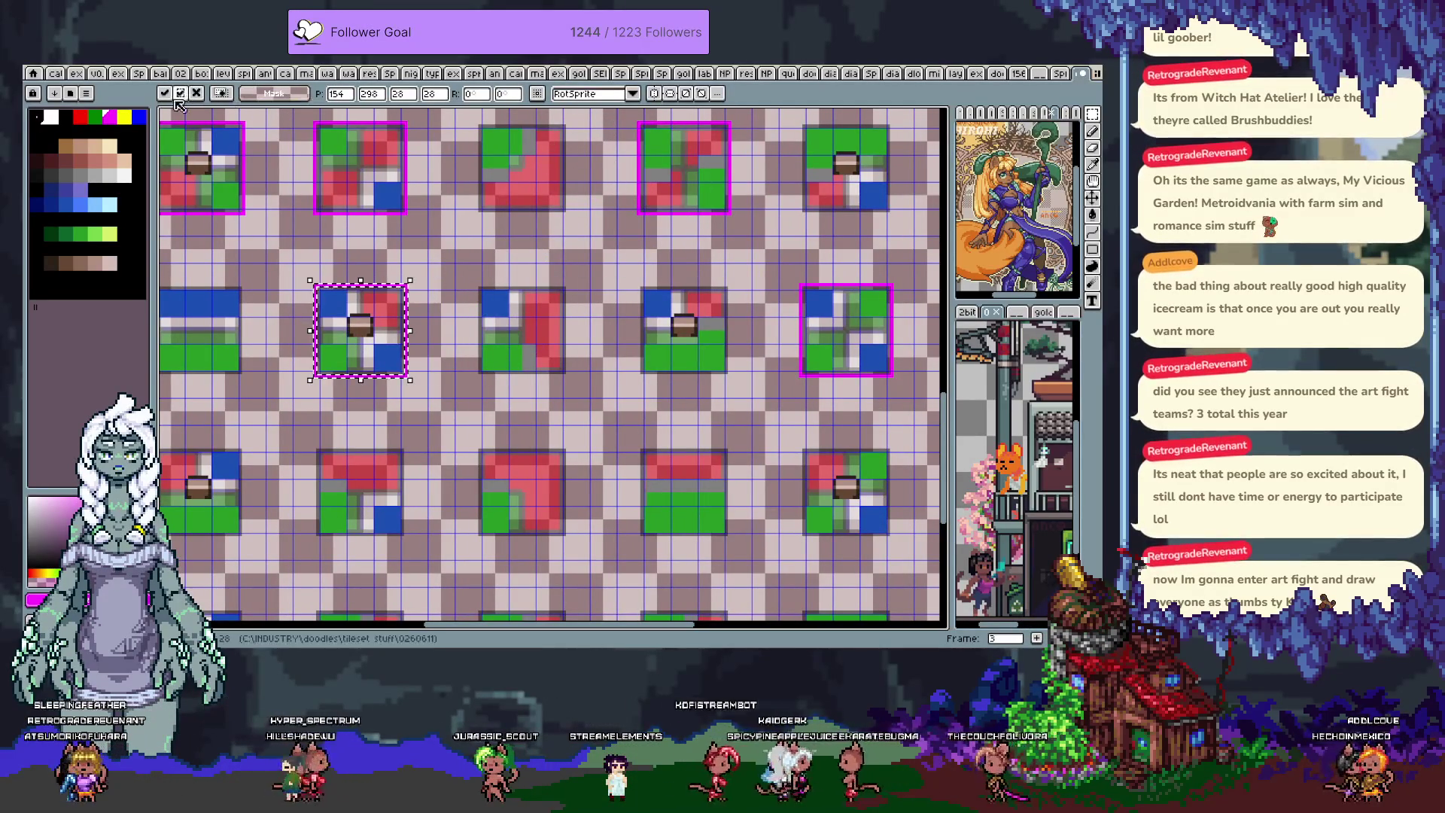
left_click(124, 117)
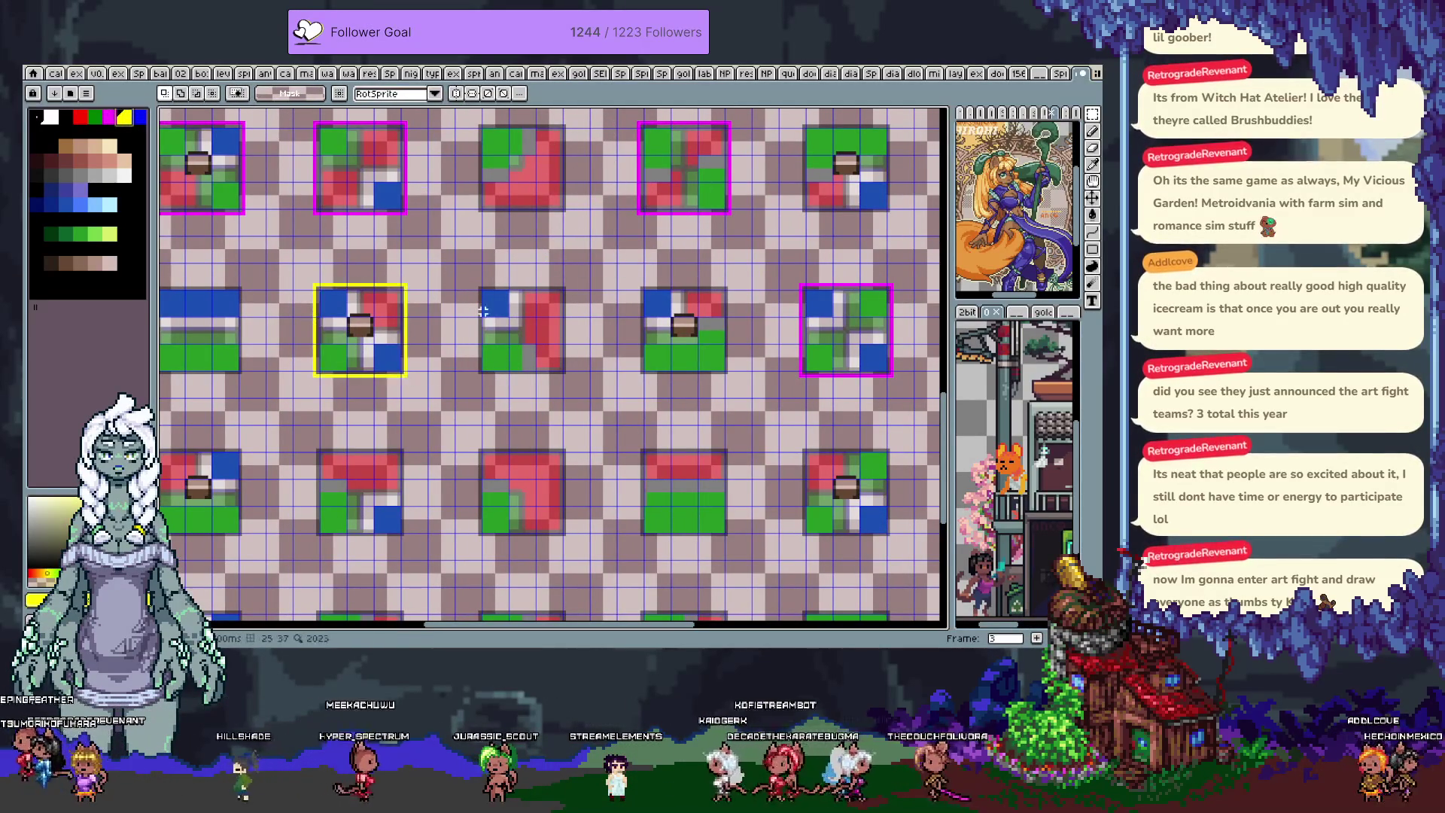
- Paste another box outline and nudge it down-left, one tile over, onto a template tile
scroll(510, 292, "left", 3)
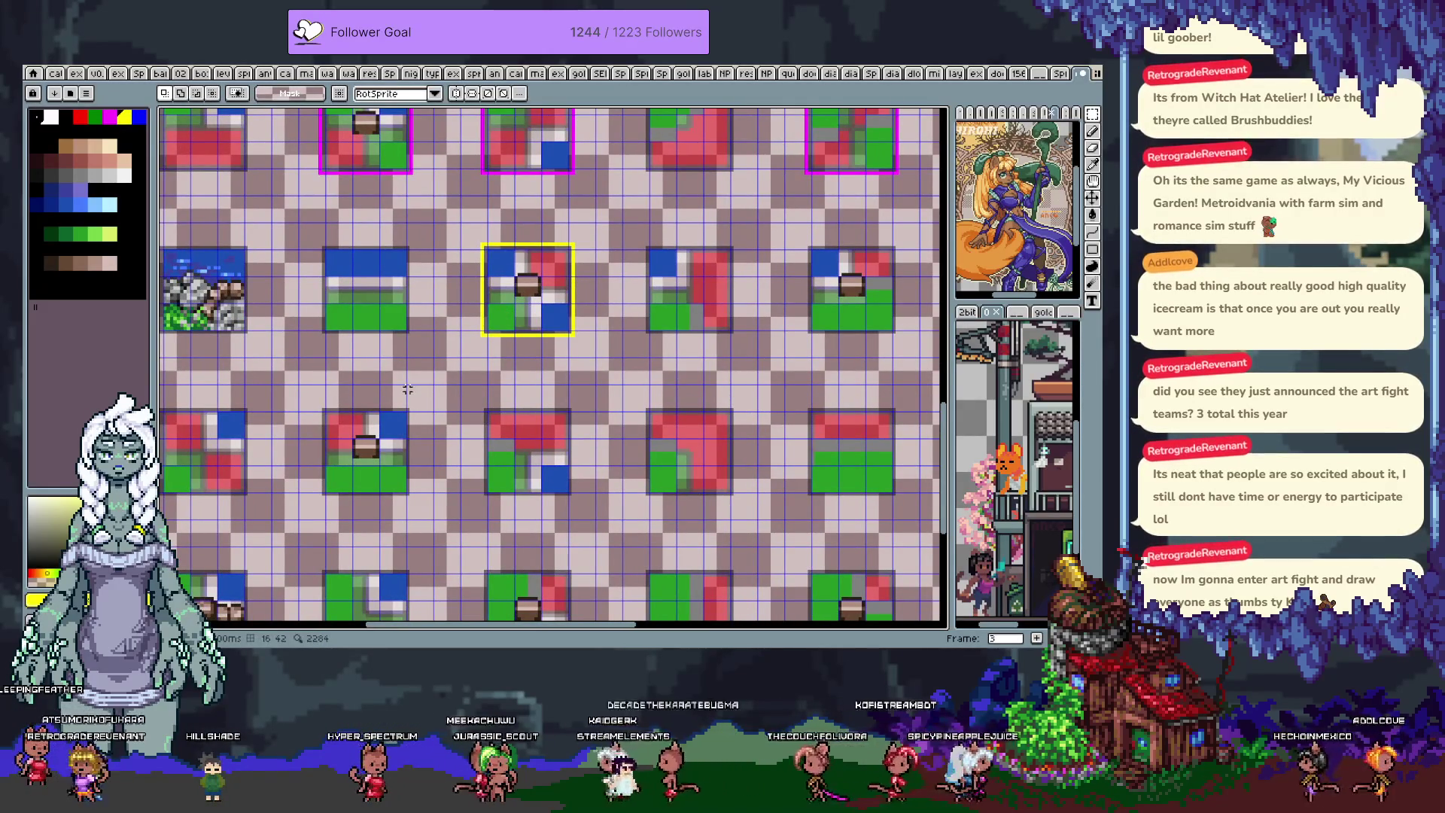
scroll(421, 379, "down", 1)
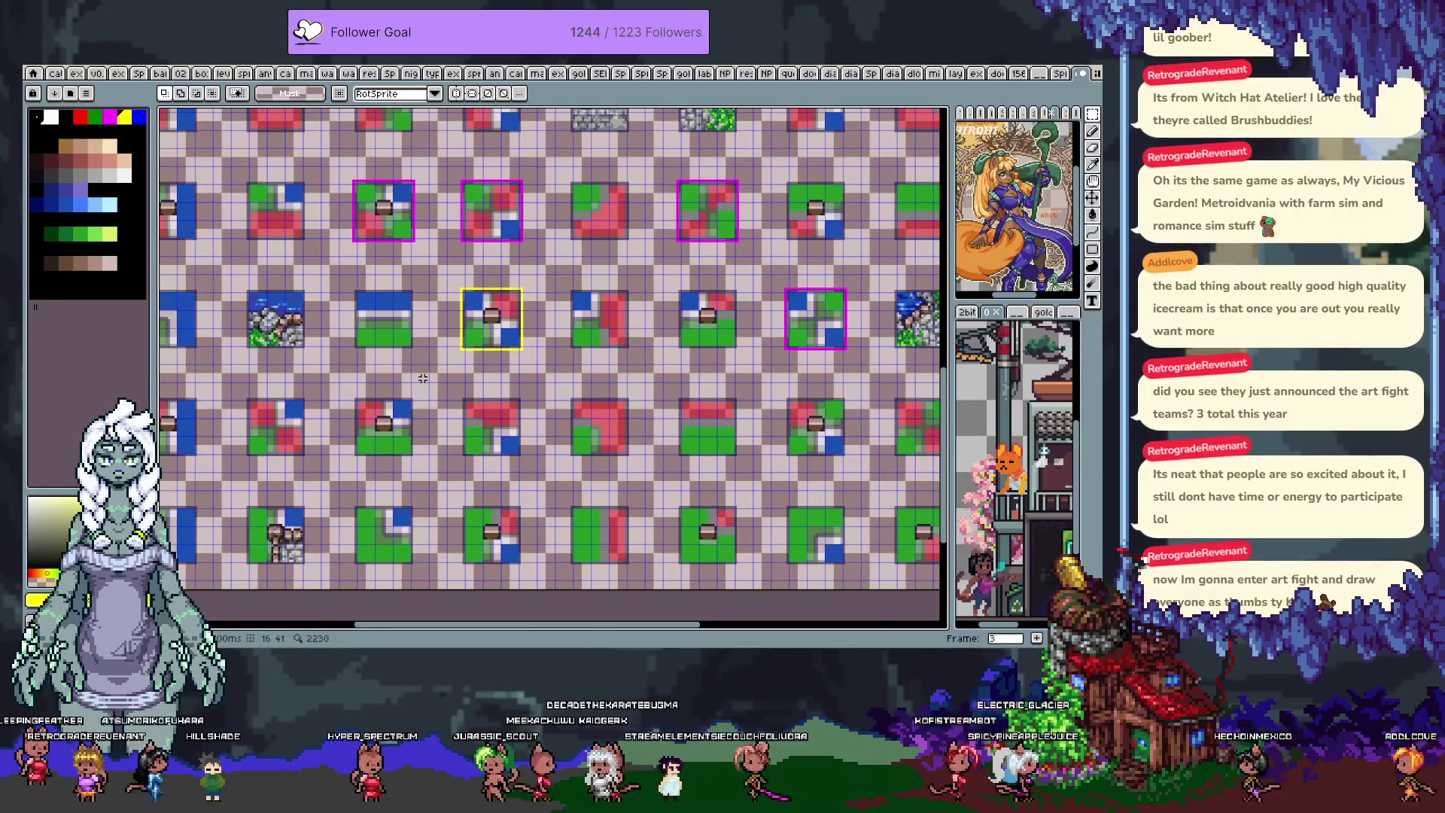
key("ctrl+v")
key("Left")
key("Down")
key("Left")
key("Down")
key("Left")
key("Down")
key("Down")
key("Down")
key("Left")
key("Left")
key("Left")
key("Left")
key("Left")
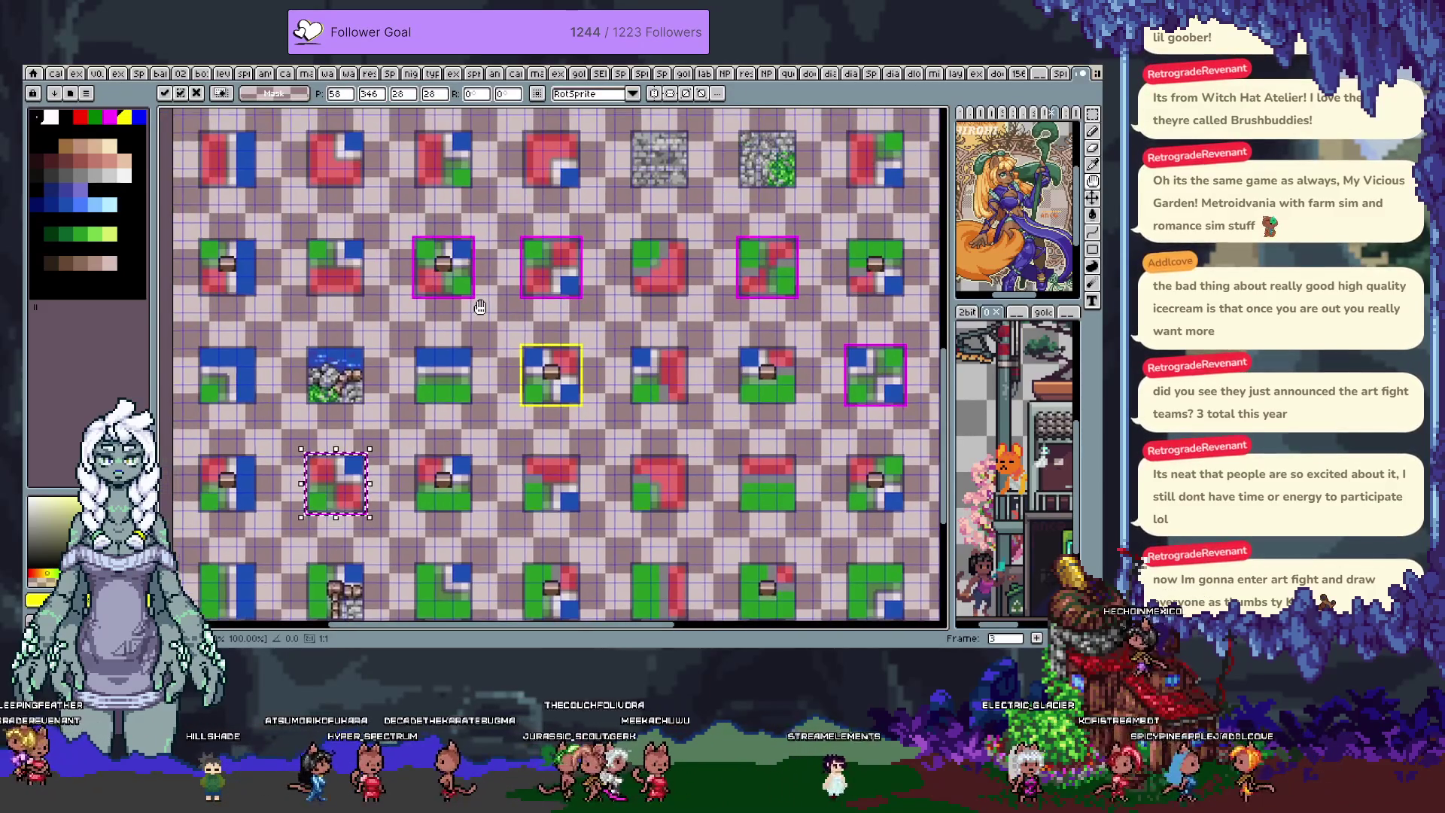
mouse_move(420, 251)
left_mouse_down()
mouse_move(491, 293)
mouse_move(226, 219)
left_mouse_up()
- Paste a copy of the tile near the bottom-right and nudge it up and 8 pixels left
left_click_drag(715, 381, 466, 308)
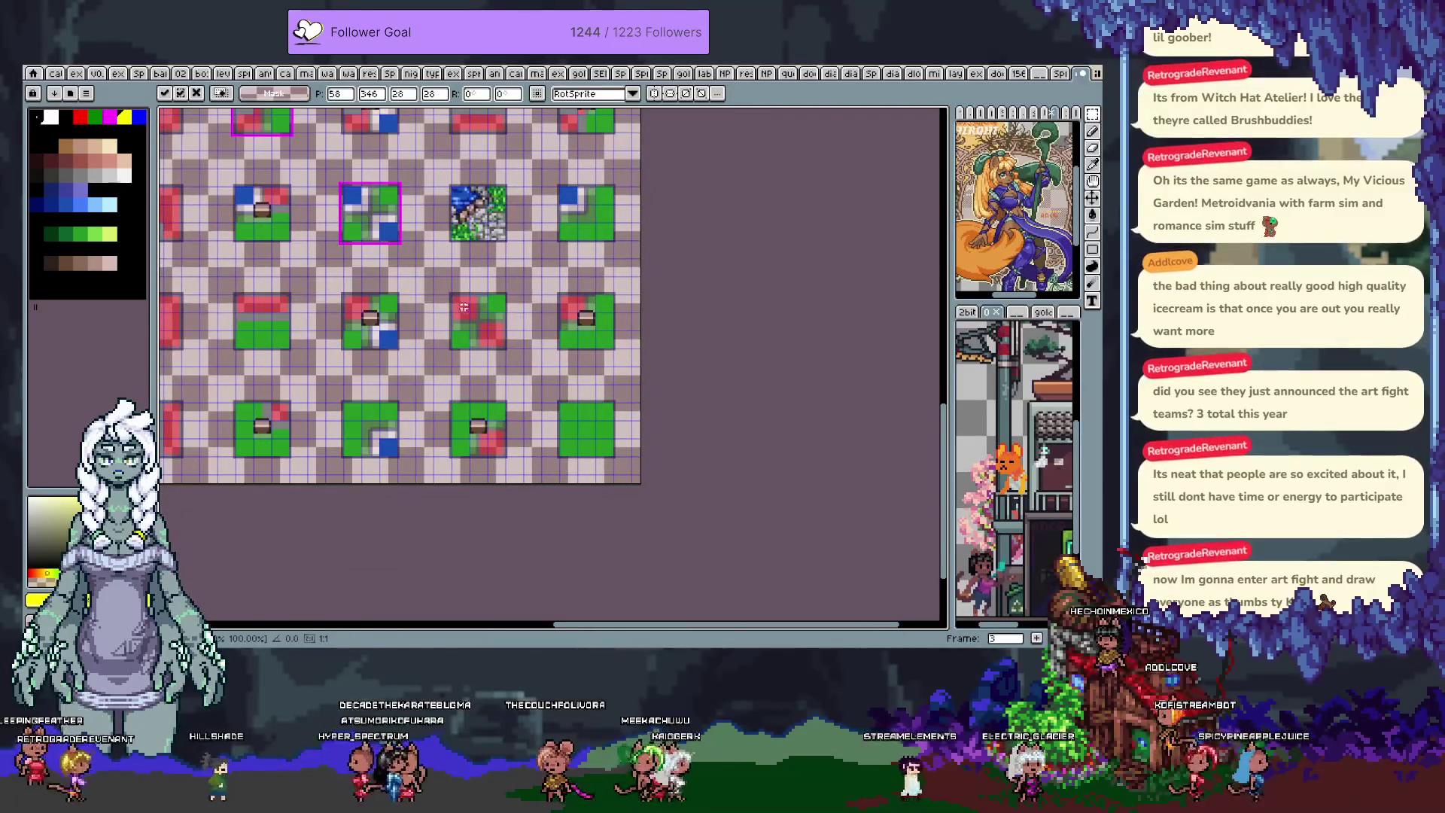
scroll(460, 304, "up", 2)
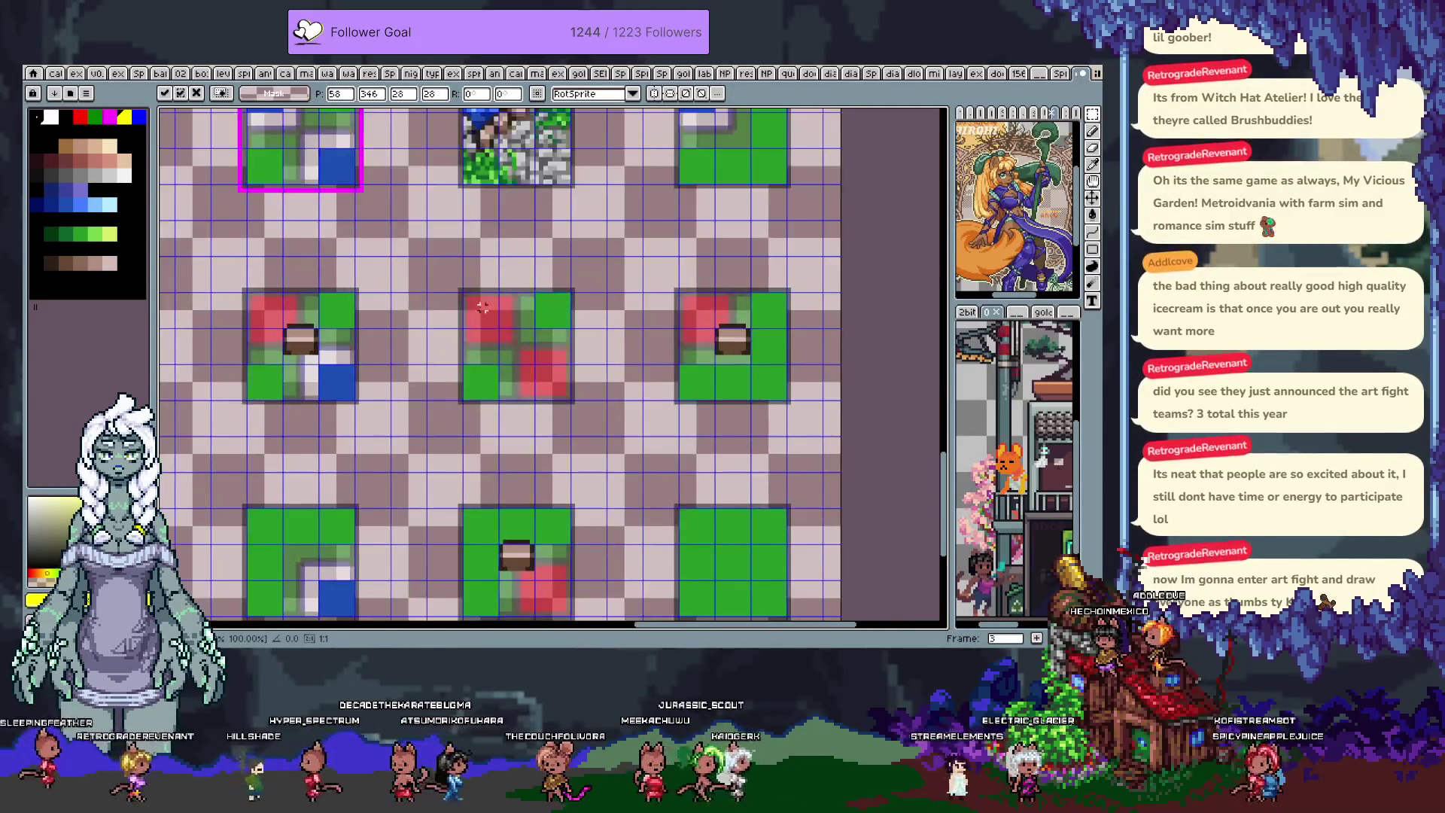
key("ctrl+v")
key("Up")
key("Up")
key("Left")
key("Left")
key("Left")
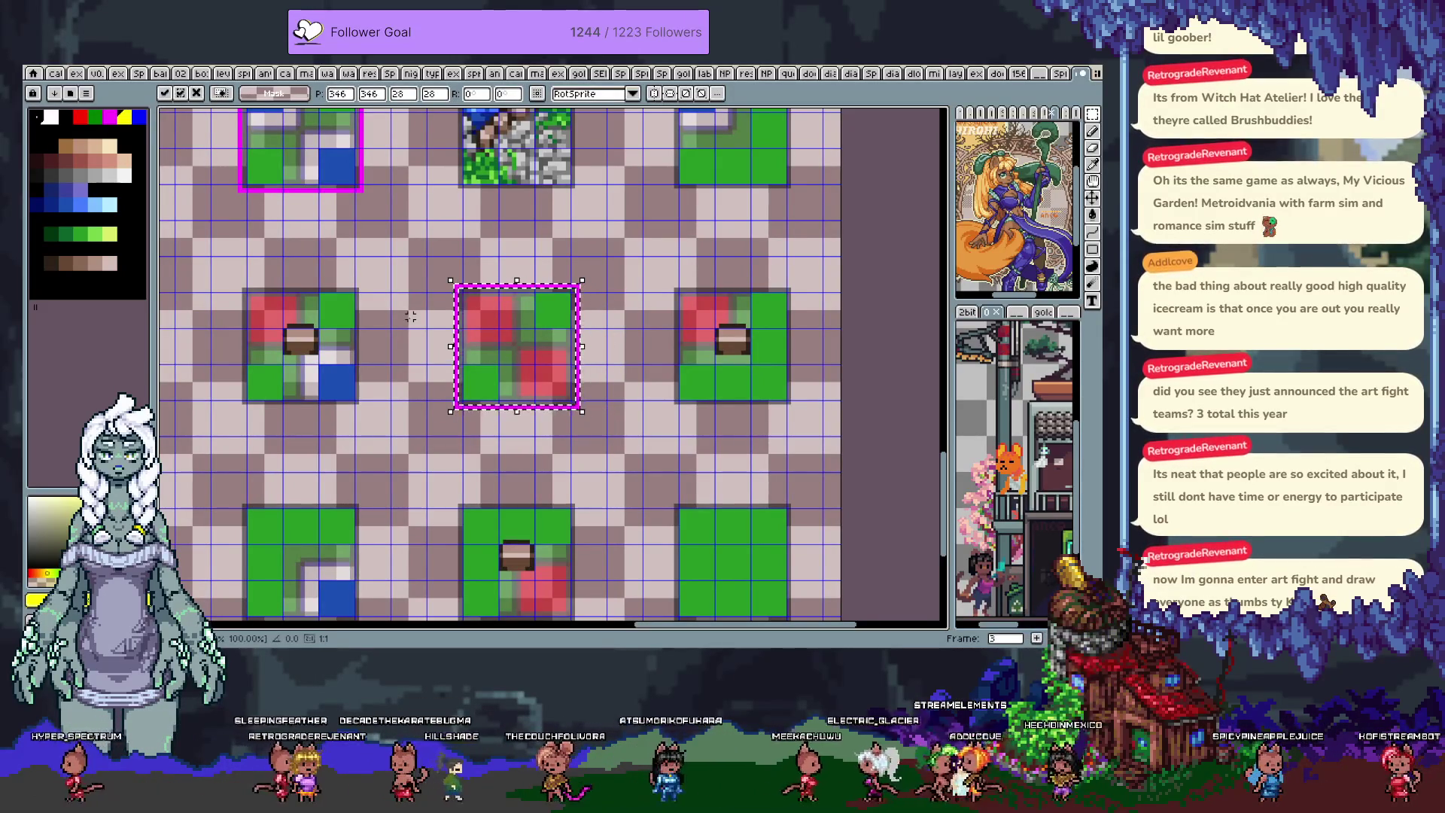
key("shift+Left")
key("shift+Left")
key("shift+Left")
key("shift+Left")
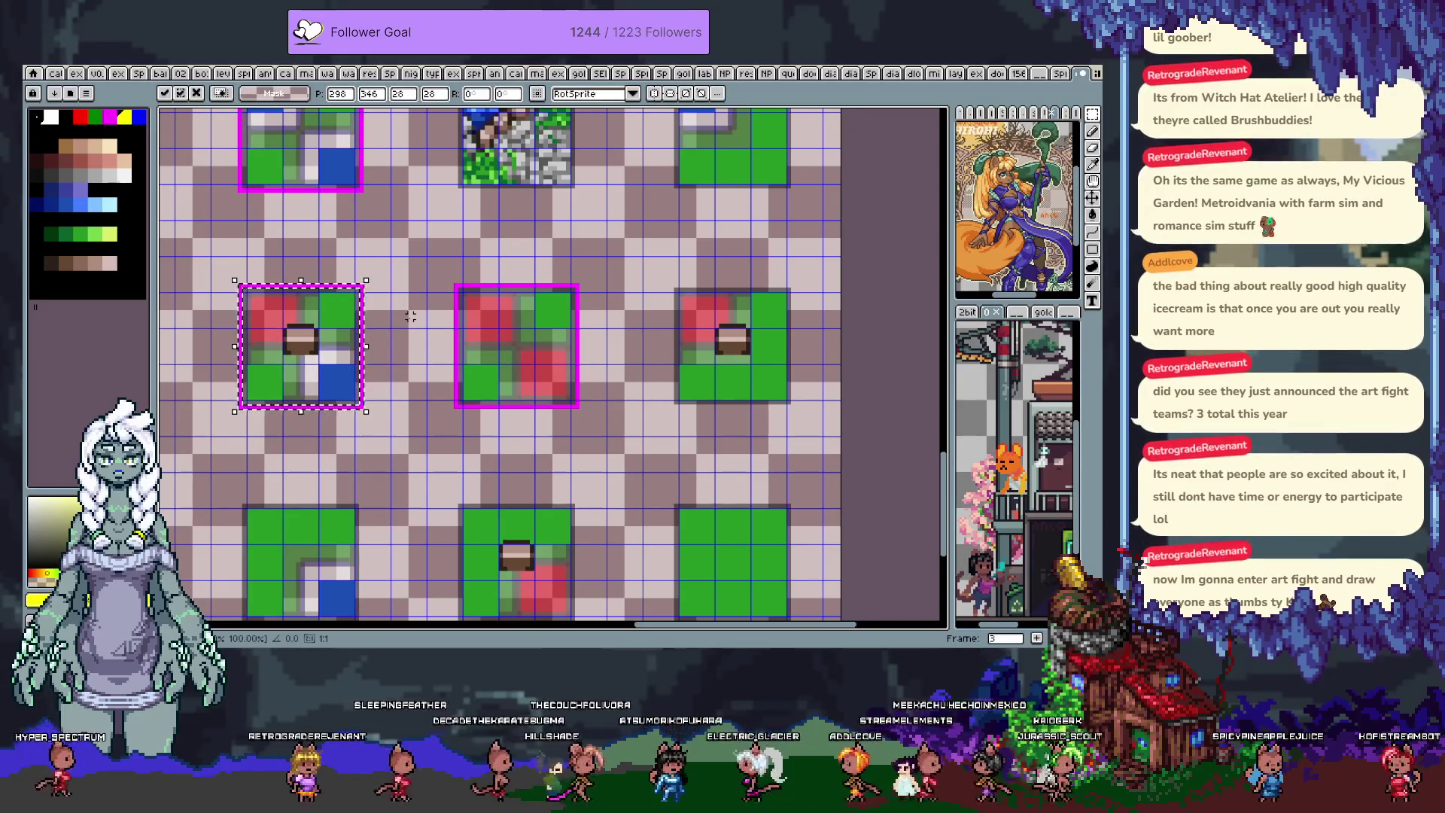
- Place the floating tile in the centre slot, two cells left, and commit it
scroll(433, 352, "down", 1)
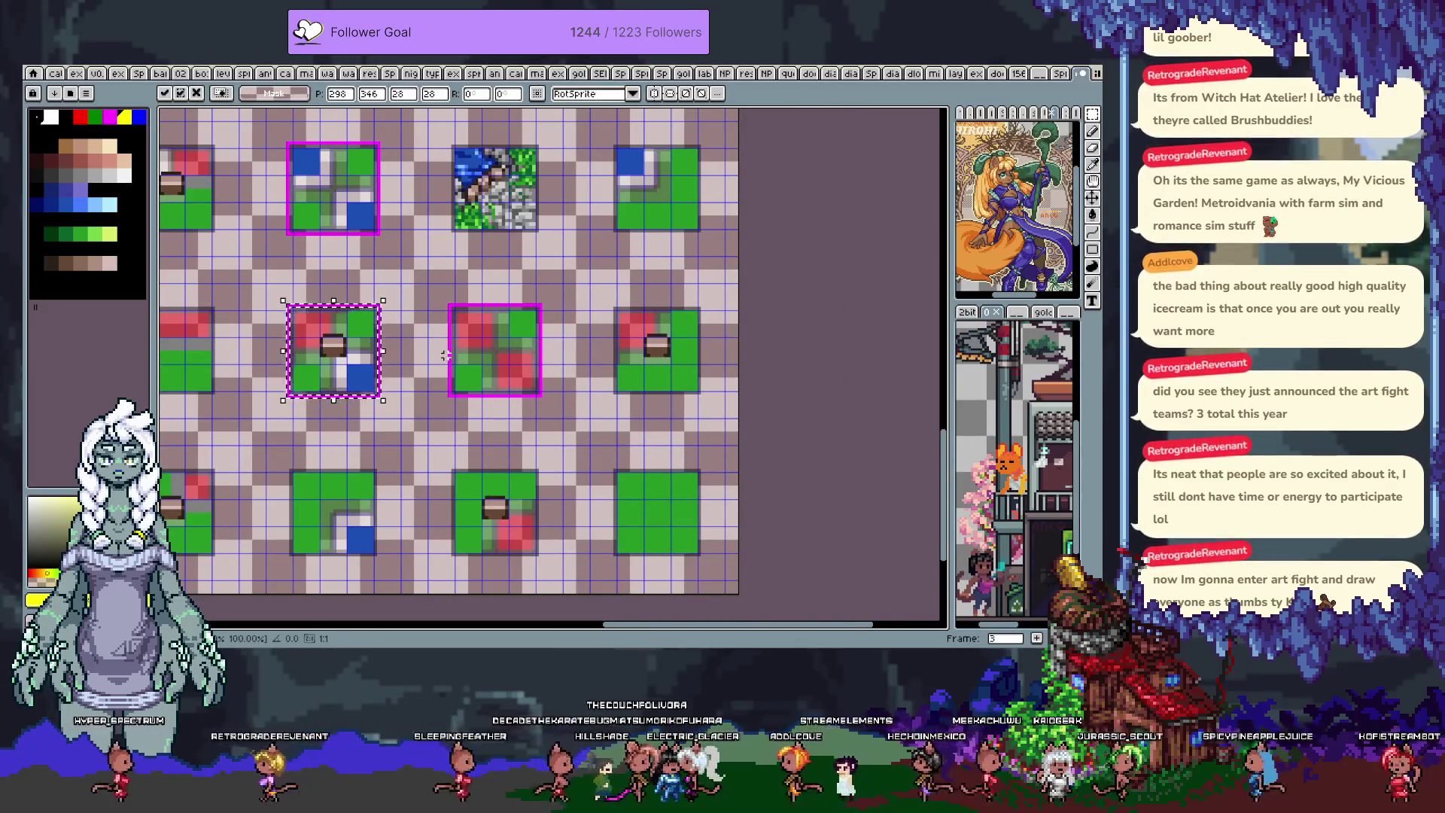
scroll(452, 351, "down", 1)
scroll(616, 426, "left", 5)
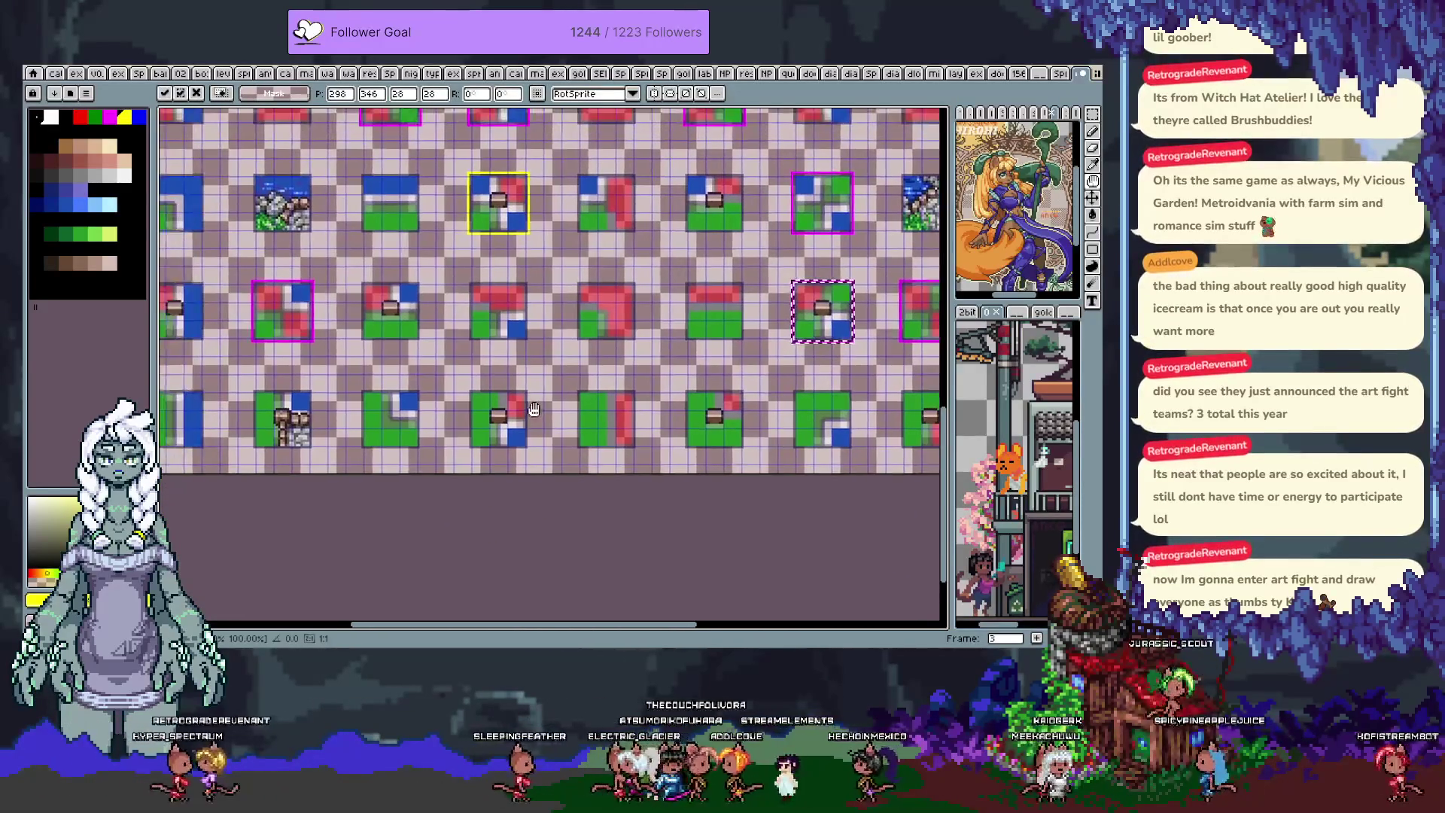
scroll(481, 343, "up", 5)
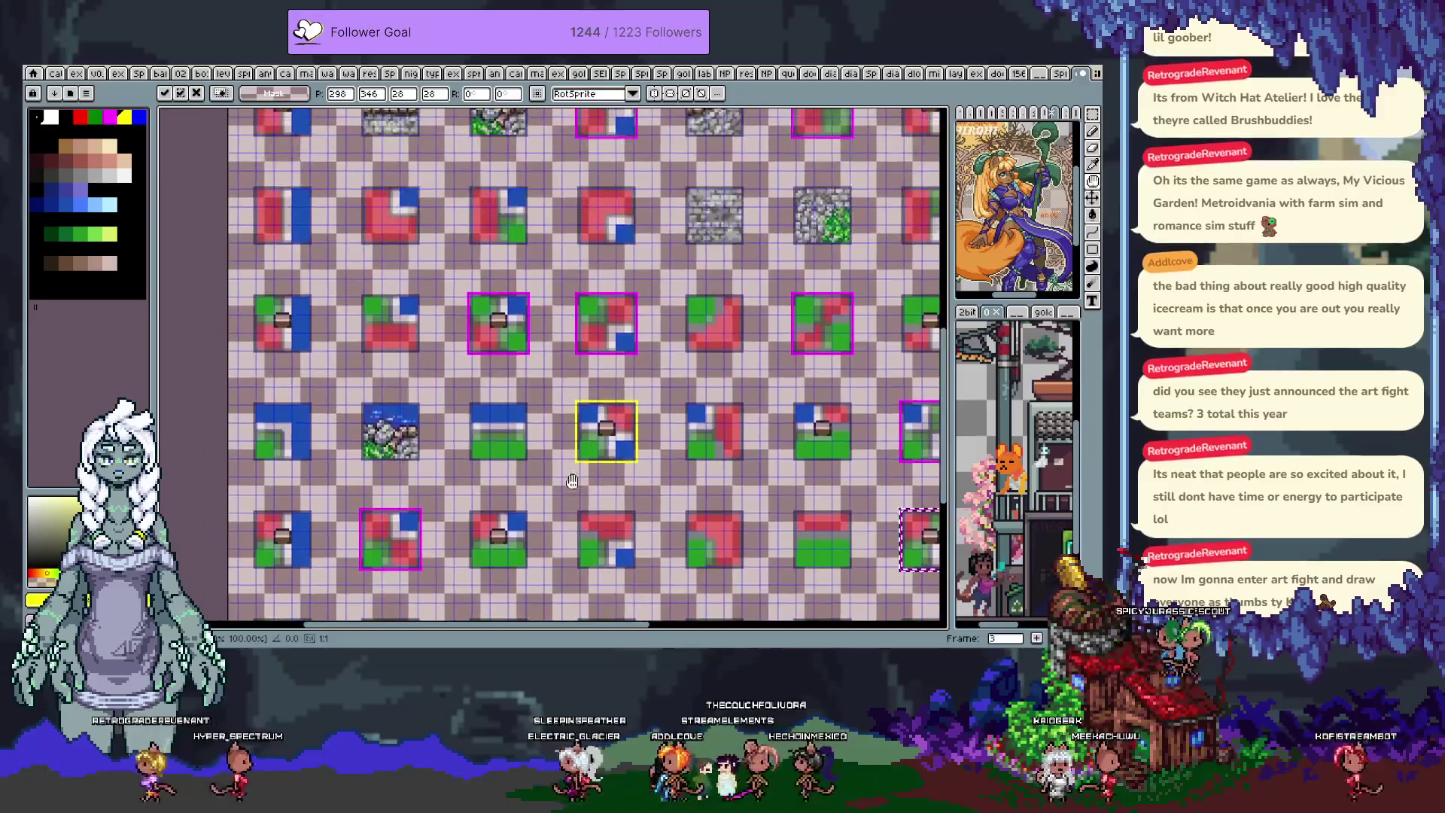
scroll(482, 343, "up", 2)
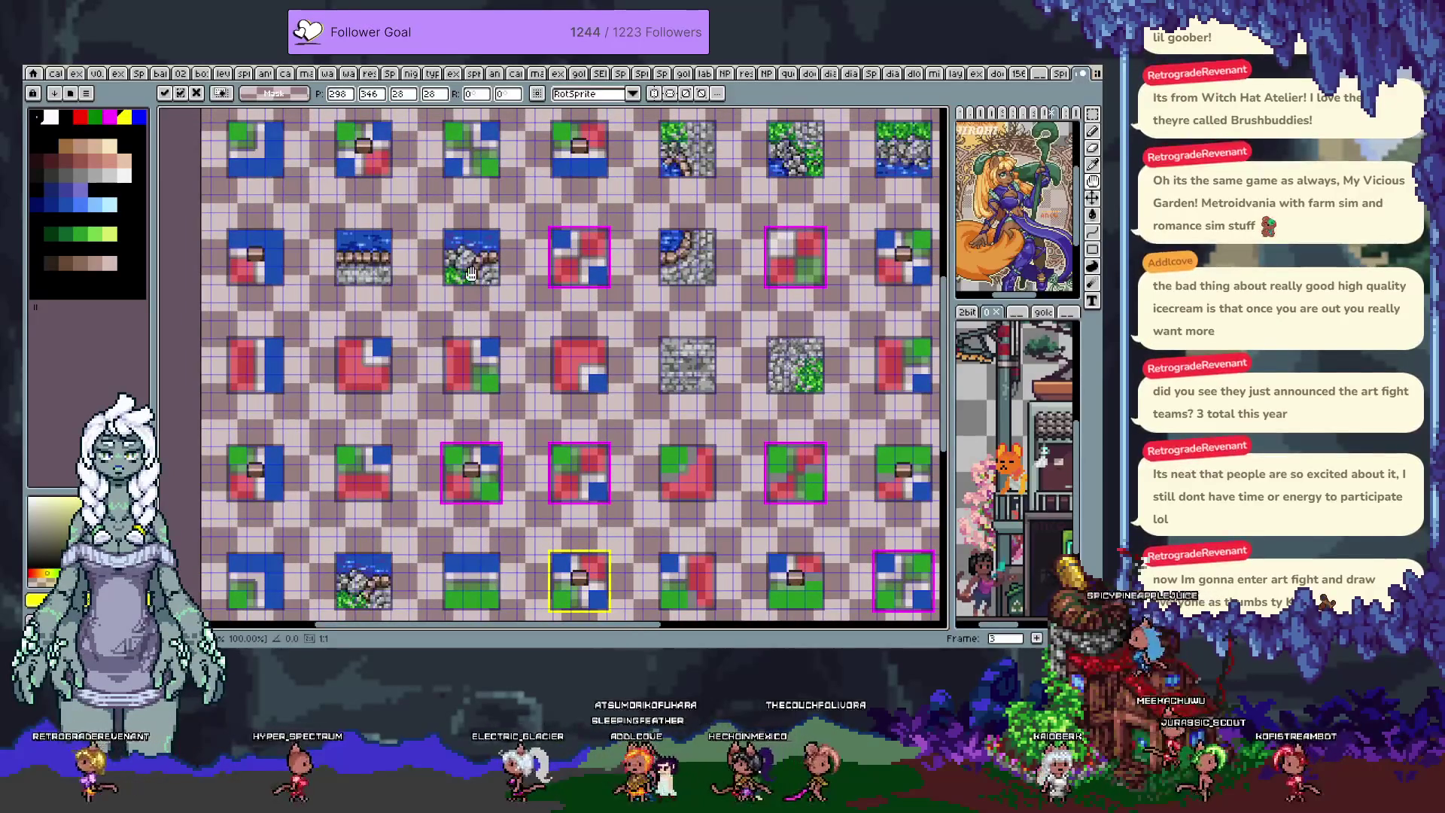
scroll(482, 286, "right", 7)
scroll(511, 305, "up", 1)
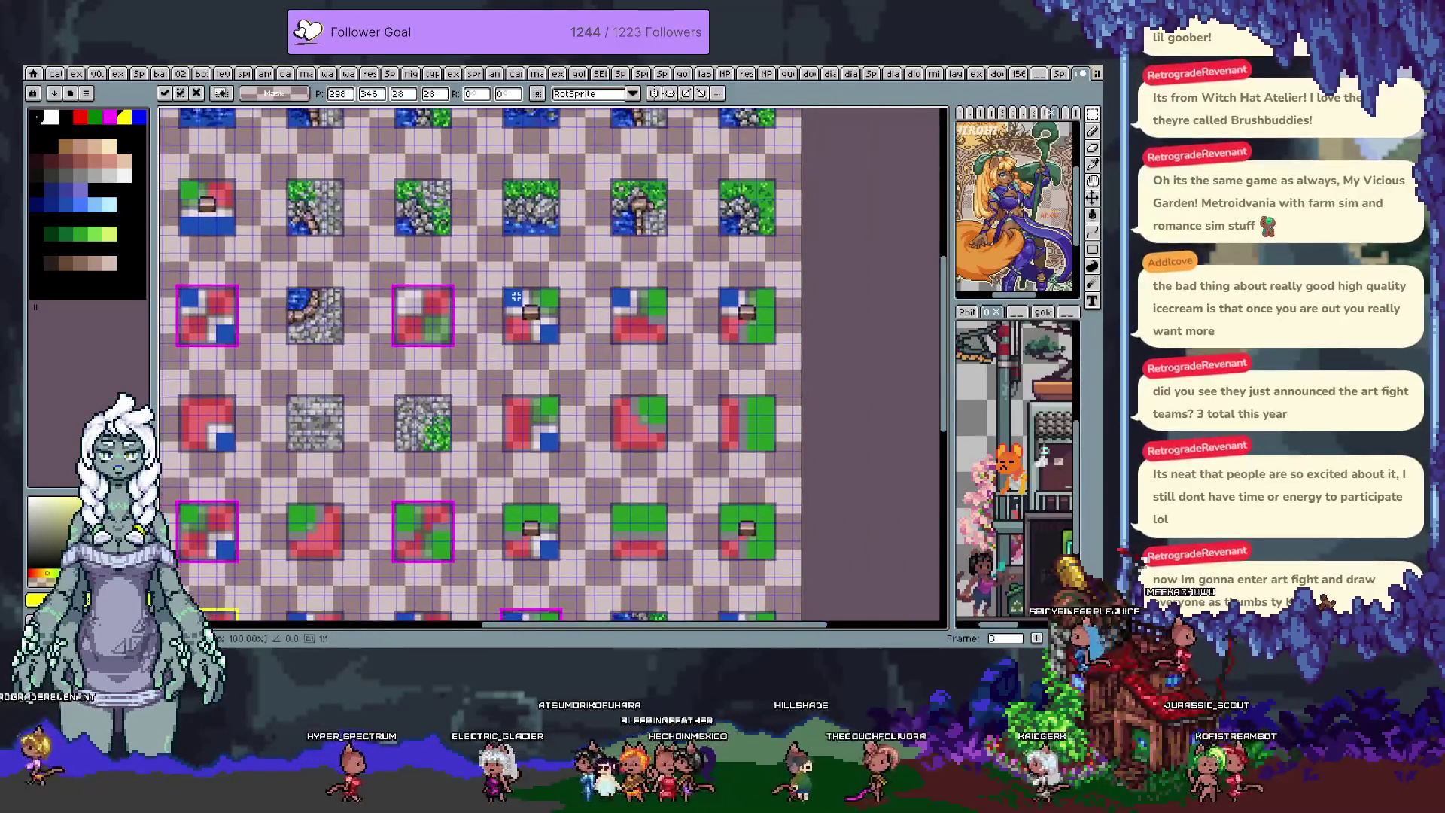
scroll(519, 310, "up", 3)
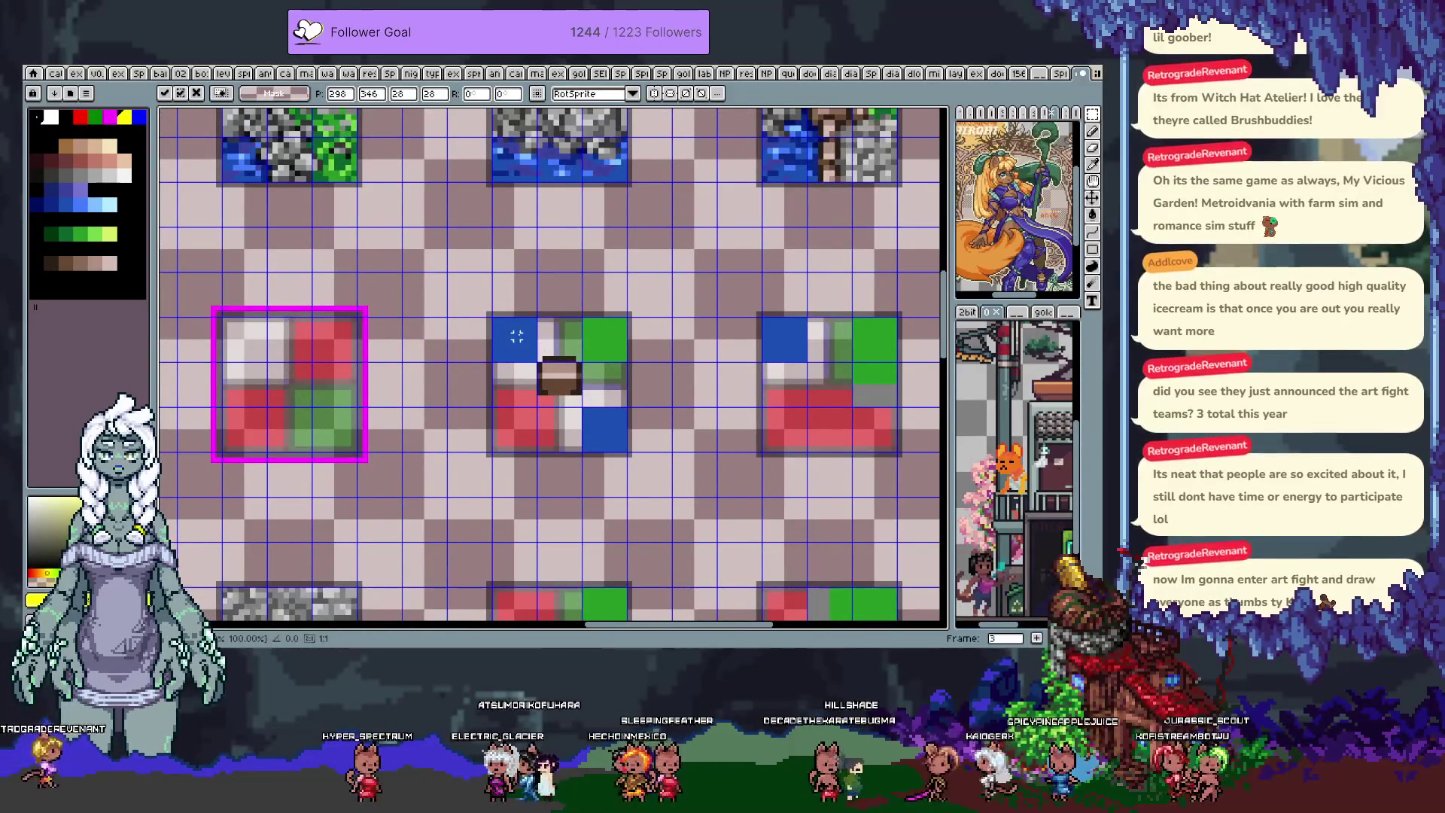
left_click_drag(829, 361, 605, 383)
key("Left")
key("Left")
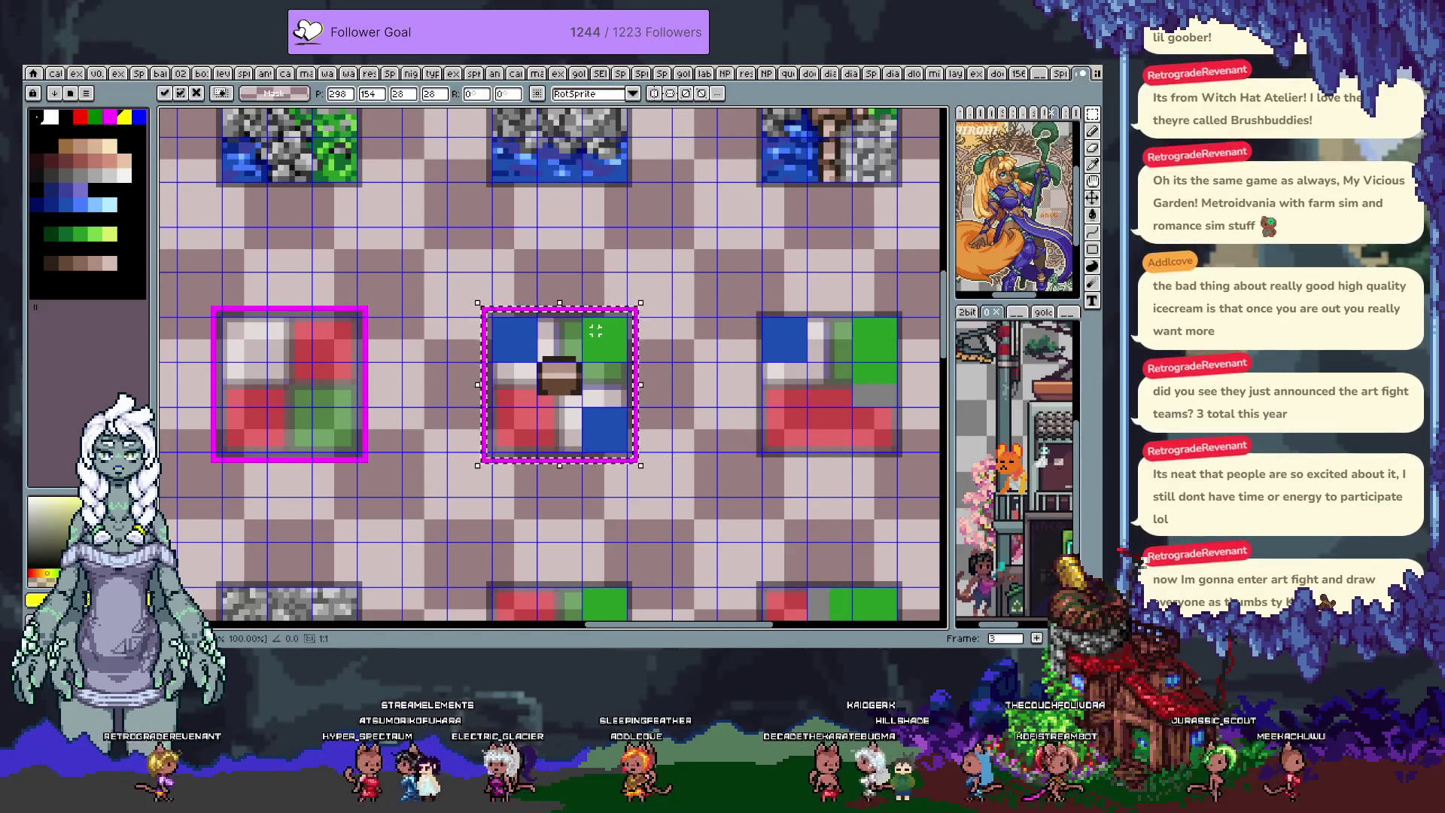
key("Return")
- Move the upper middle stone tile up and left into its slot and commit
scroll(622, 268, "down", 1)
mouse_move(445, 207)
left_mouse_down()
mouse_move(537, 316)
mouse_move(665, 358)
mouse_move(655, 350)
left_mouse_up()
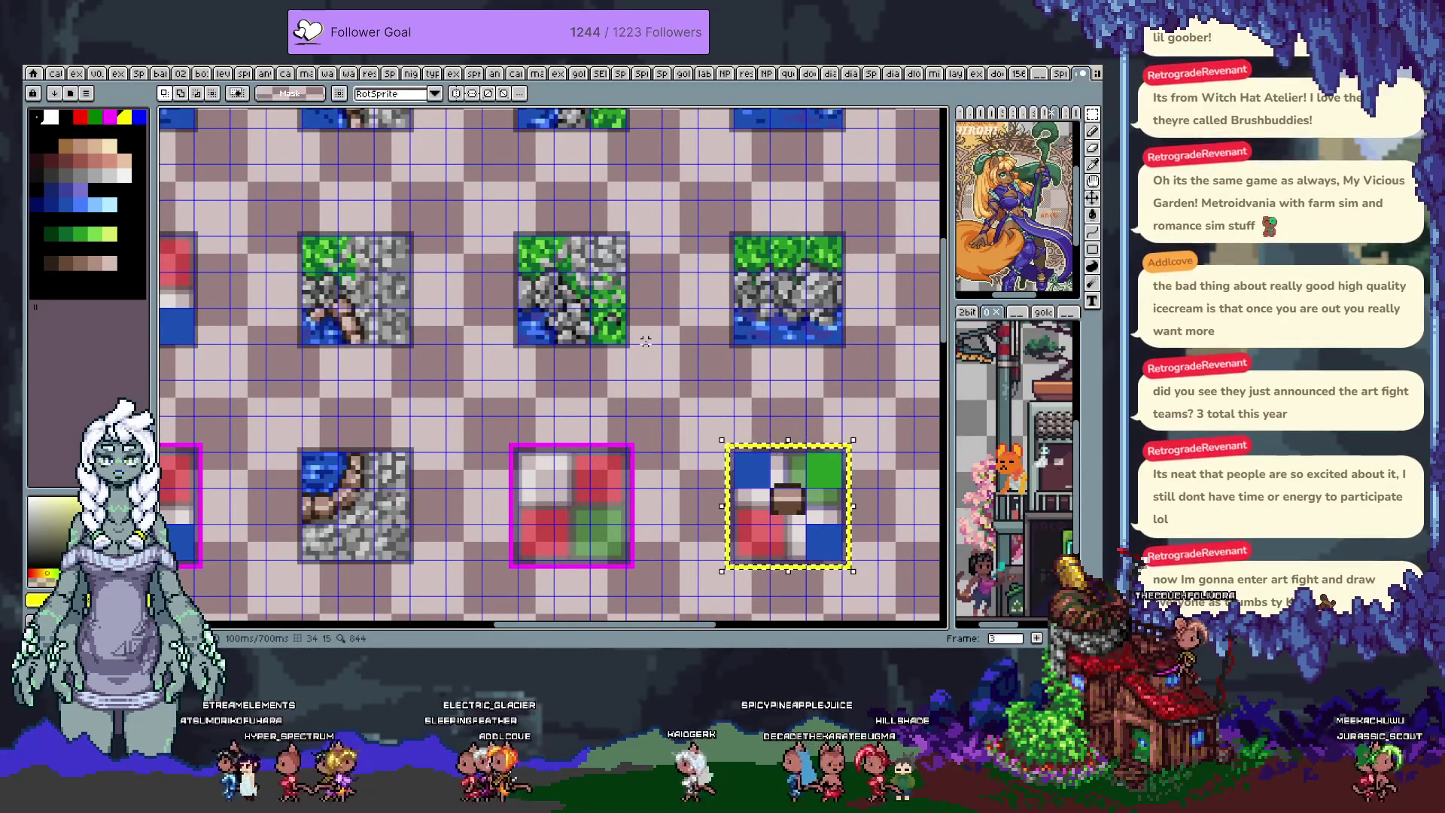
key("shift+Left")
key("shift+Up")
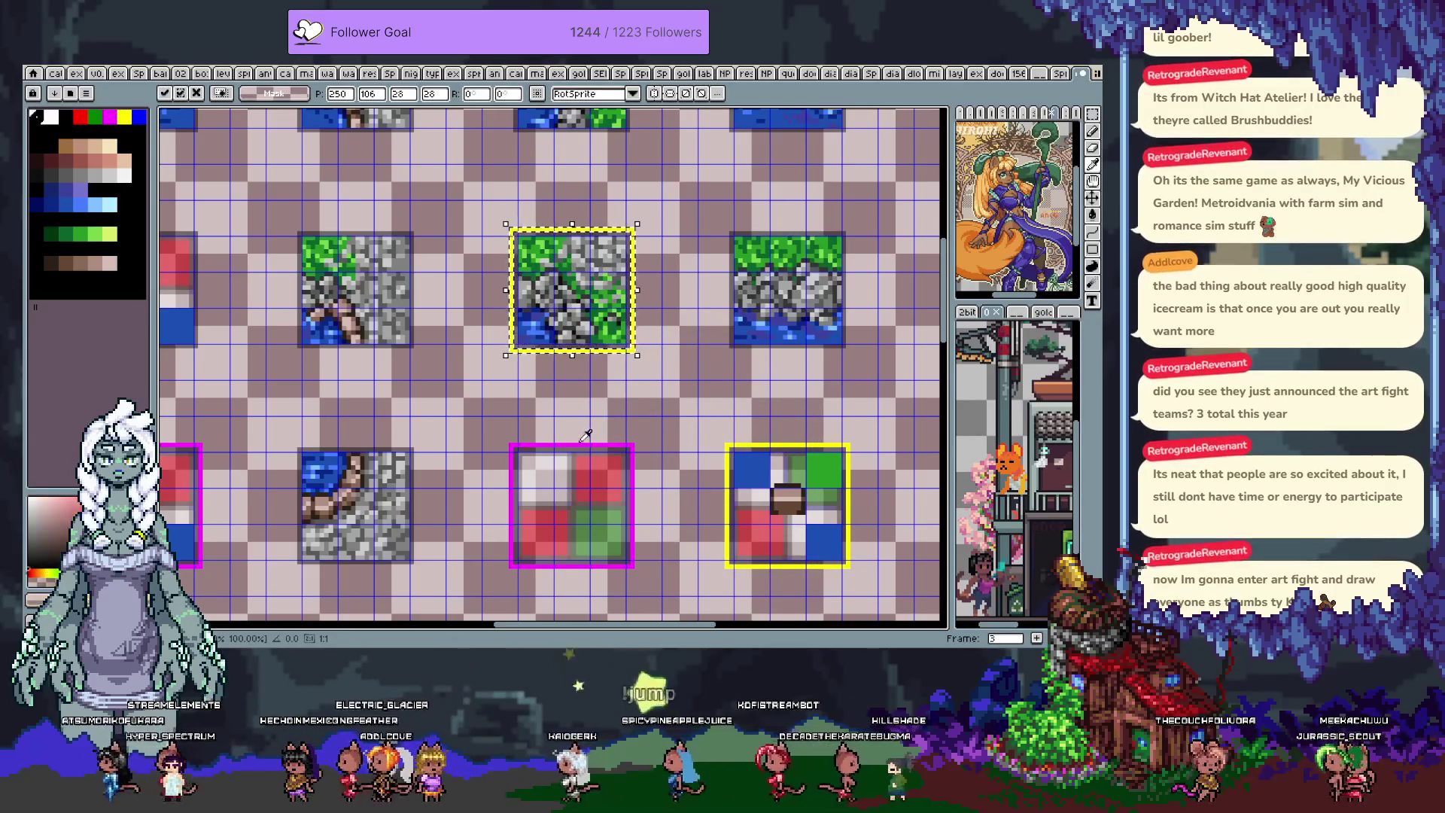
key("Return")
- Paste the copied tile and move it left into the empty slot, then commit
scroll(578, 444, "down", 1)
left_click_drag(556, 341, 612, 382)
scroll(587, 368, "left", 5)
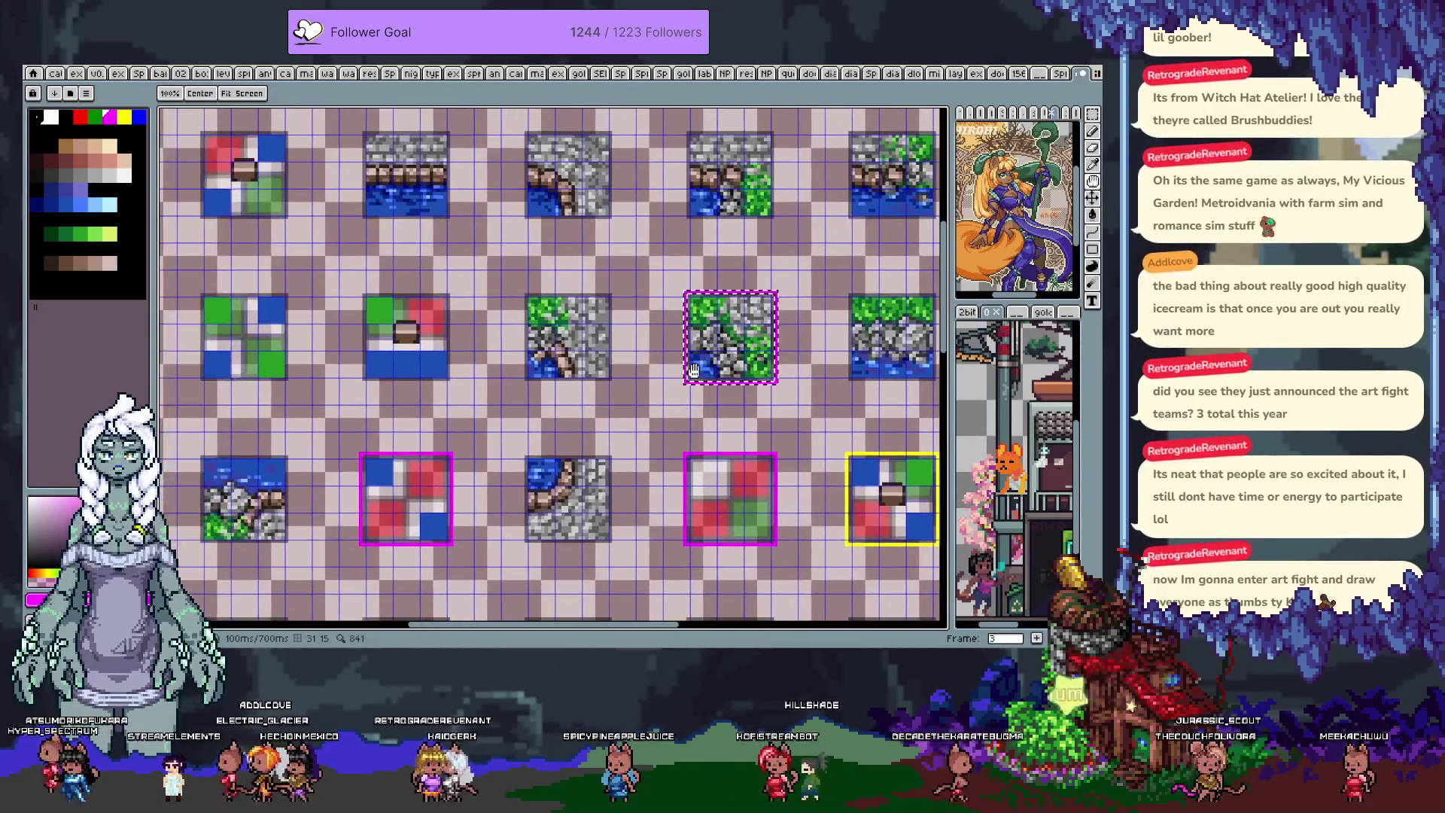
key("ctrl+v")
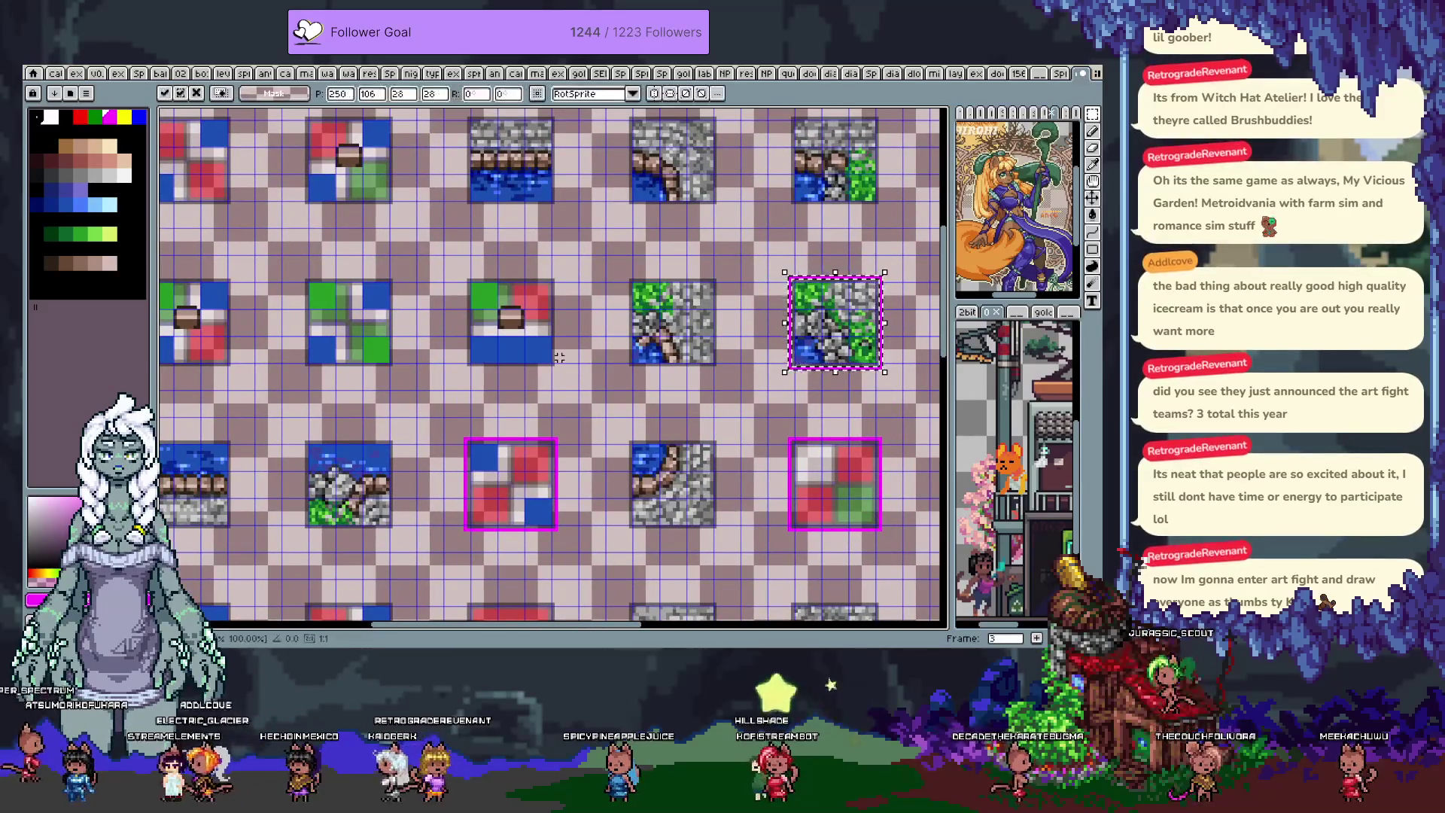
left_click_drag(559, 358, 371, 357)
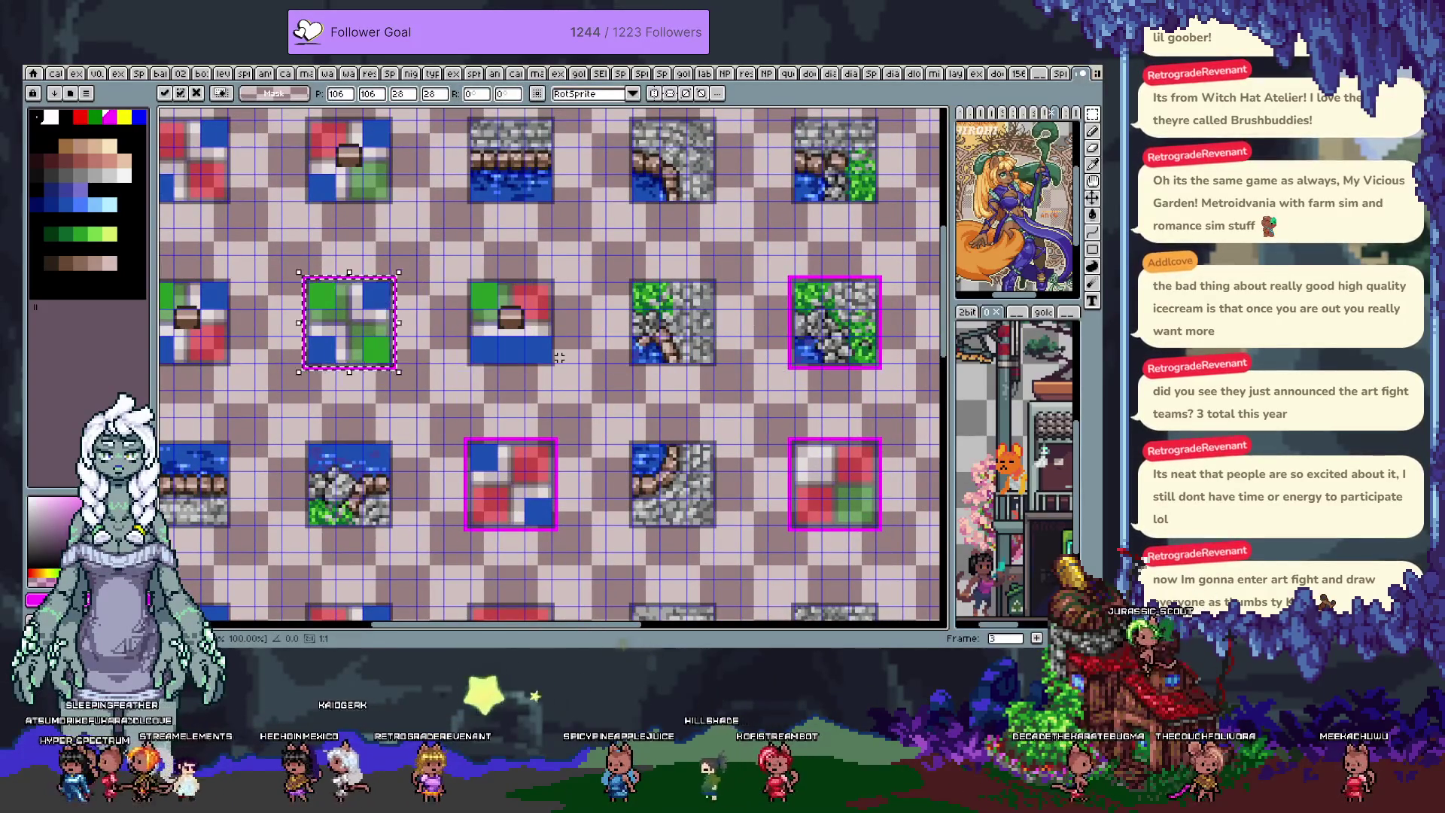
left_click_drag(481, 320, 726, 317)
key("shift+Left")
key("shift+Left")
key("shift+Left")
key("Left")
key("Left")
key("Left")
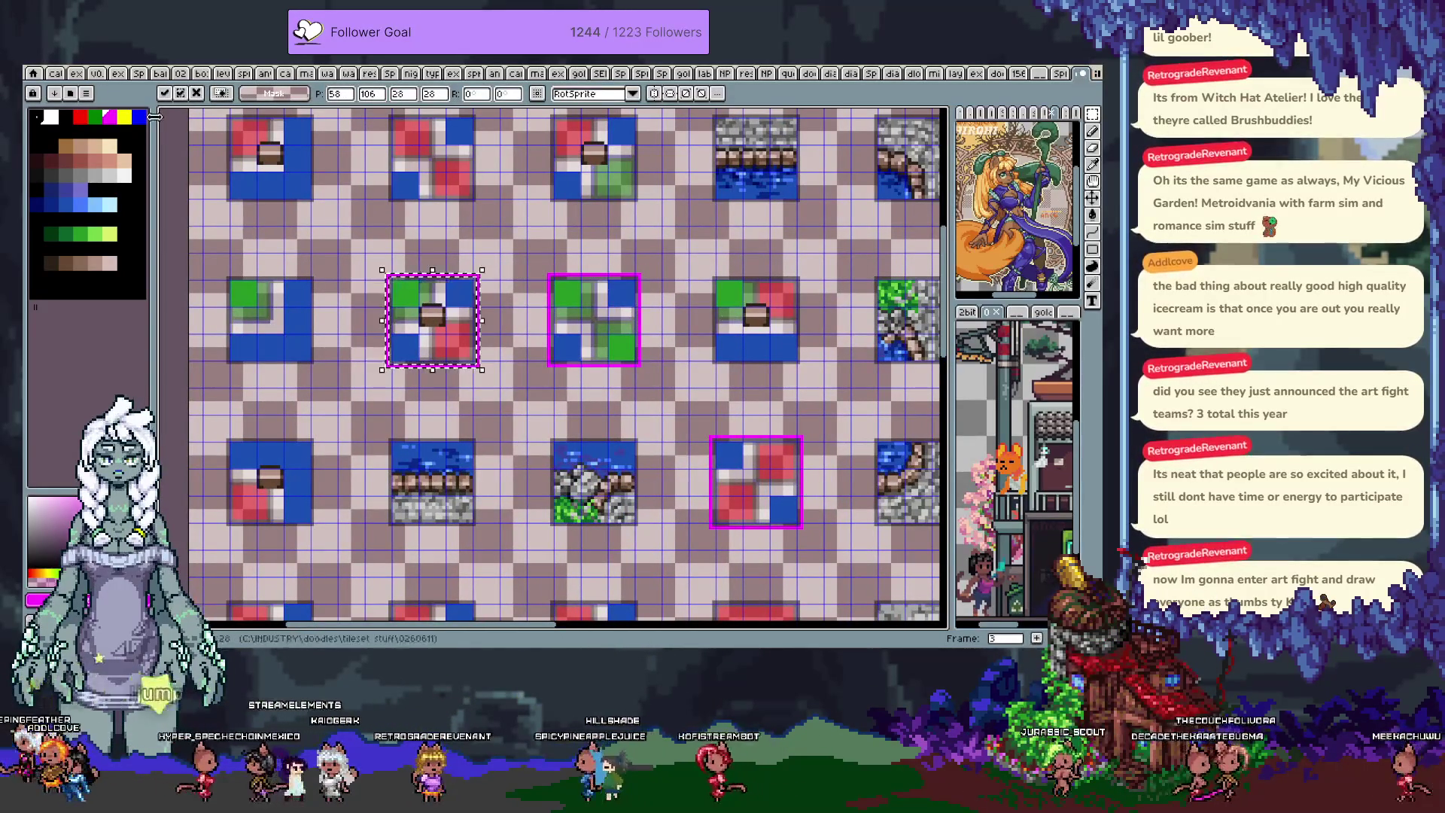
key("Return")
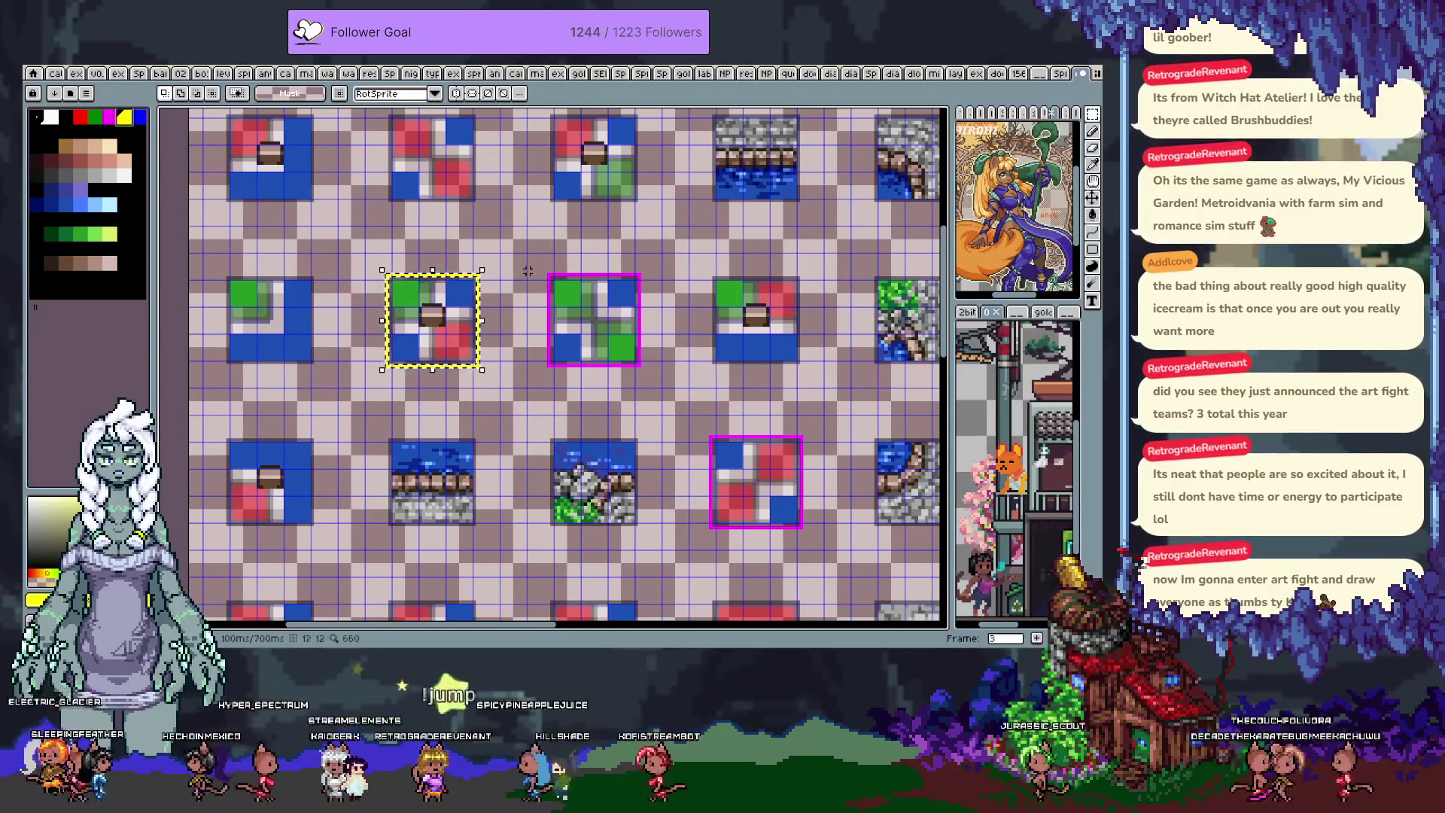
- Paste two more tiles into the top row and commit them in place
key("ctrl+v")
key("shift+Up")
key("shift+Left")
key("shift+Up")
key("shift+Left")
key("shift+Up")
key("shift+Left")
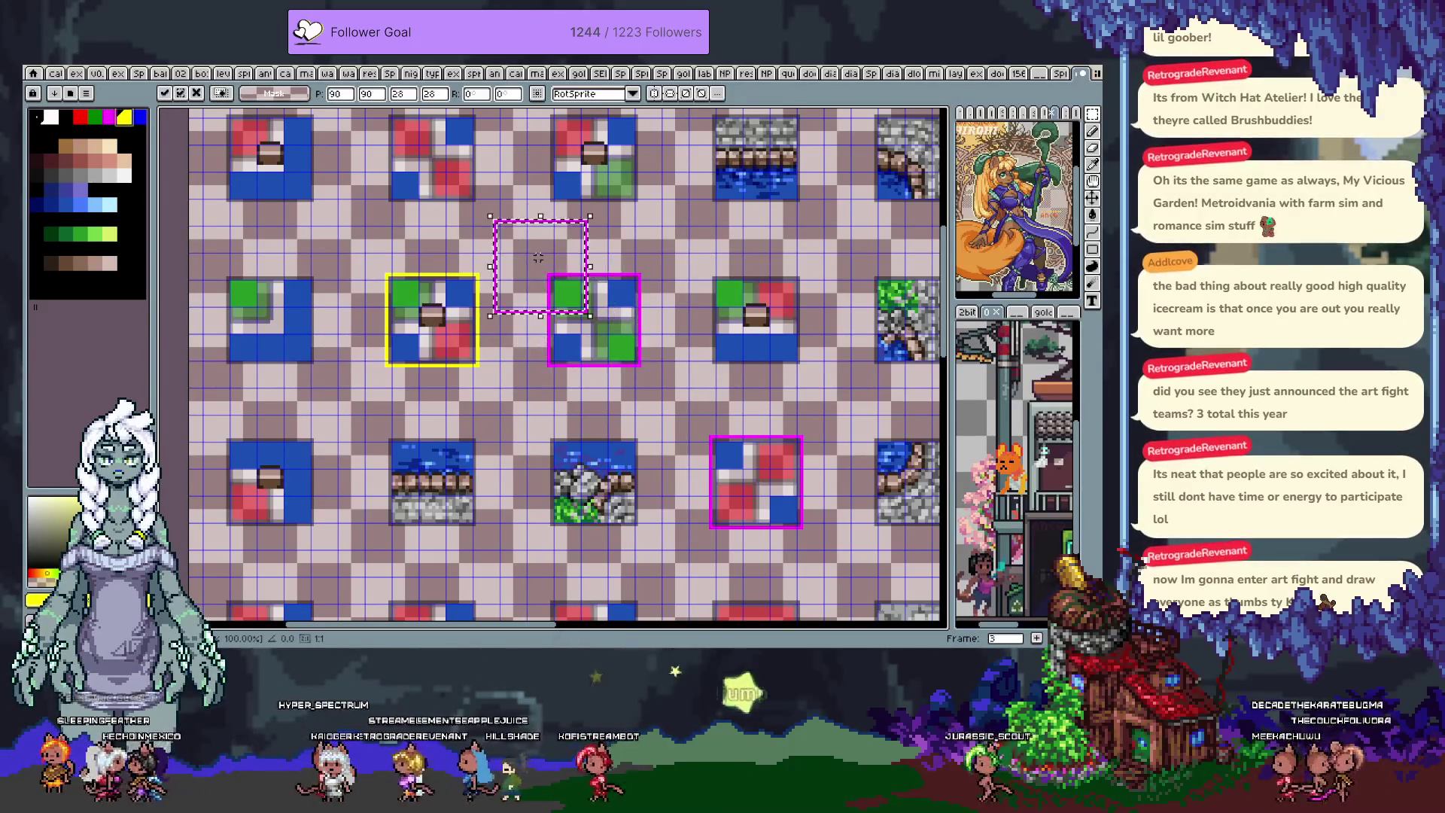
key("Return")
key("ctrl+v")
key("shift+Up")
key("shift+Up")
key("shift+Up")
key("shift+Up")
key("shift+Up")
key("Return")
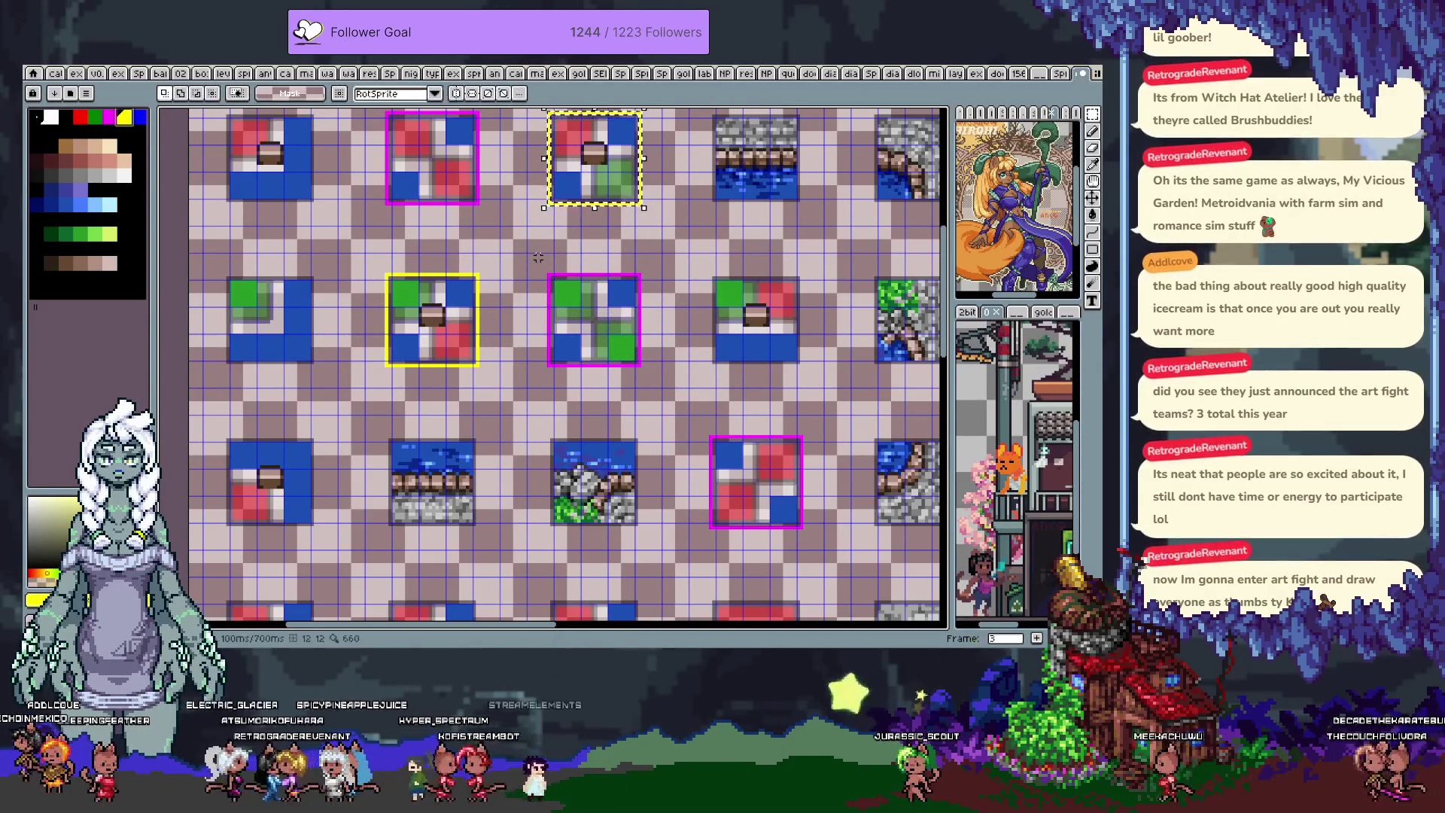
- Pan across the tile sheet, including the DIAGONALS label area, to check the placed tiles
mouse_move(656, 431)
left_mouse_down()
mouse_move(576, 492)
mouse_move(485, 525)
mouse_move(458, 592)
mouse_move(634, 378)
mouse_move(458, 203)
mouse_move(226, 200)
mouse_move(573, 381)
mouse_move(593, 309)
mouse_move(600, 352)
left_mouse_up()
mouse_move(483, 426)
left_mouse_down()
mouse_move(697, 384)
mouse_move(841, 317)
left_mouse_up()
mouse_move(324, 301)
left_mouse_down()
mouse_move(387, 359)
mouse_move(403, 345)
mouse_move(587, 341)
mouse_move(543, 195)
left_mouse_up()
mouse_move(888, 392)
left_mouse_down()
mouse_move(849, 316)
mouse_move(531, 347)
left_mouse_up()
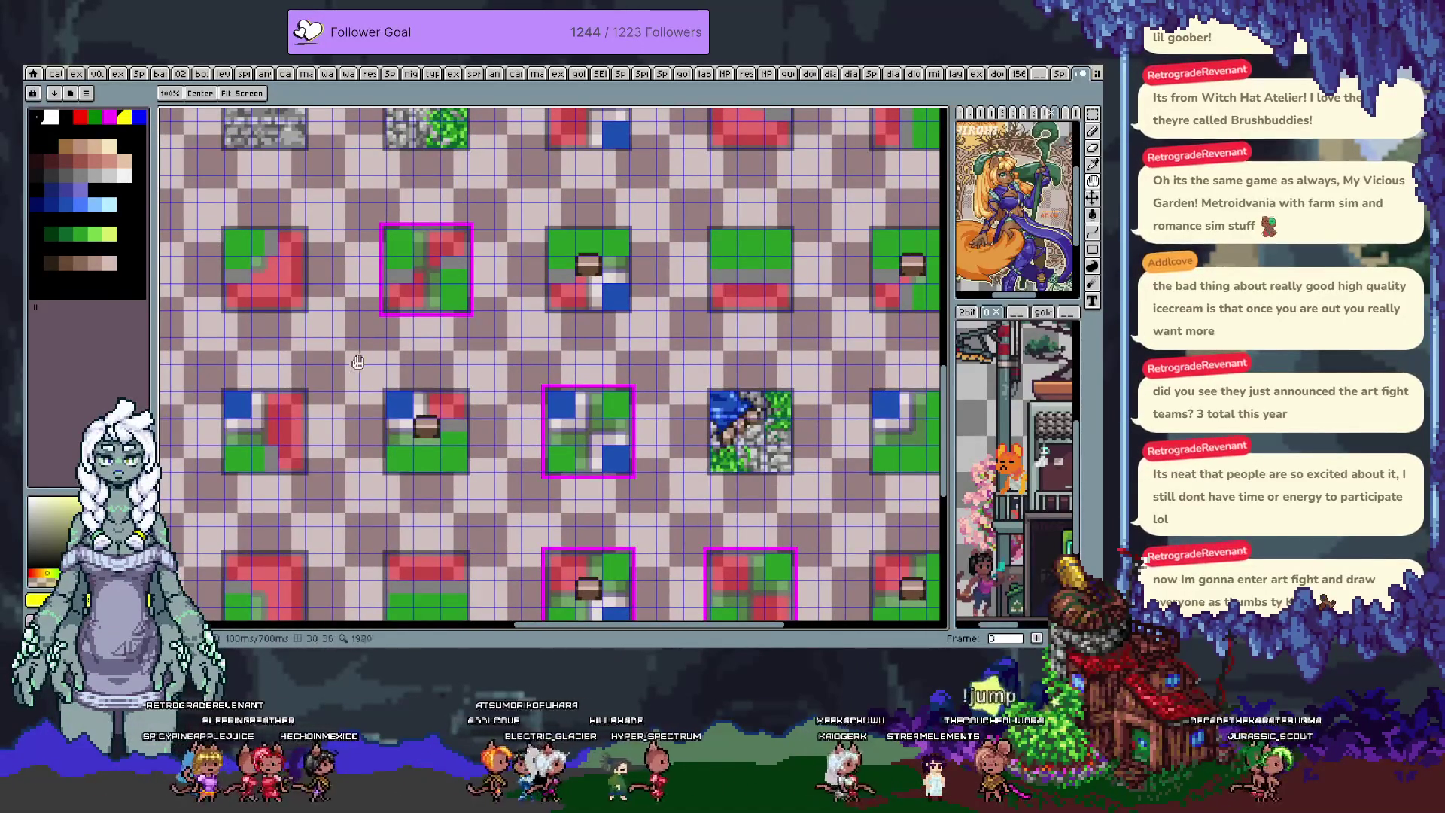
mouse_move(357, 361)
left_mouse_down()
mouse_move(549, 323)
mouse_move(819, 335)
left_mouse_up()
left_click_drag(604, 464, 573, 295)
mouse_move(715, 384)
left_mouse_down()
mouse_move(581, 337)
mouse_move(481, 337)
left_mouse_up()
mouse_move(547, 393)
left_mouse_down()
mouse_move(775, 329)
mouse_move(647, 370)
mouse_move(554, 361)
mouse_move(444, 381)
mouse_move(429, 411)
left_mouse_up()
scroll(414, 237, "down", 5)
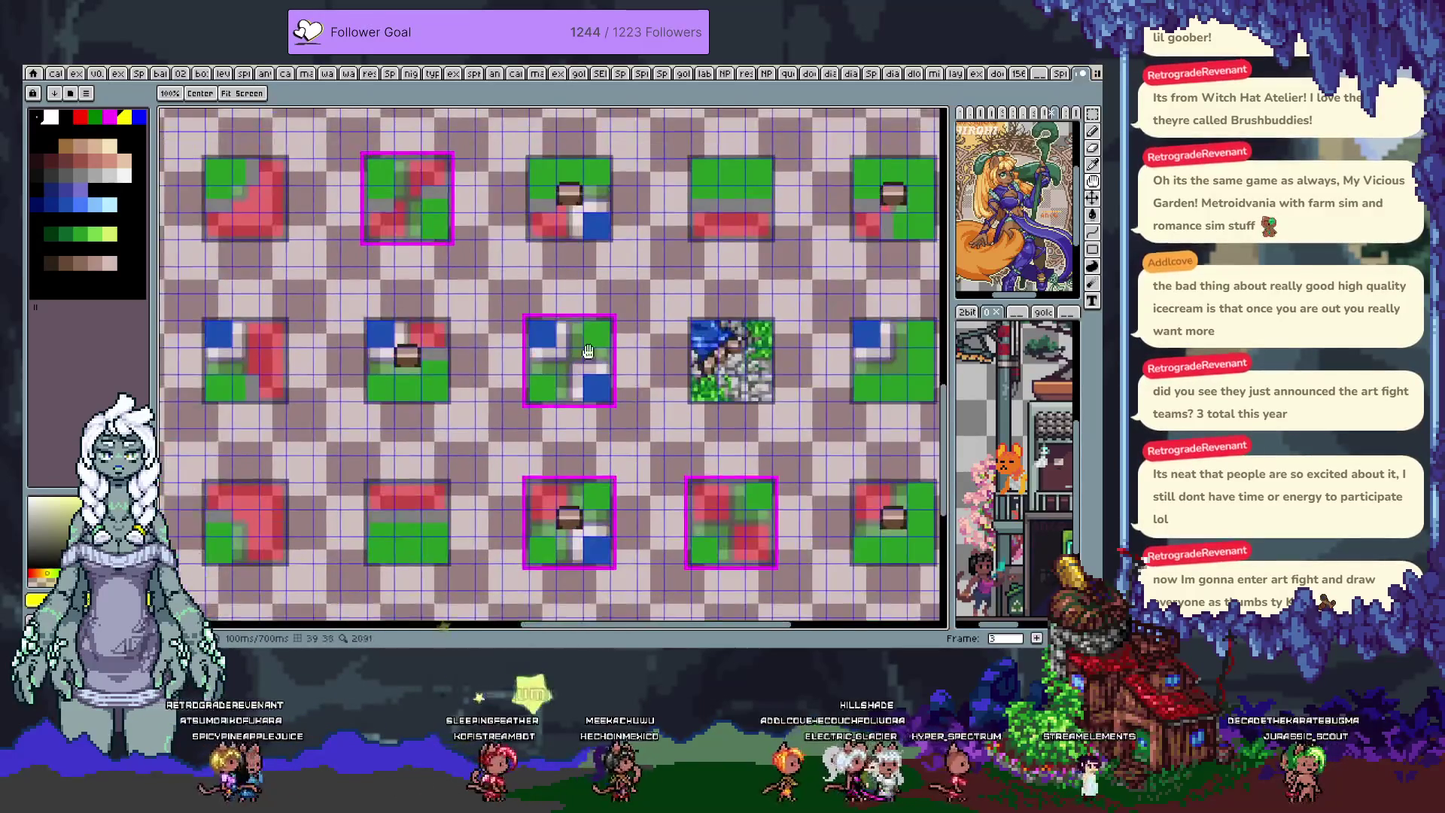
scroll(591, 426, "up", 1)
key("m")
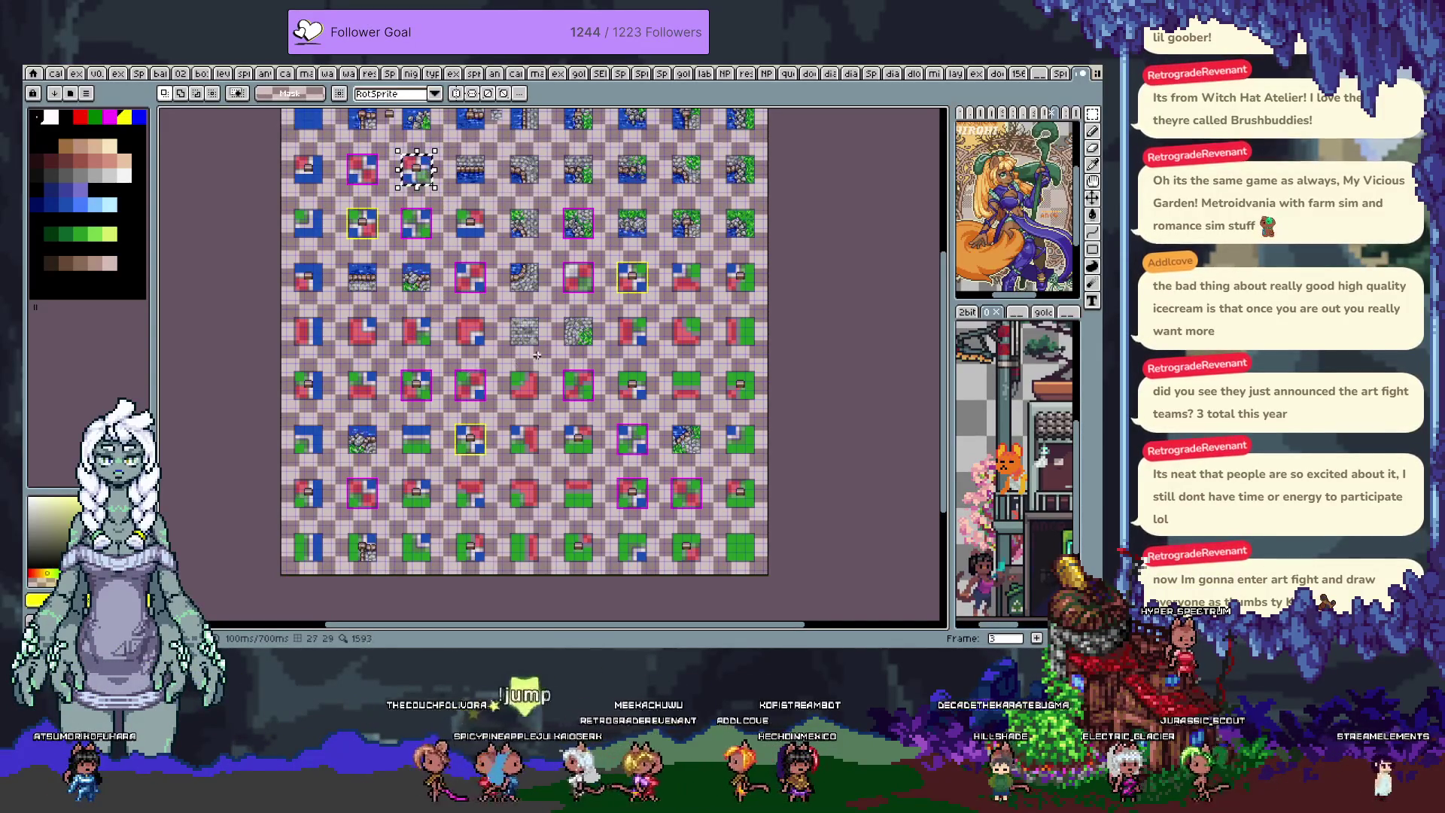
- Paste the copied tile and nudge it up, 16 pixels right, down and one pixel left
key("space")
scroll(538, 362, "down", 1)
scroll(507, 326, "up", 1)
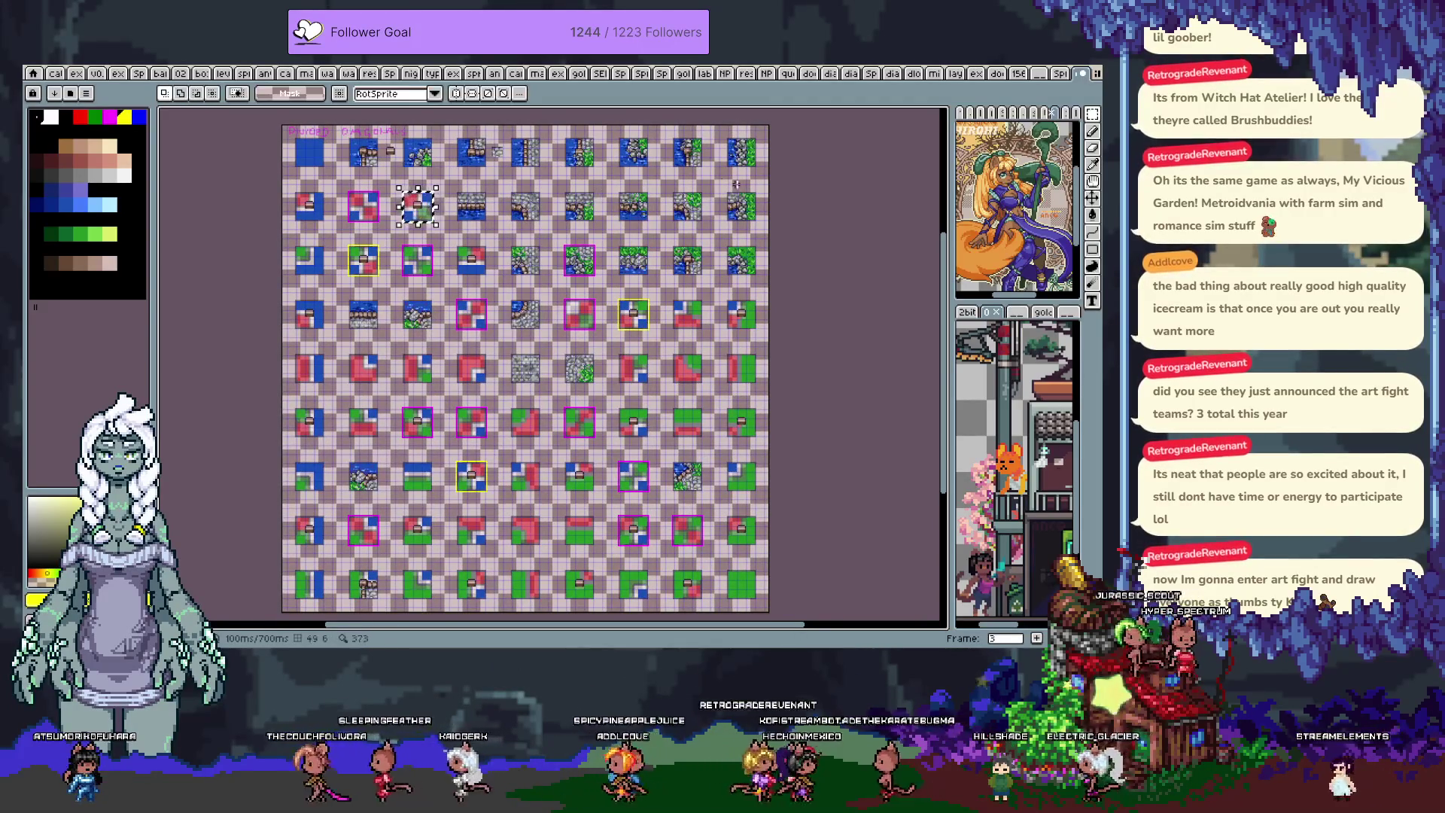
scroll(708, 203, "up", 3)
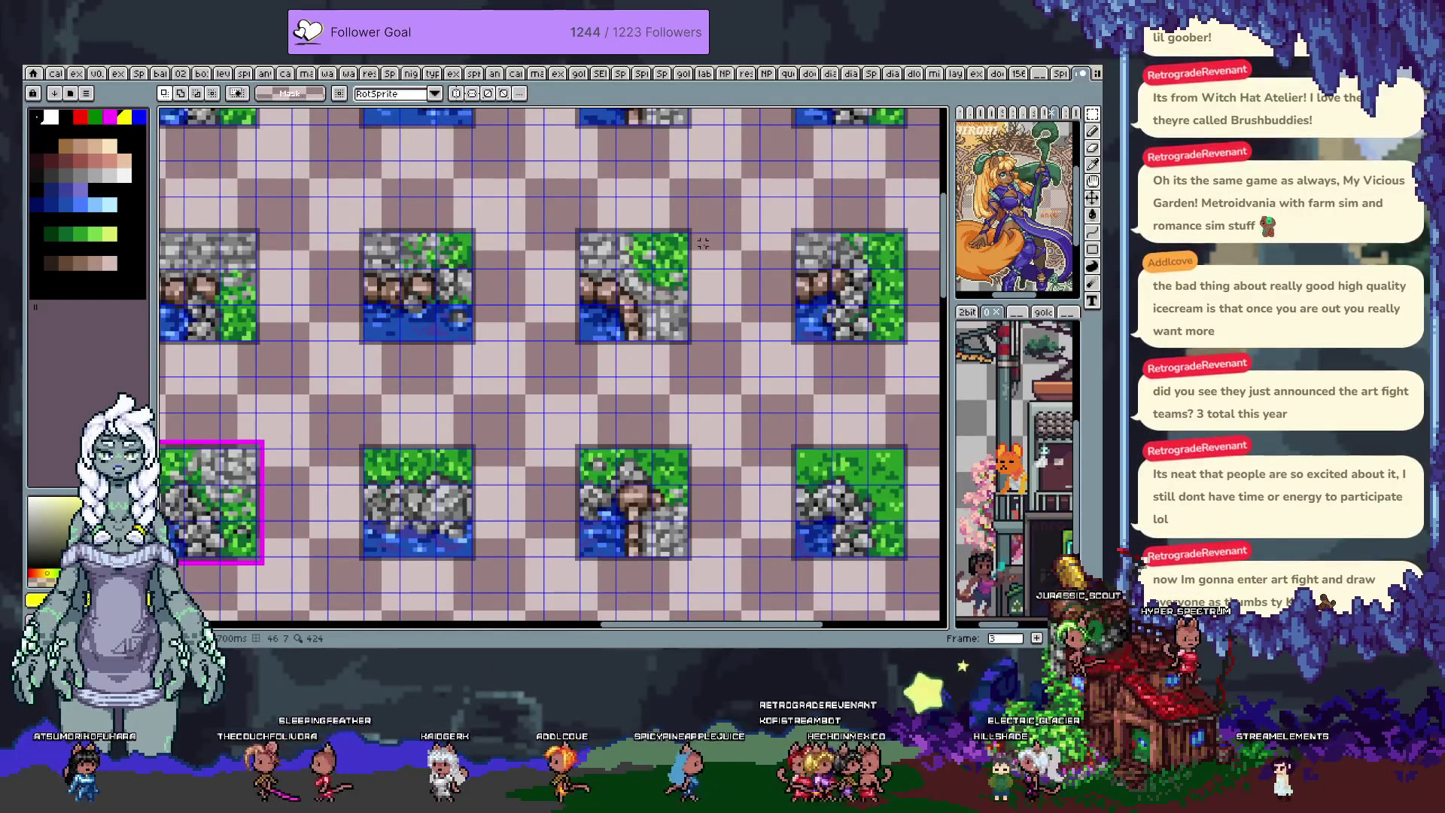
key("ctrl+v")
key("Up")
key("Up")
key("Up")
key("Right")
key("Right")
key("Right")
key("Down")
left_click_drag(705, 243, 700, 242)
scroll(553, 314, "down", 3)
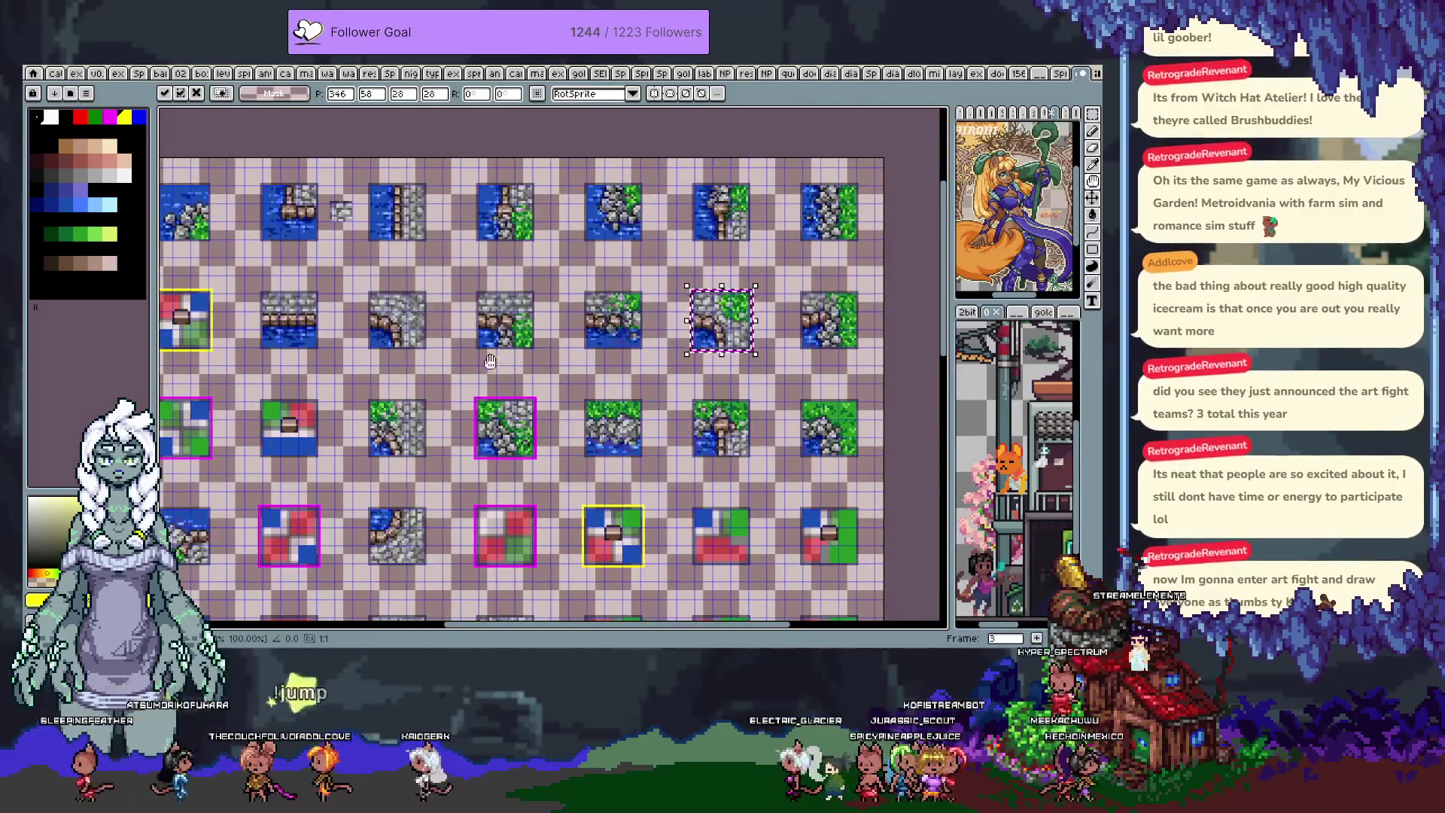
mouse_move(389, 366)
left_mouse_down()
mouse_move(648, 352)
mouse_move(657, 325)
mouse_move(489, 308)
mouse_move(405, 399)
mouse_move(477, 381)
left_mouse_up()
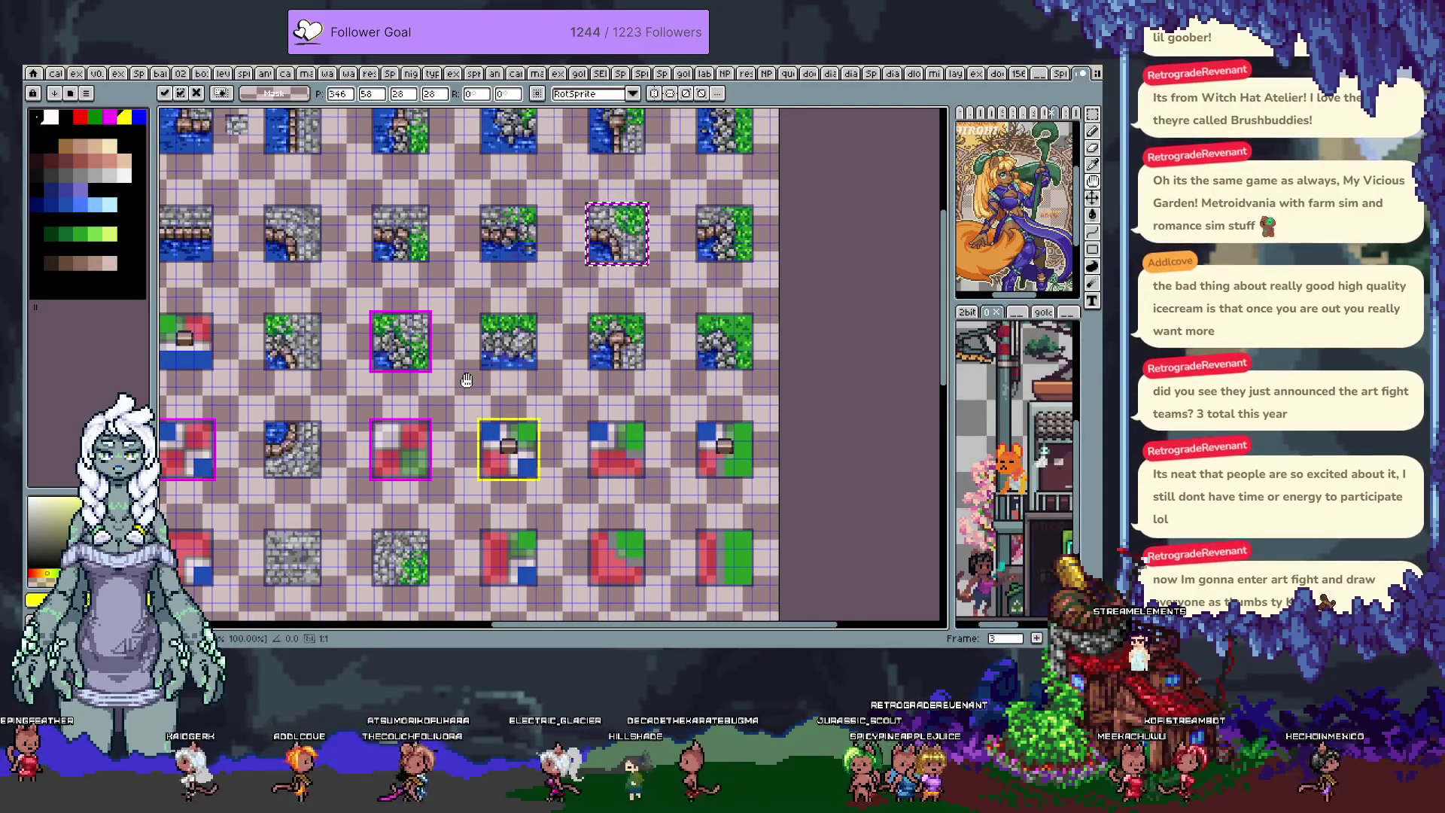
- On the sheet's left columns, paste the stone, grass and water tile, nudge it down and commit
scroll(367, 397, "left", 10)
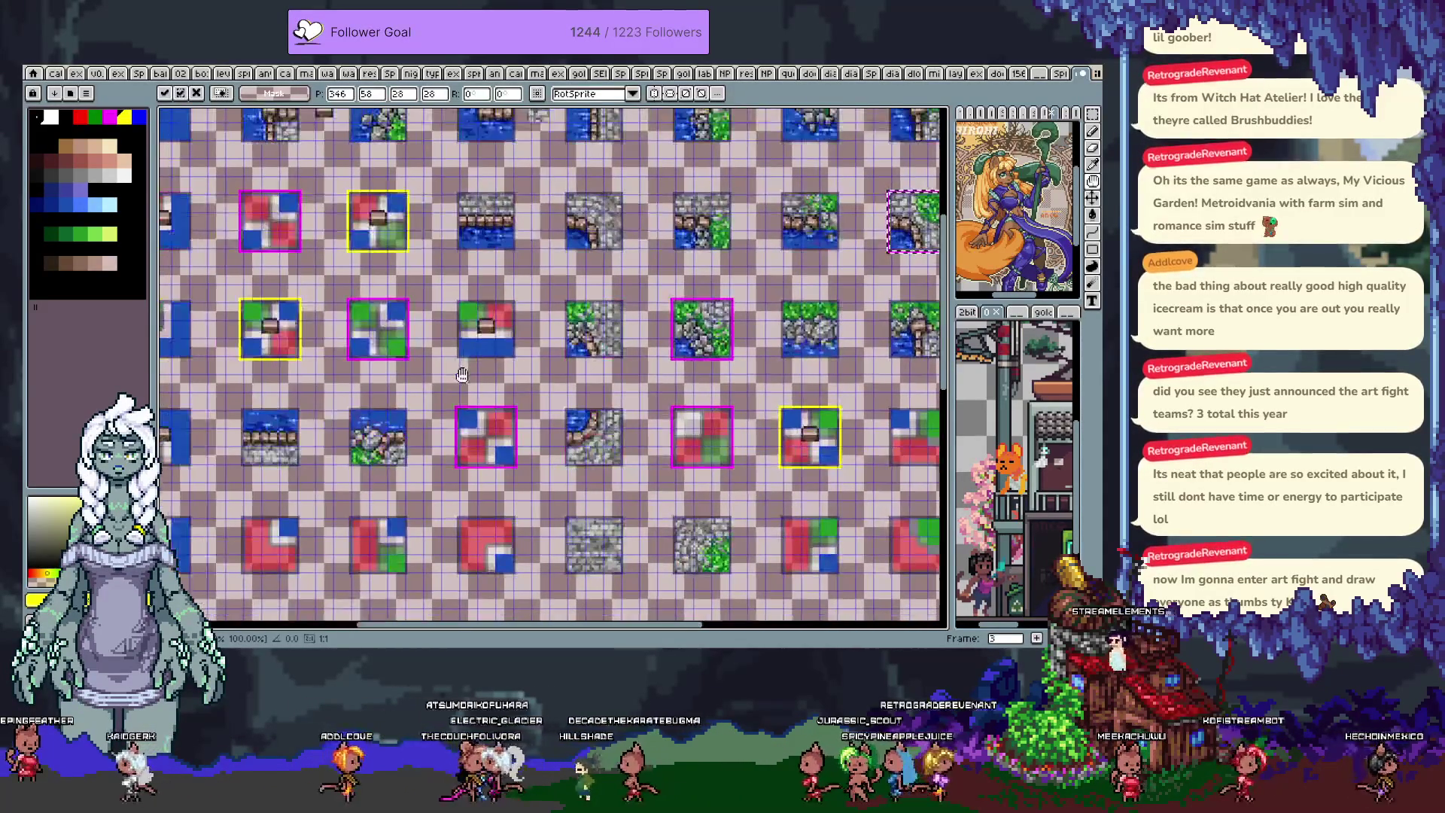
left_click_drag(367, 396, 351, 356)
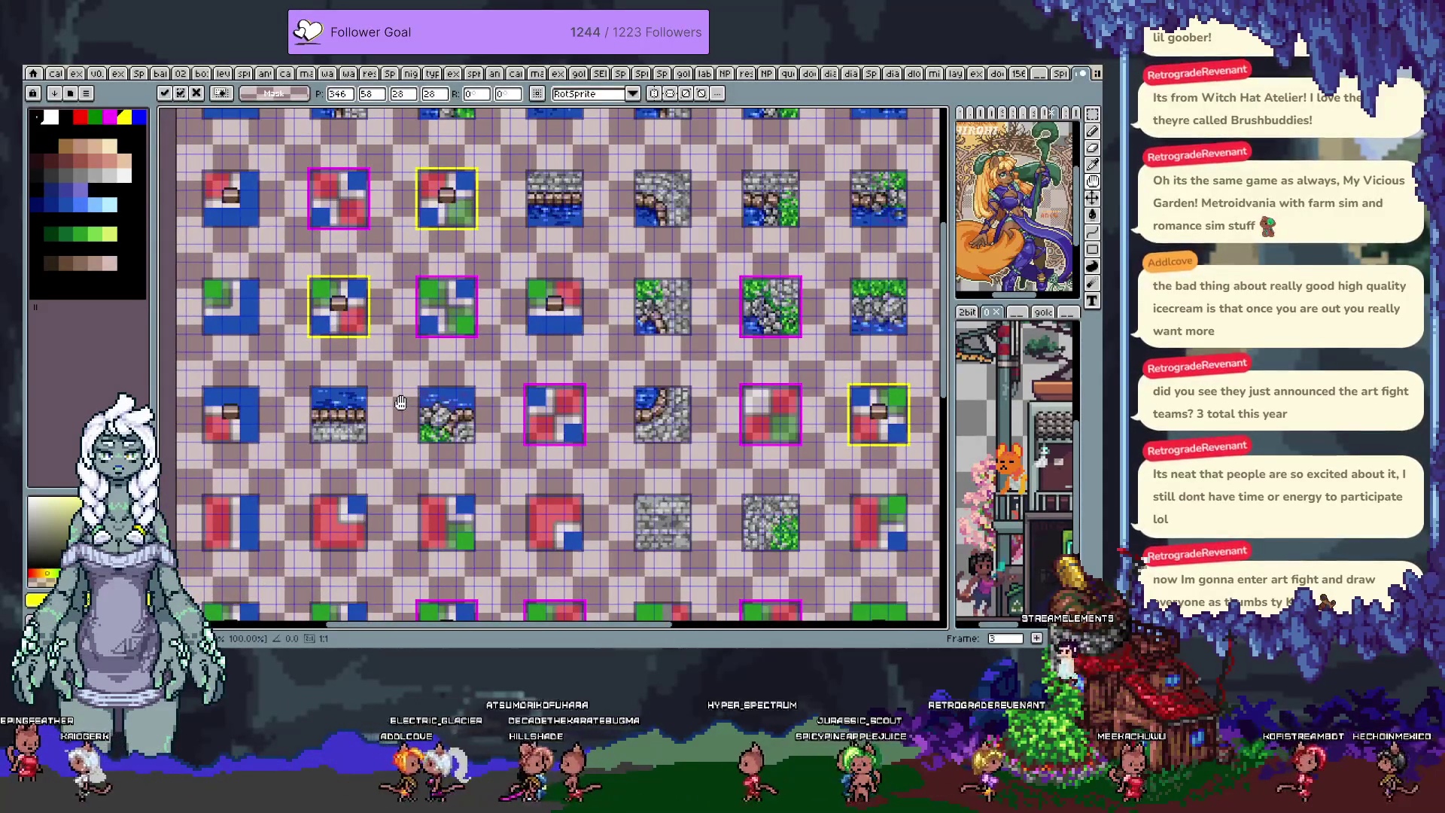
scroll(633, 414, "right", 5)
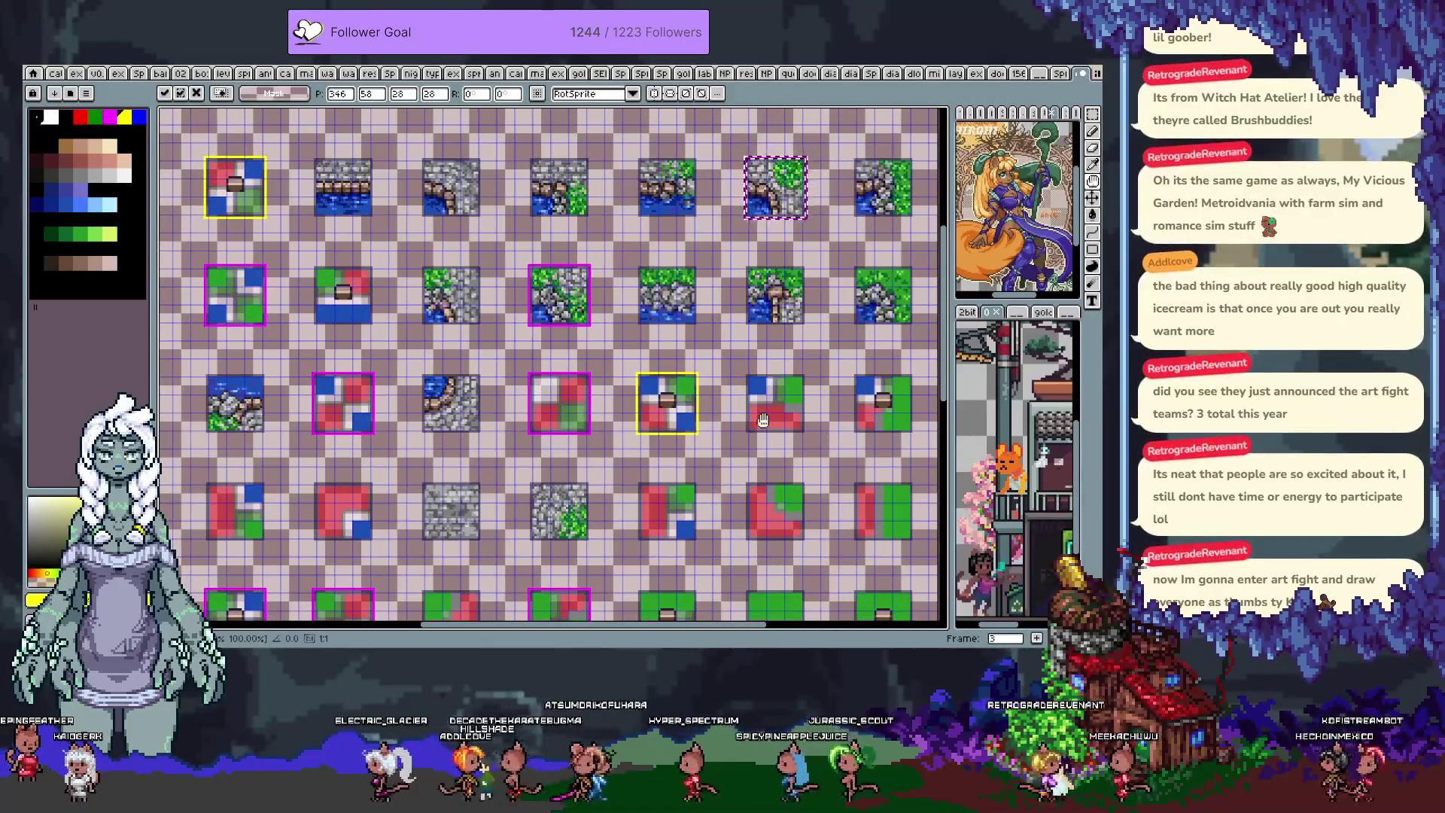
scroll(762, 419, "right", 4)
scroll(640, 391, "down", 2)
scroll(504, 362, "down", 1)
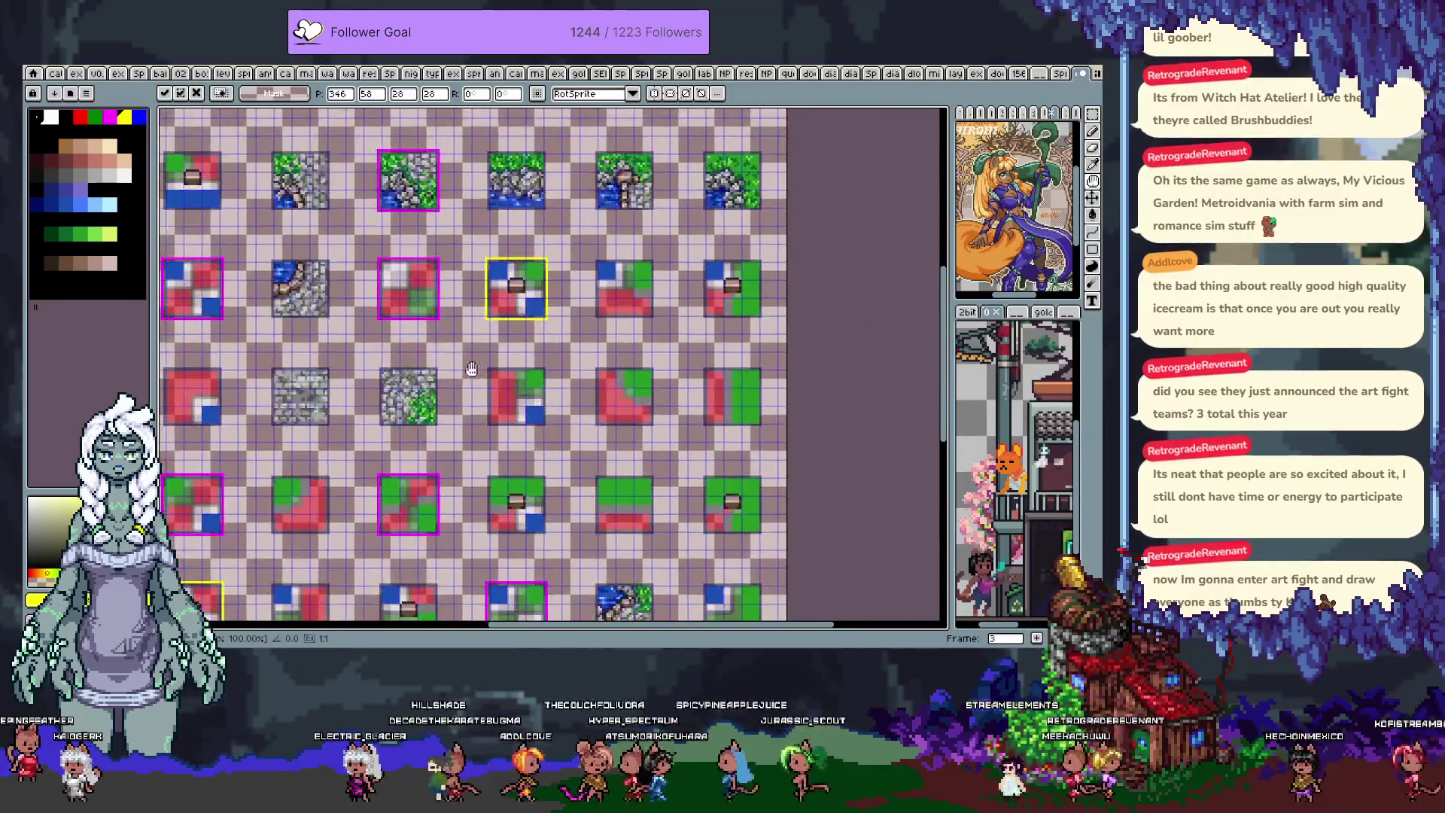
scroll(348, 382, "left", 10)
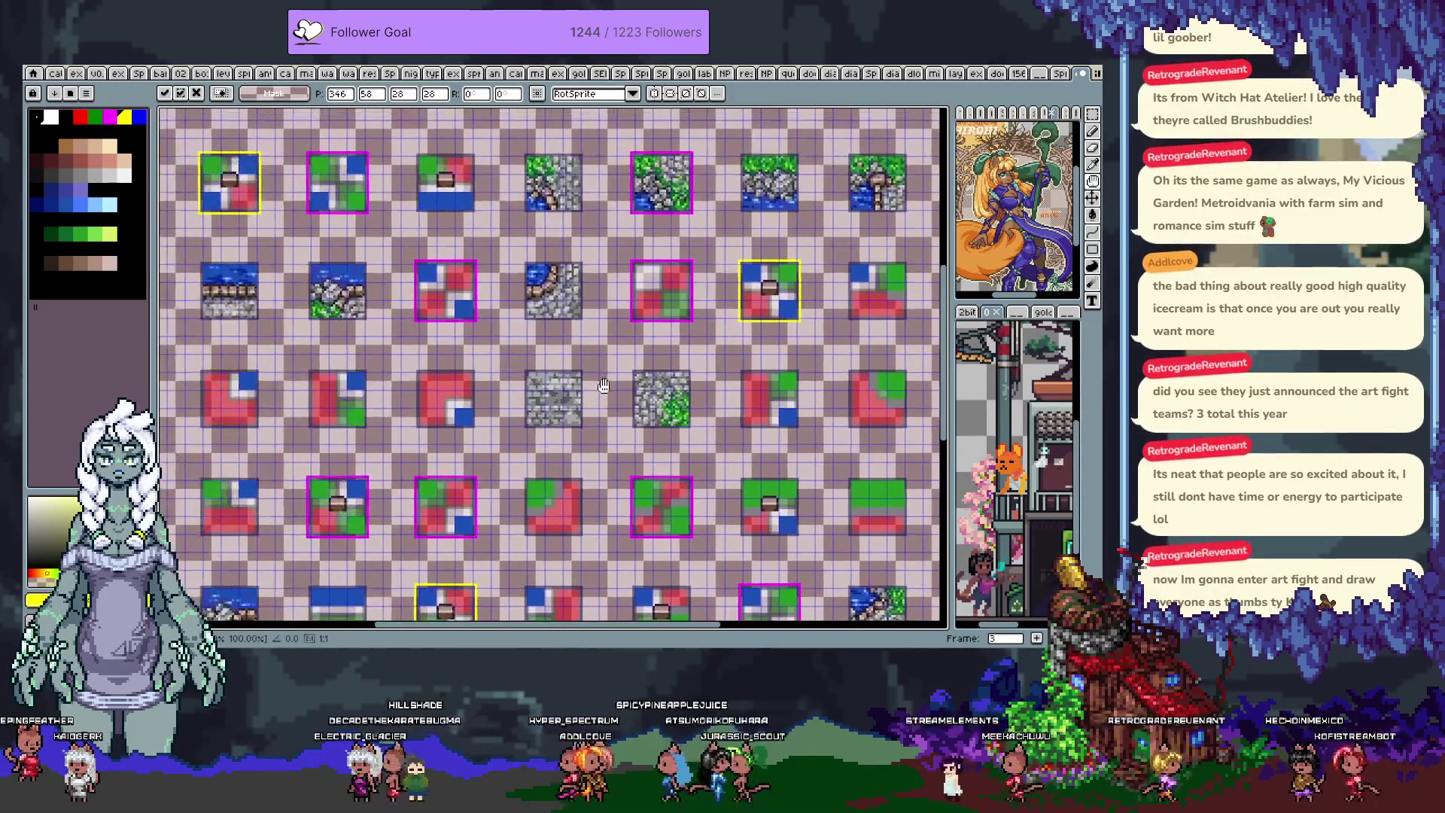
scroll(398, 370, "right", 10)
scroll(410, 376, "down", 3)
scroll(417, 391, "right", 3)
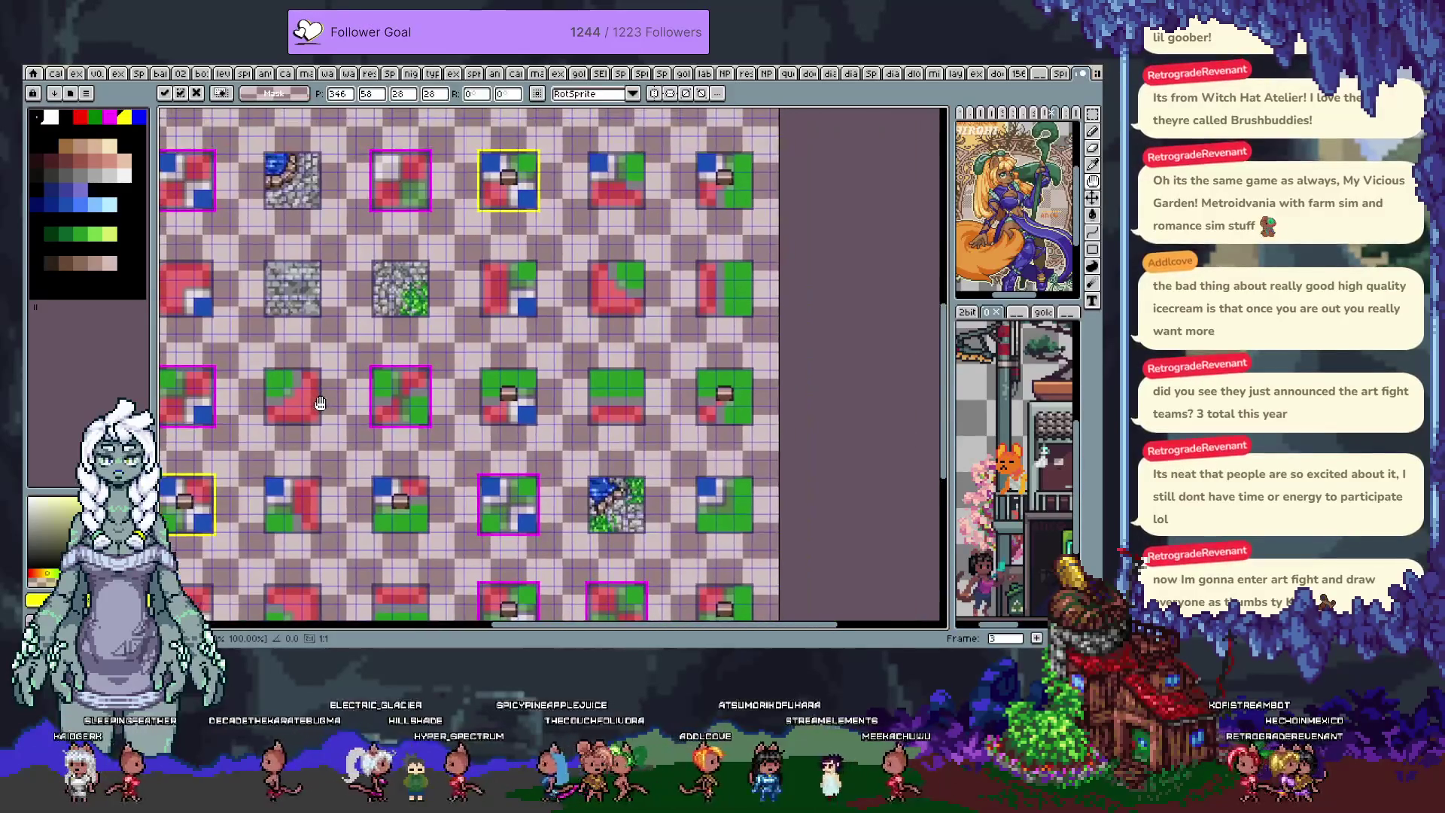
scroll(398, 402, "down", 3)
left_click_drag(391, 410, 639, 395)
left_click_drag(425, 359, 513, 349)
scroll(538, 425, "down", 2)
scroll(496, 392, "right", 5)
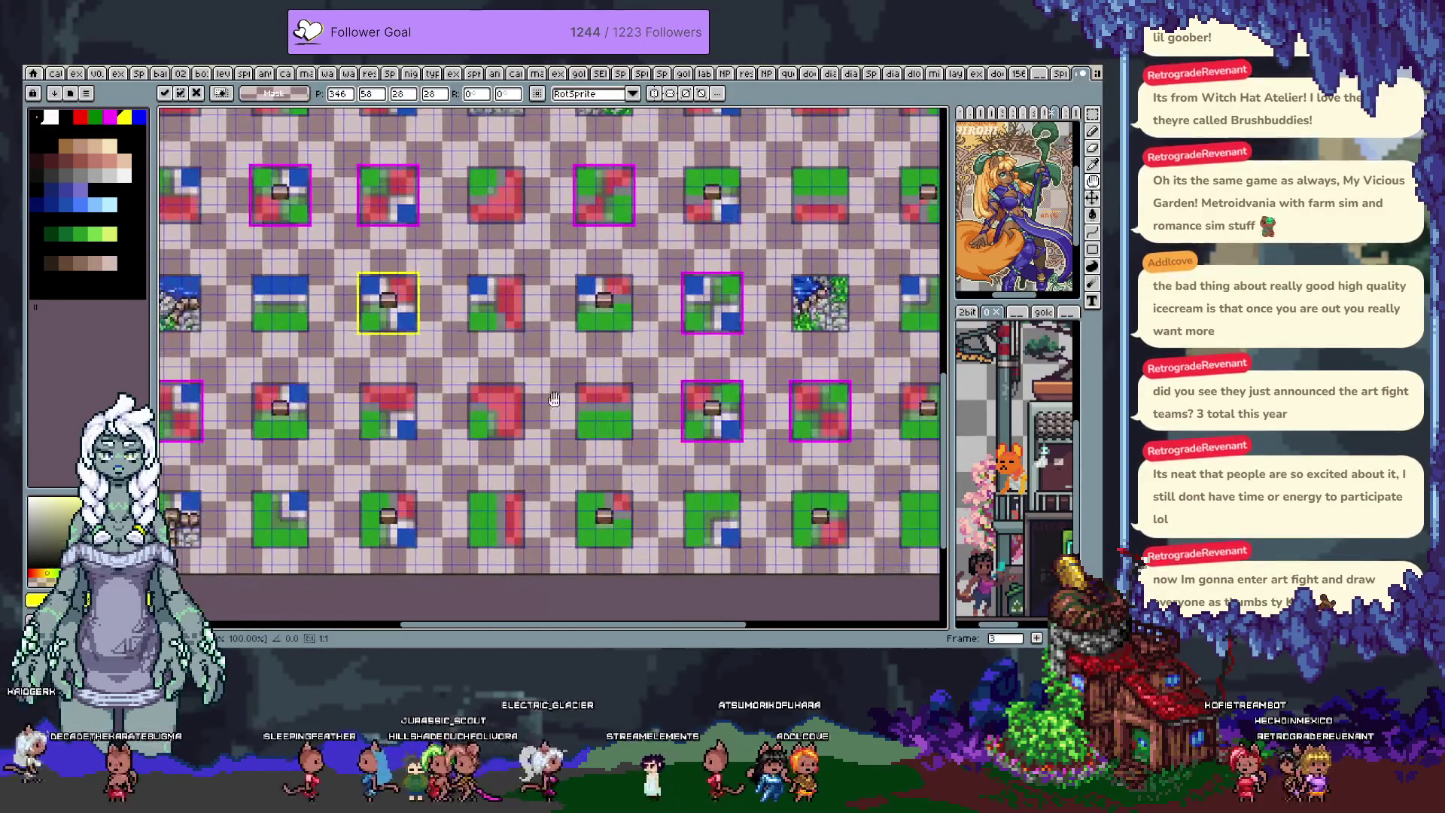
scroll(629, 289, "up", 1)
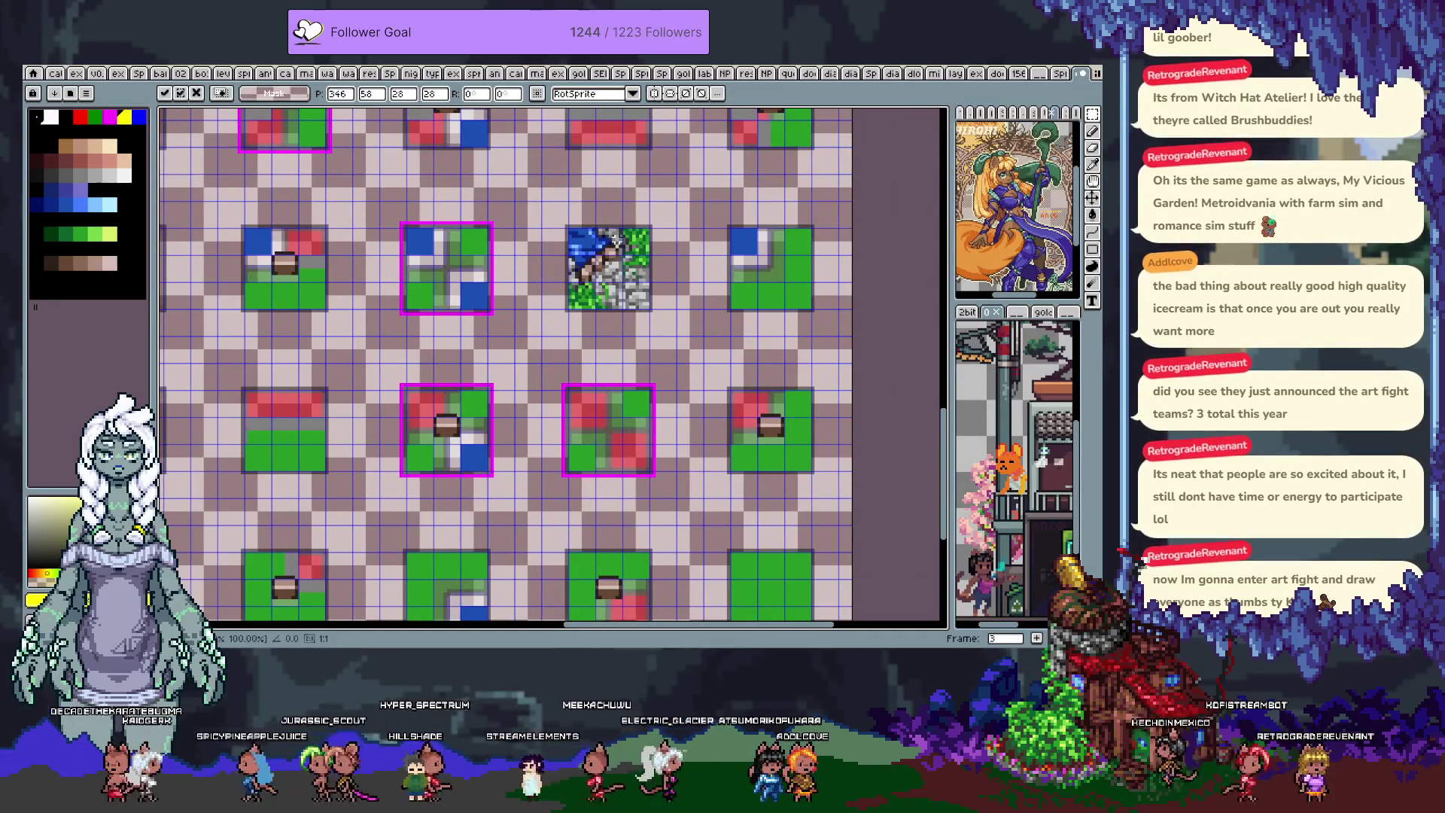
key("ctrl+v")
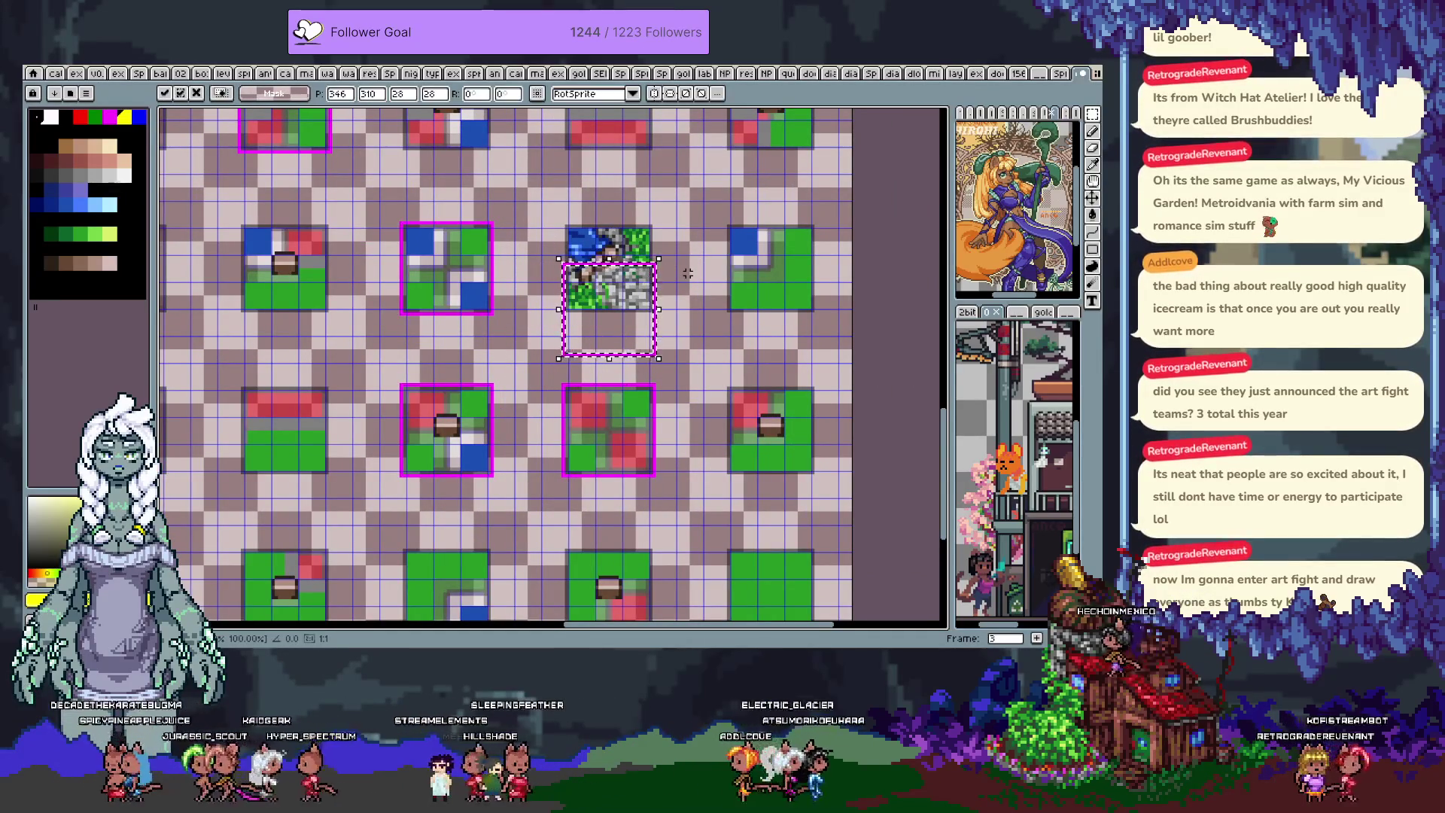
key("Down")
key("Down")
key("Down")
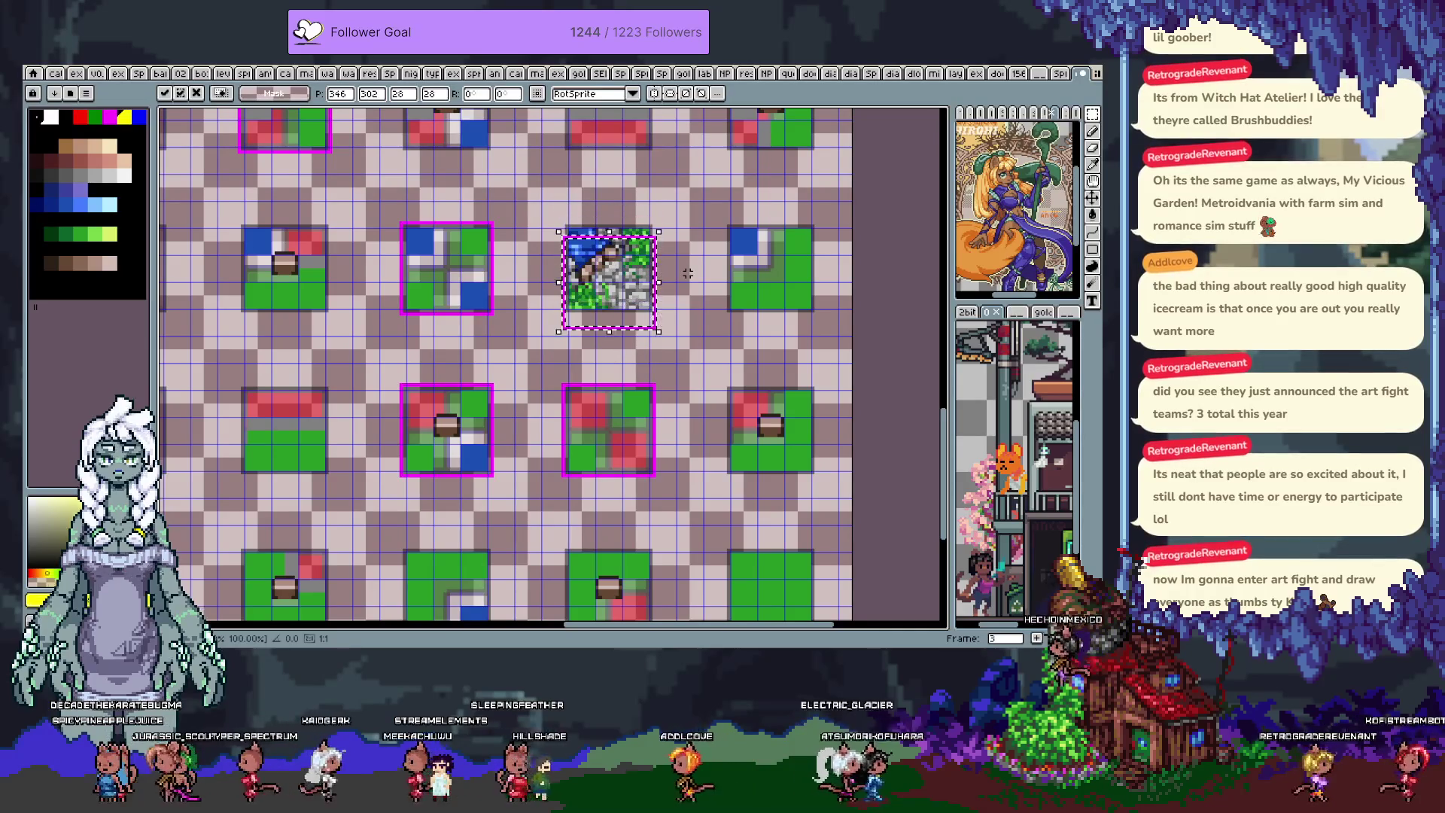
key("Return")
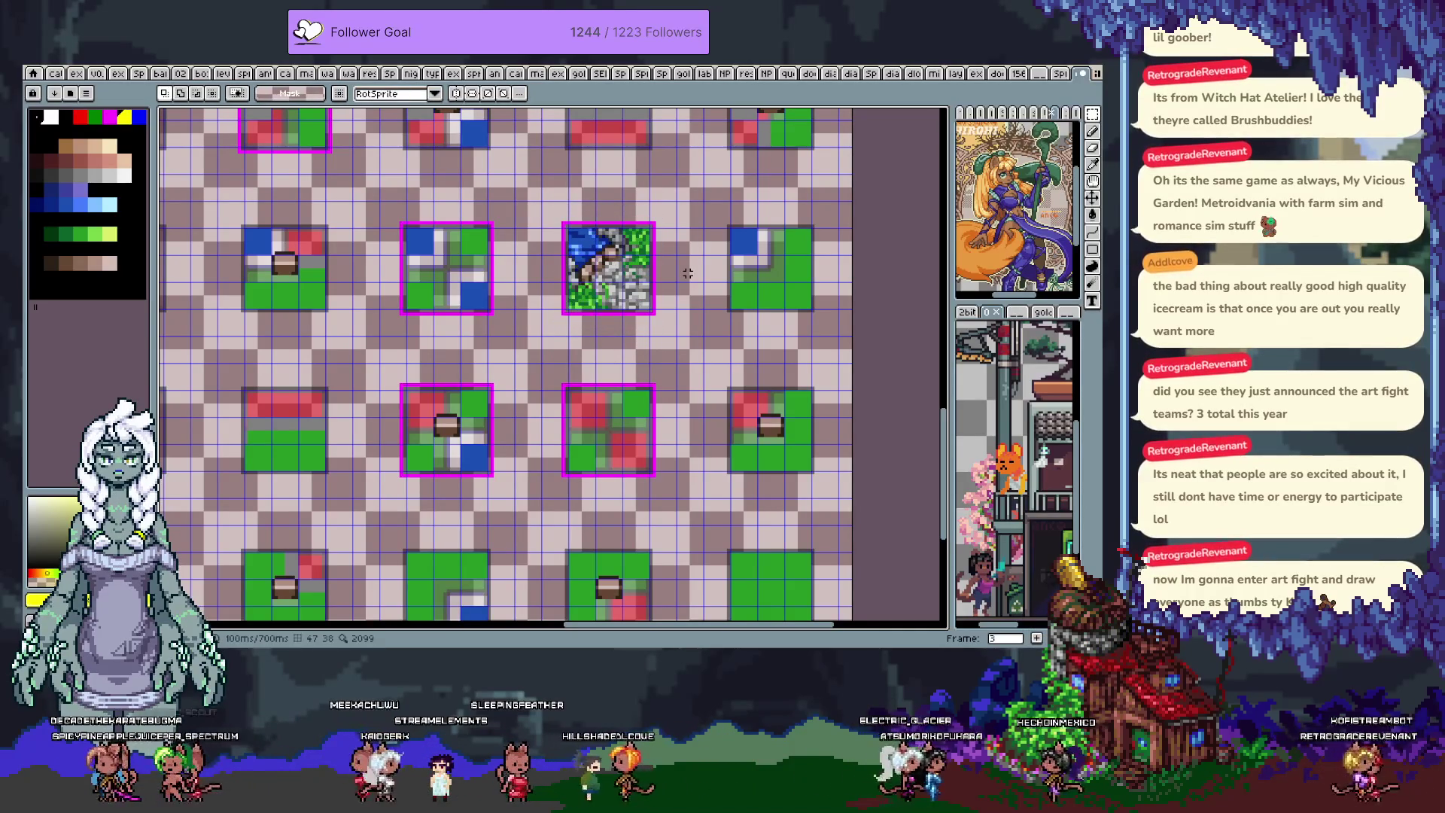
mouse_move(664, 371)
left_mouse_down()
mouse_move(663, 280)
mouse_move(753, 383)
mouse_move(606, 438)
left_mouse_up()
- Pan across the tile sheet and hide the grid overlay
scroll(605, 438, "down", 3)
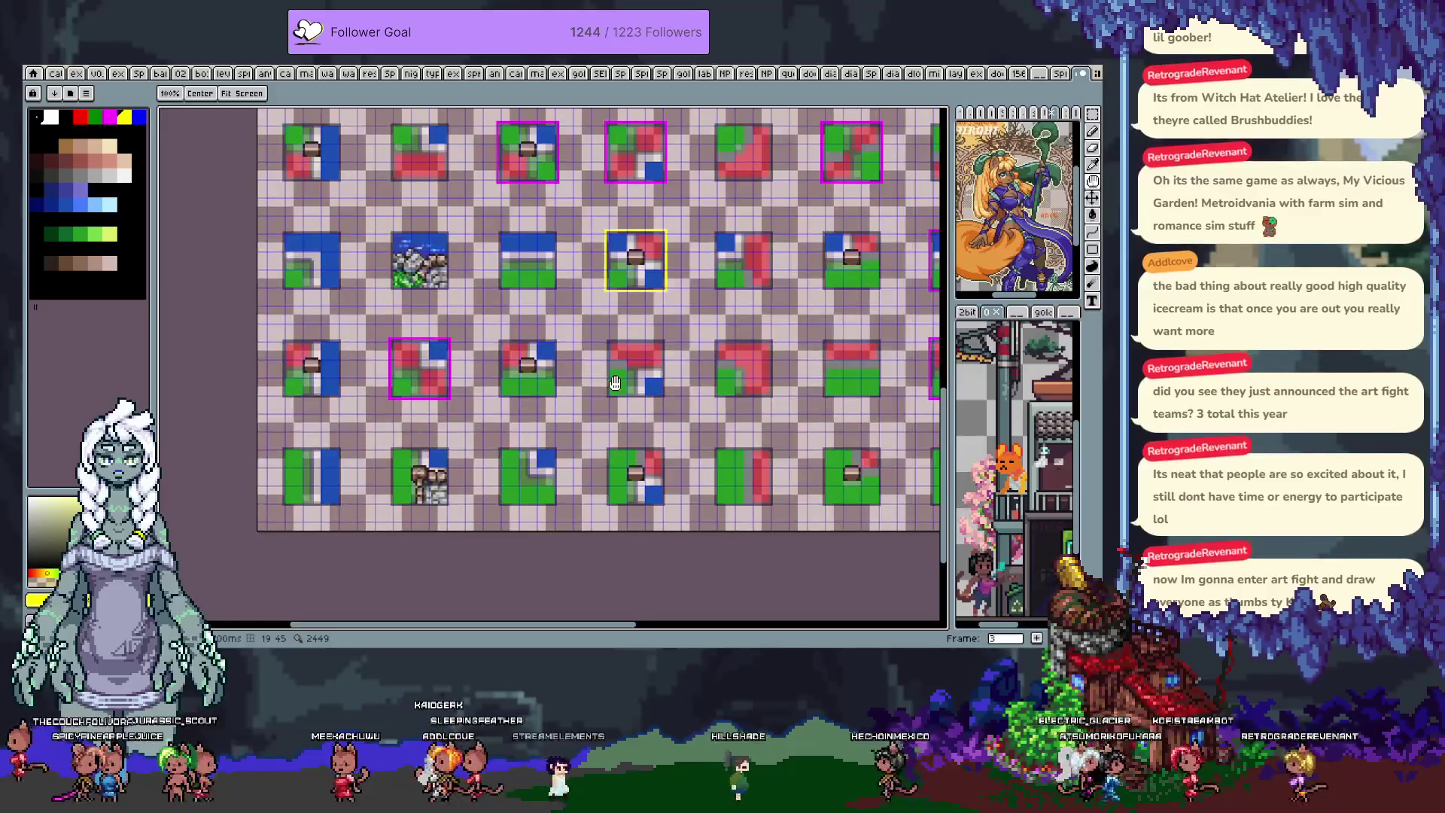
scroll(527, 421, "right", 5)
scroll(520, 427, "down", 1)
scroll(520, 427, "right", 1)
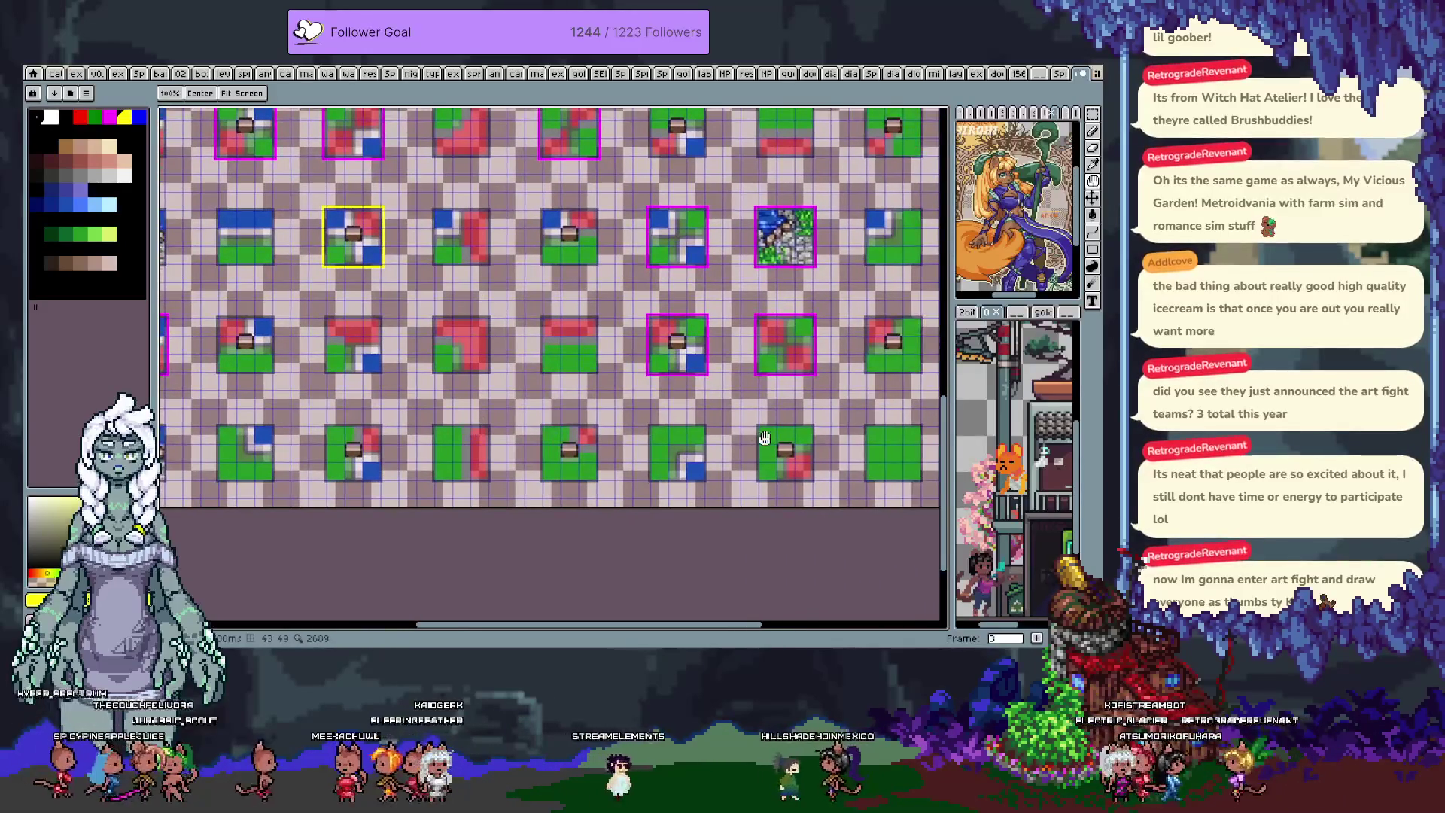
scroll(763, 394, "left", 6)
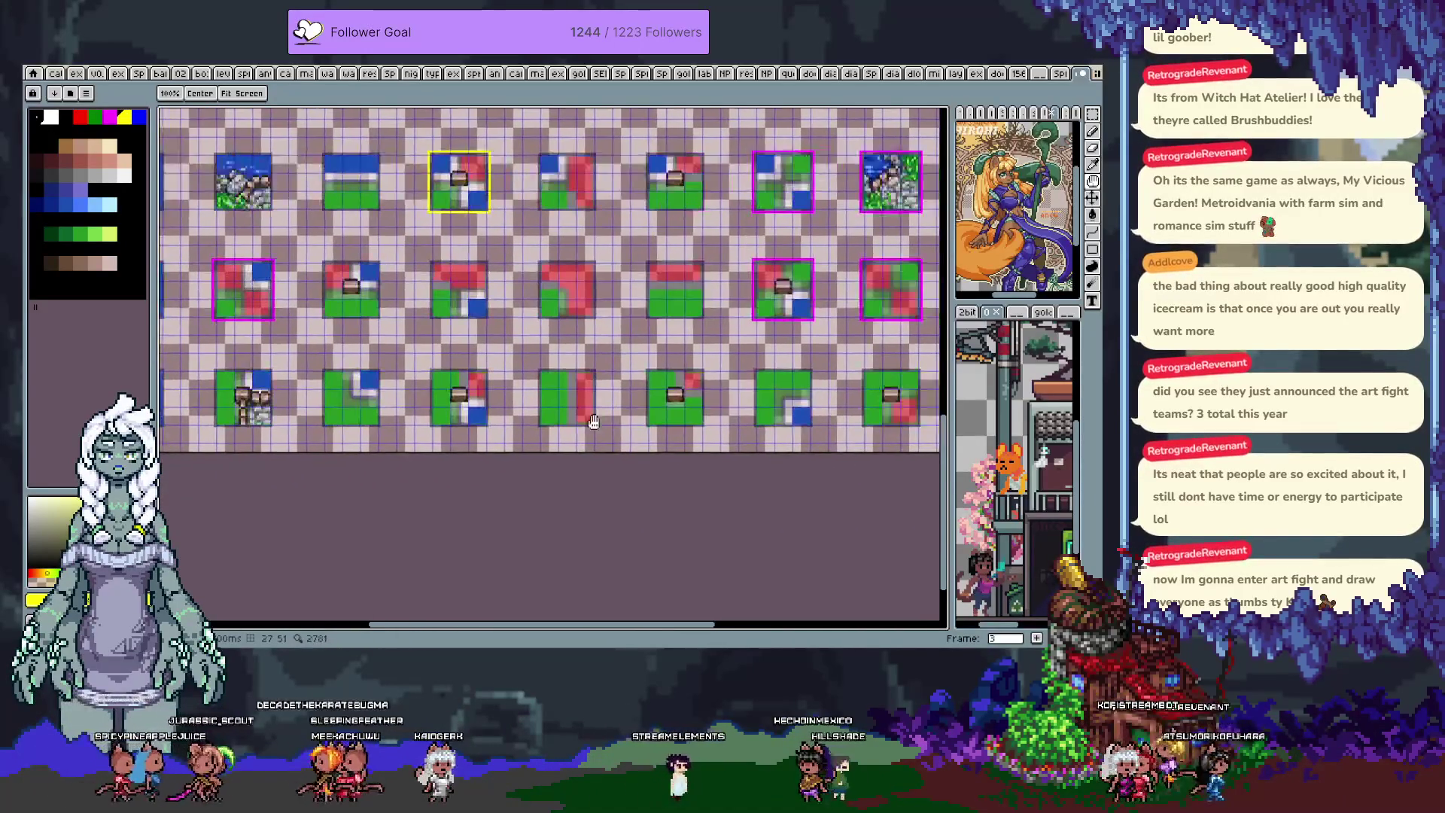
scroll(593, 334, "up", 5)
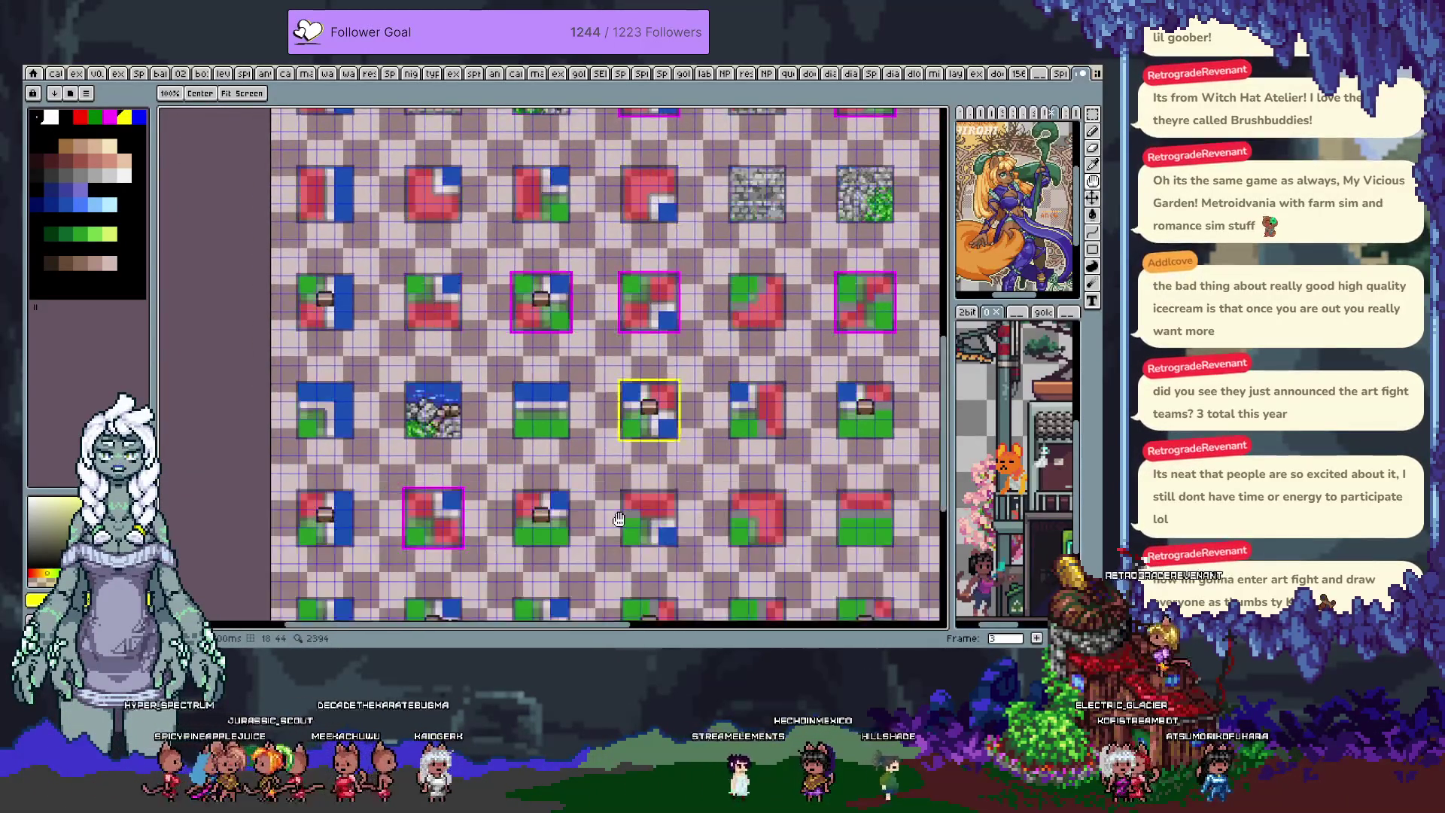
scroll(569, 503, "up", 5)
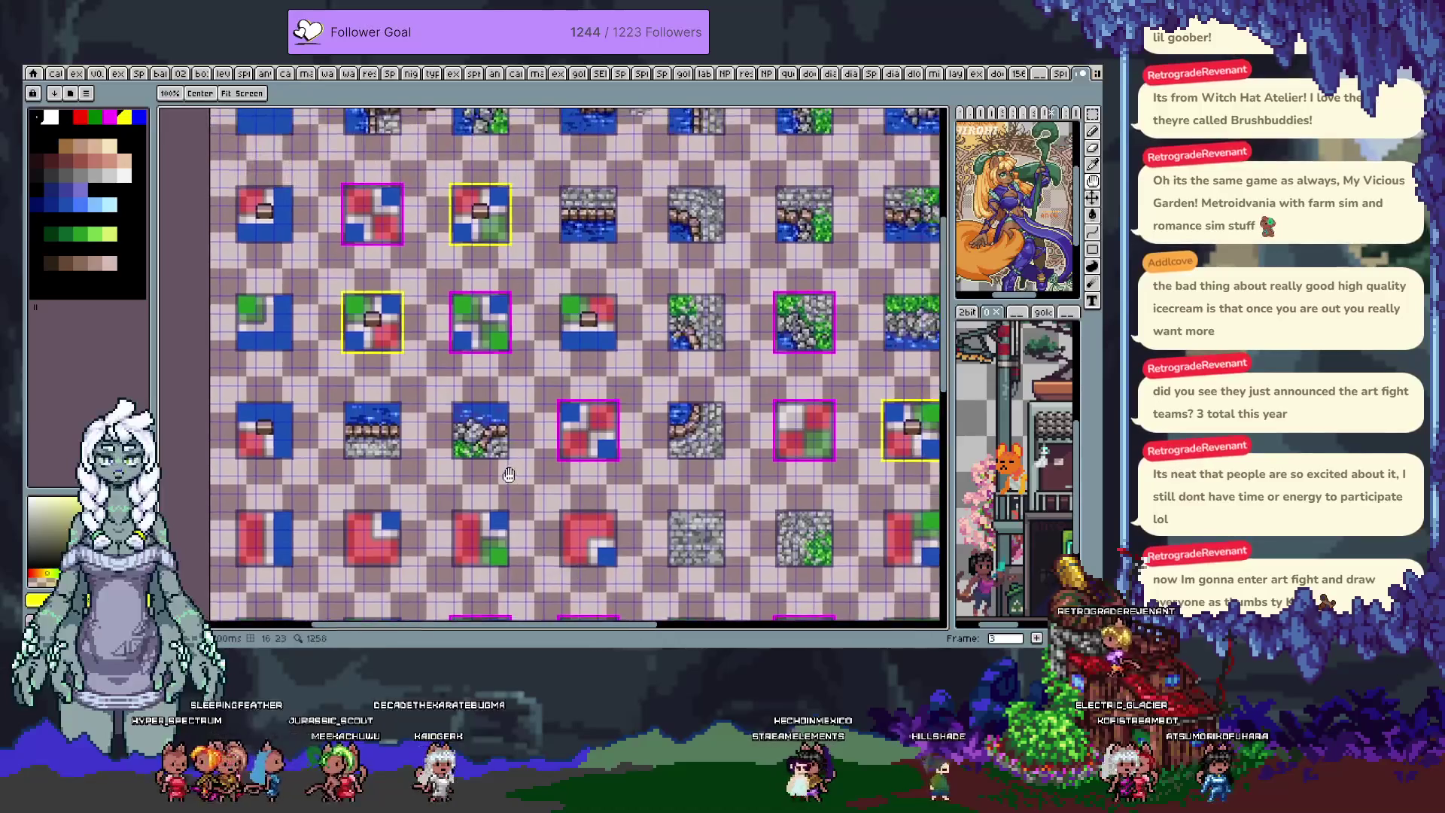
key("m")
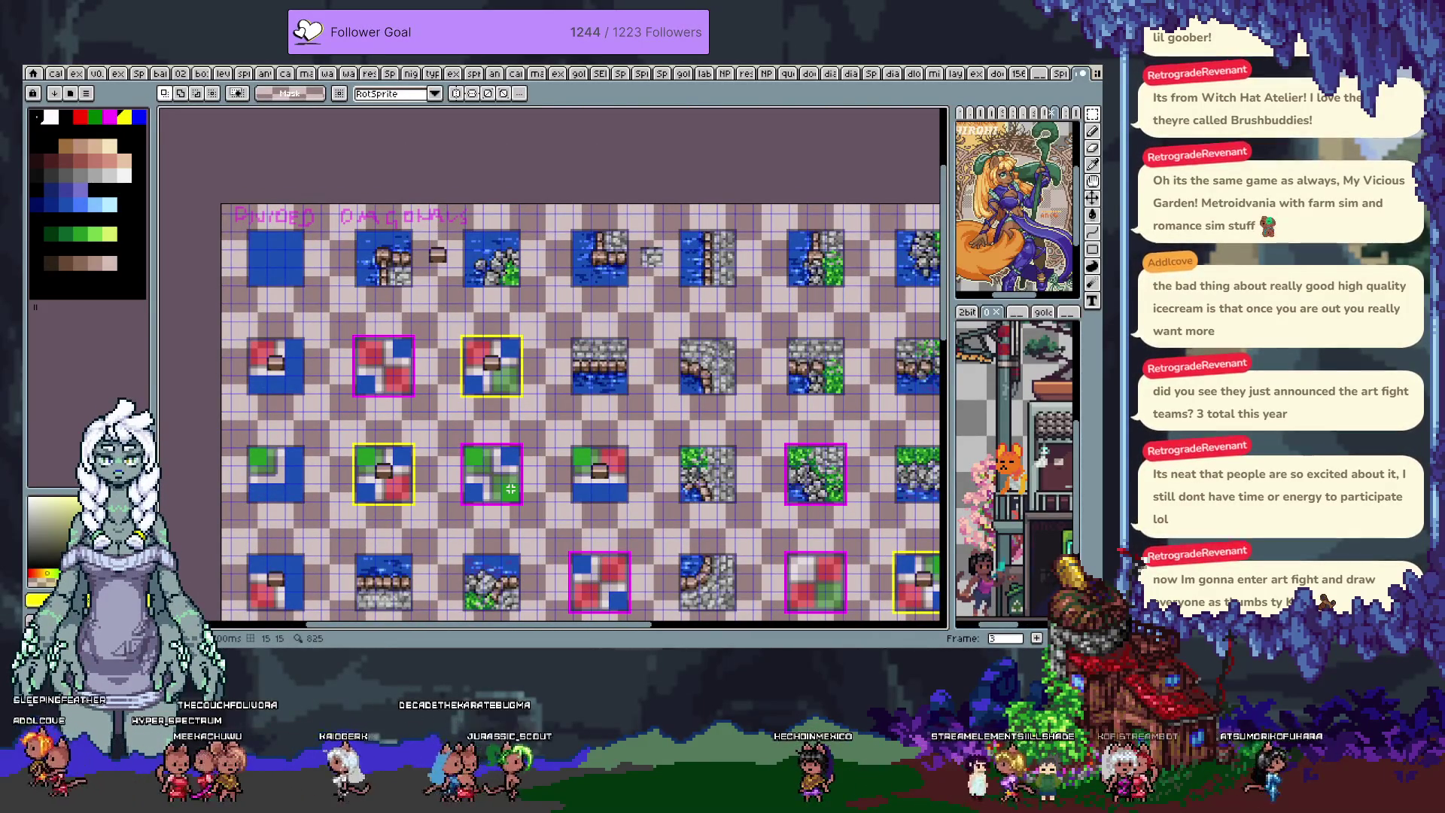
key("ctrl+apostrophe")
- Magic-wand the transparent background, deselect it, then show frame 2 with the timeline panel
key("w")
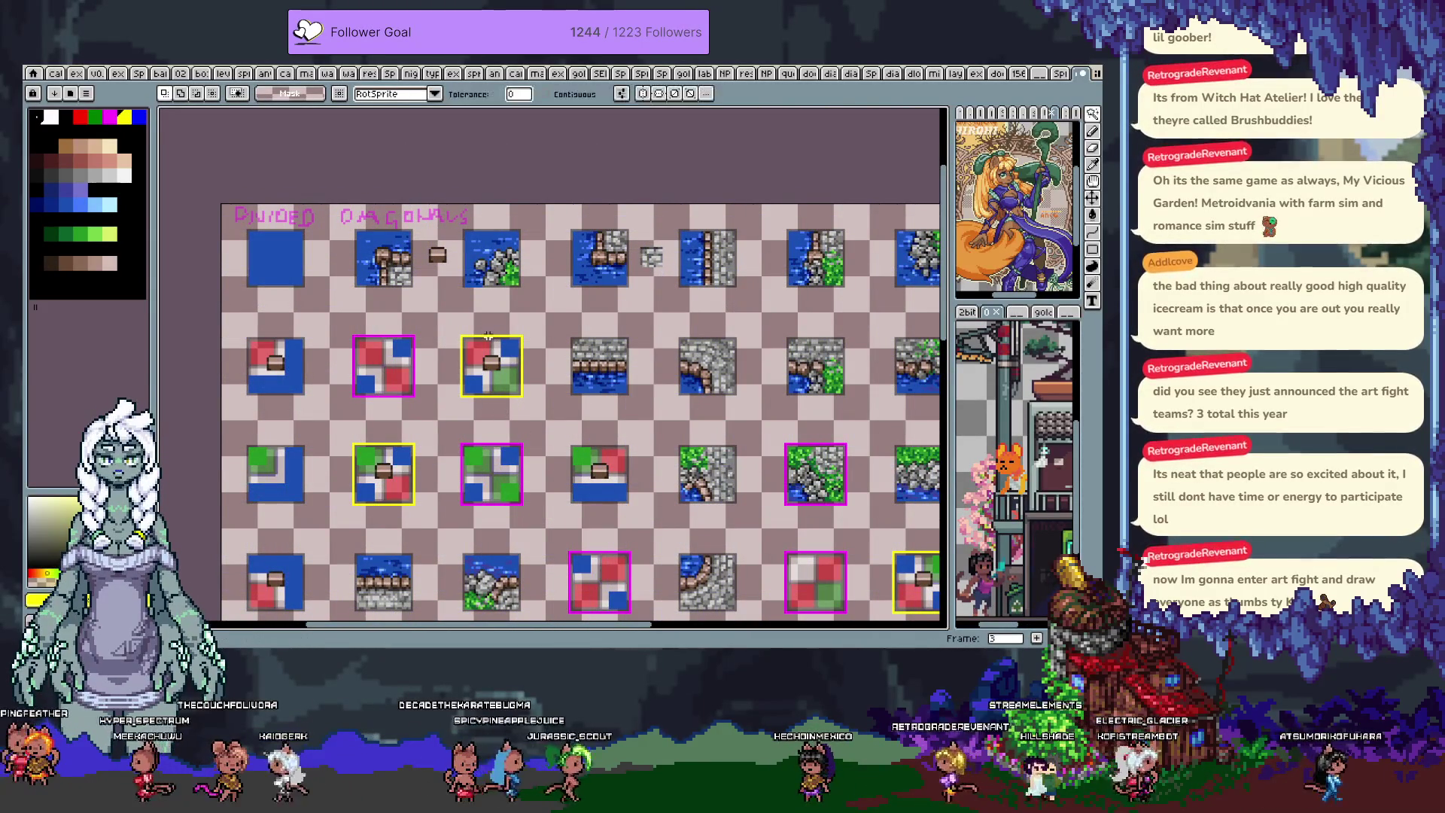
left_click(455, 346)
scroll(452, 342, "up", 1)
scroll(455, 350, "up", 1)
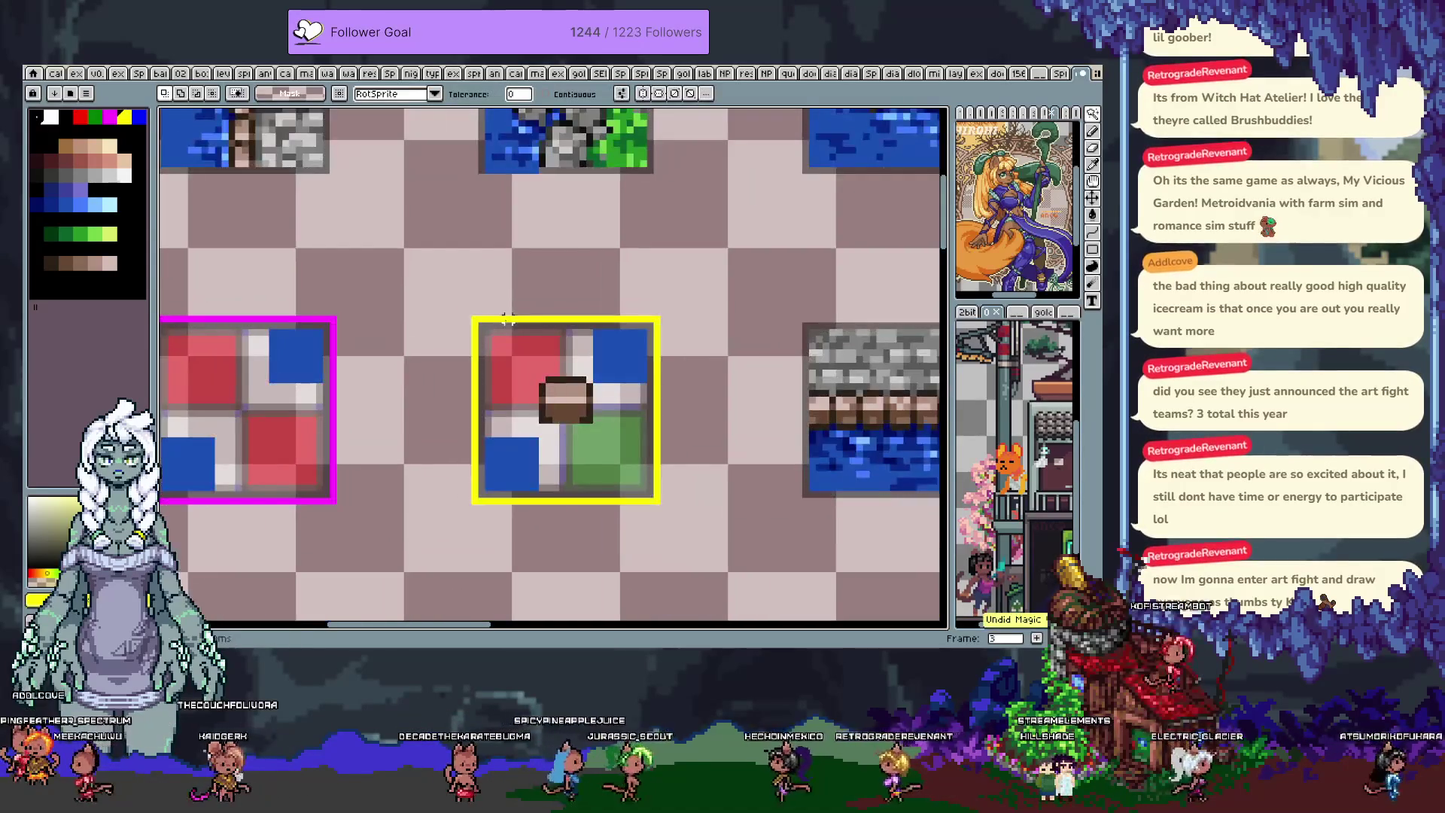
scroll(278, 318, "down", 3)
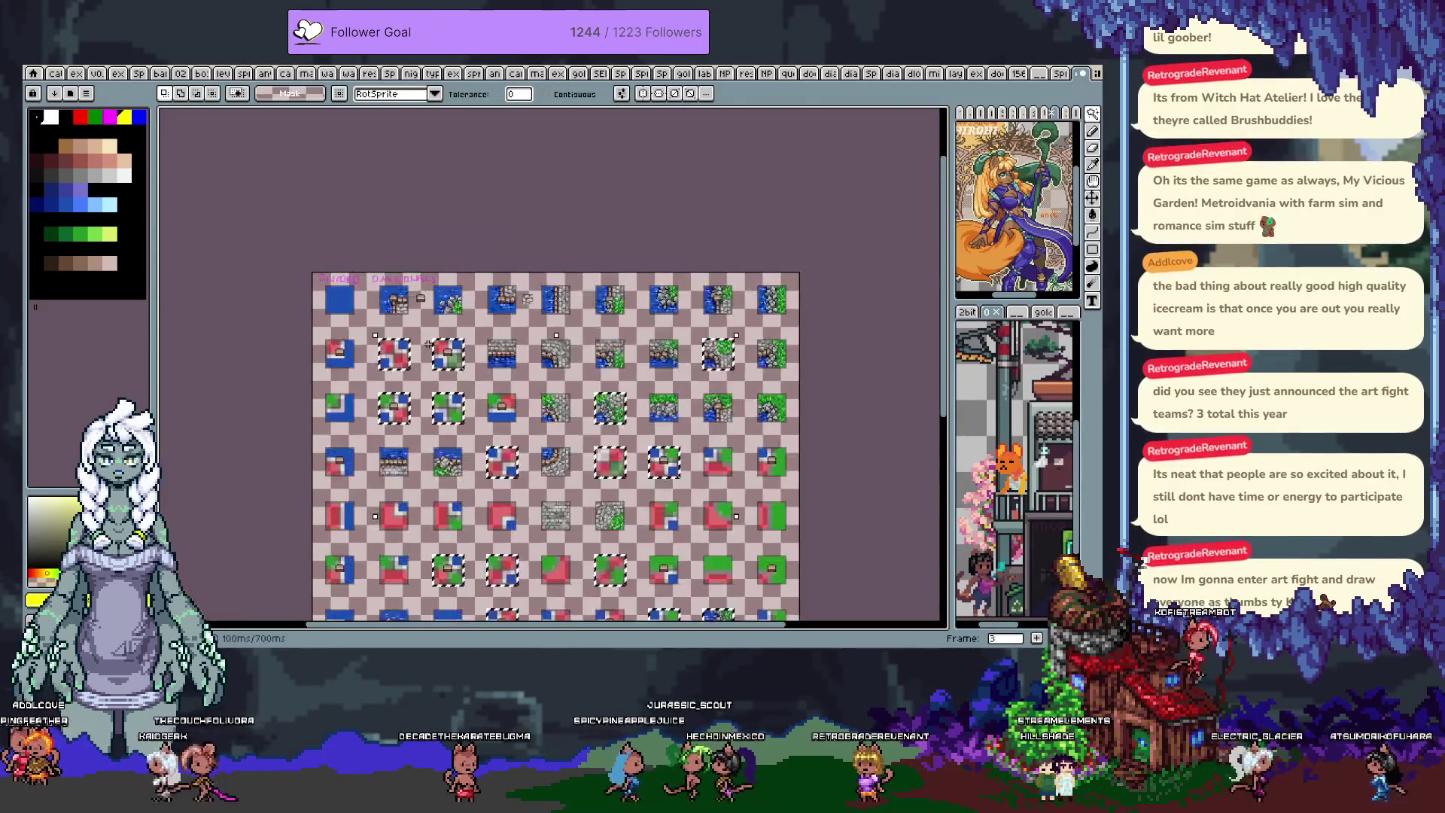
scroll(545, 293, "down", 1)
key("ctrl+d")
key("Left")
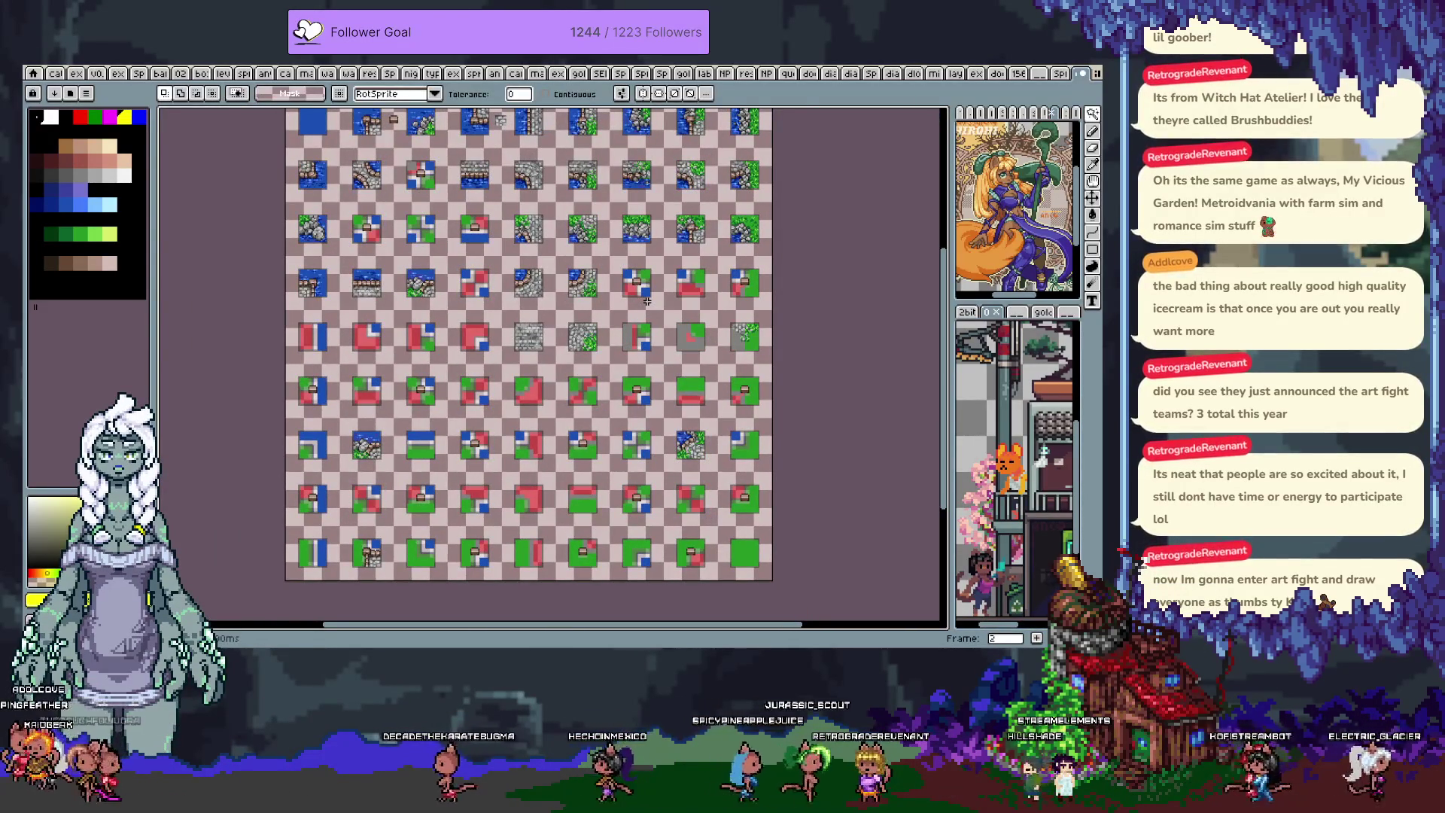
key("Tab")
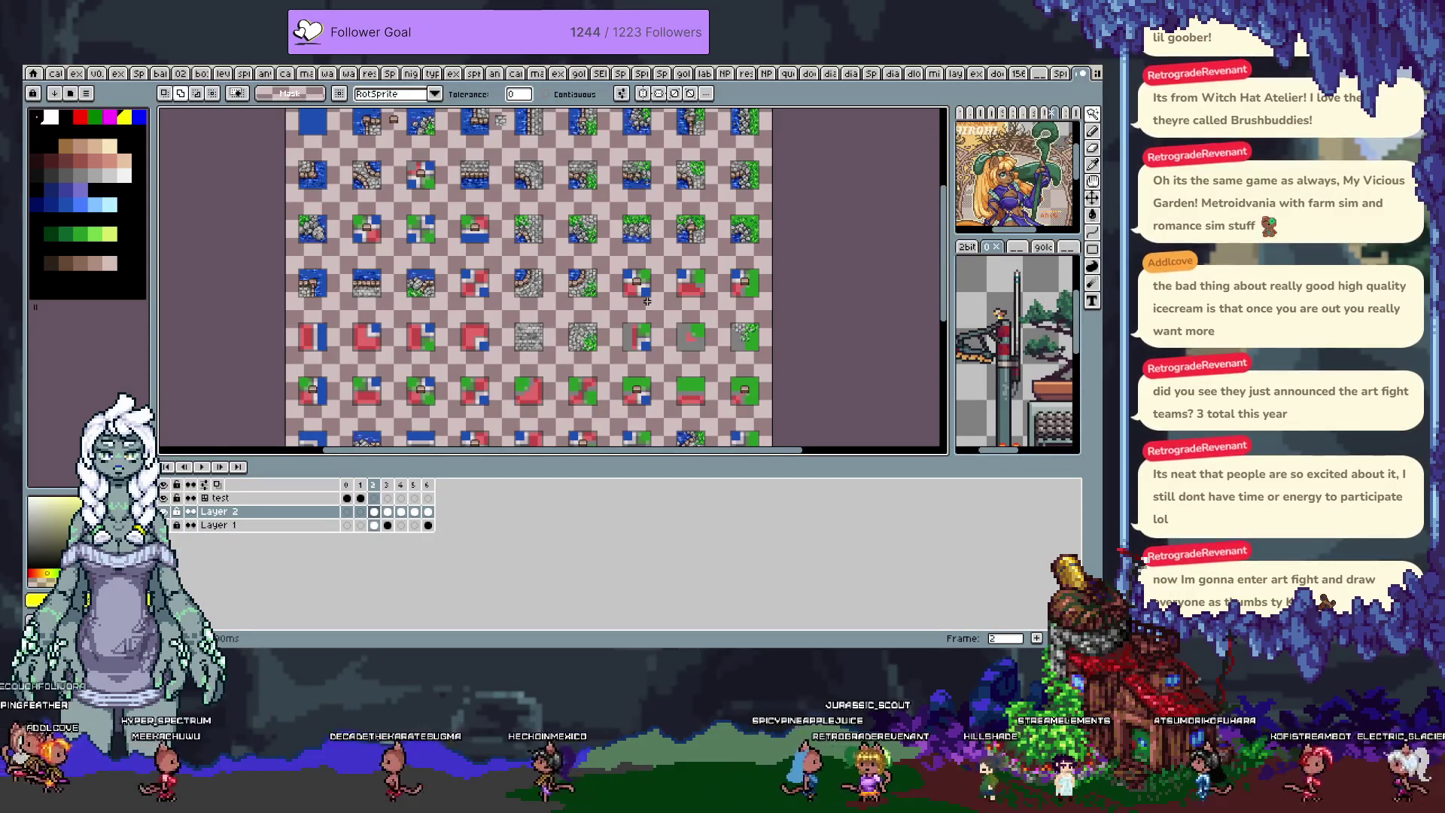
- Add a new layer above Layer 2 and name it subnote
key("shift+n")
double_click(256, 514)
type("cubm")
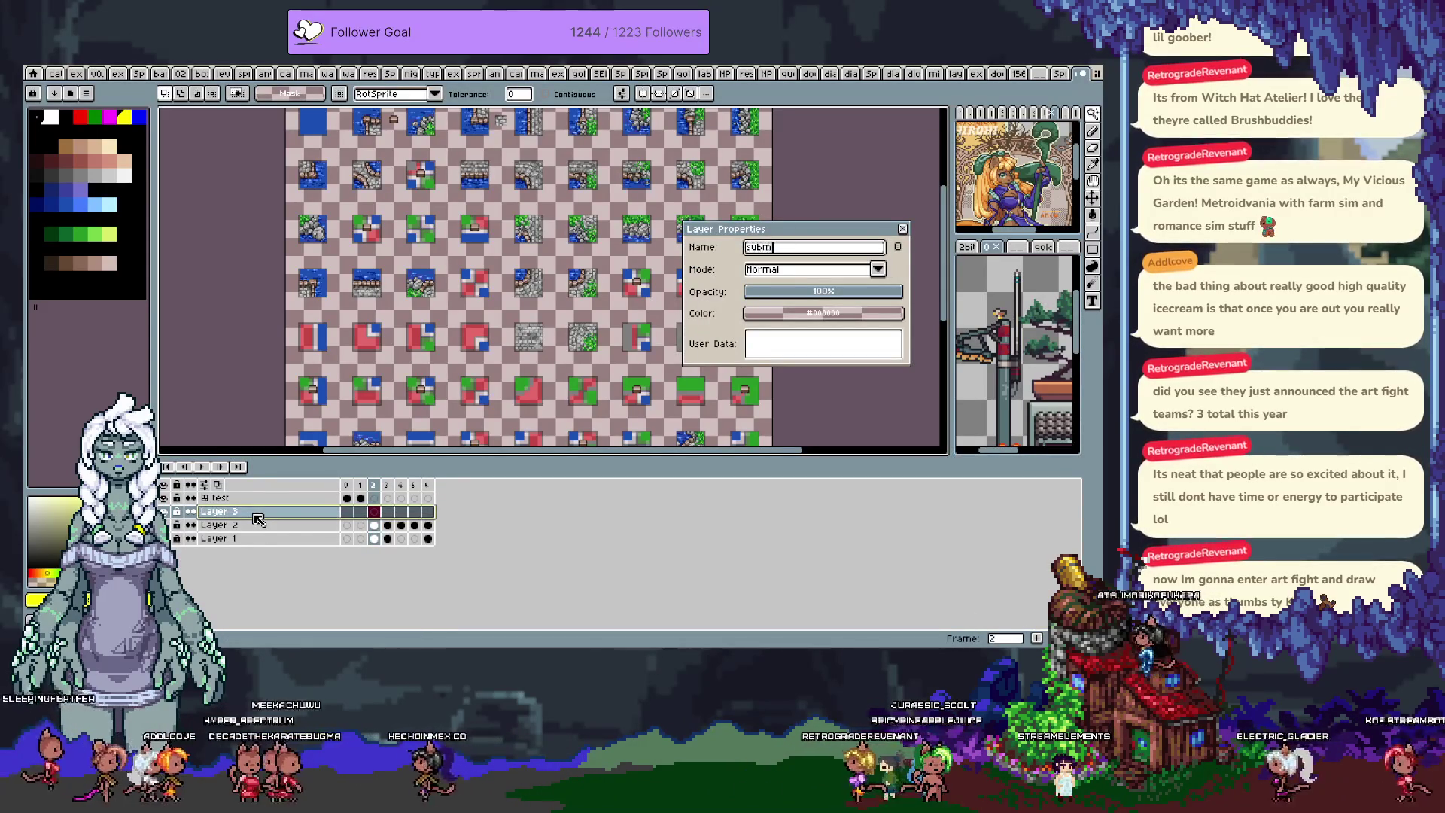
type("ote")
key("Return")
- Paste the outline boxes onto frames 2 and 3 of subnote, then select Layer 2
key("ctrl+v")
key("Return")
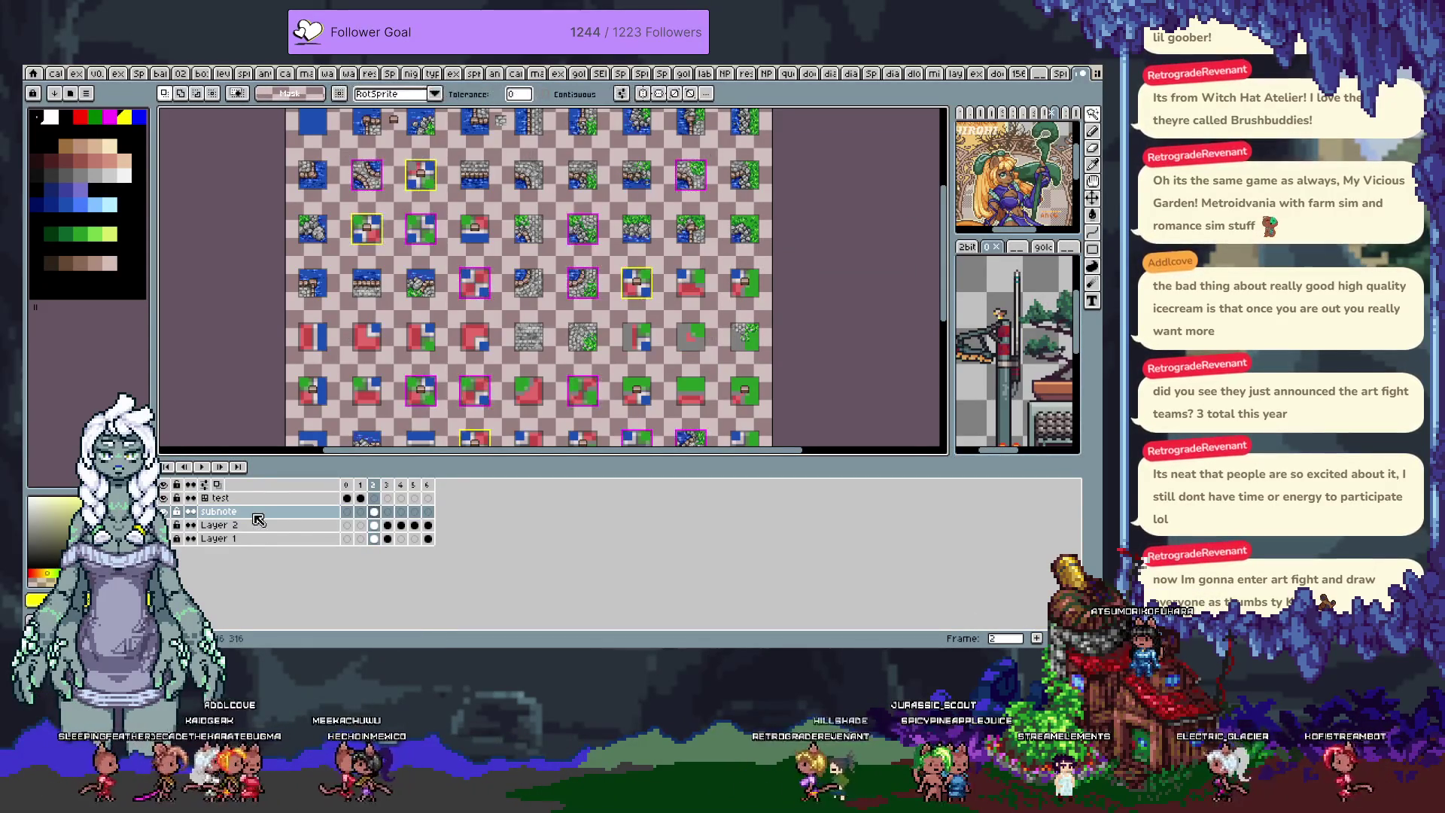
key("Right")
key("ctrl+v")
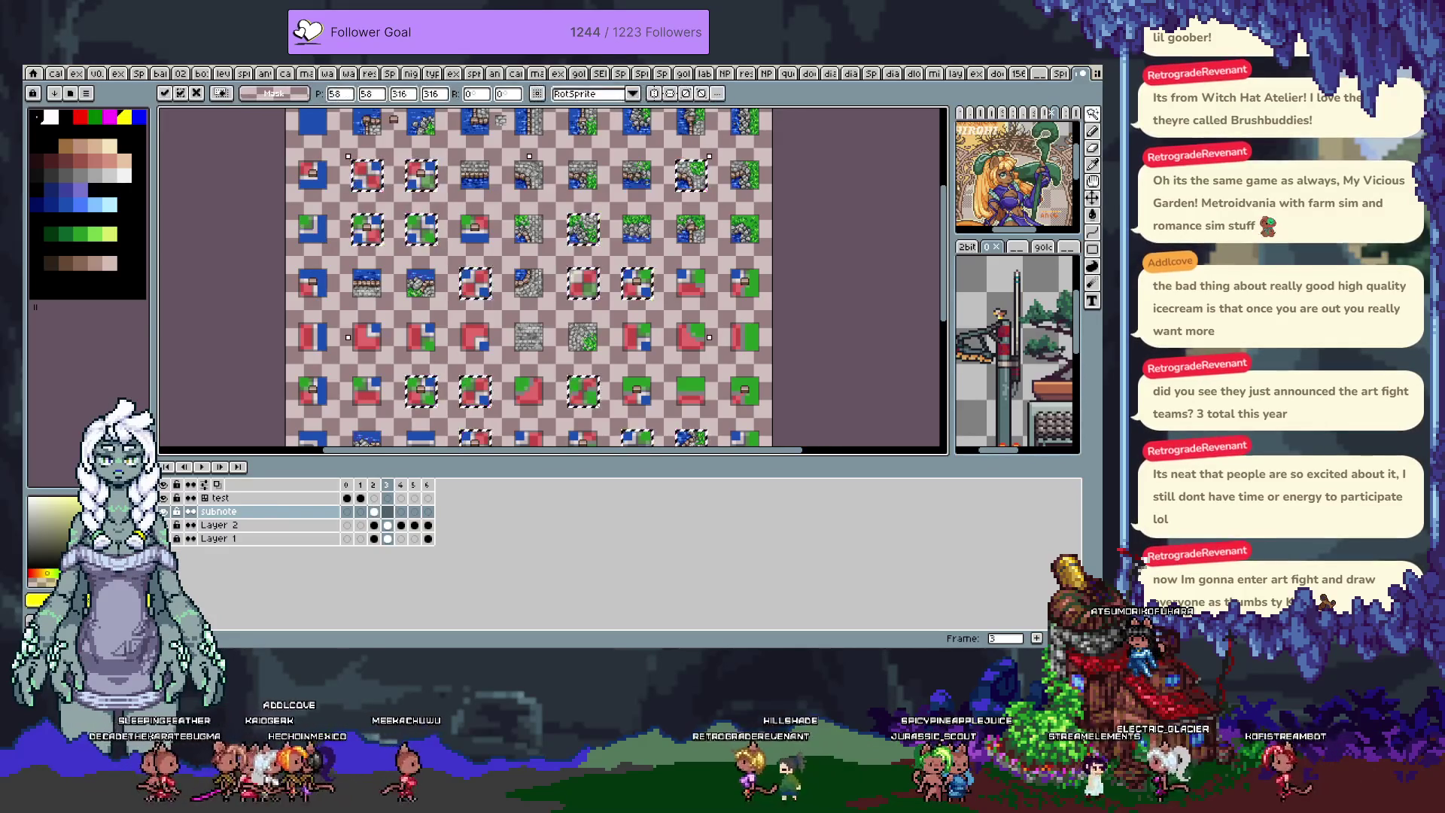
key("Return")
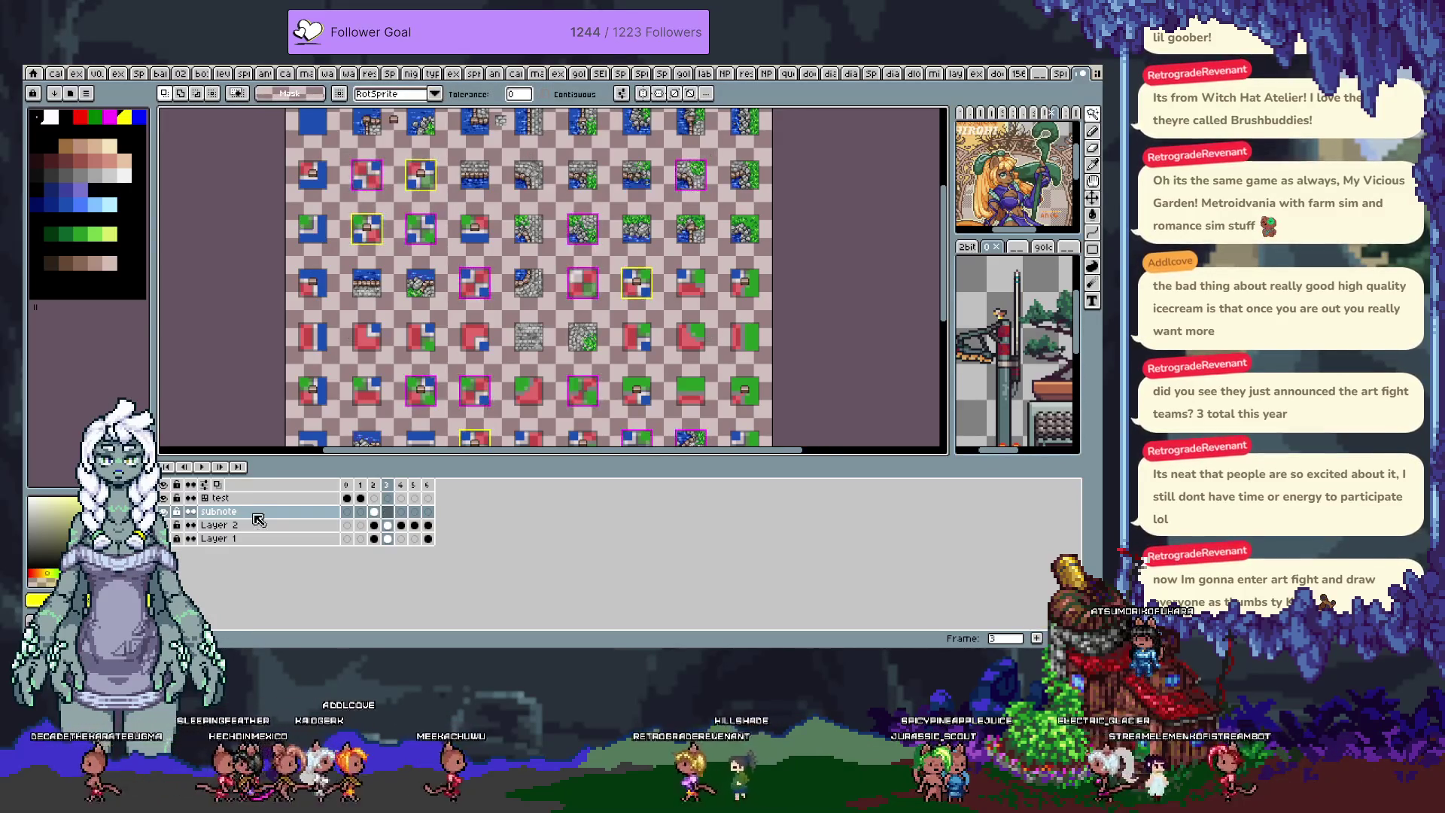
key("ctrl+shift+d")
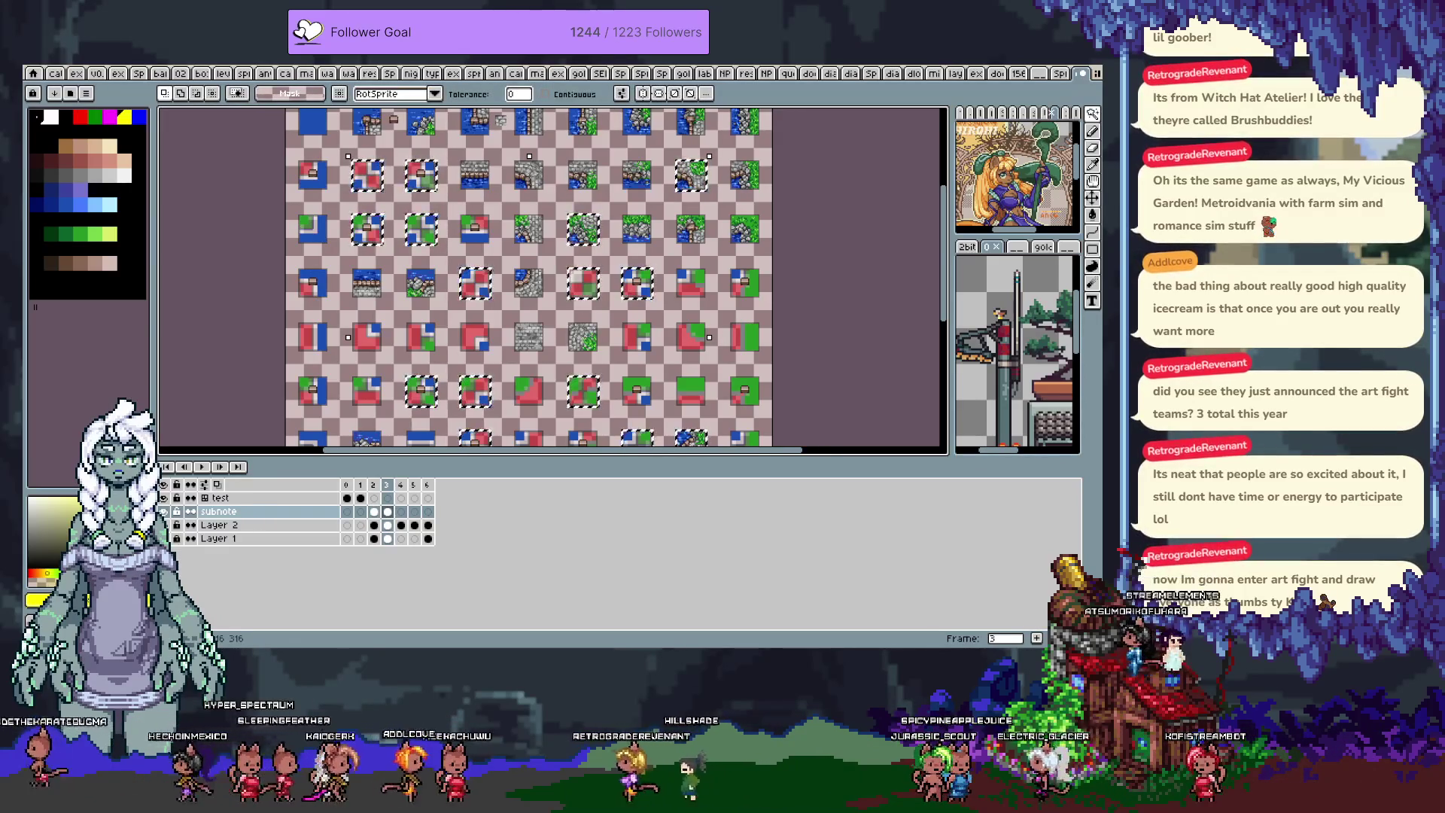
left_click(256, 522)
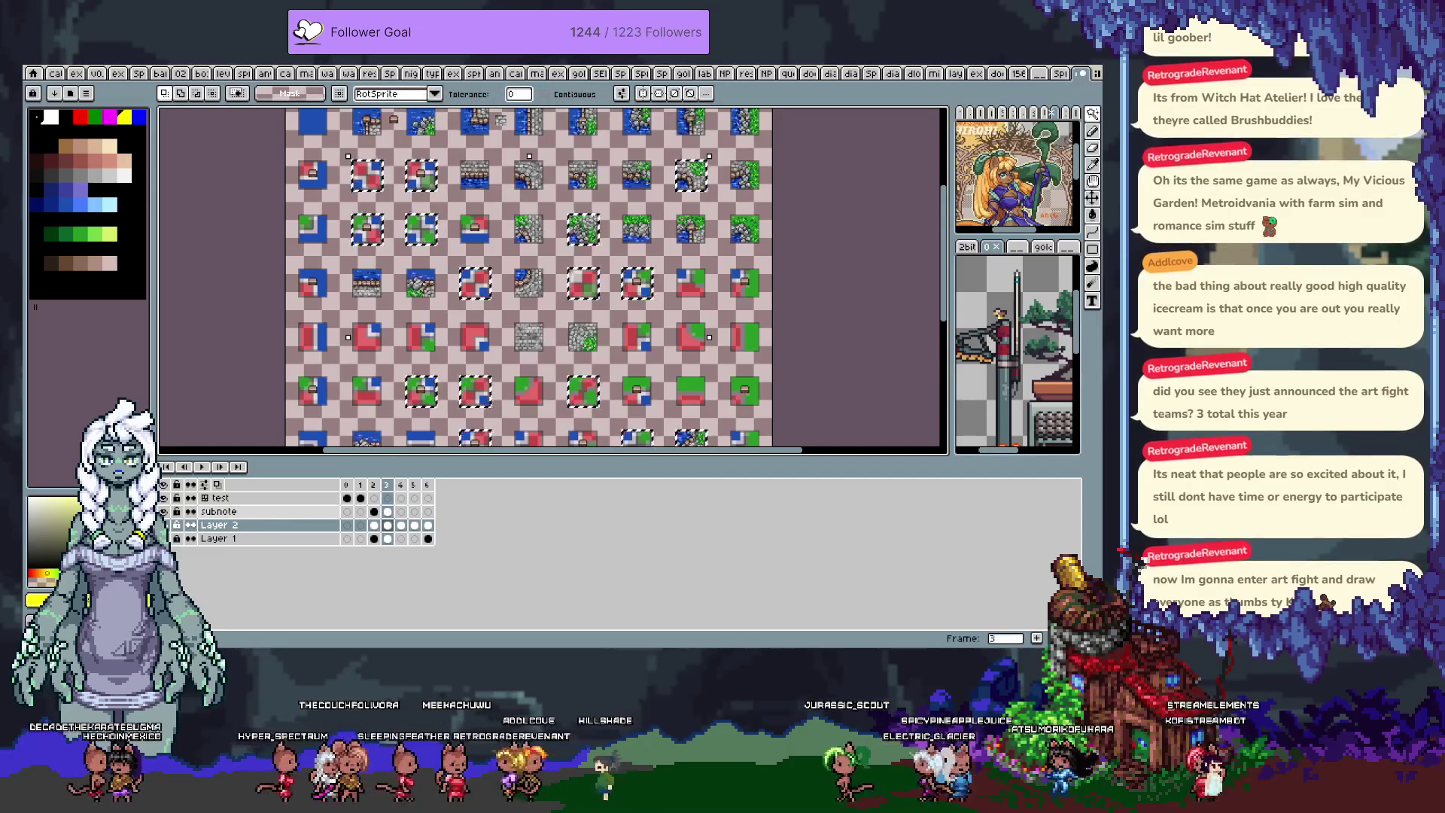
key("ctrl+shift+d")
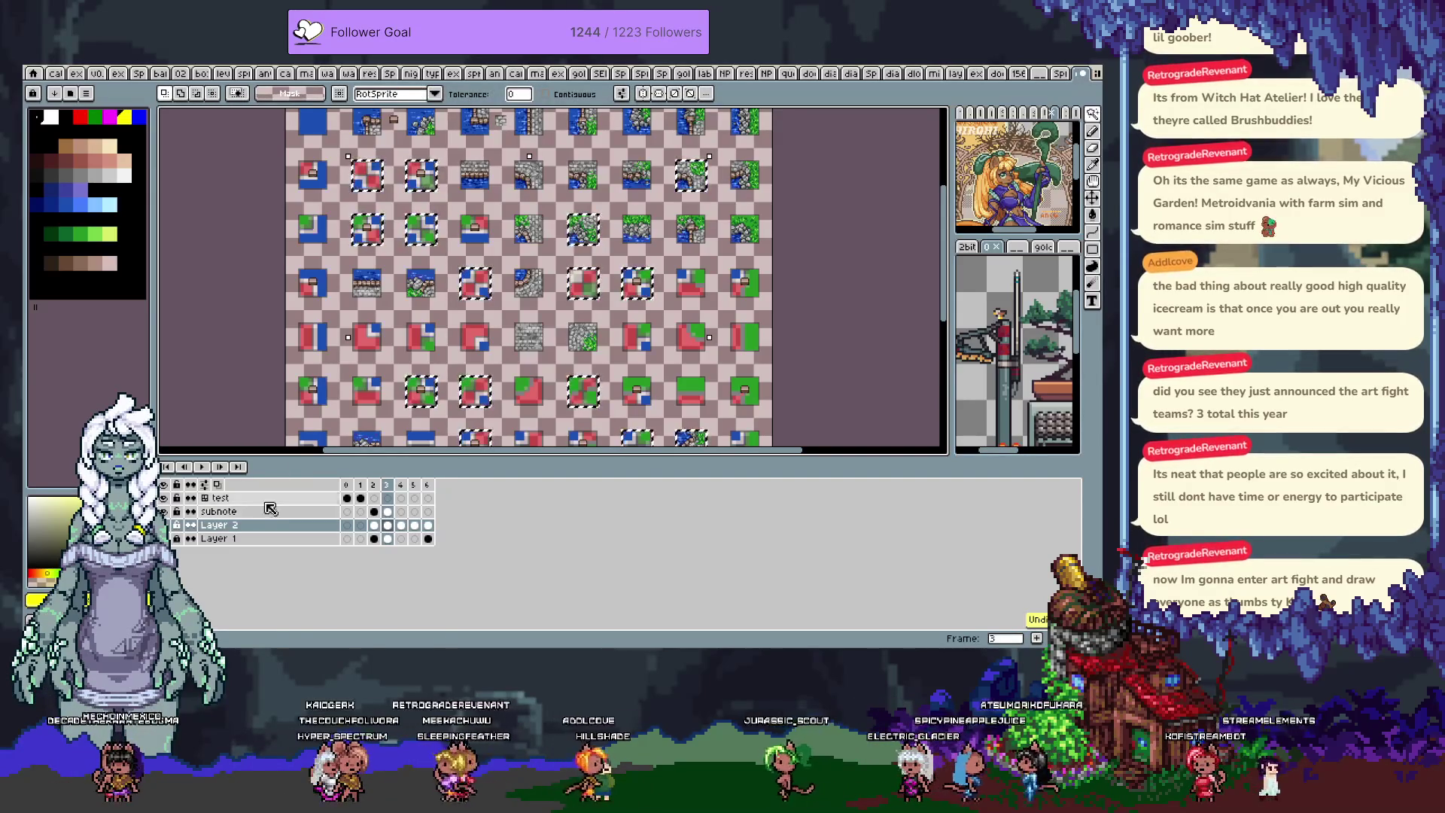
- Hide the subnote layer, close the timeline panel, and move on to frame 4's loose sprites
scroll(413, 348, "up", 5)
scroll(506, 301, "up", 3)
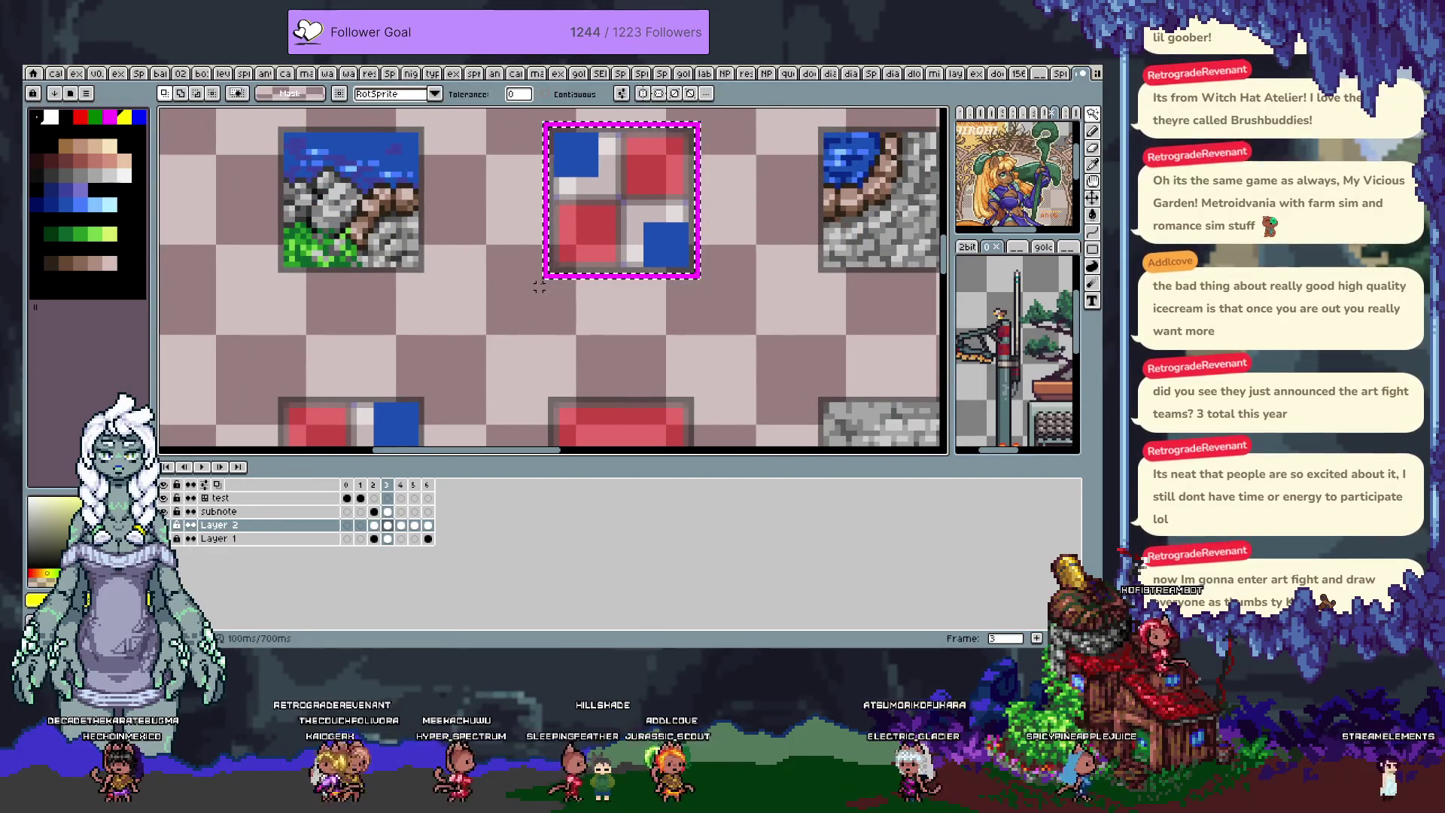
left_click(173, 511)
scroll(554, 281, "down", 4)
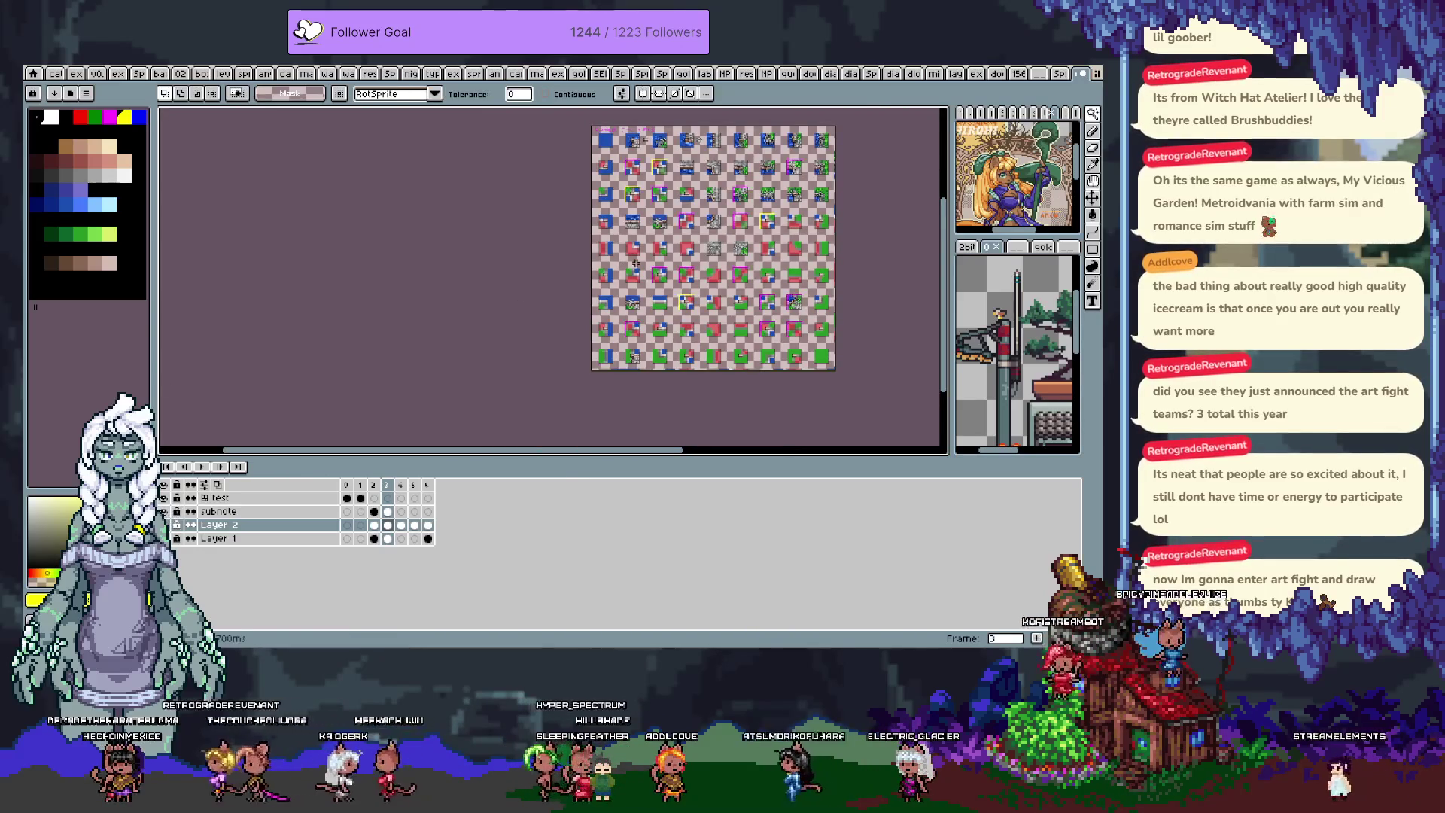
scroll(581, 415, "up", 4)
key("Tab")
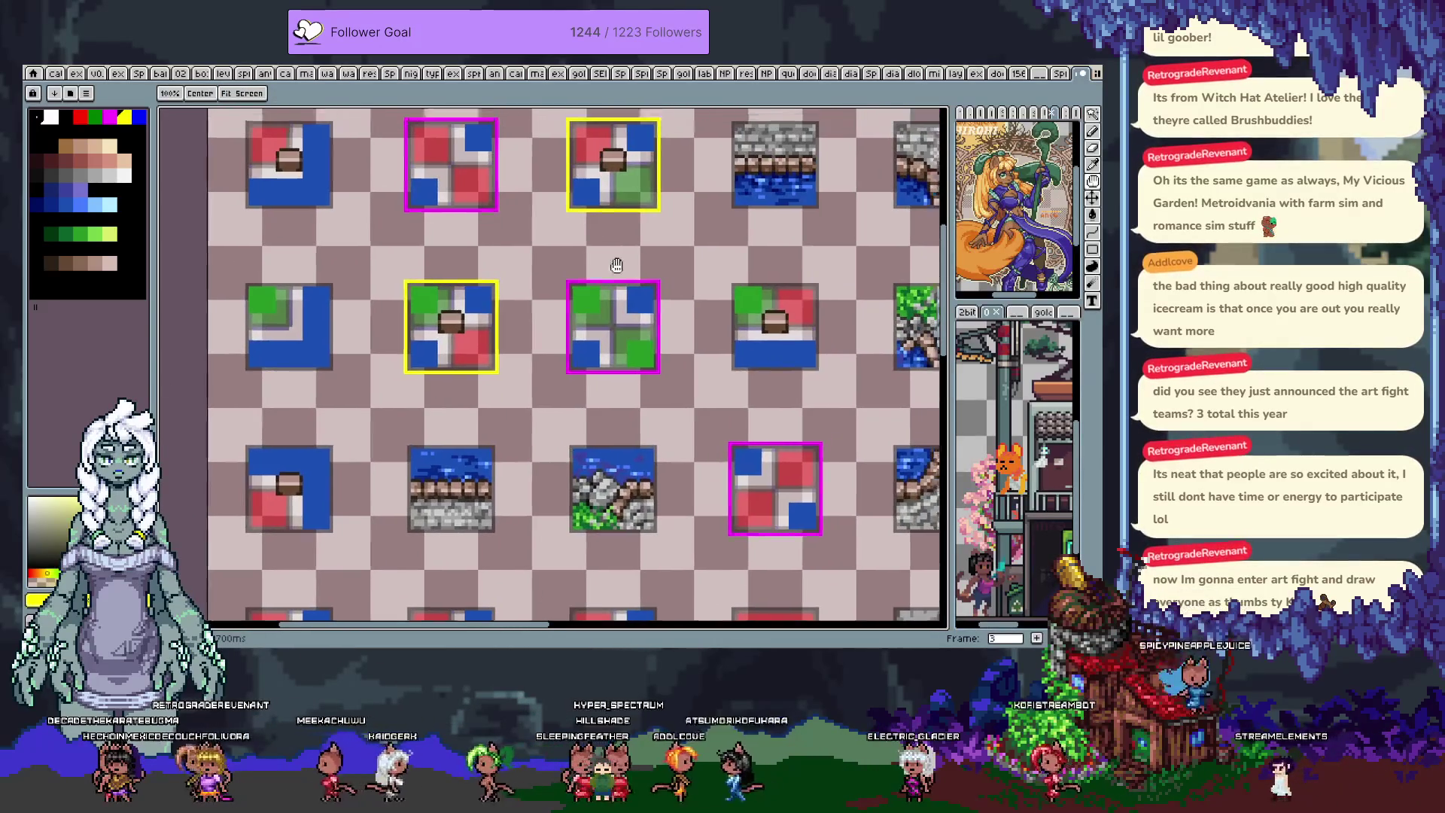
mouse_move(613, 265)
left_mouse_down()
mouse_move(562, 419)
mouse_move(518, 415)
left_mouse_up()
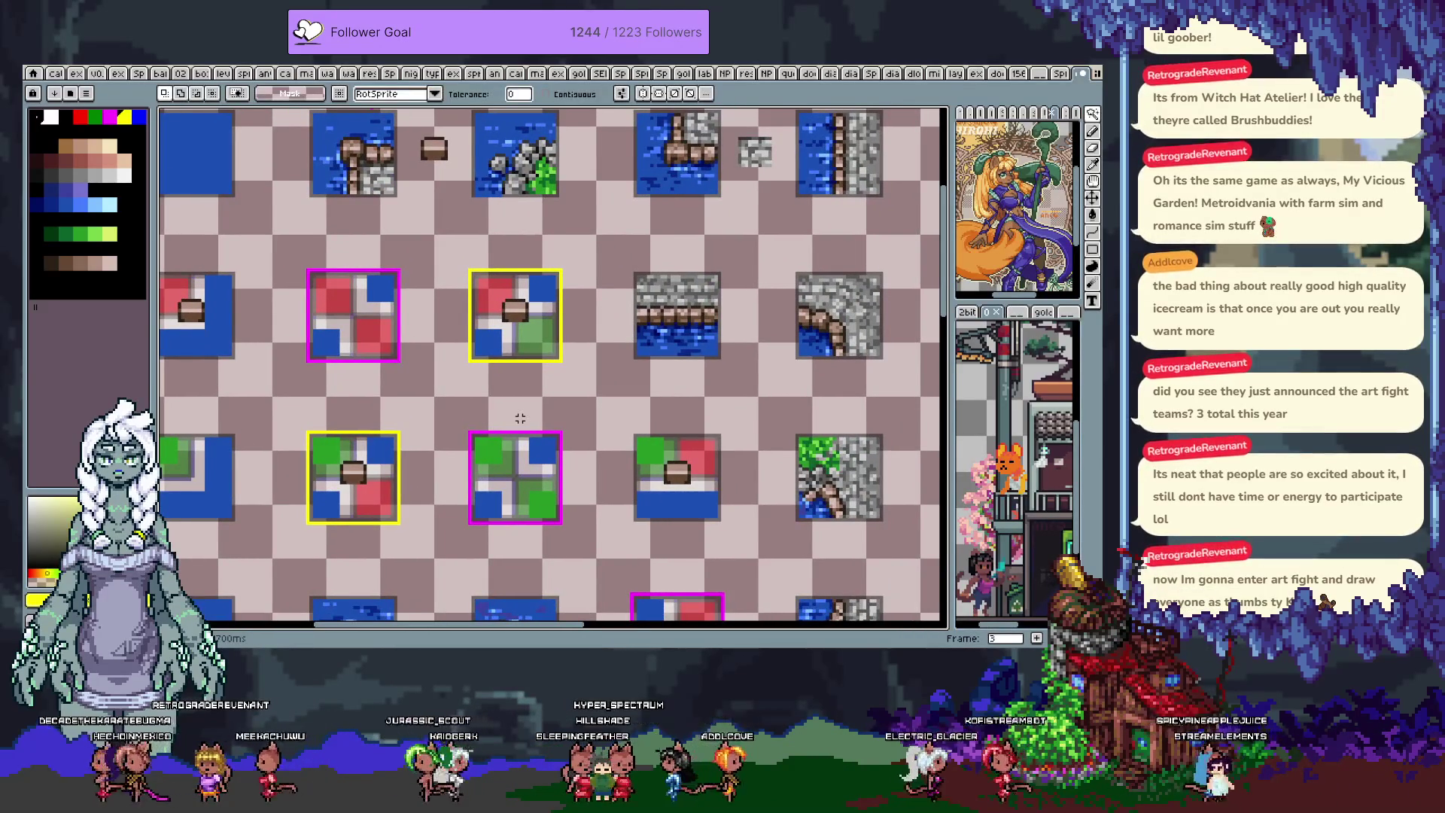
scroll(523, 413, "down", 1)
key("Return")
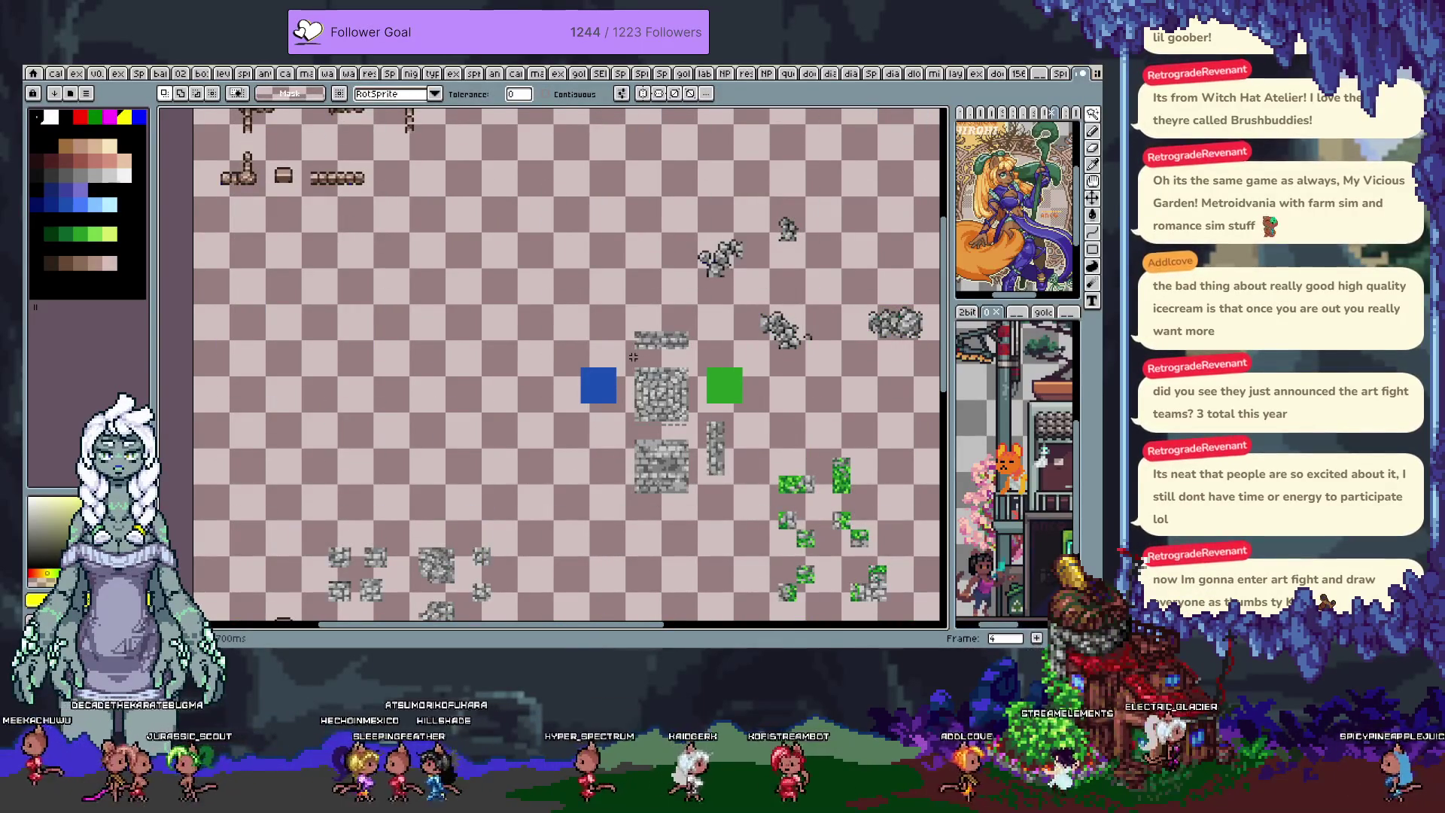
key("Left")
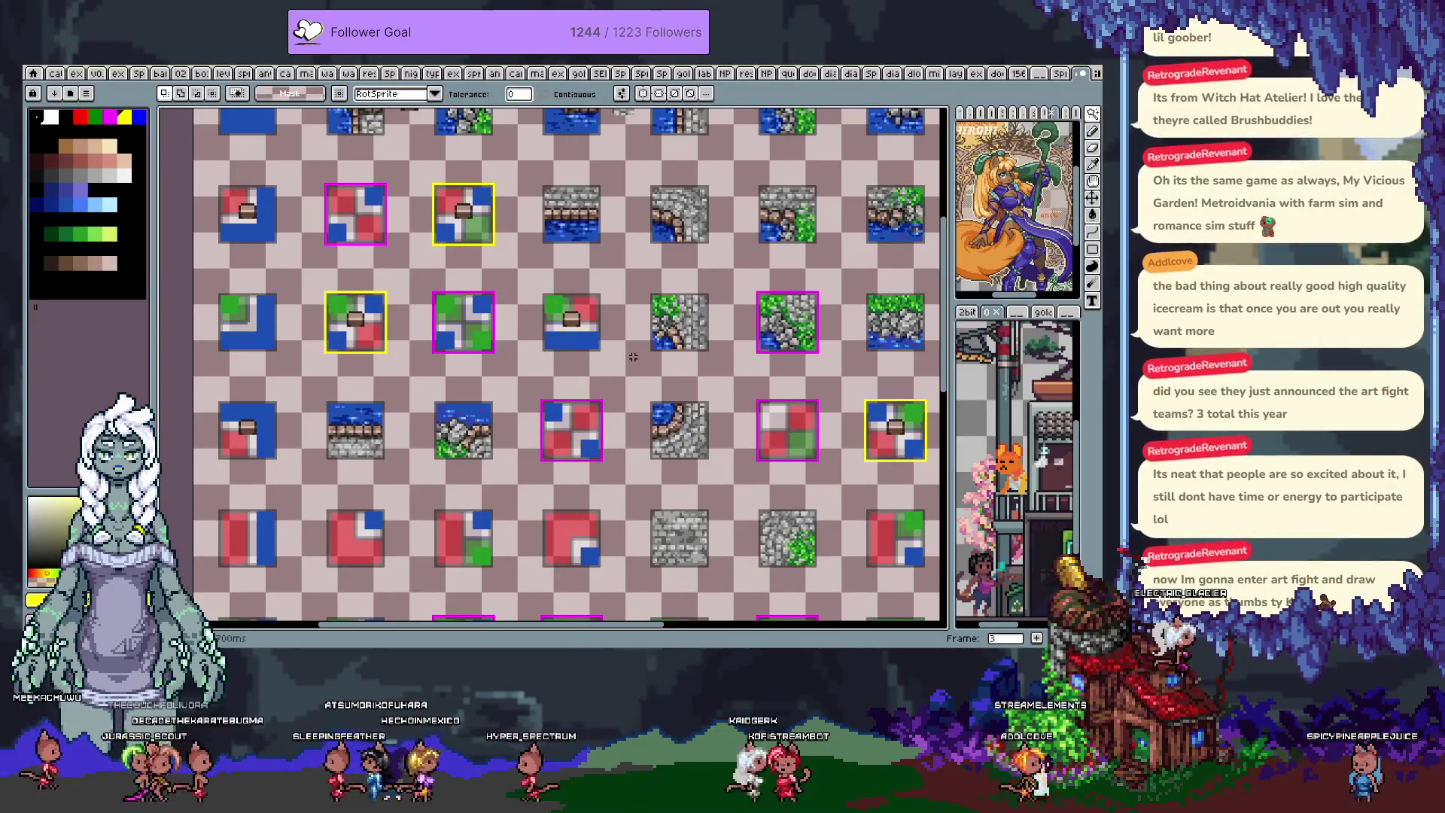
key("Left")
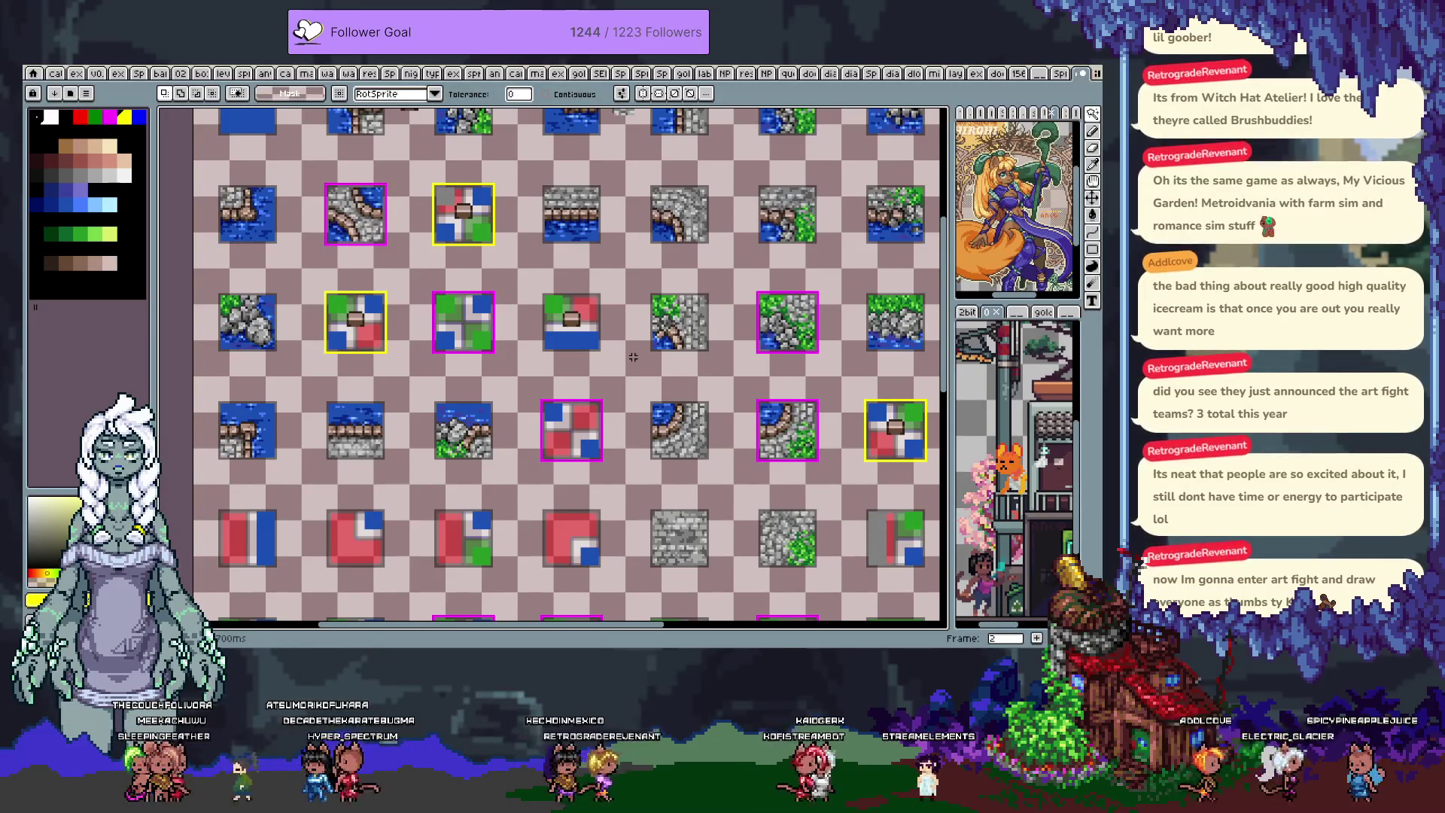
mouse_move(633, 357)
left_mouse_down()
mouse_move(715, 531)
mouse_move(584, 335)
left_mouse_up()
key("Right")
key("Left")
key("Right")
key("Right")
key("Left")
key("Left")
key("space")
mouse_move(581, 337)
left_mouse_down()
mouse_move(324, 328)
mouse_move(602, 251)
left_mouse_up()
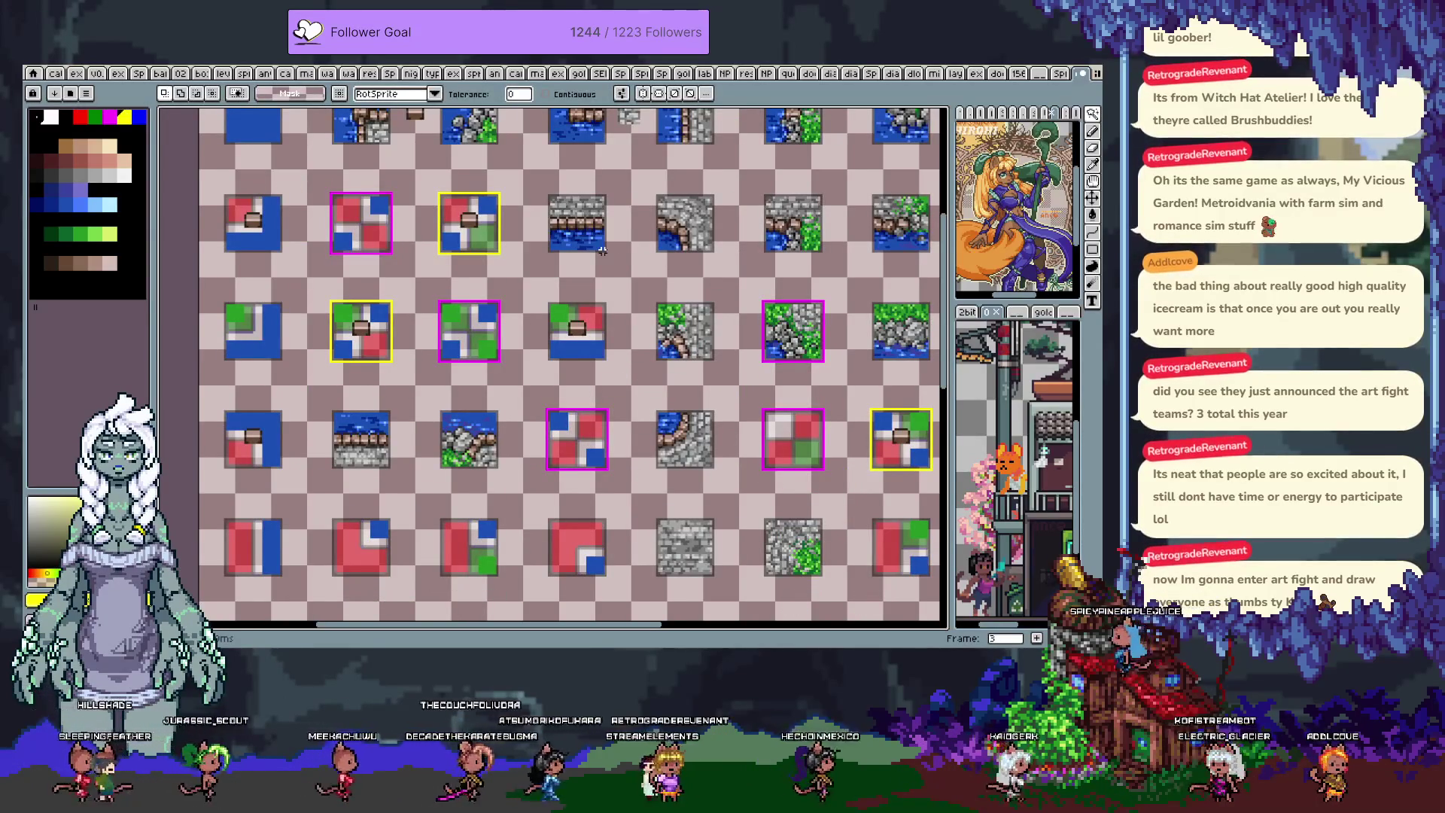
key("space")
mouse_move(652, 272)
left_mouse_down()
mouse_move(518, 311)
mouse_move(616, 287)
left_mouse_up()
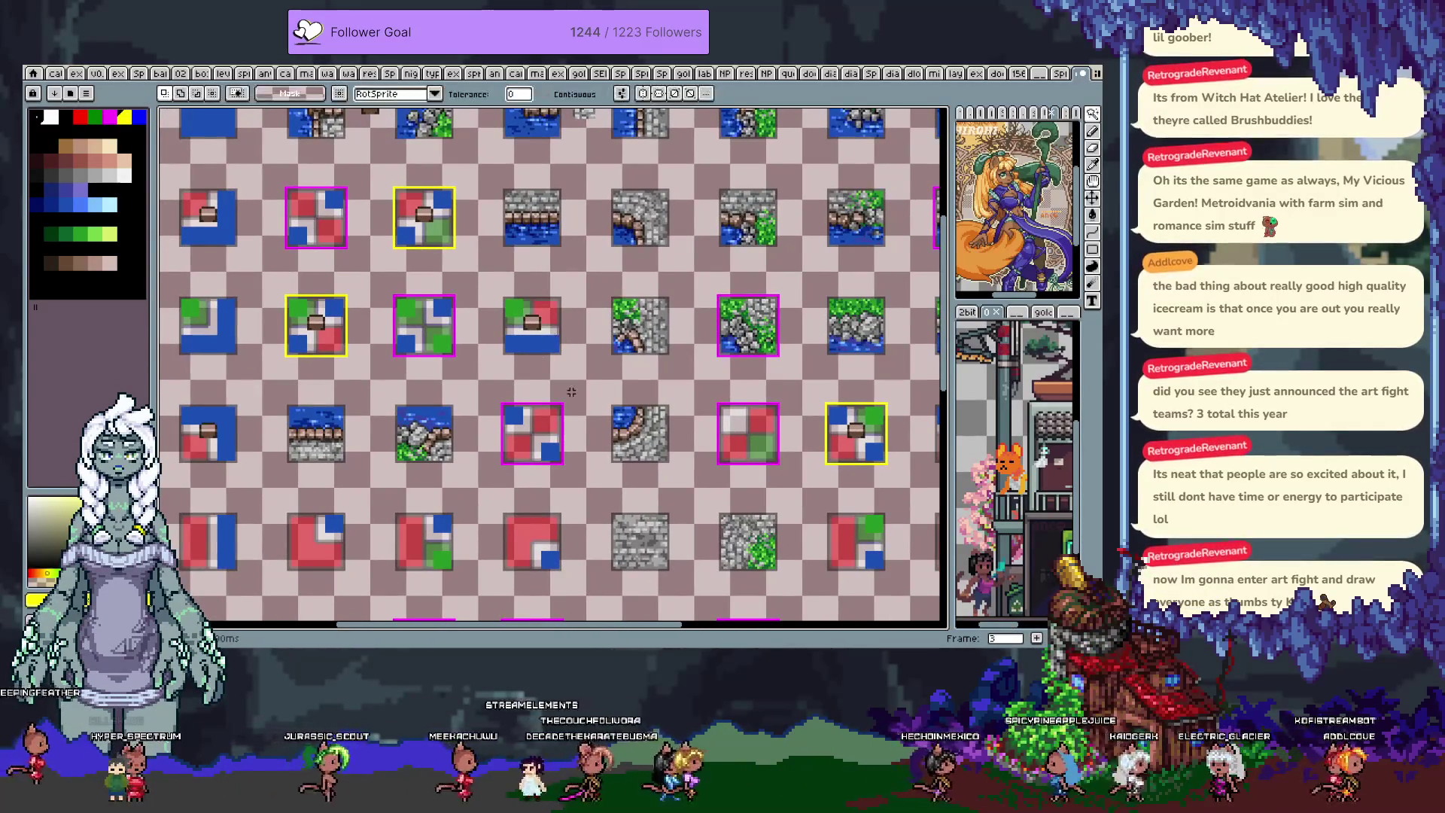
scroll(529, 304, "up", 1)
key("space")
mouse_move(186, 360)
left_mouse_down()
mouse_move(557, 344)
mouse_move(524, 350)
left_mouse_up()
key("comma")
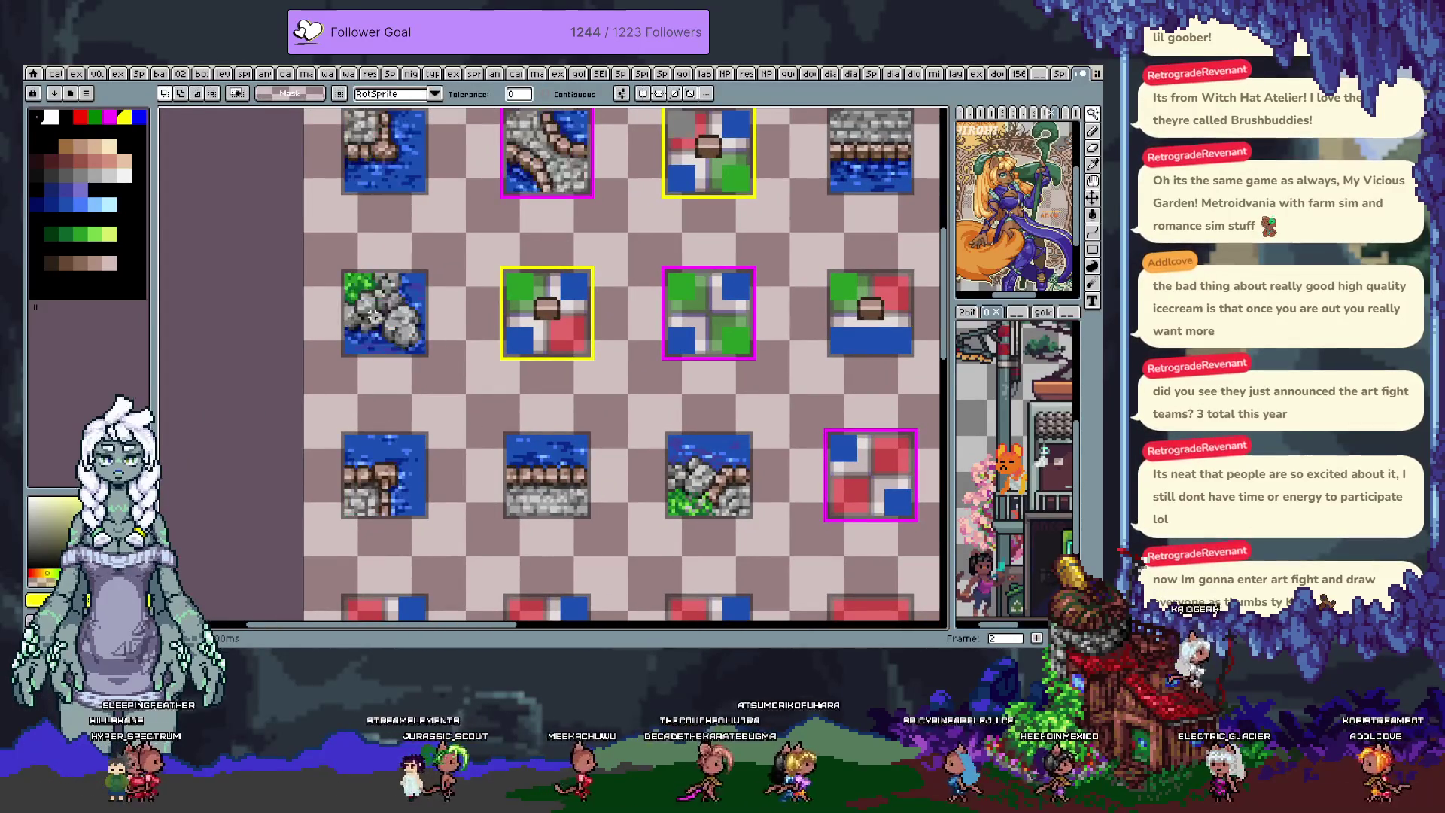
key("period")
key("comma")
scroll(292, 258, "down", 2)
scroll(435, 211, "up", 1)
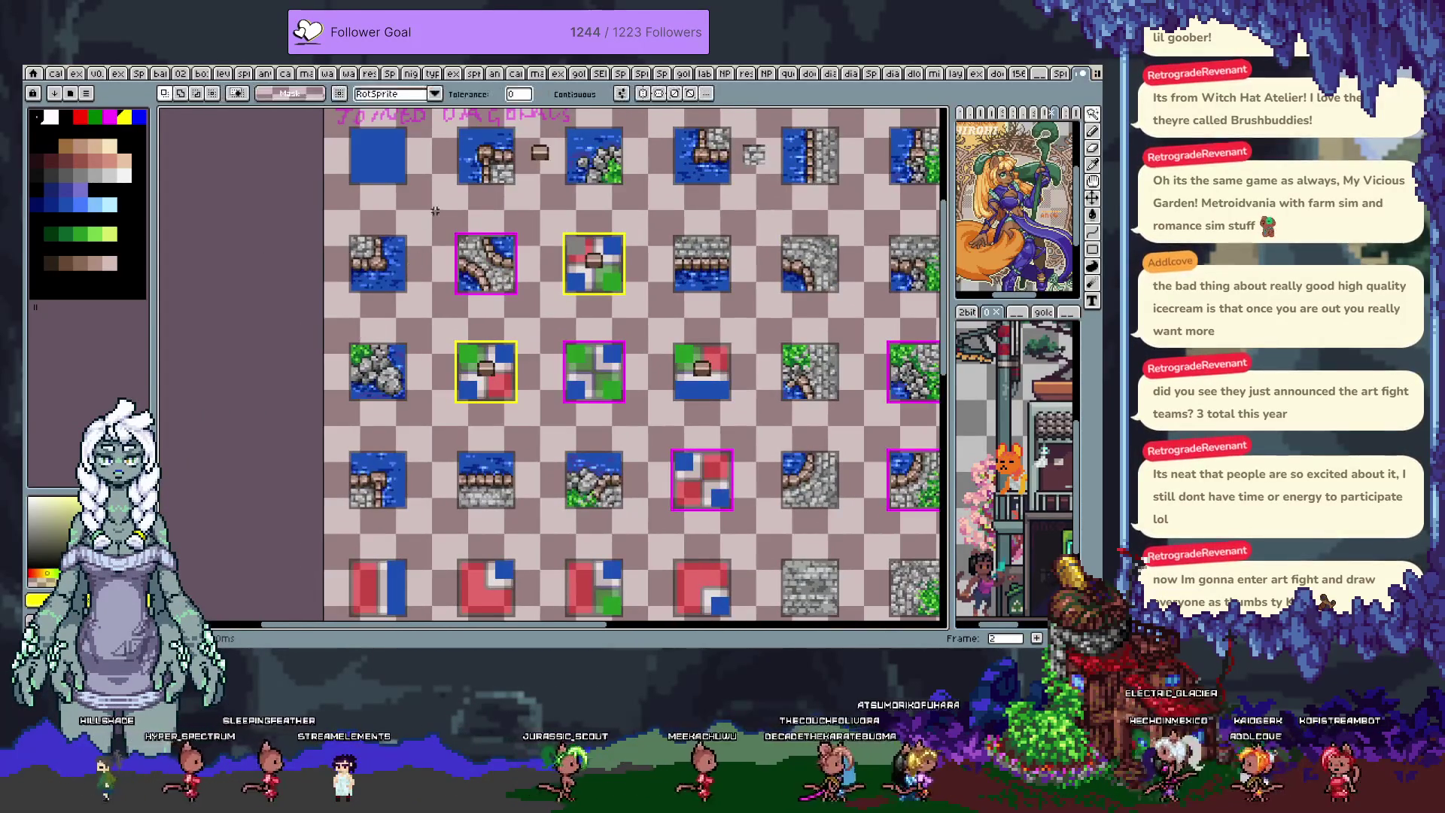
key("Return")
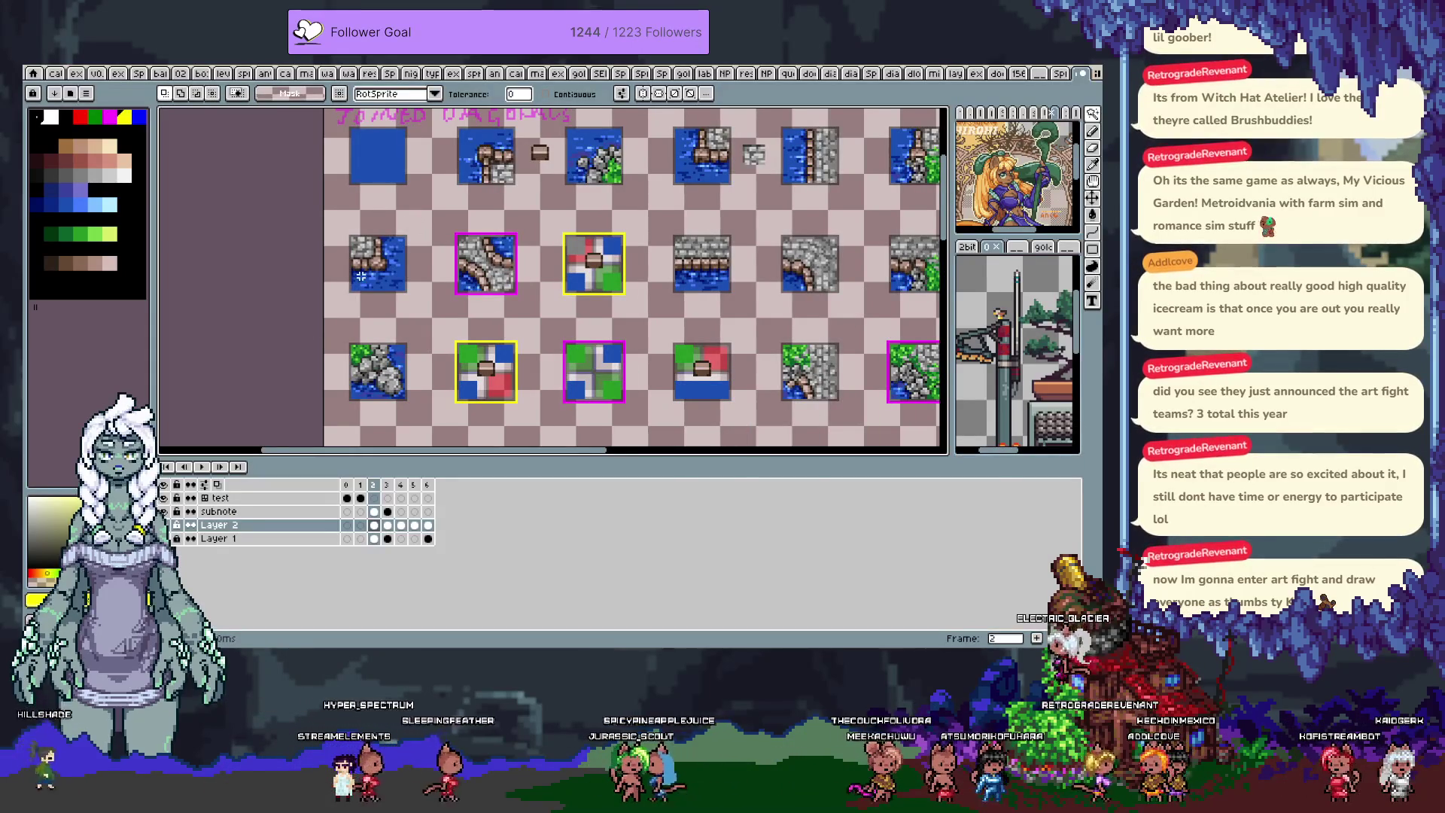
key("b")
left_click_drag(421, 228, 334, 521)
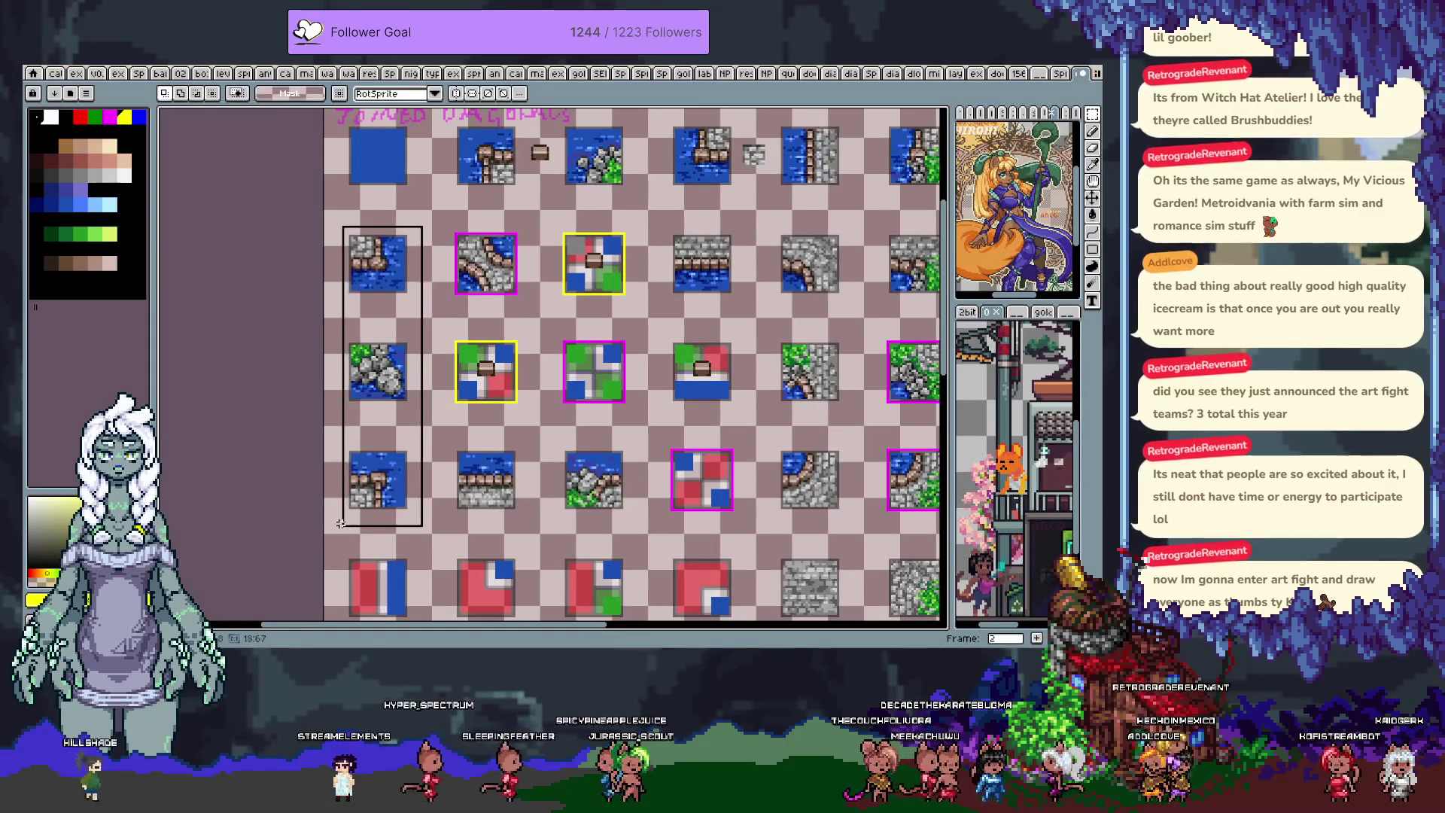
key("ctrl+z")
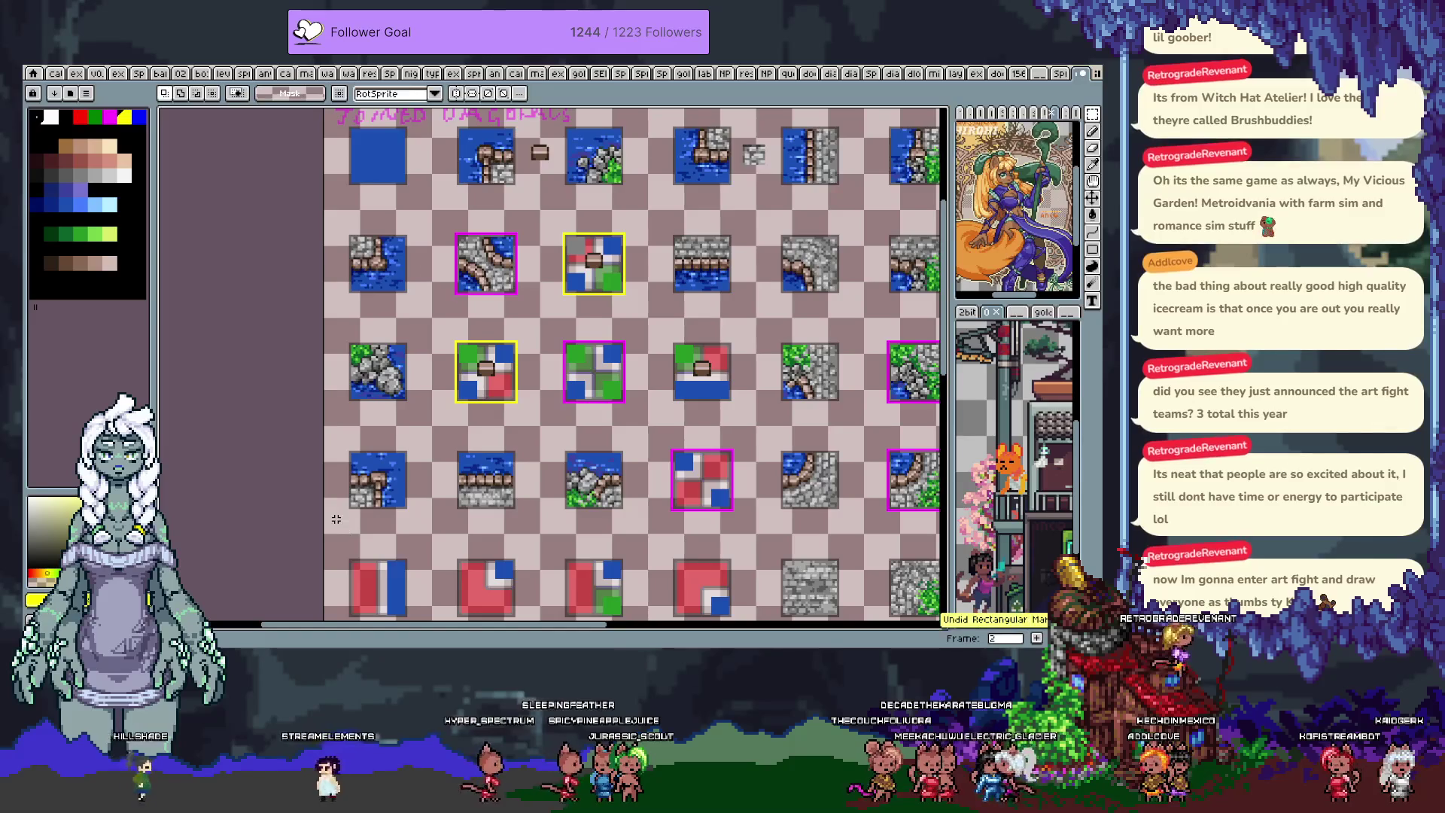
key("ctrl+y")
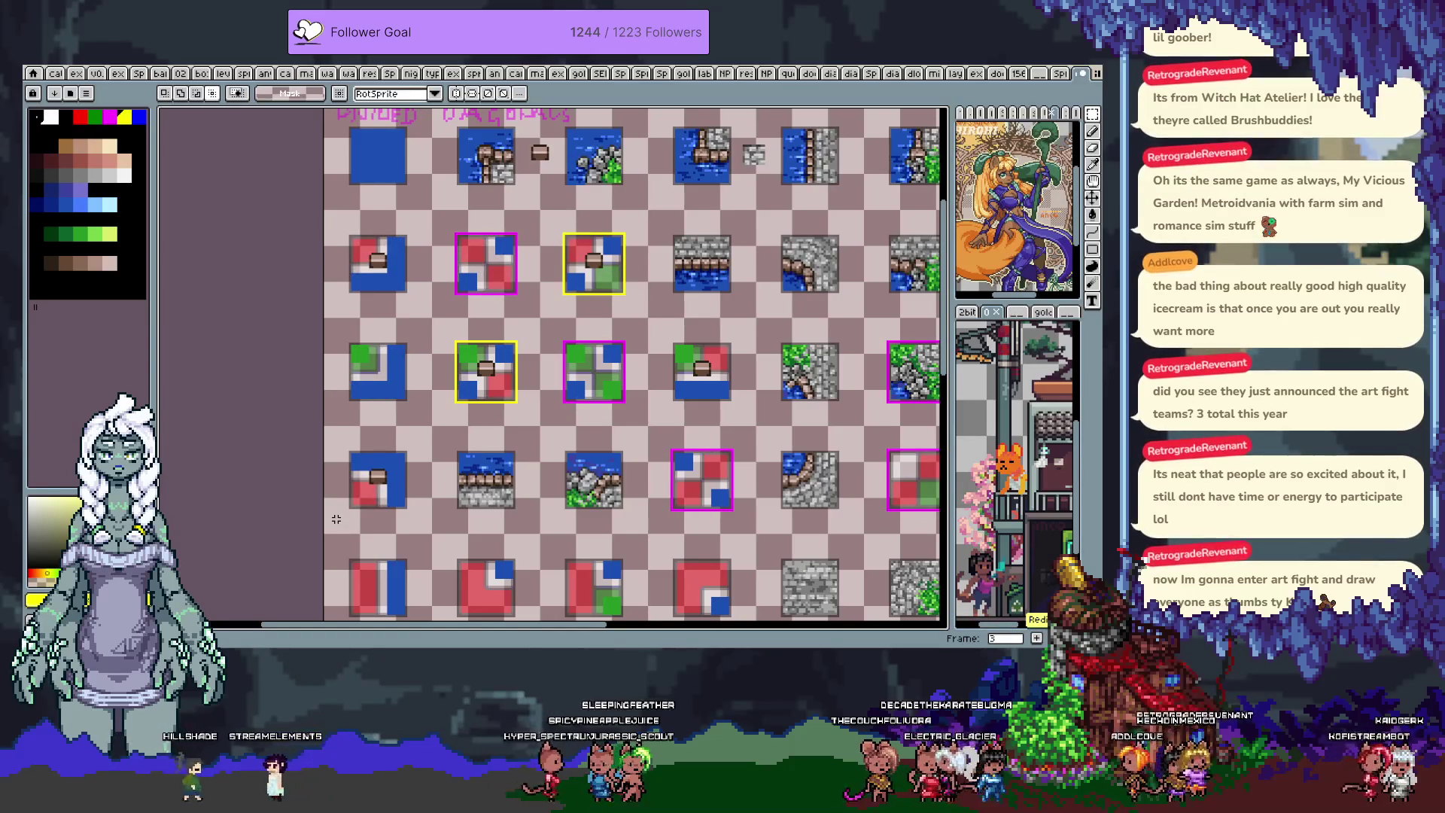
key("comma")
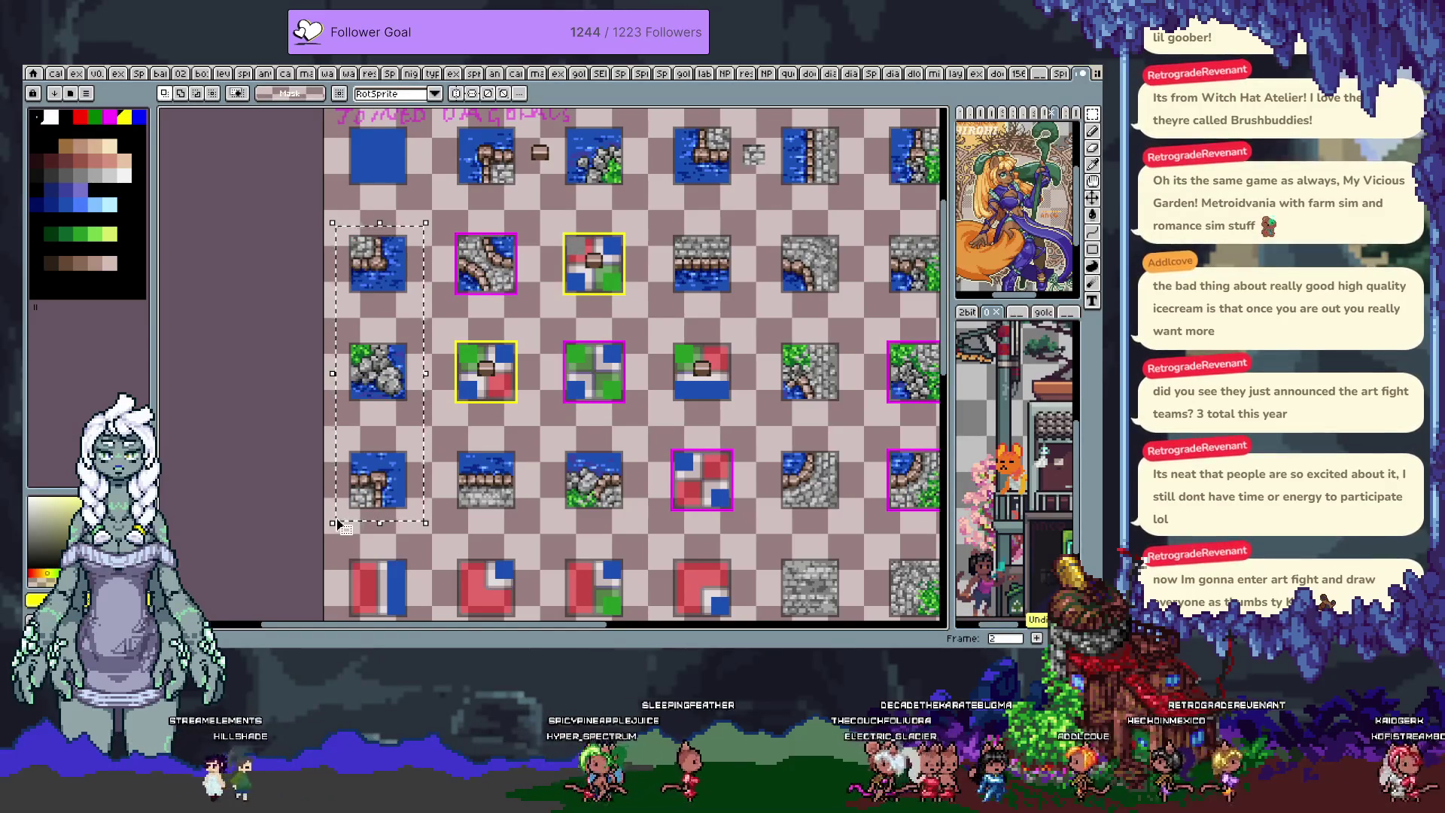
key("period")
left_click(341, 526)
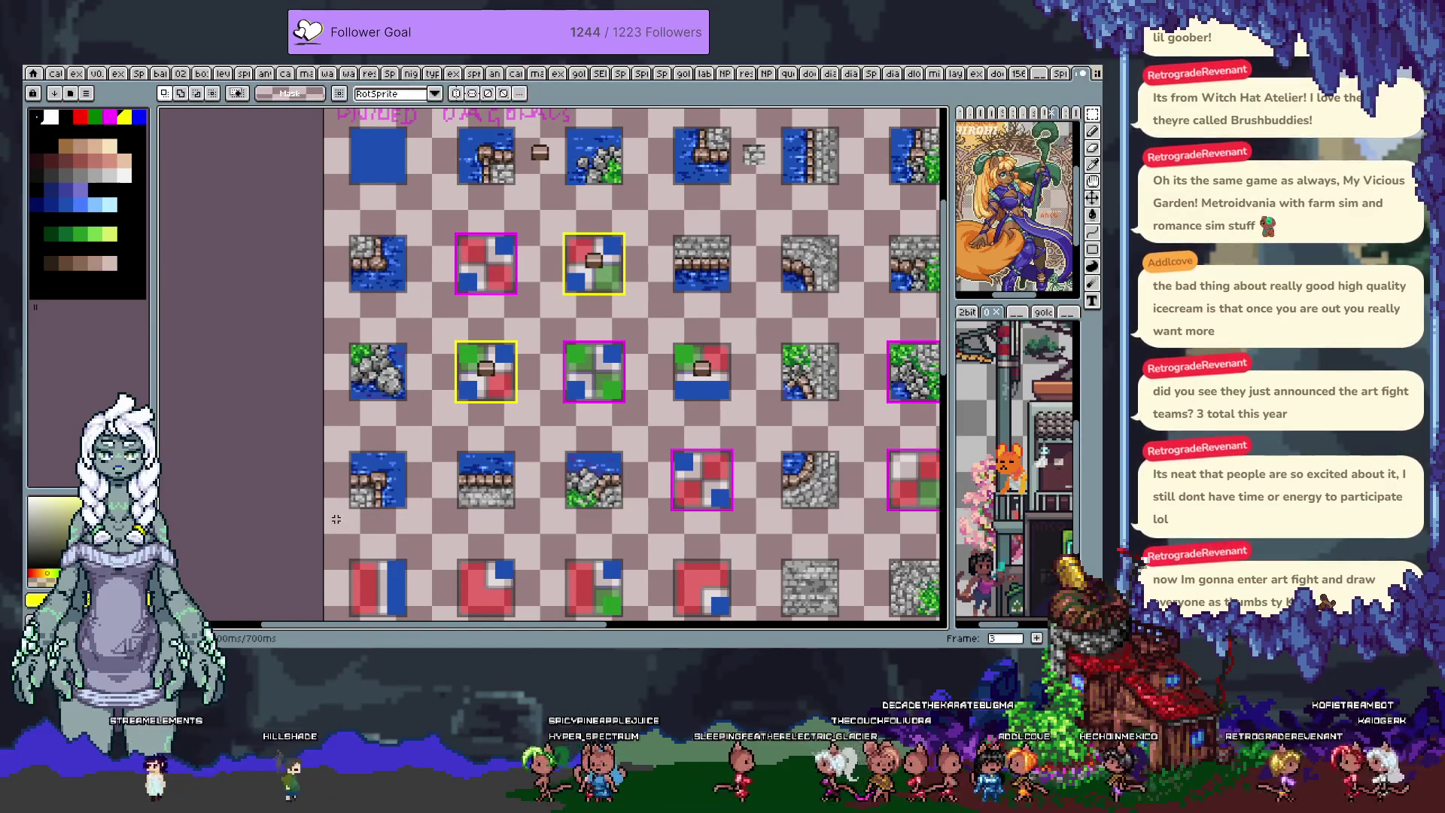
left_click_drag(577, 474, 525, 376)
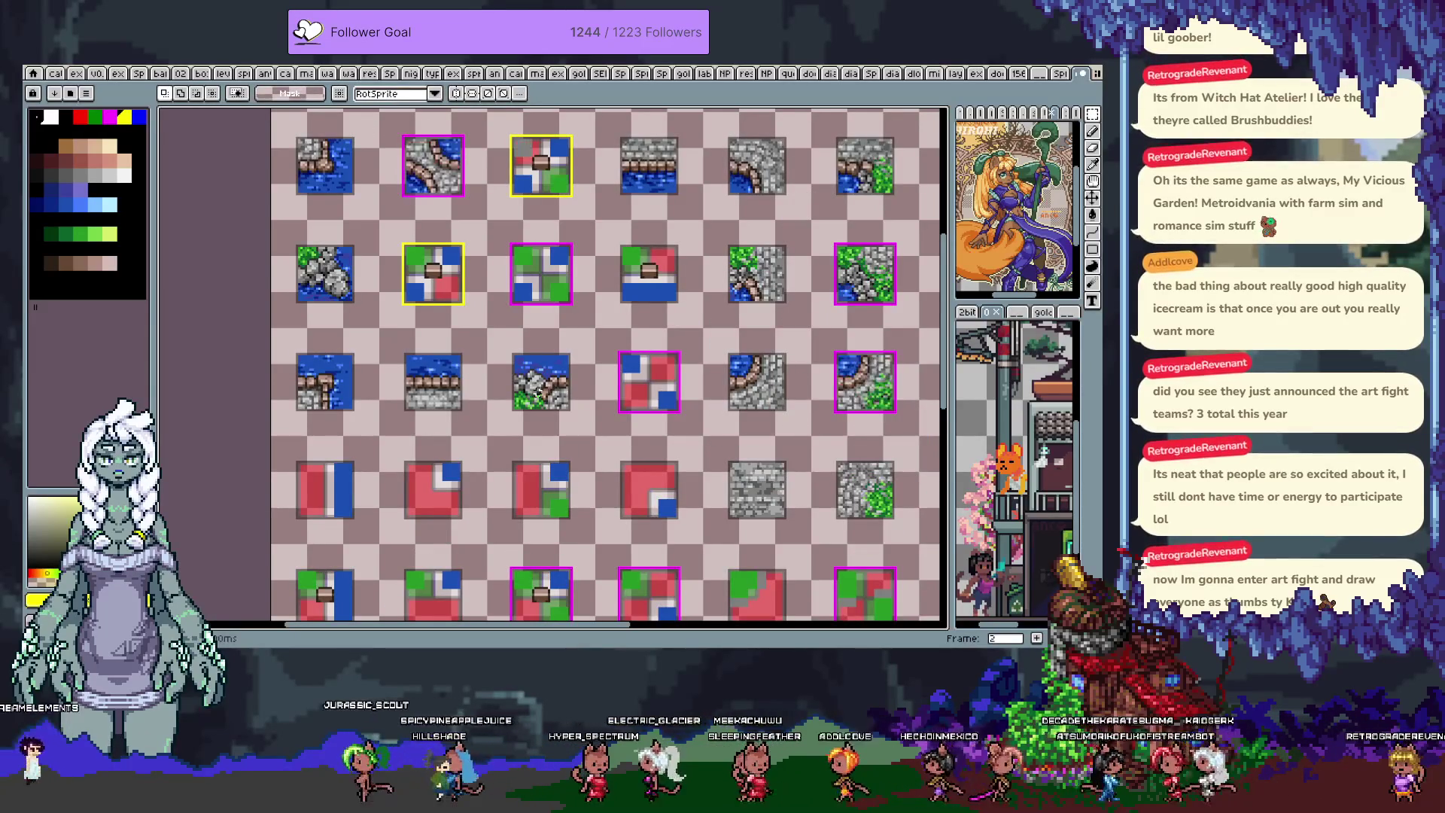
left_click_drag(863, 414, 656, 405)
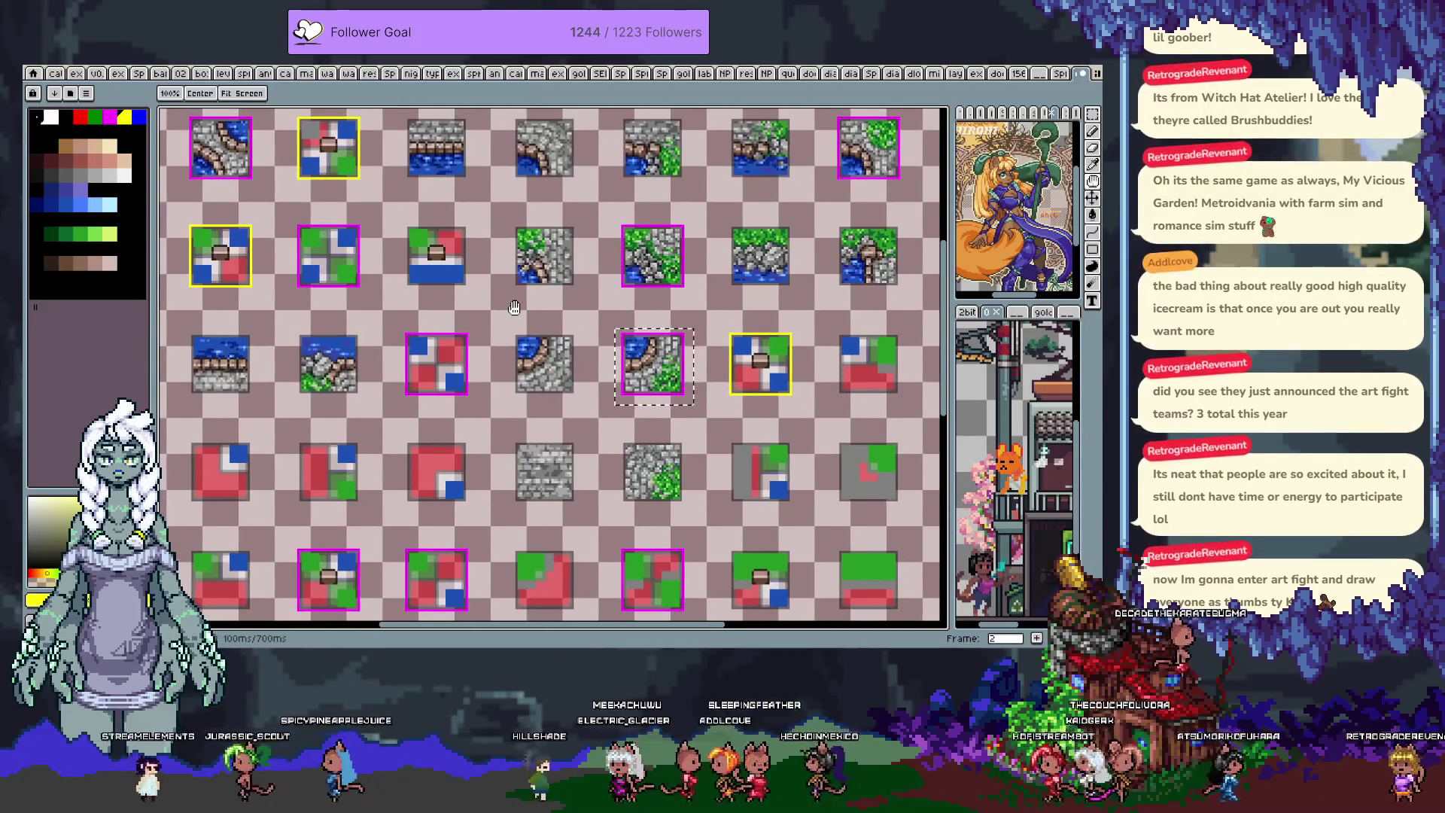
left_click_drag(572, 316, 579, 321)
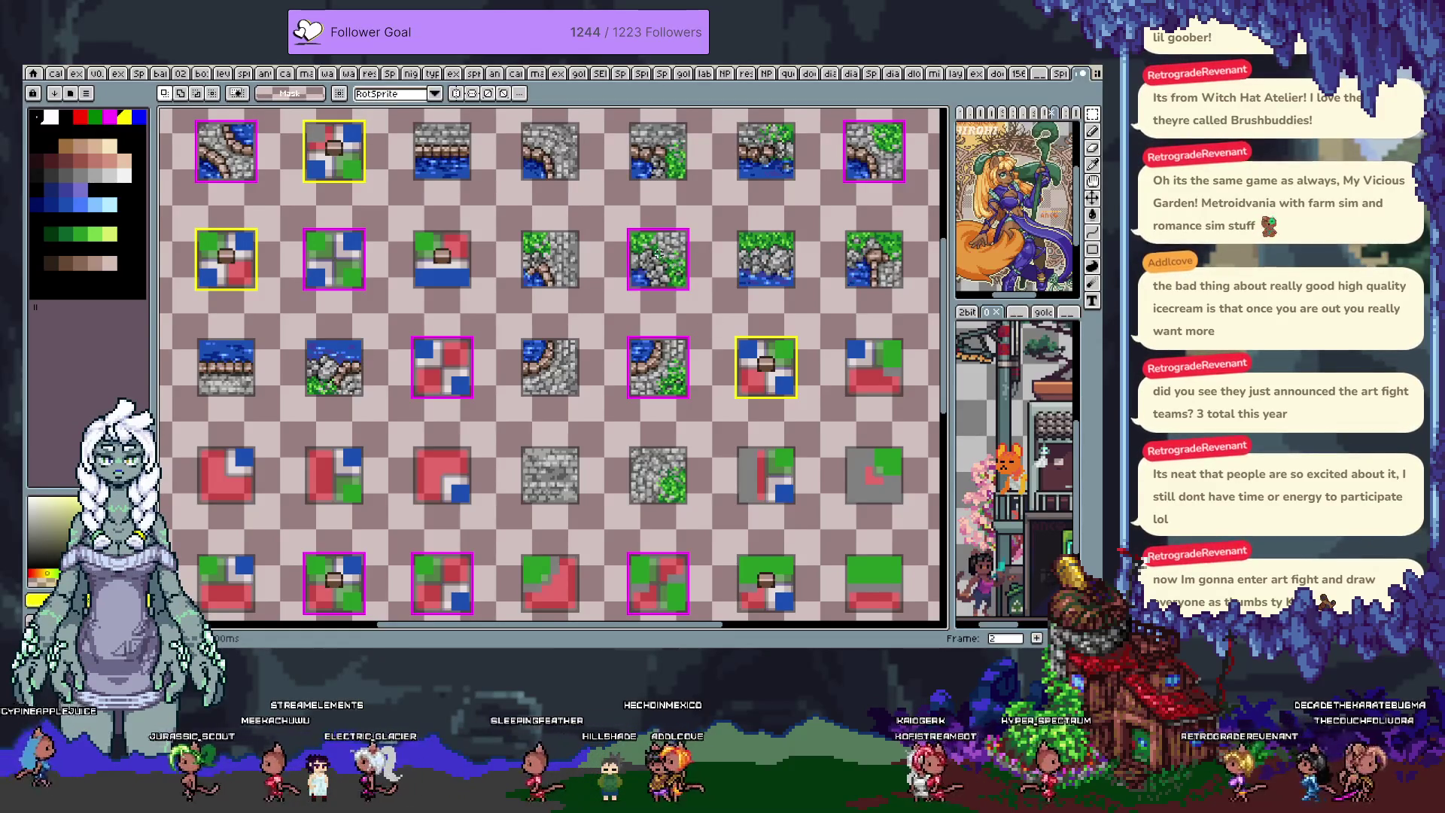
mouse_move(626, 235)
left_mouse_down()
mouse_move(647, 265)
mouse_move(573, 278)
left_mouse_up()
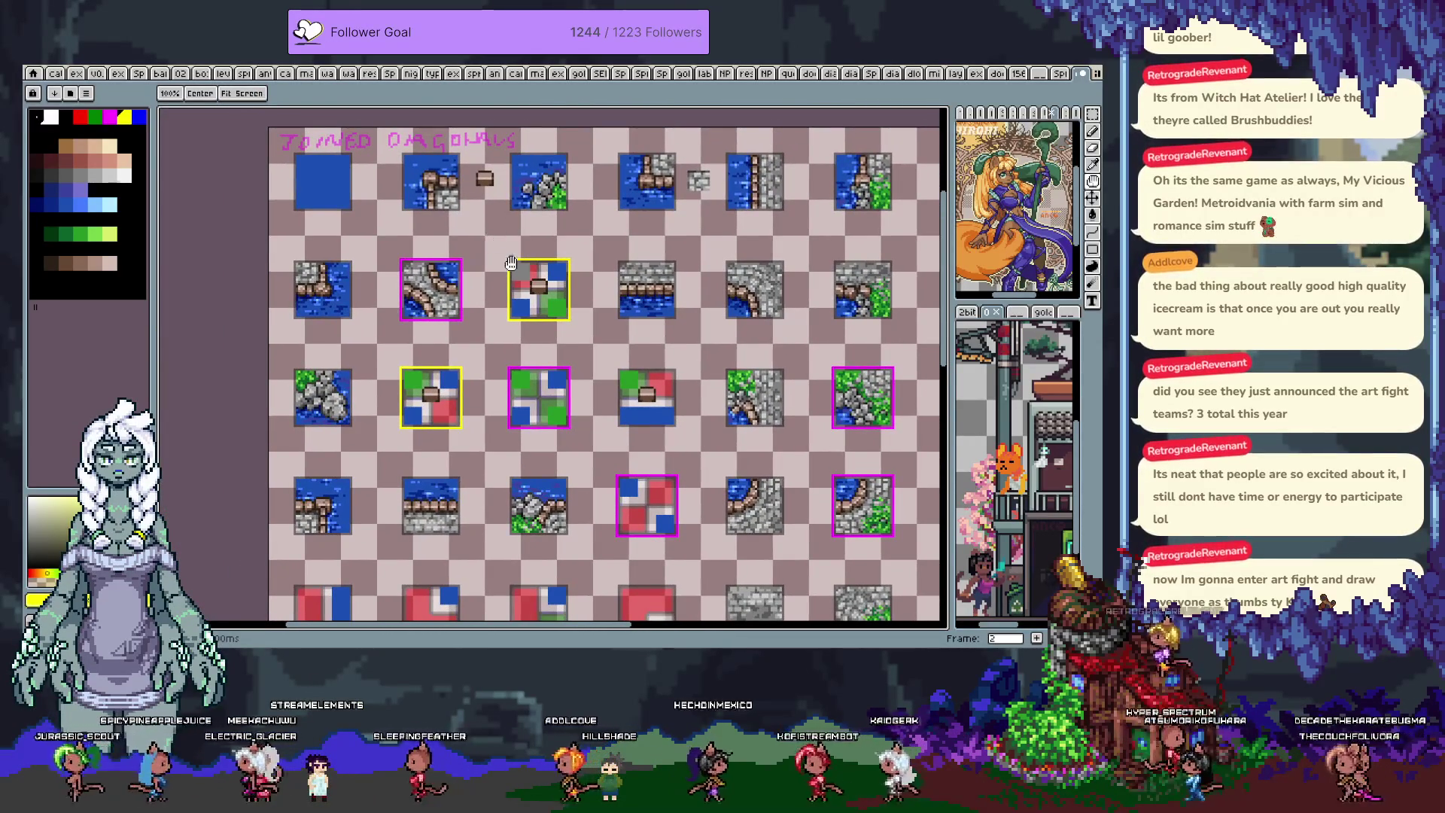
scroll(497, 240, "down", 3)
key("m")
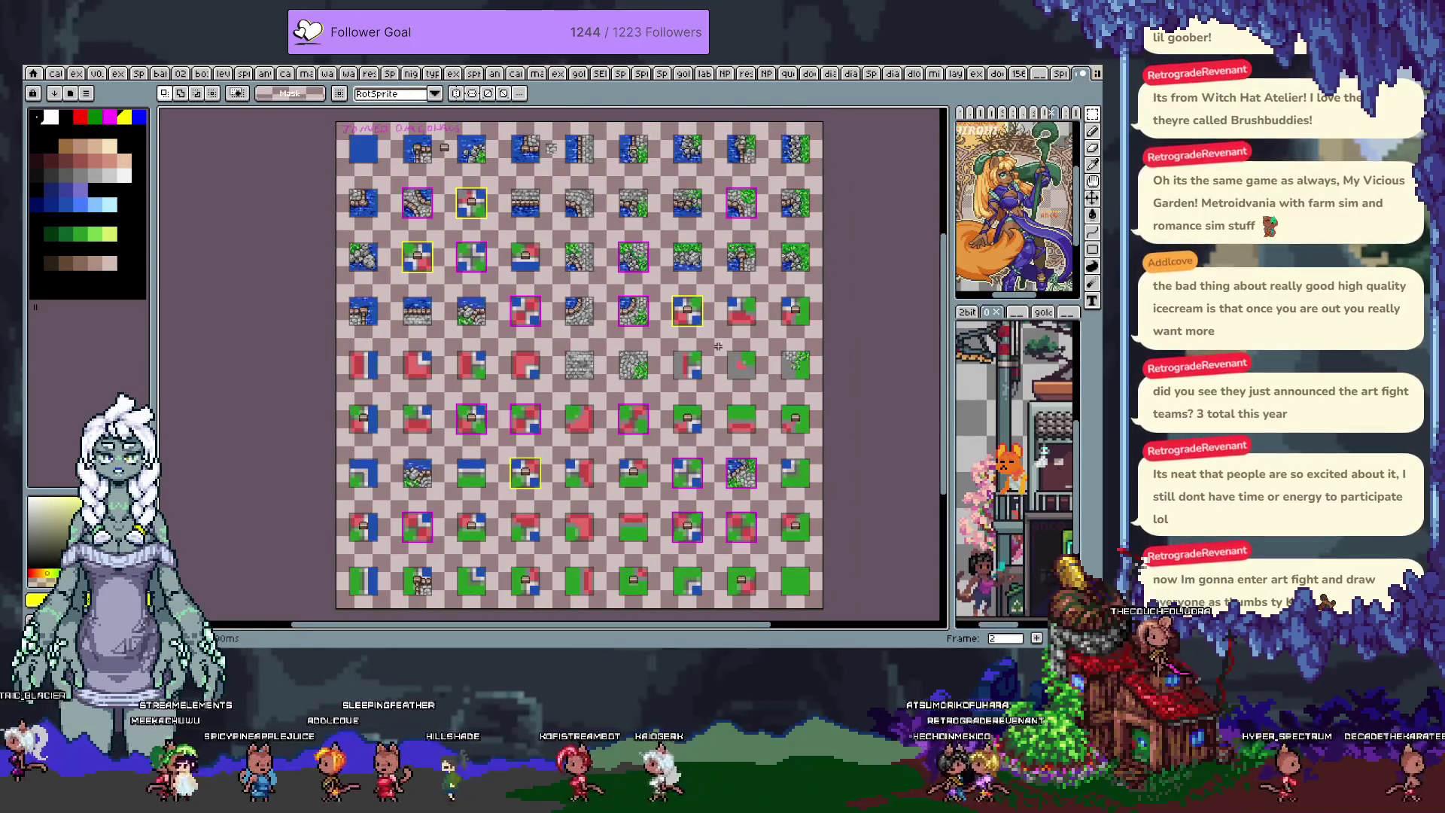
- Pick the stone's dark grey and pencil crack lines into the grey half of the tile
key("h")
scroll(821, 325, "up", 5)
scroll(726, 347, "down", 3)
scroll(726, 348, "up", 2)
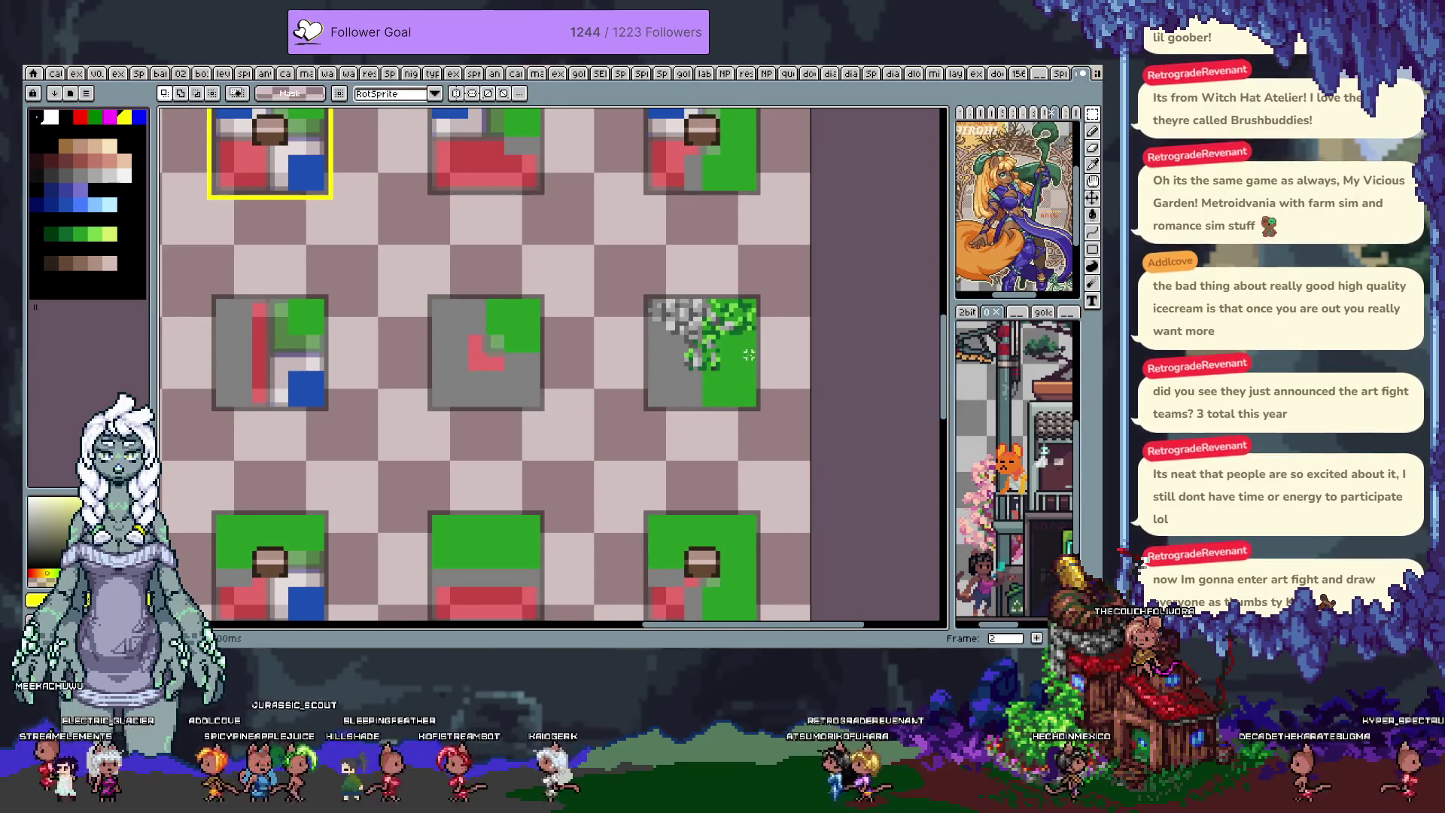
scroll(741, 329, "up", 1)
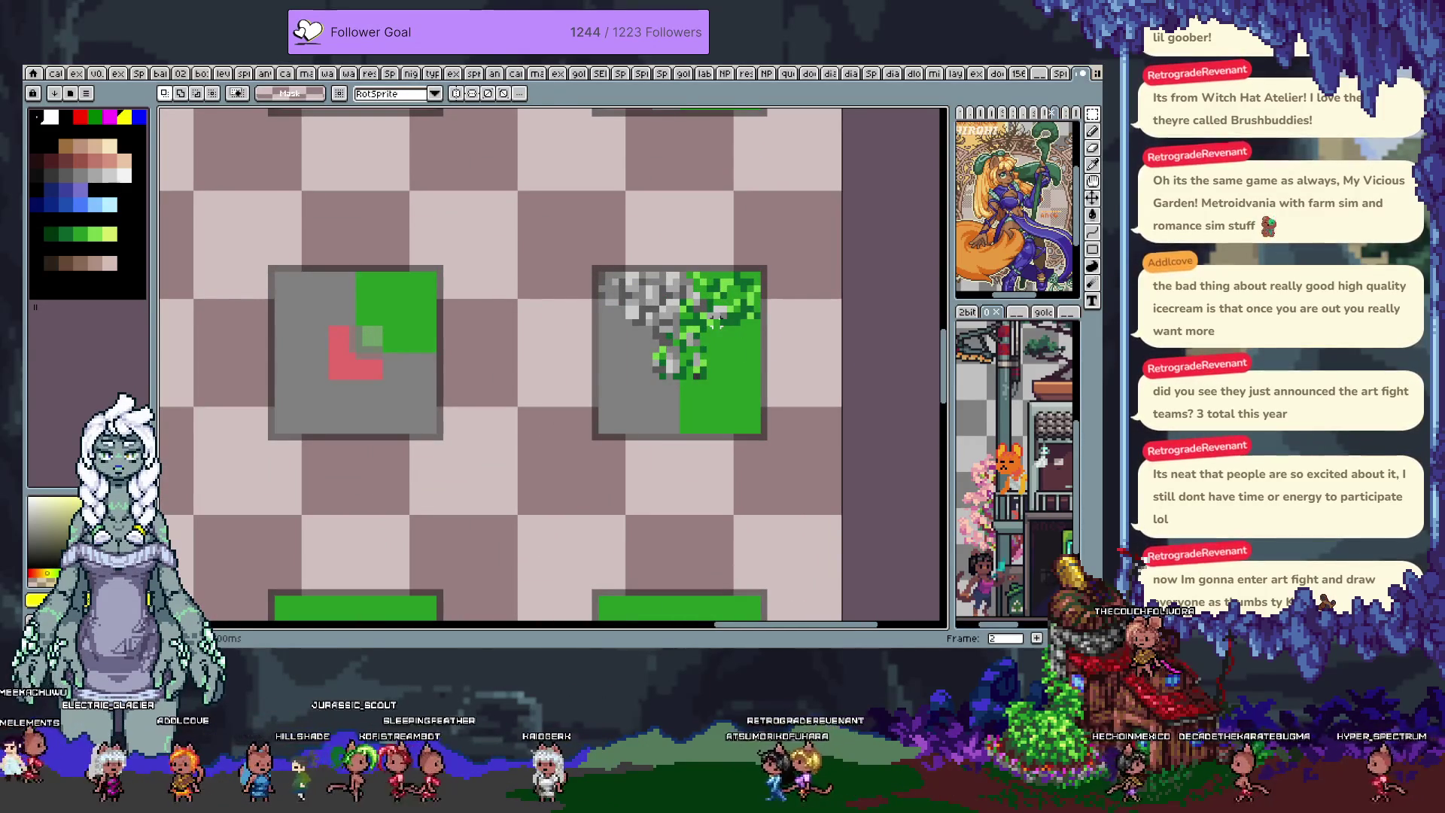
mouse_move(637, 300)
left_mouse_down()
mouse_move(617, 256)
mouse_move(602, 342)
left_mouse_up()
key("i")
left_click(617, 256)
key("b")
left_click_drag(612, 280, 612, 346)
mouse_move(622, 297)
left_mouse_down()
mouse_move(622, 362)
mouse_move(643, 384)
left_mouse_up()
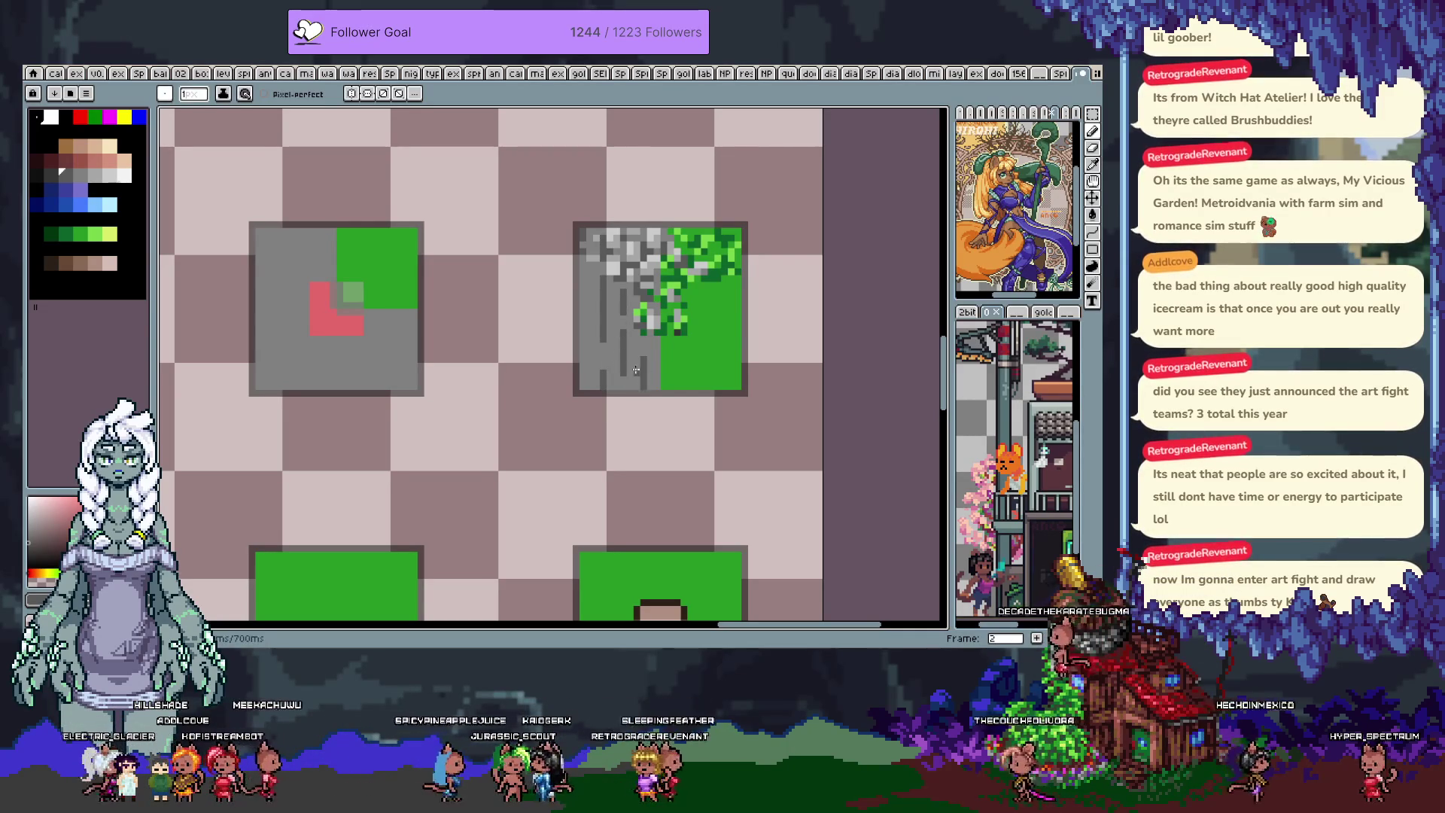
left_click(594, 276)
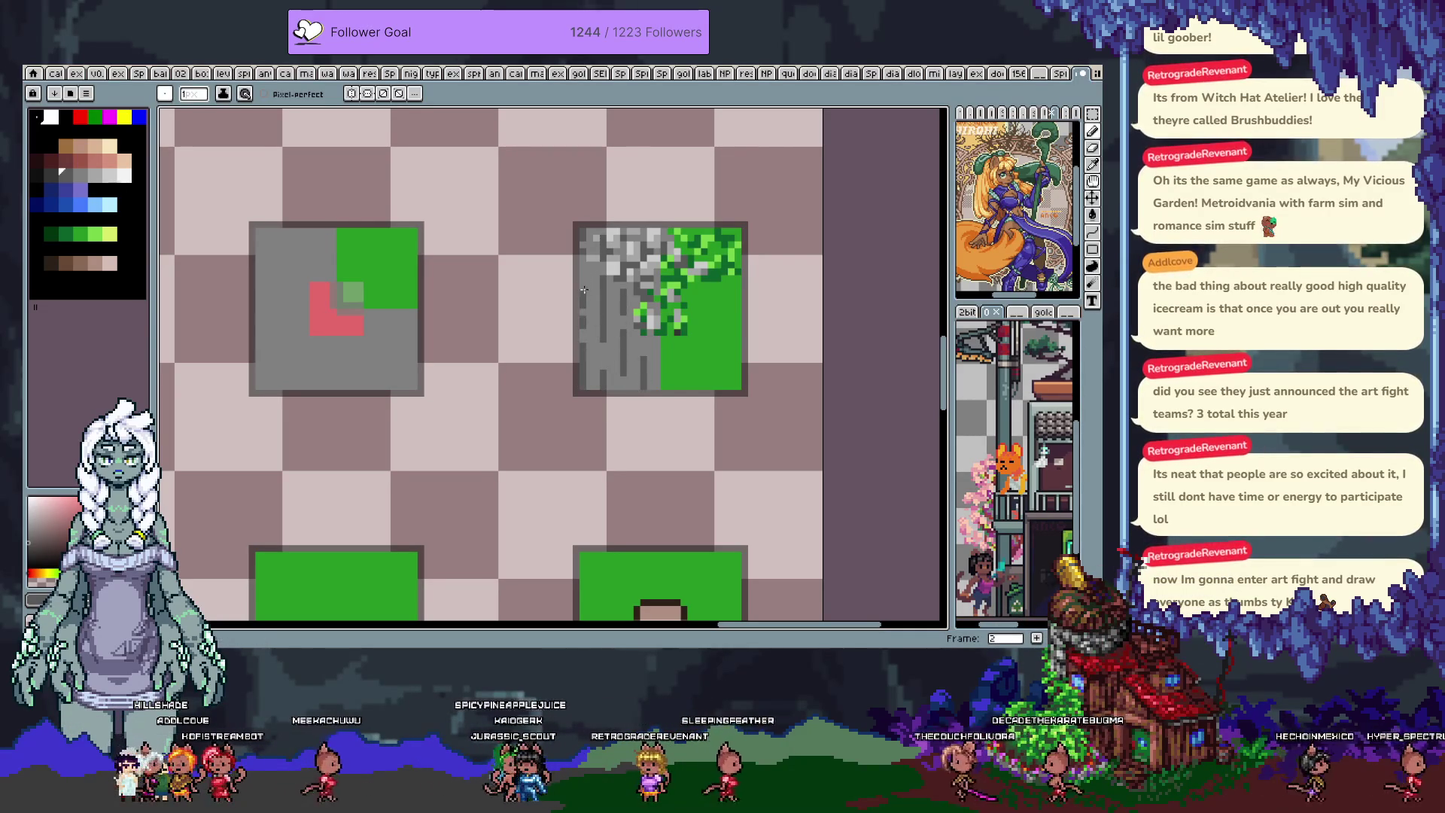
- Add dark green texture pixels to the grass half of the tile
left_click_drag(590, 270, 576, 294)
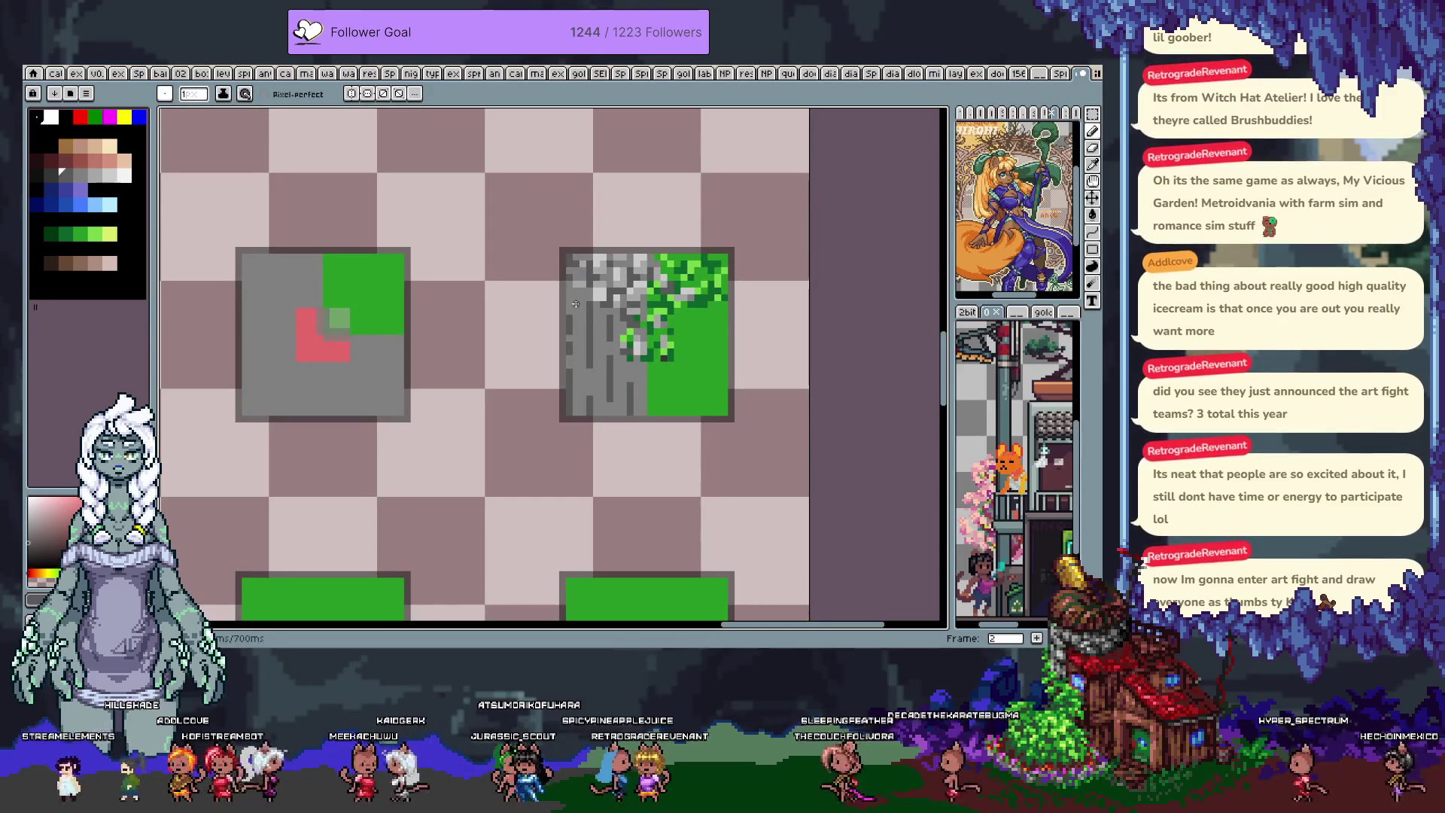
left_click_drag(576, 301, 545, 294)
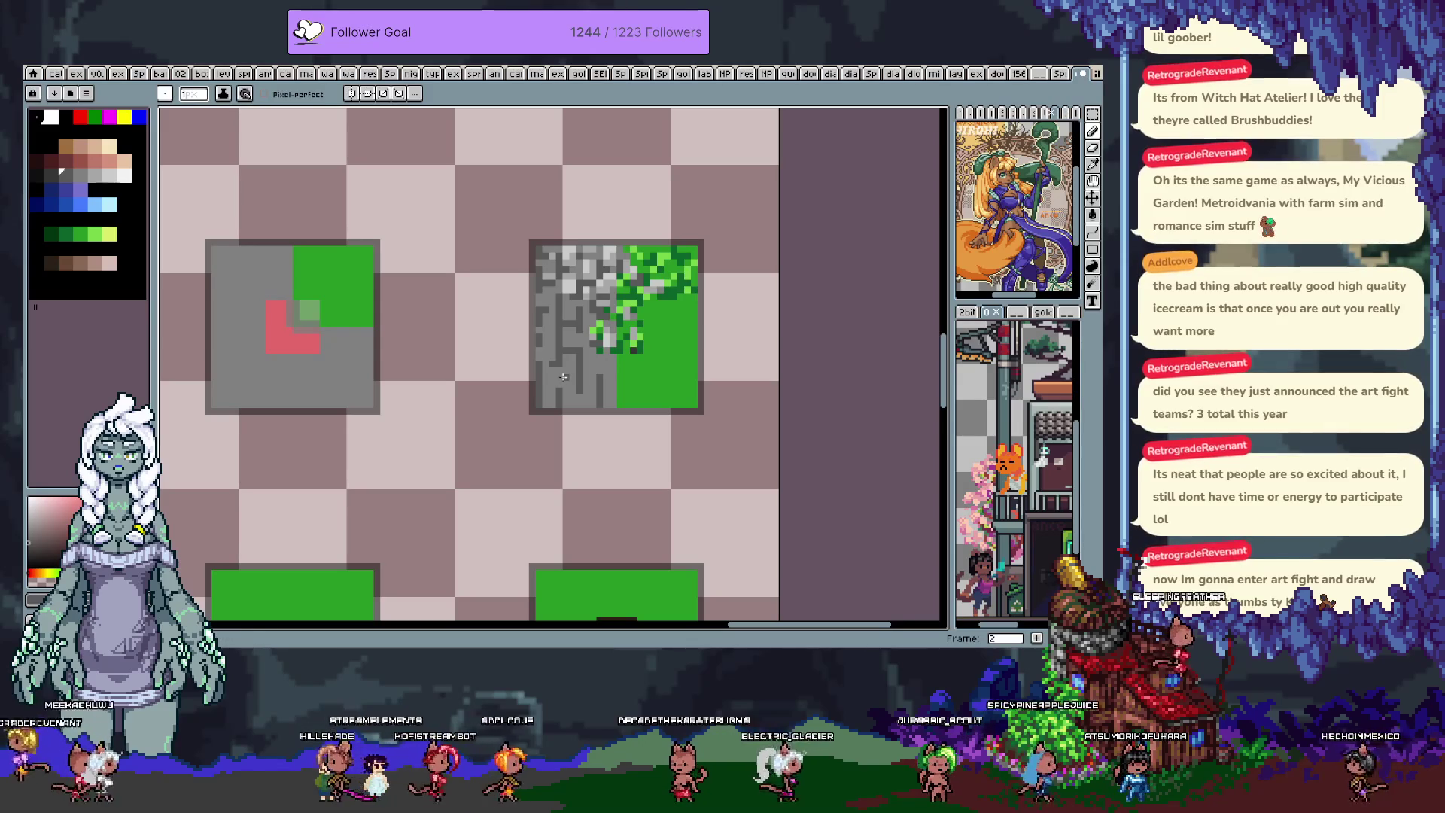
left_click_drag(556, 386, 553, 322)
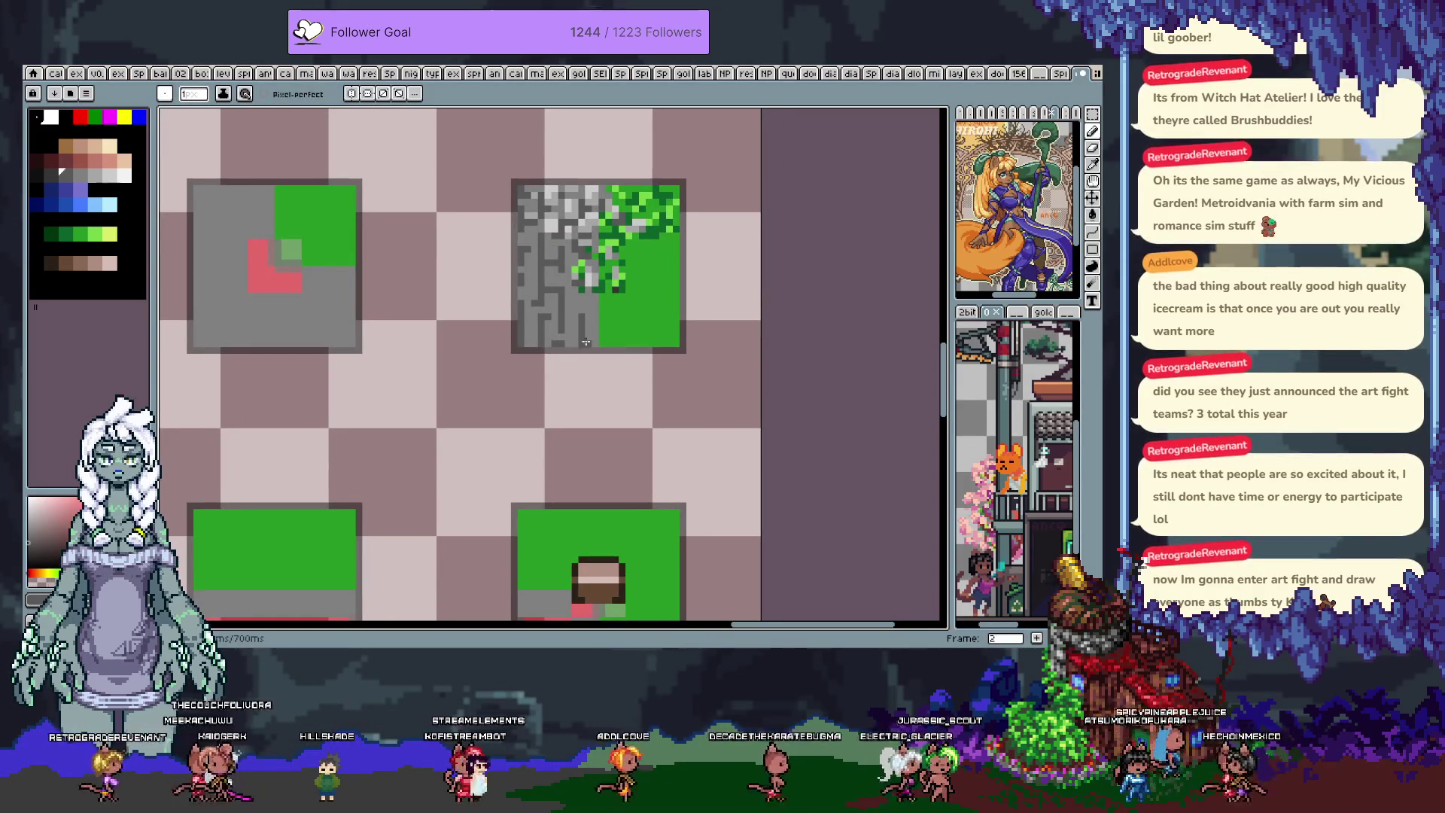
scroll(602, 329, "up", 1)
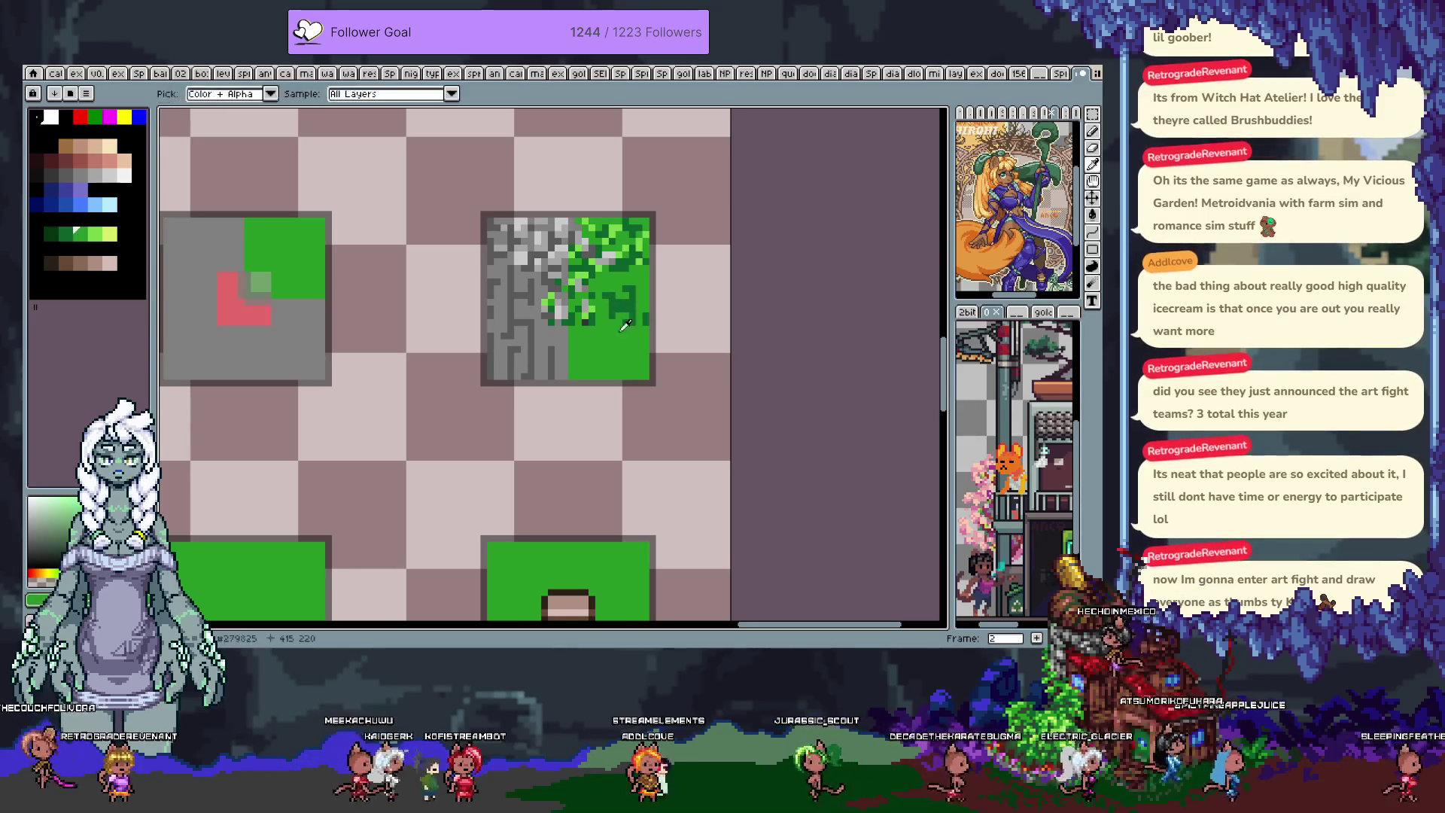
left_click_drag(601, 343, 593, 359)
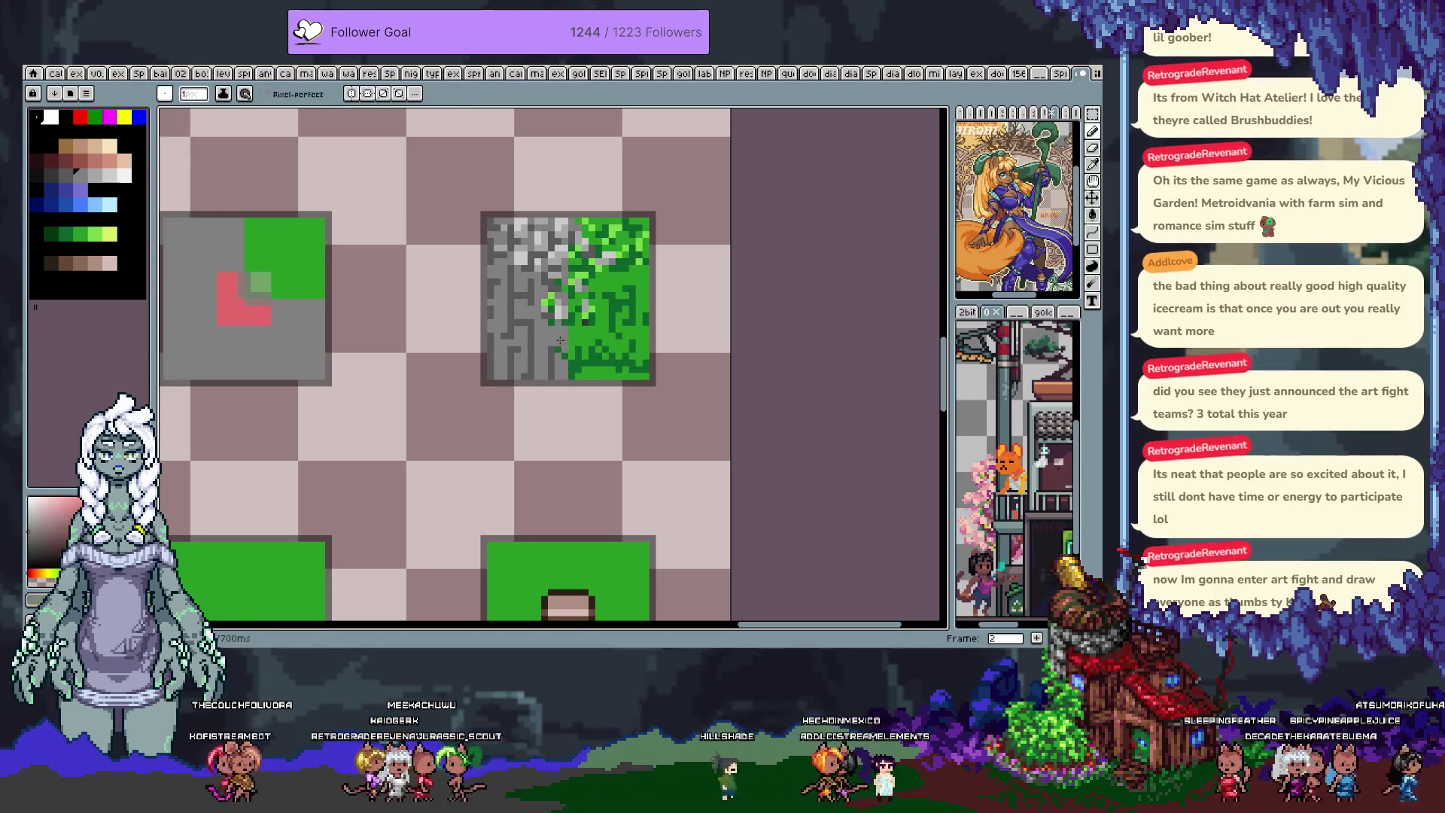
left_click(643, 332, "alt")
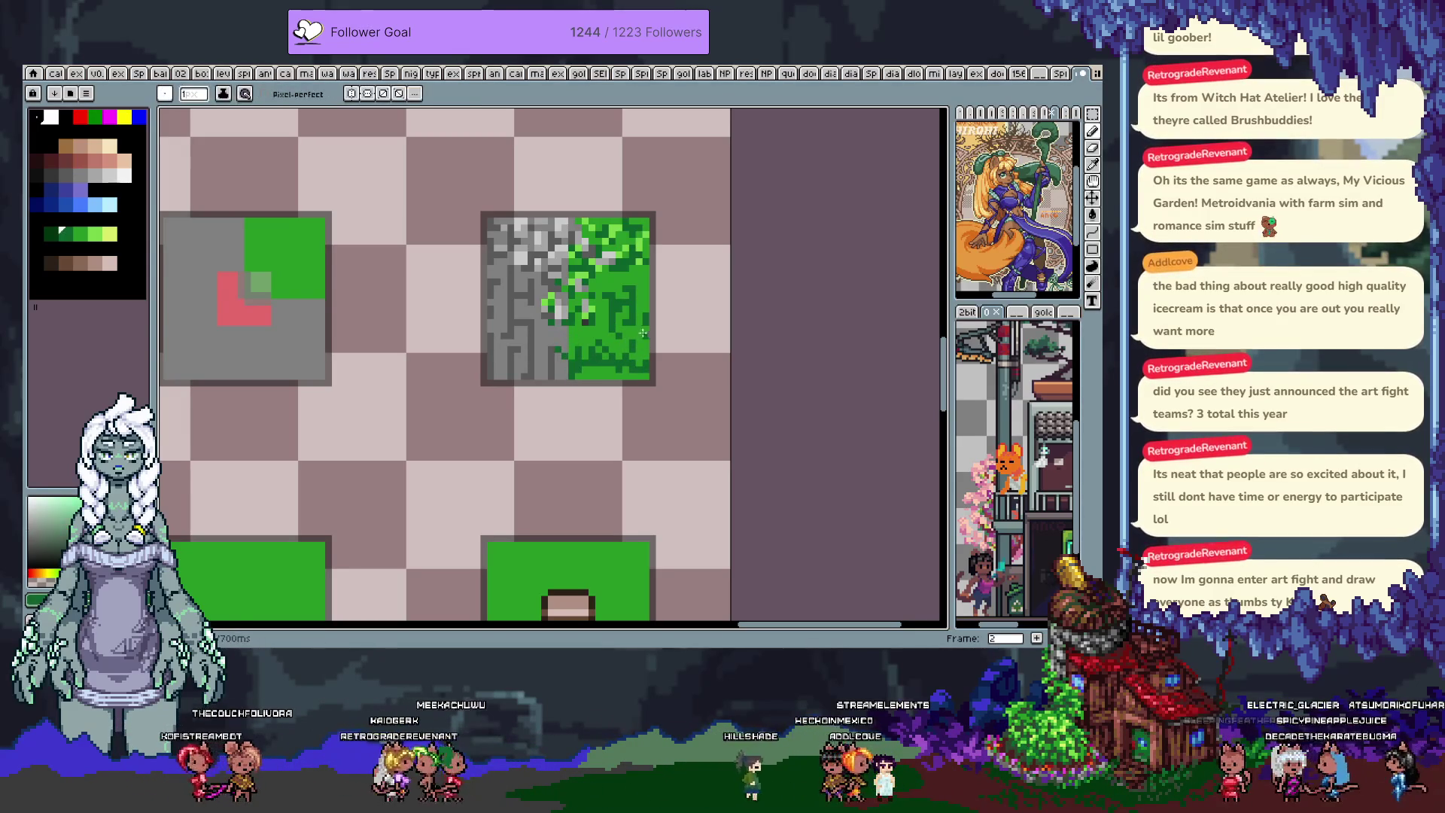
- Choose lighter greens and sample the light grey #a6a6a6 from the stone
left_click(617, 293, "alt")
left_click(608, 286, "alt")
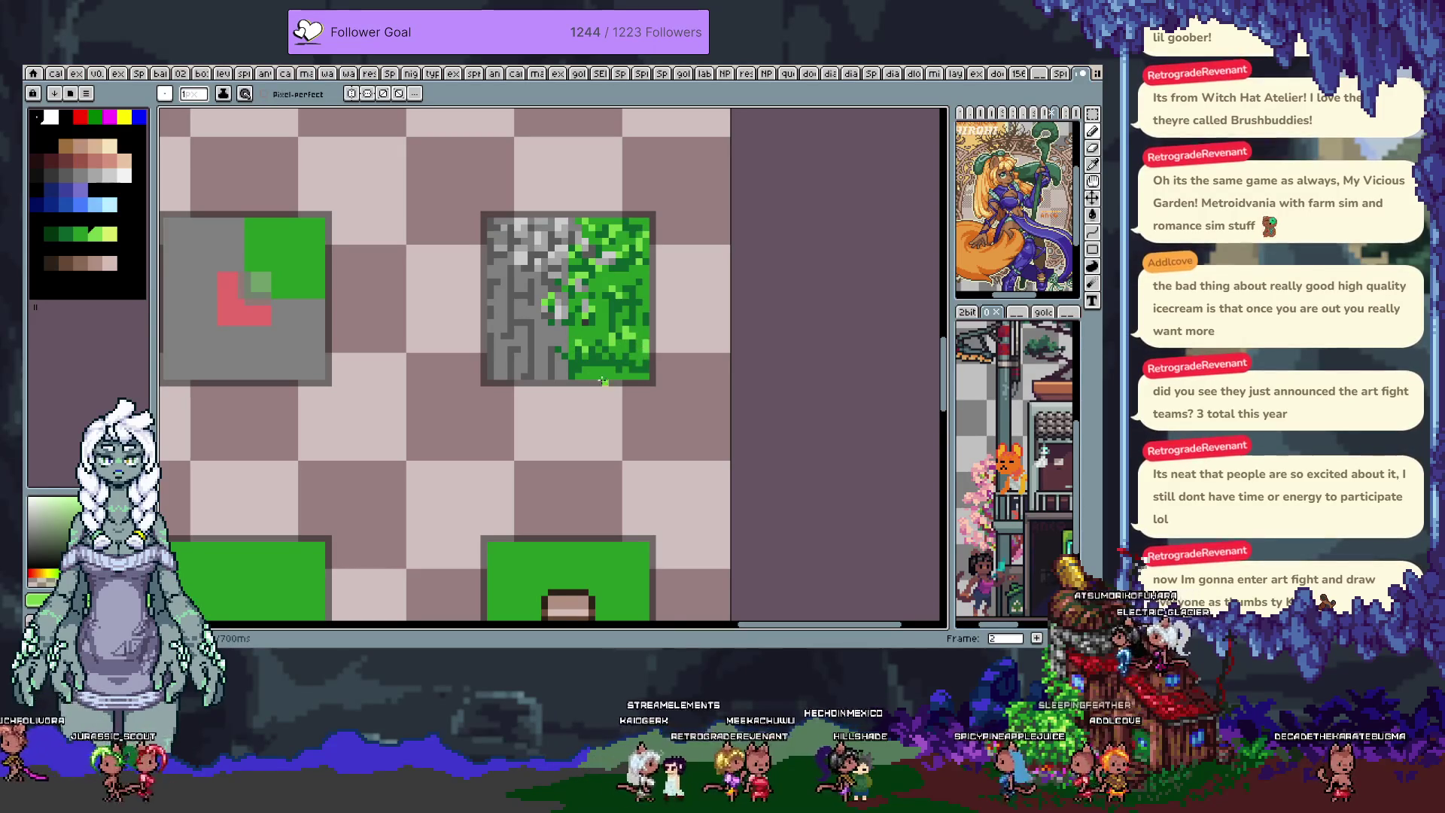
key("alt")
left_click(584, 286, "alt")
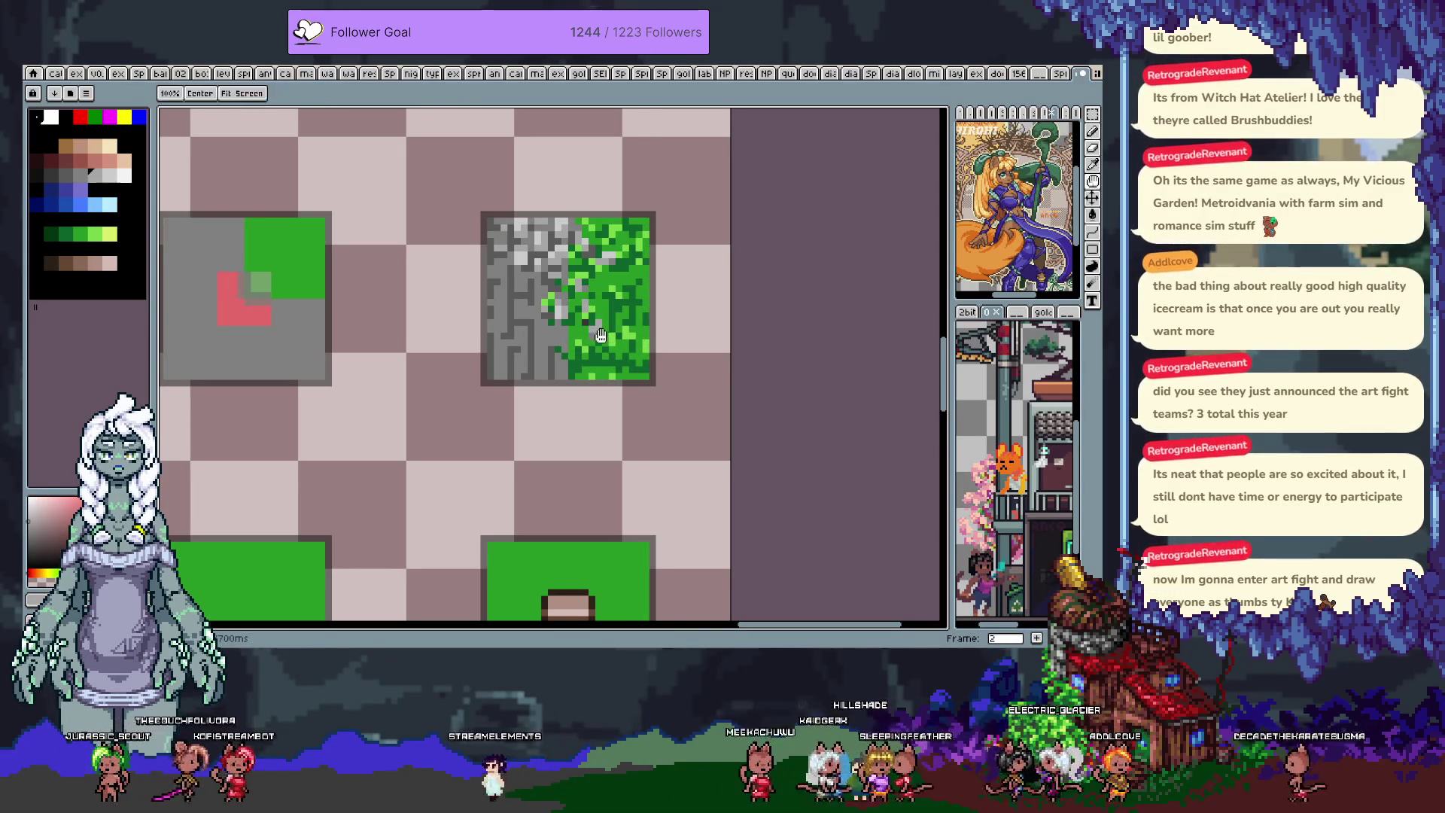
left_click_drag(602, 341, 612, 314)
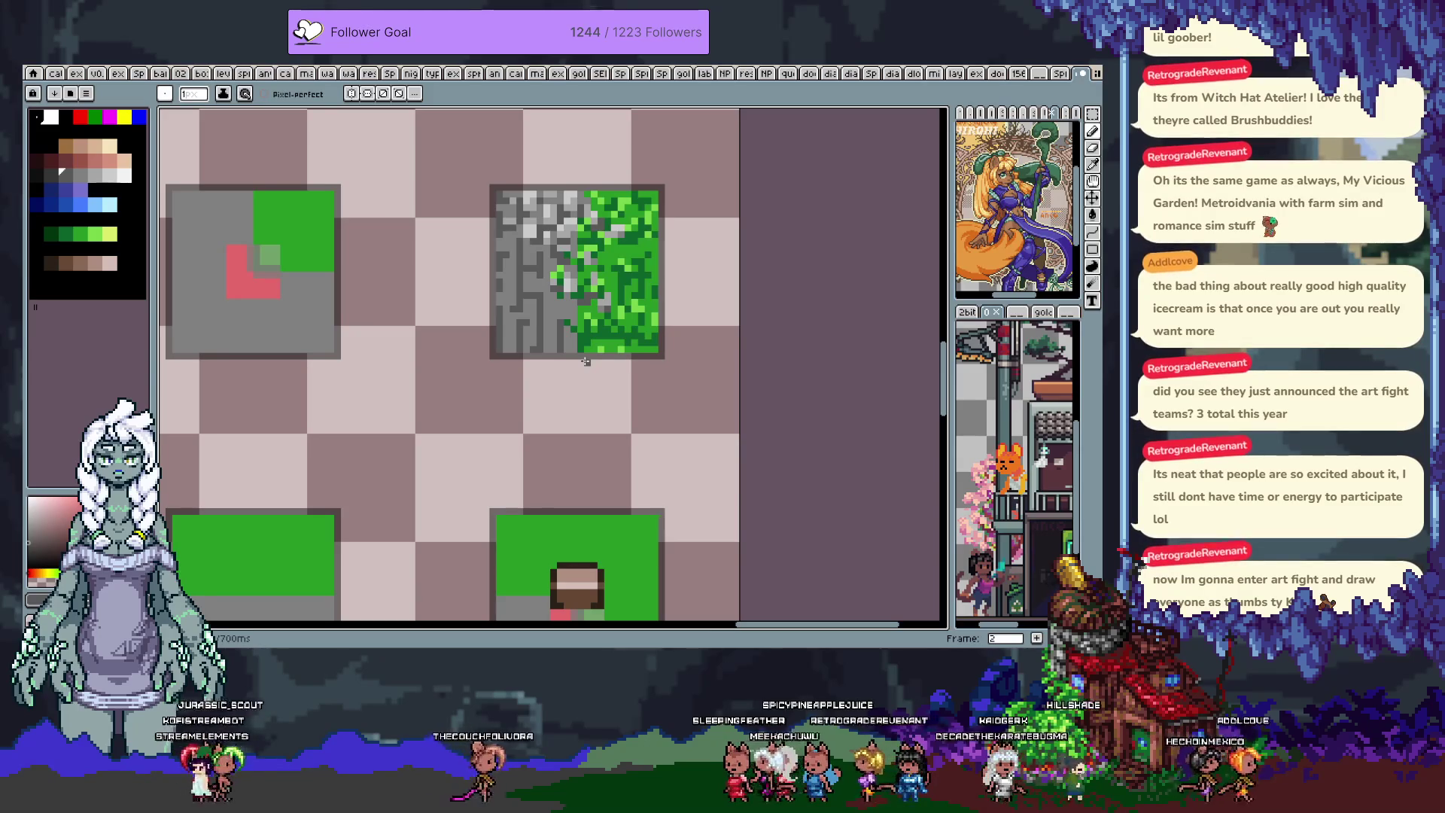
left_click_drag(550, 247, 587, 260)
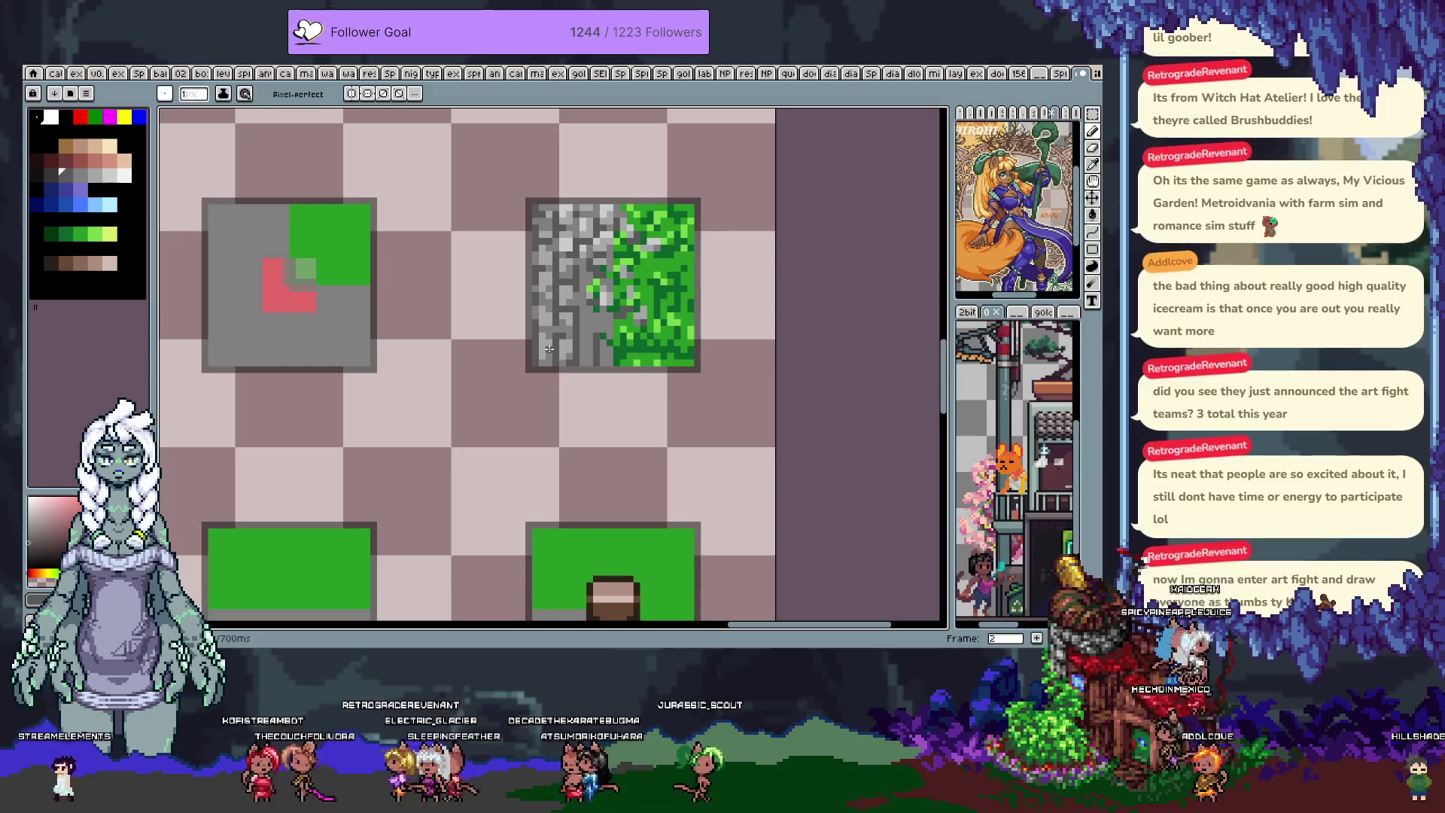
- Sample a series of darker and lighter greys from the stone half for the seam
key("alt")
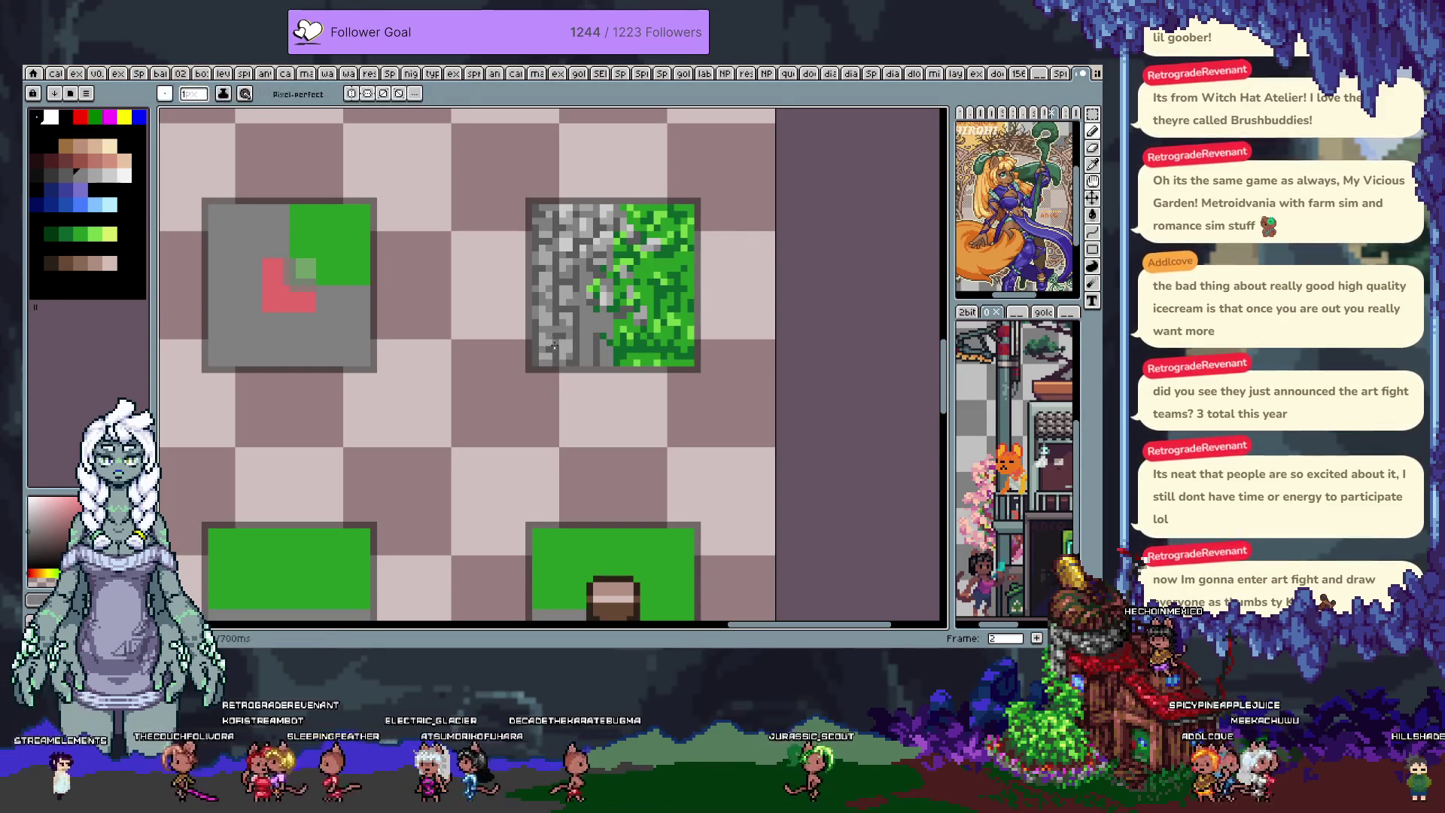
left_click(588, 325, "alt")
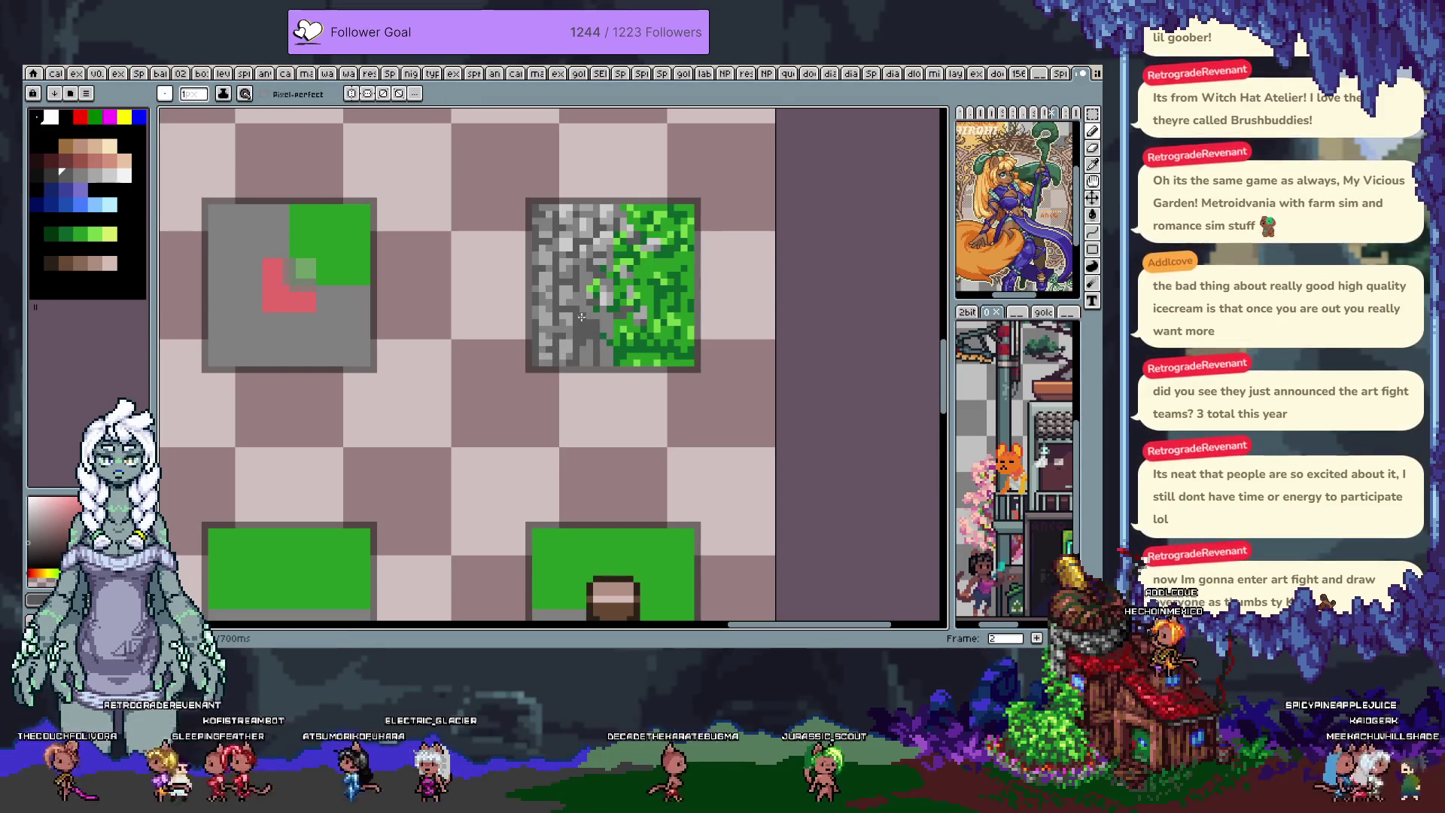
left_click(582, 355, "alt")
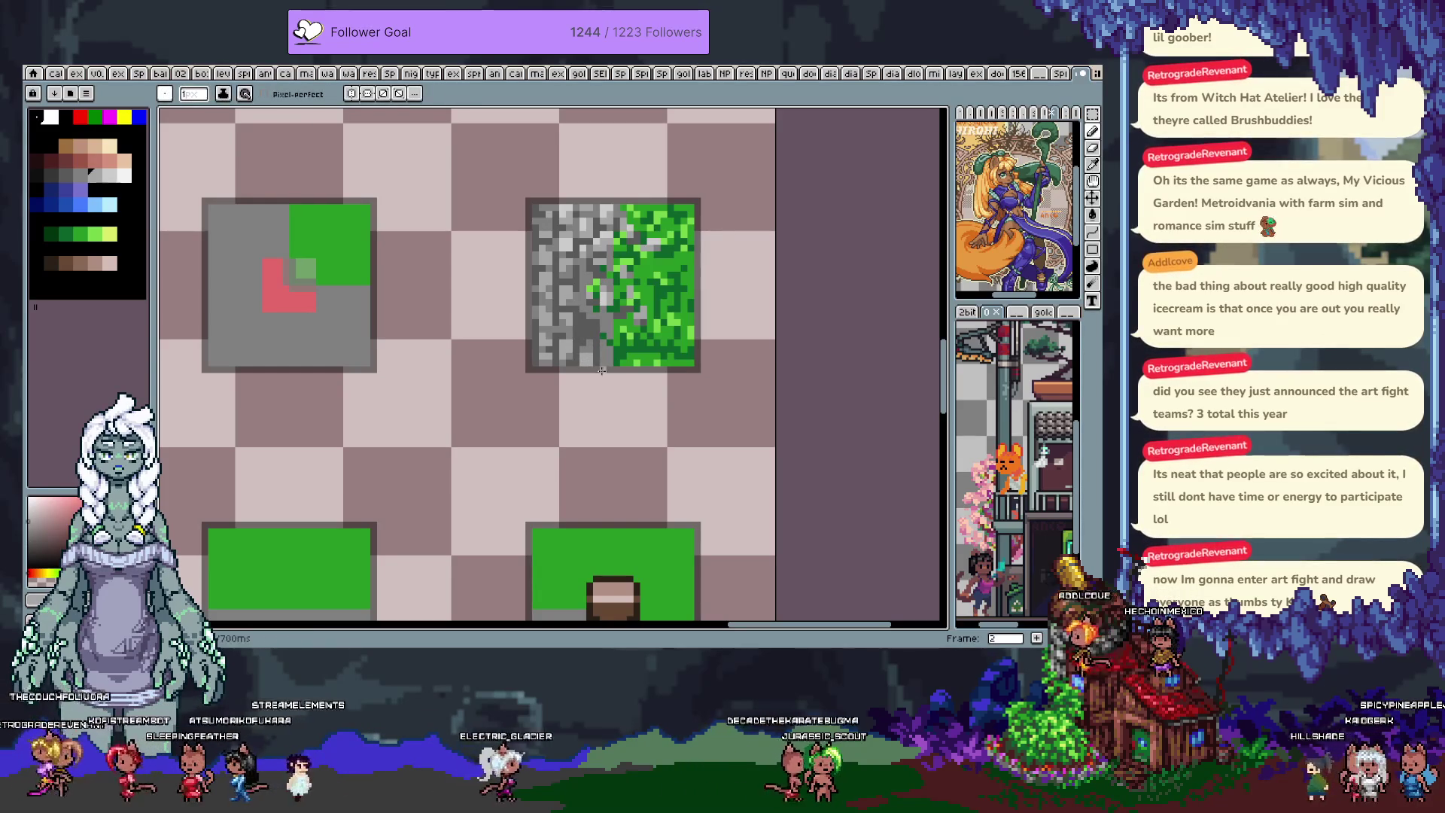
left_click(594, 364, "alt")
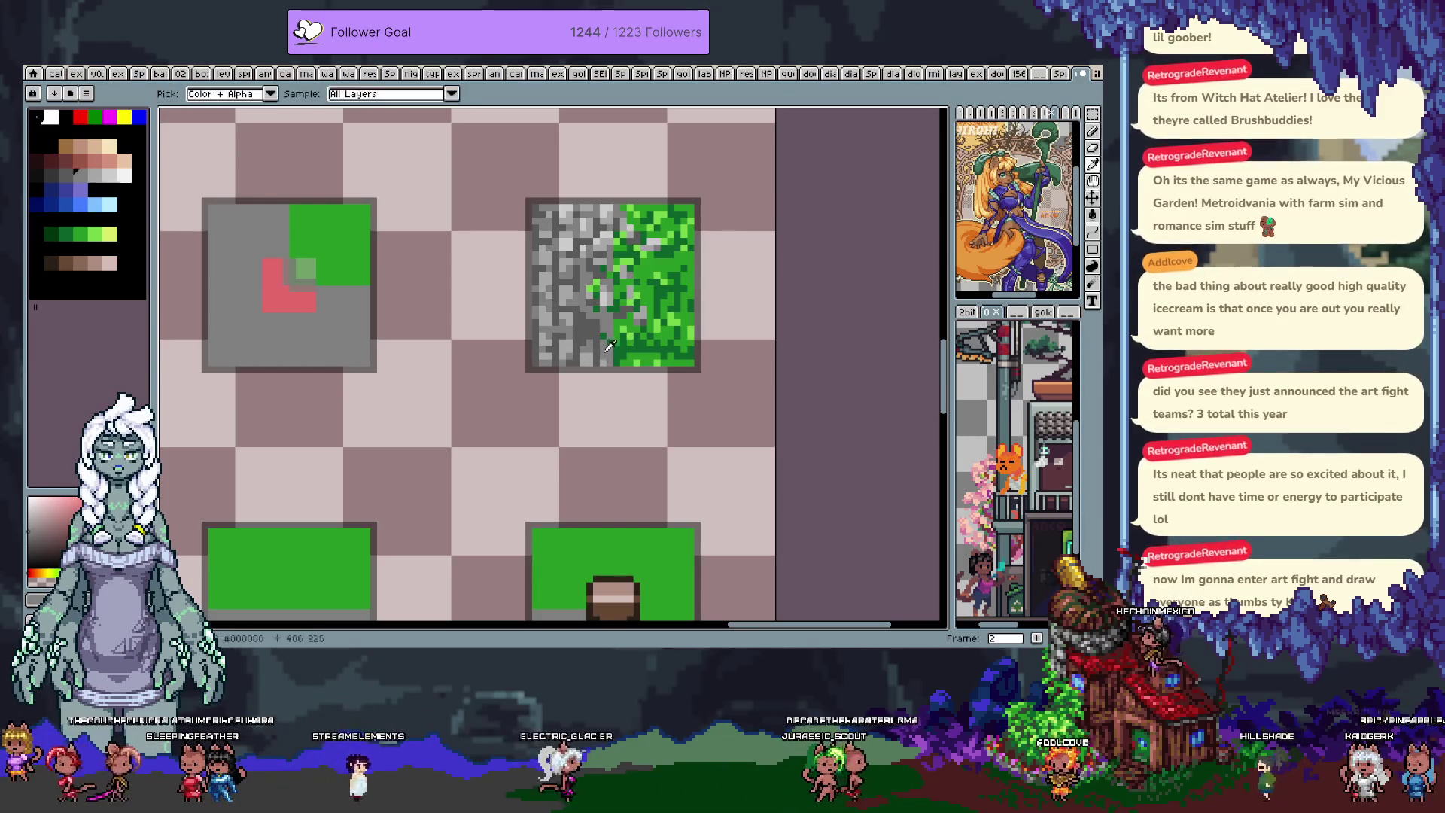
left_click(546, 233, "alt")
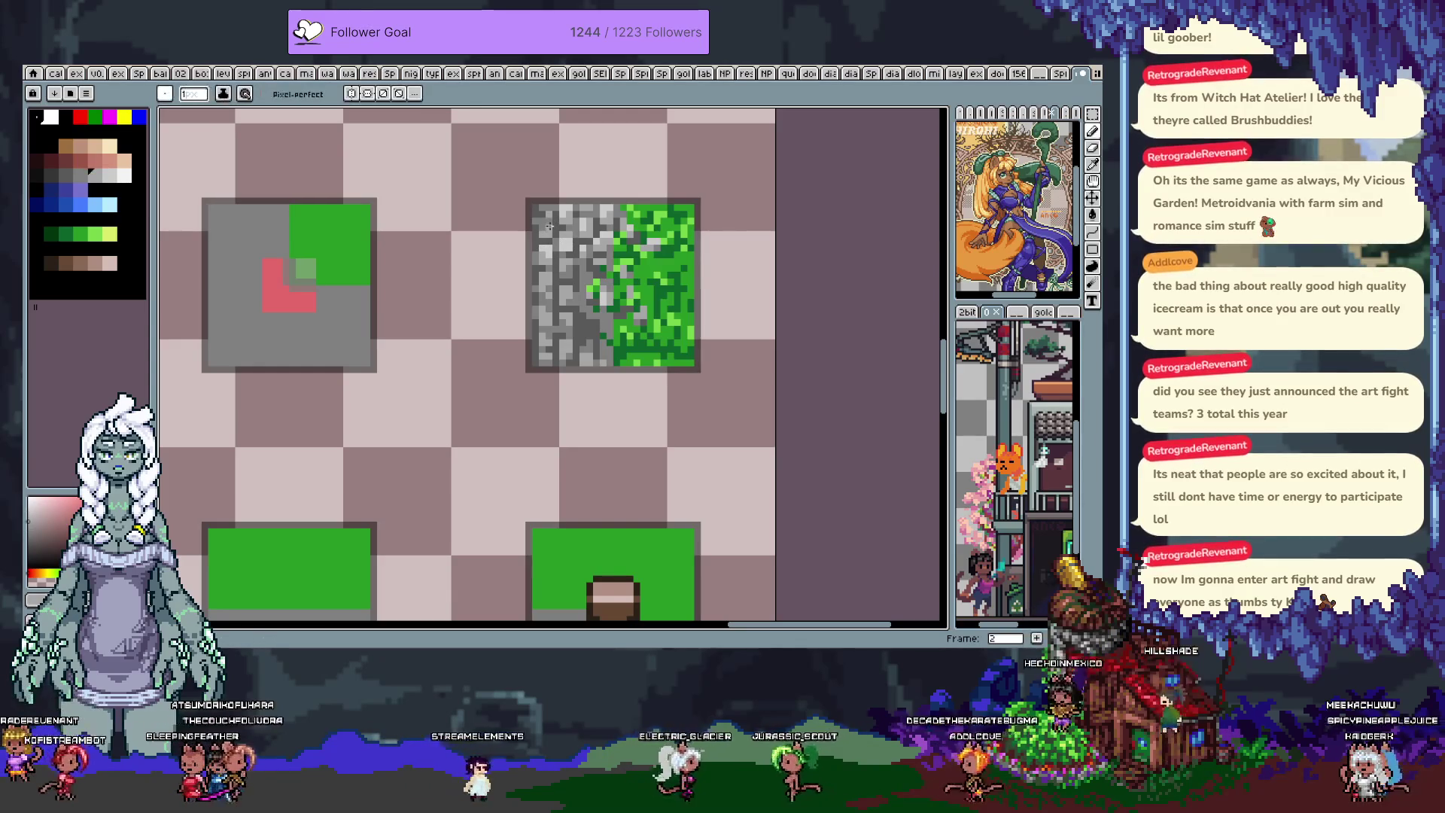
left_click(546, 213, "alt")
left_click(547, 225, "alt")
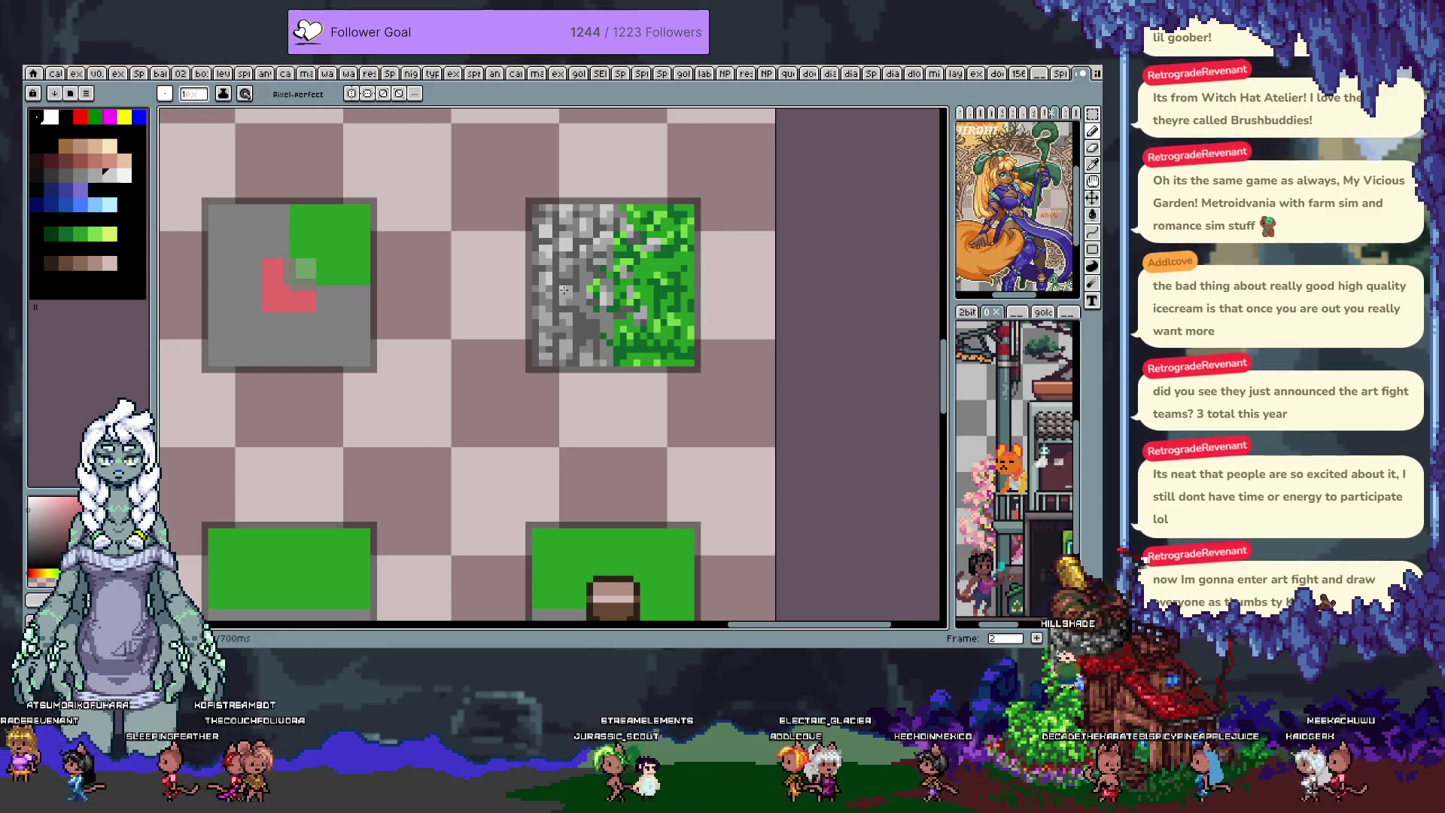
left_click(540, 313, "alt")
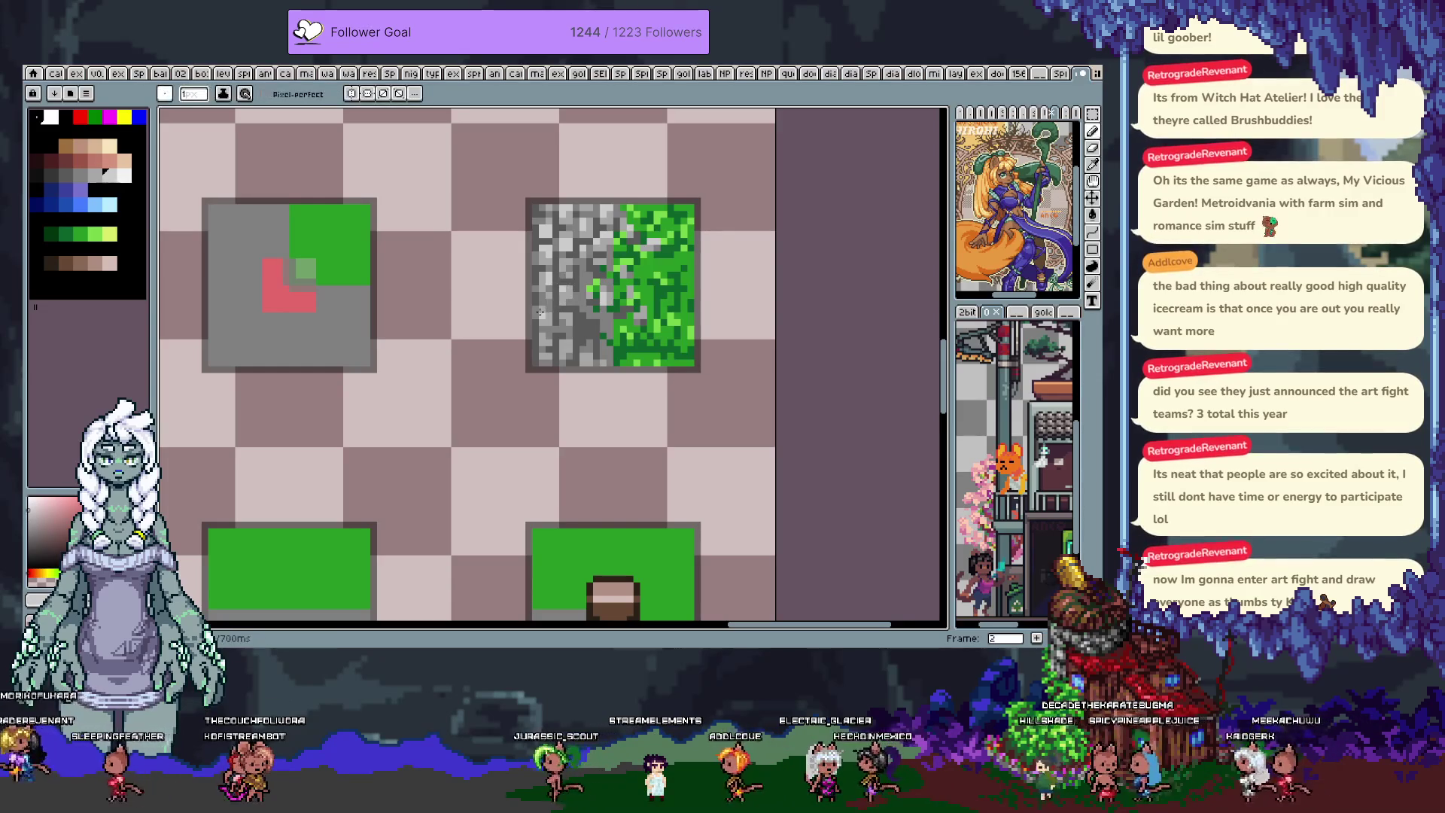
left_click(551, 302, "alt")
left_click(540, 305, "alt")
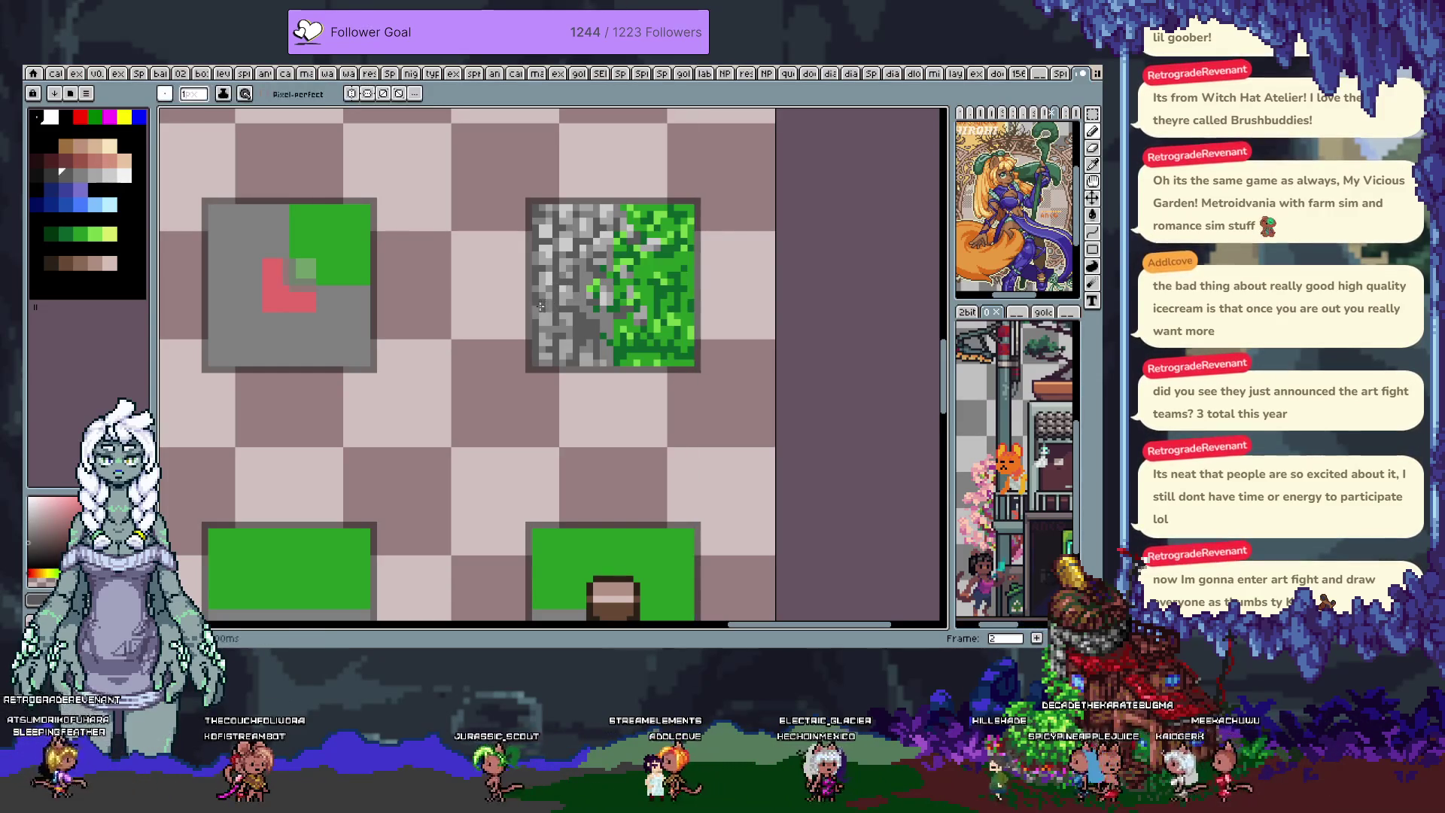
key("v")
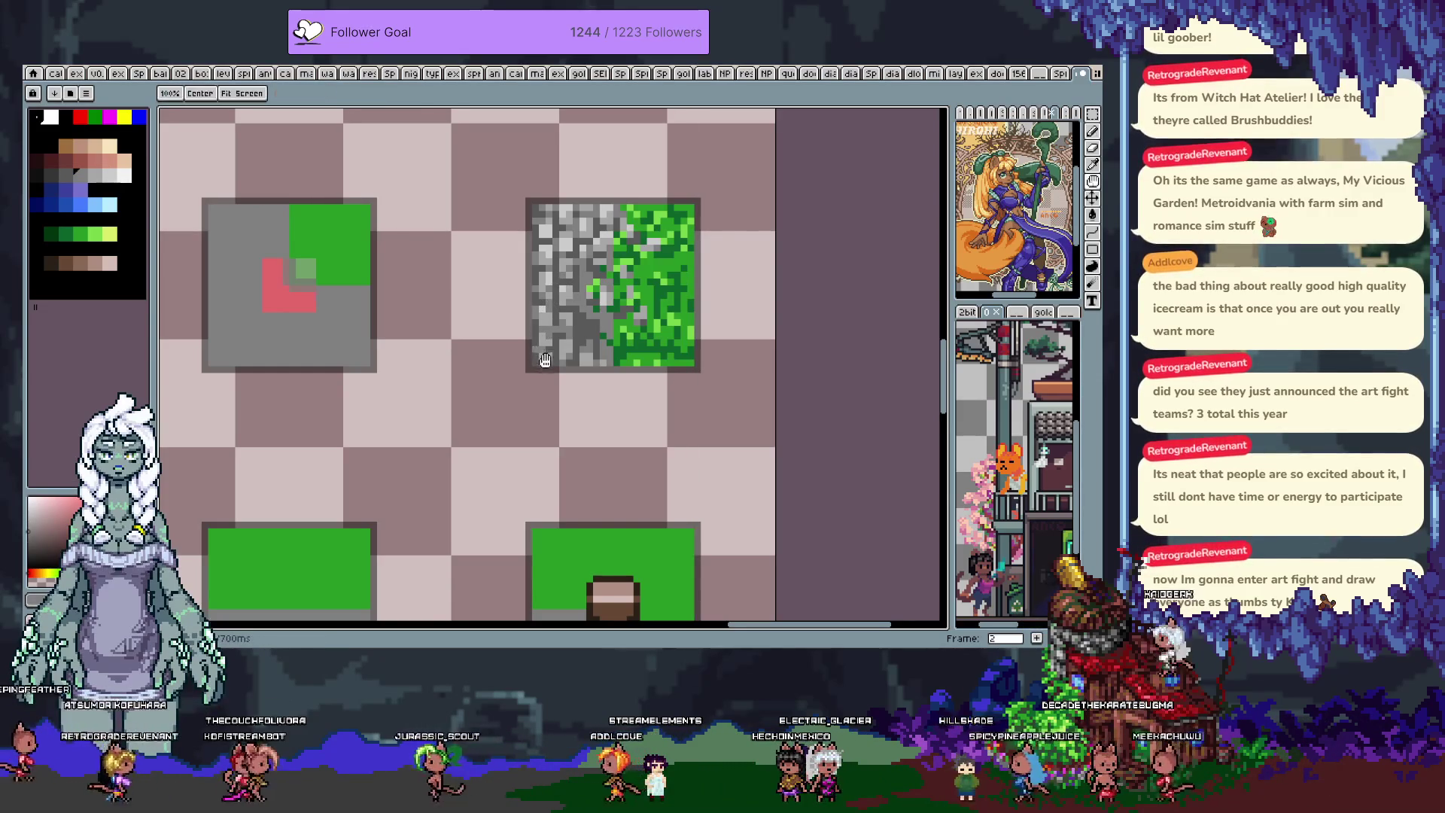
scroll(494, 368, "right", 2)
key("b")
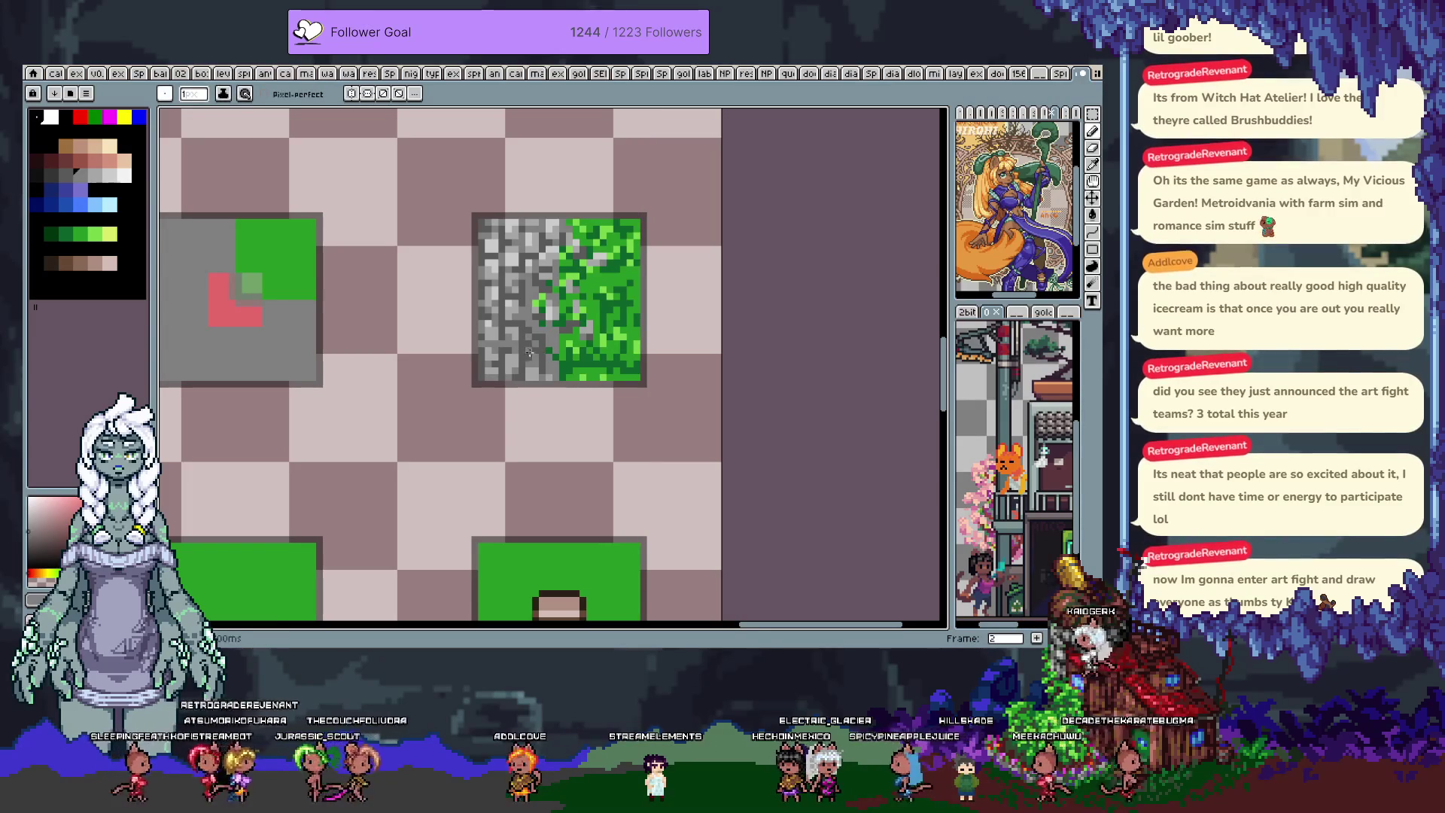
- Undo misplaced strokes and paint grey stone pixels into the grass edge, alternating greens and greys
key("ctrl+z")
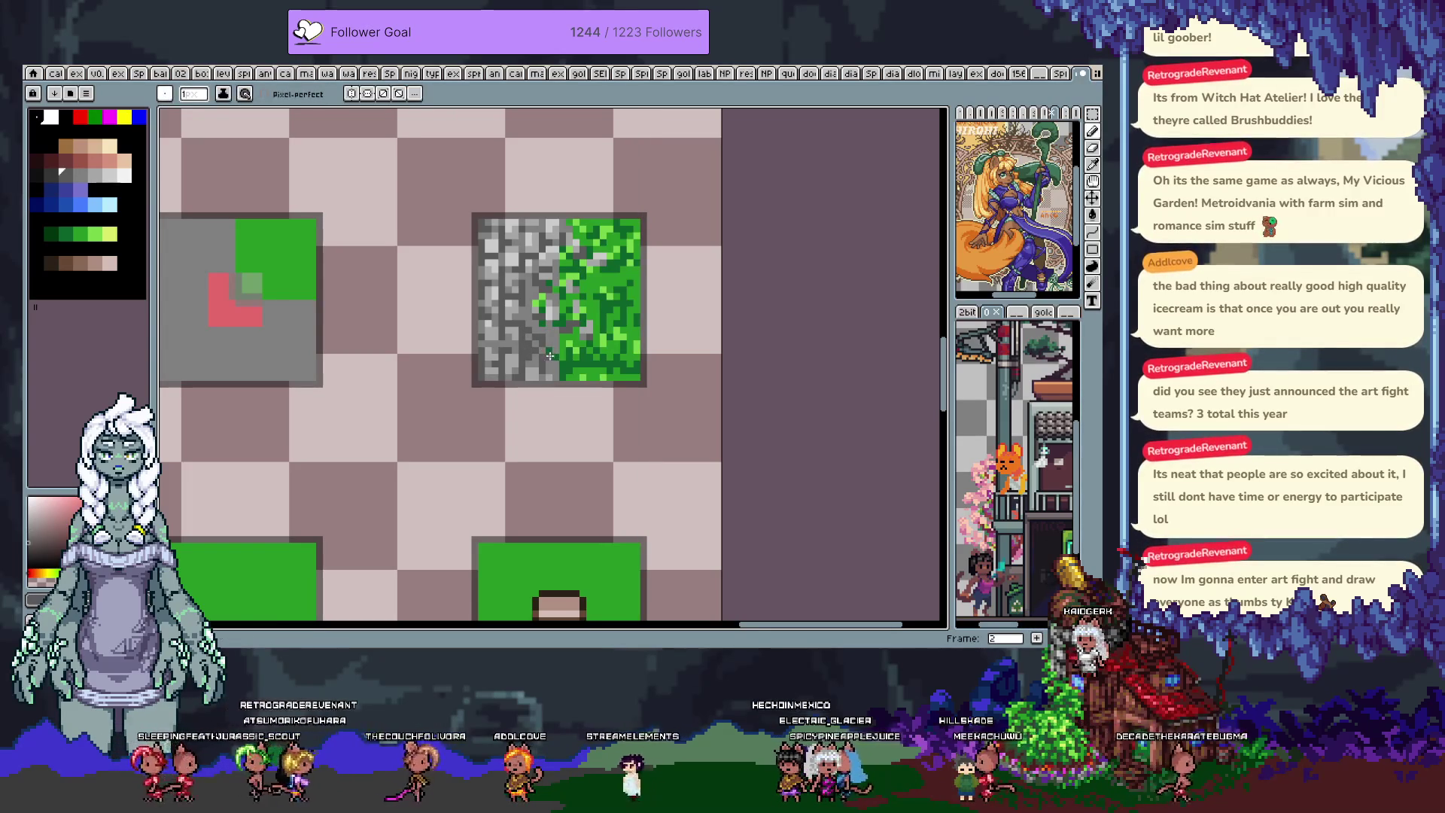
left_click(625, 288, "alt")
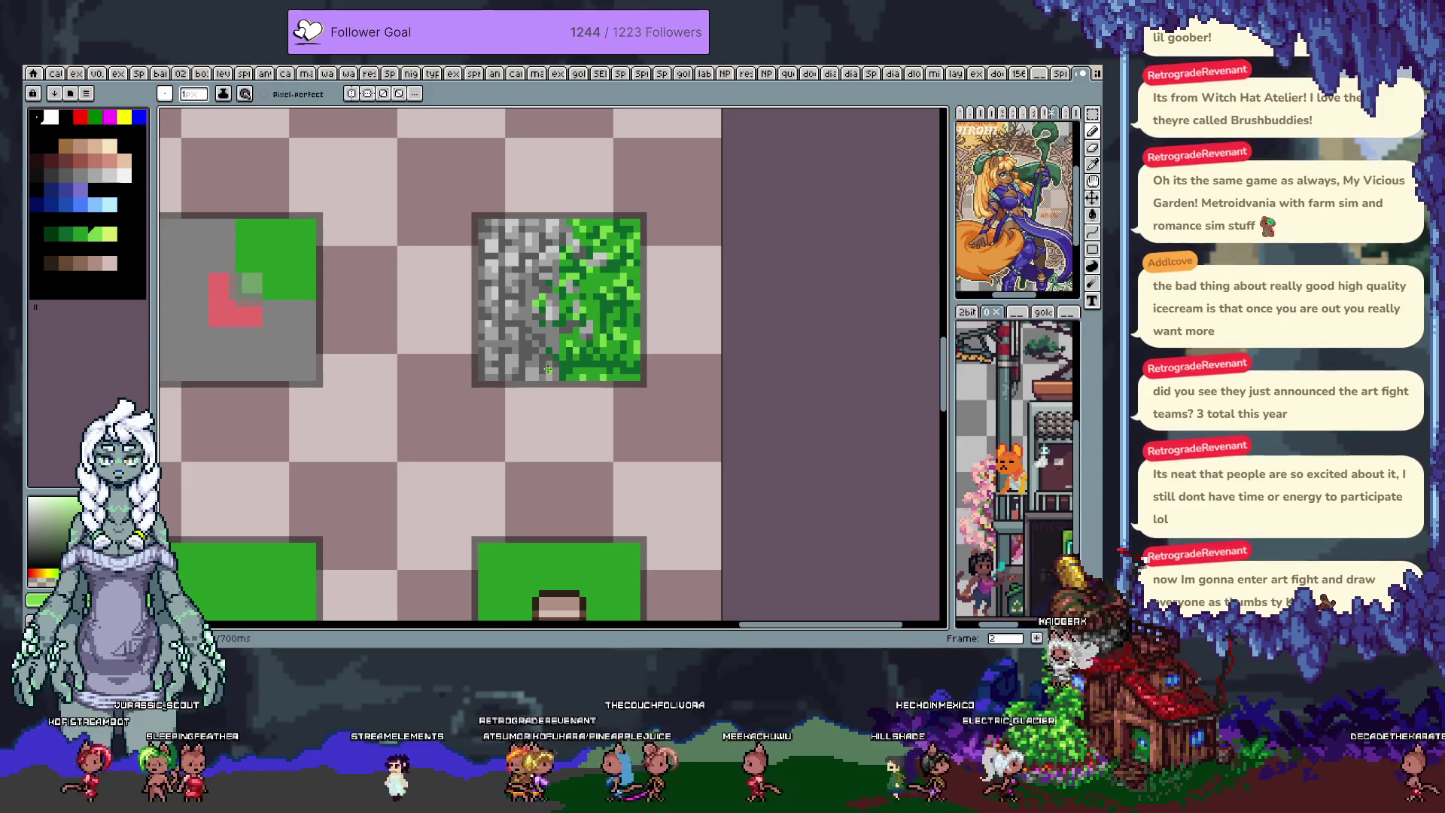
left_click(553, 345, "alt")
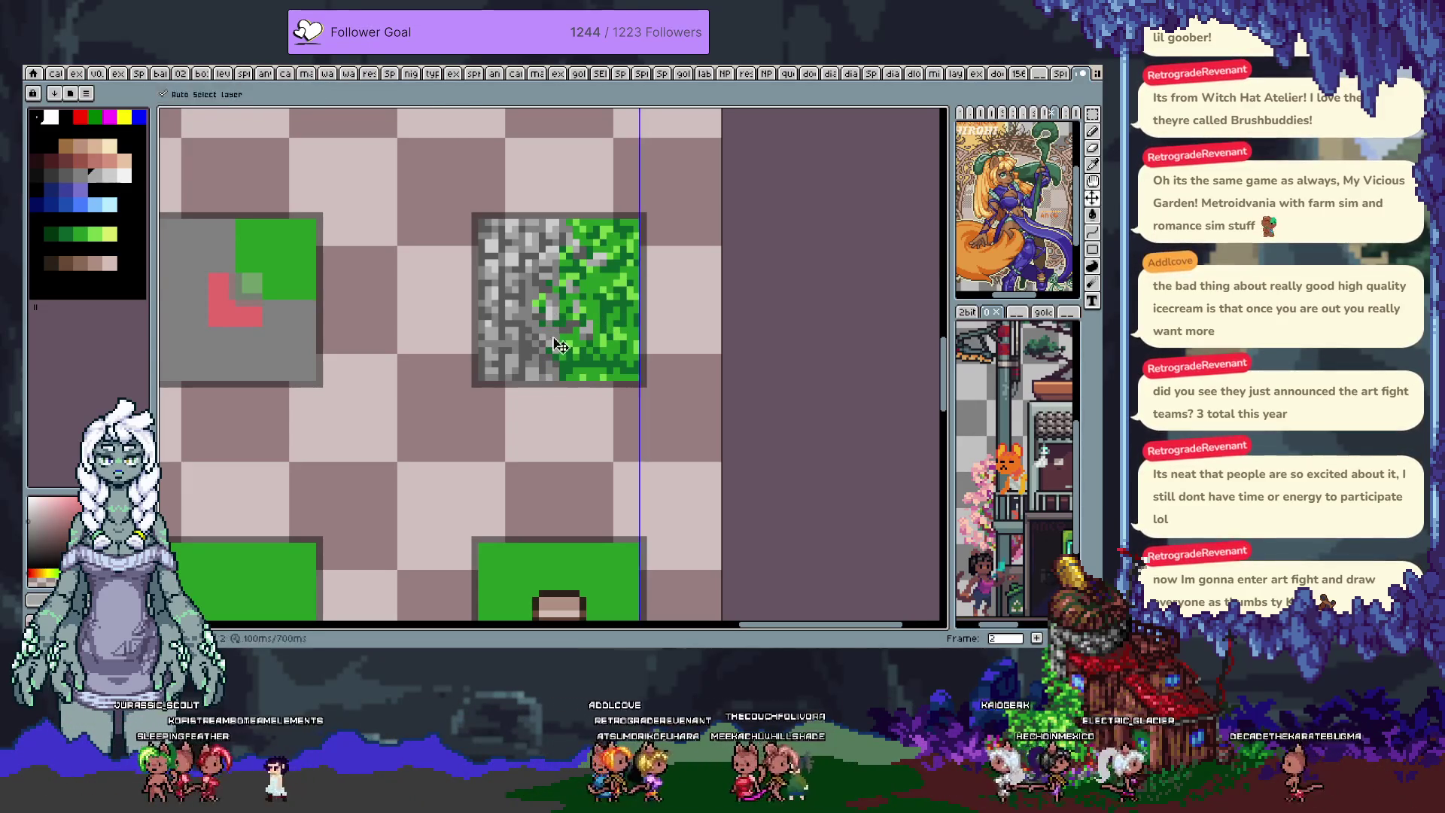
key("ctrl+z")
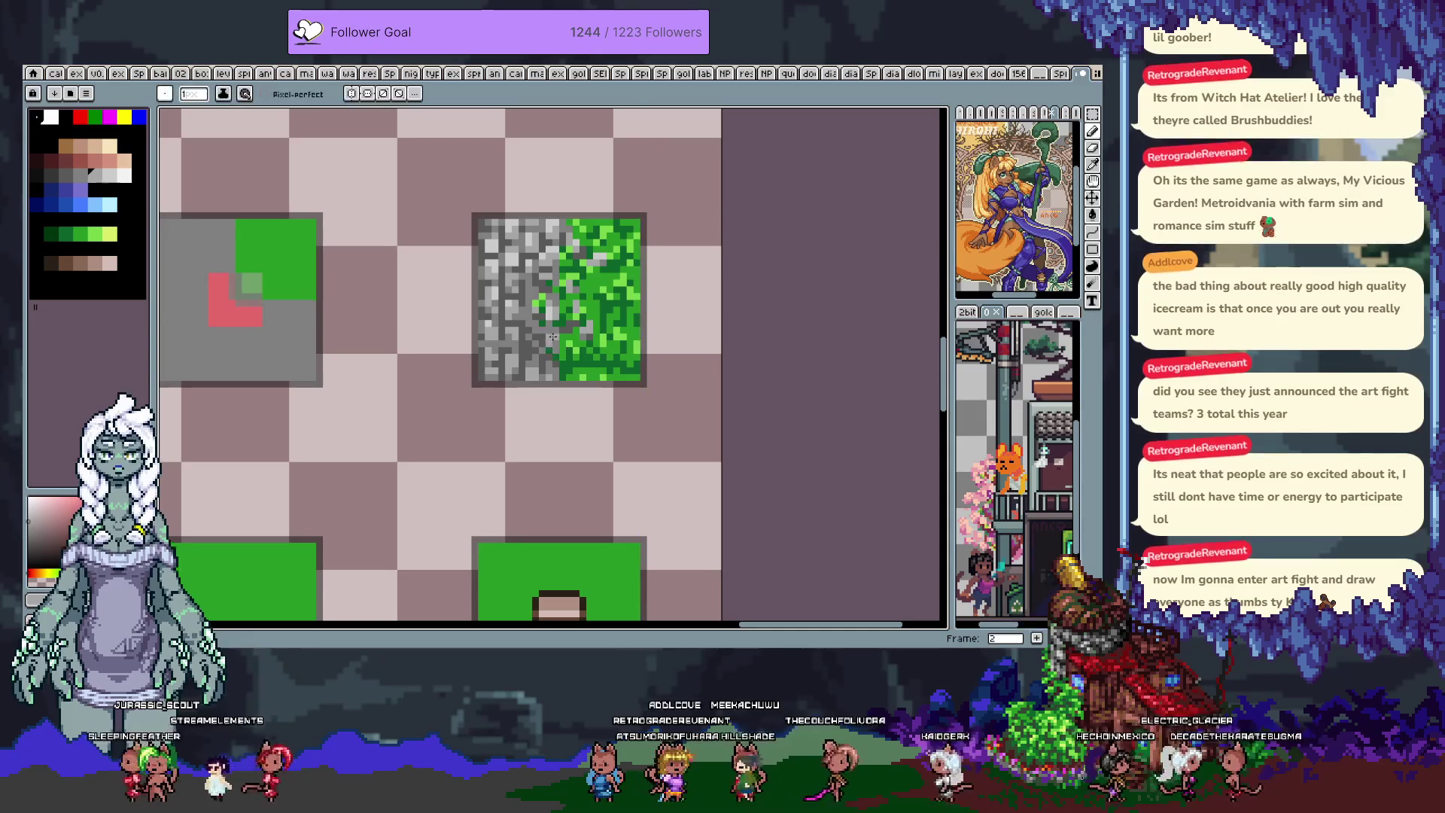
left_click(550, 340, "alt")
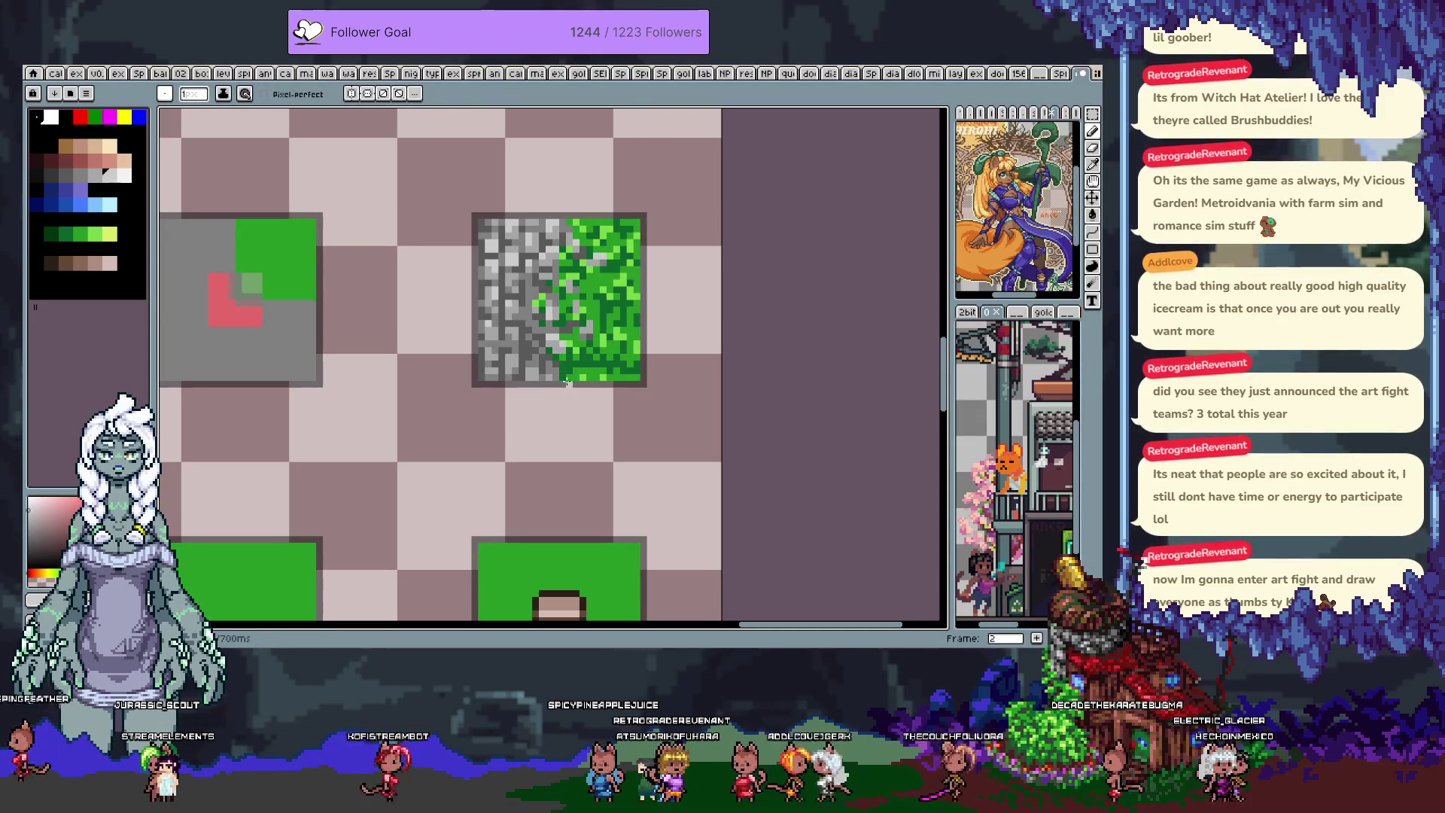
key("ctrl+z")
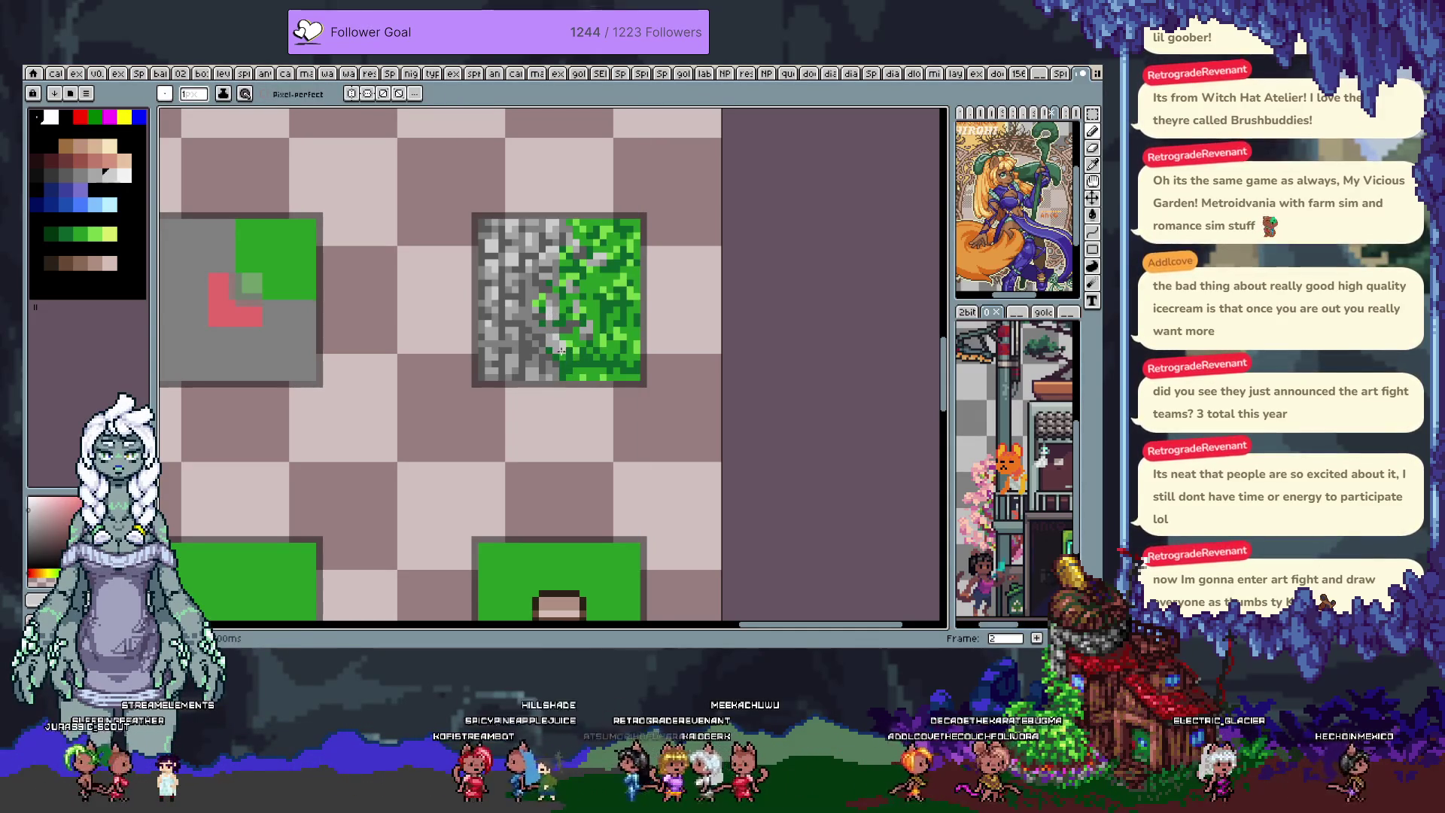
left_click(593, 285, "alt")
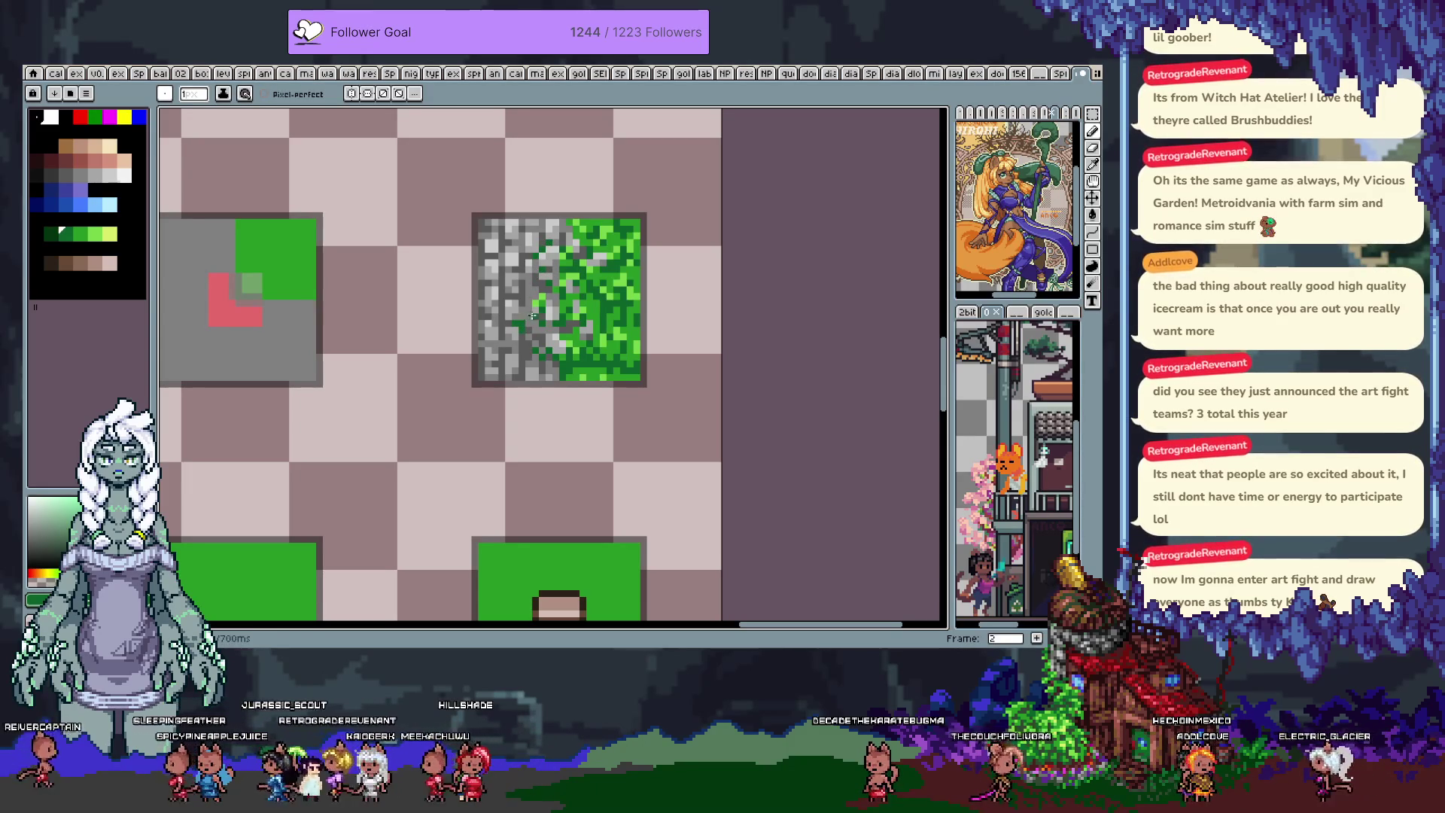
key("alt")
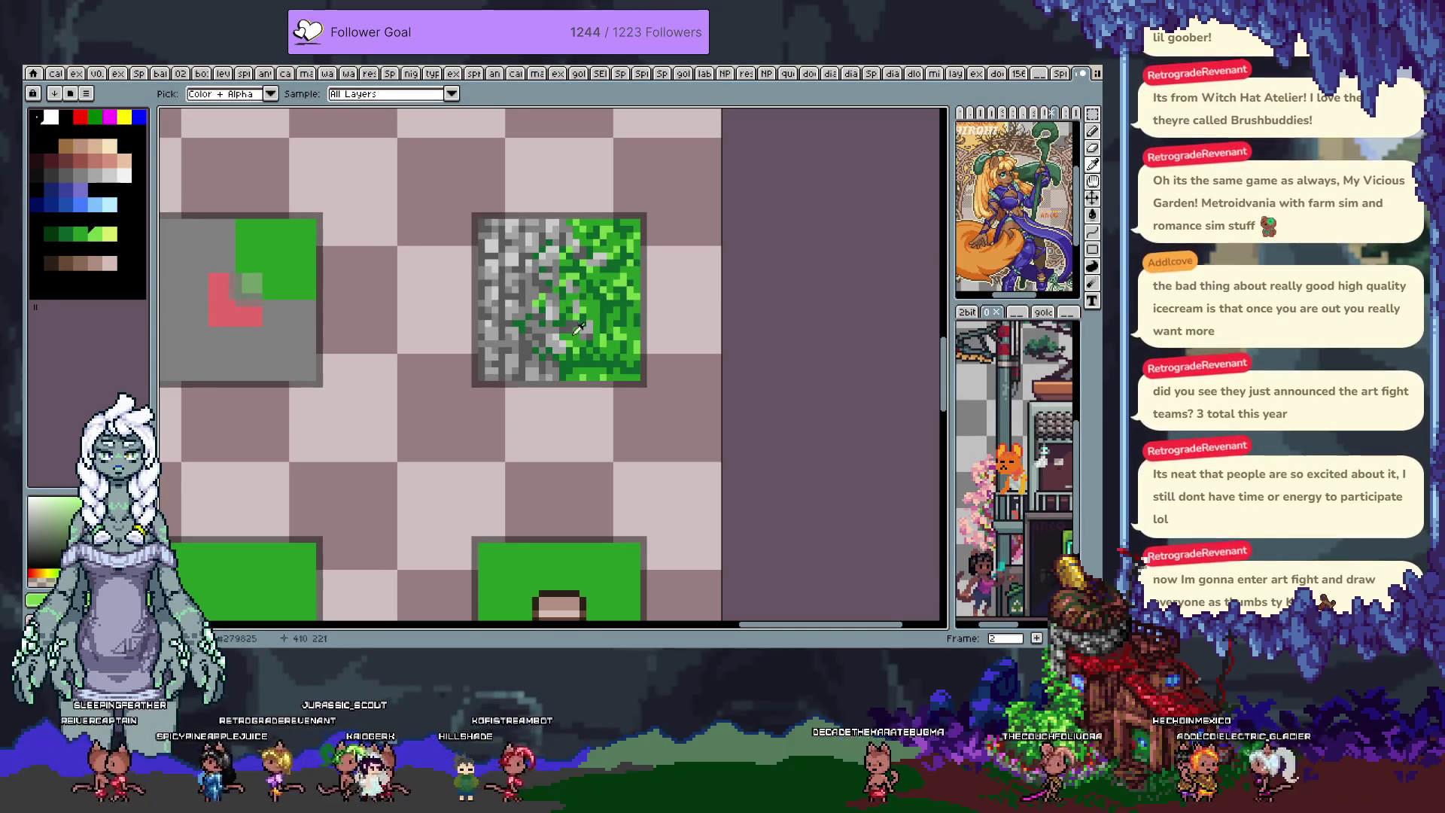
left_click(525, 333)
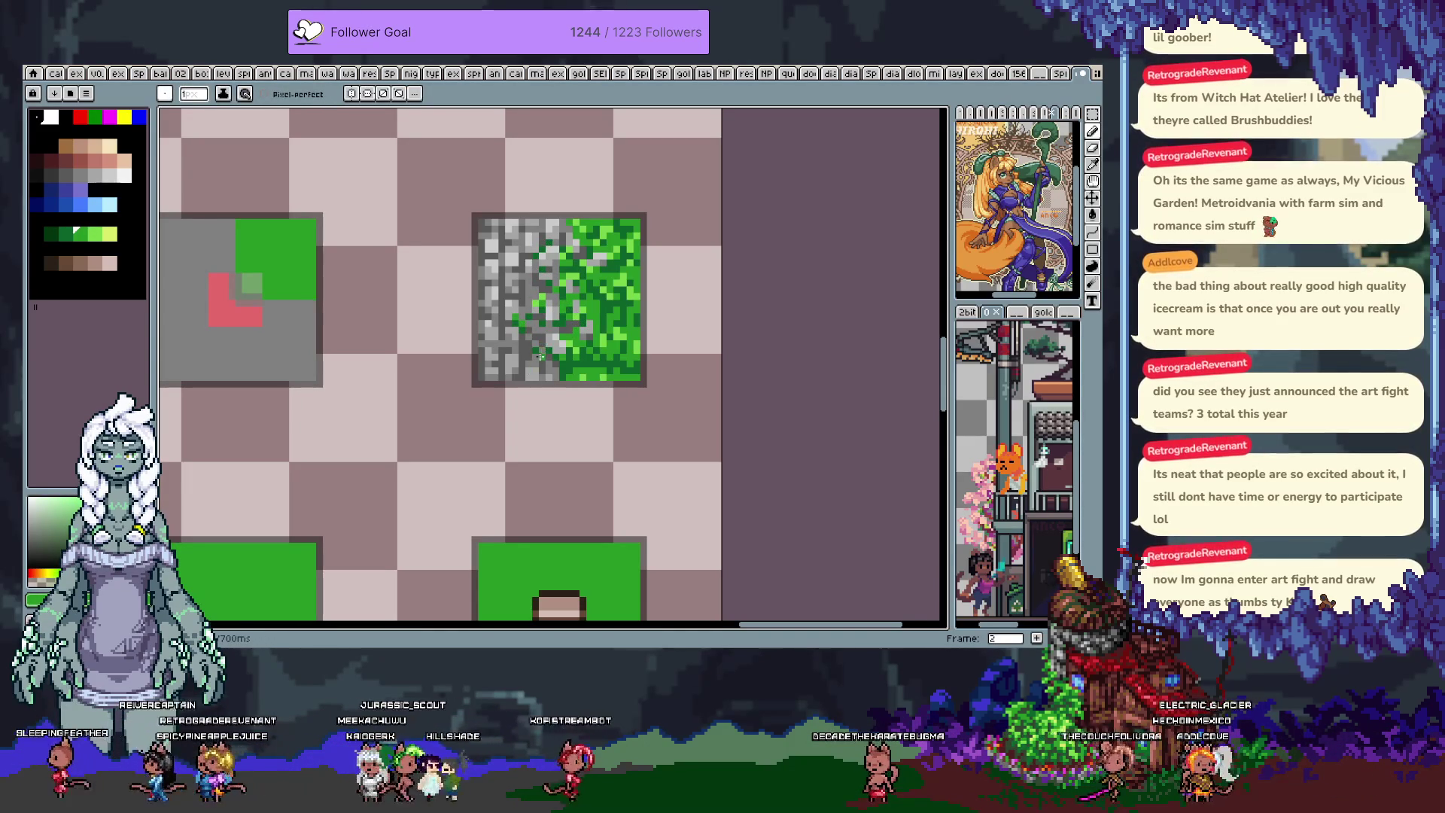
left_click(580, 297, "alt")
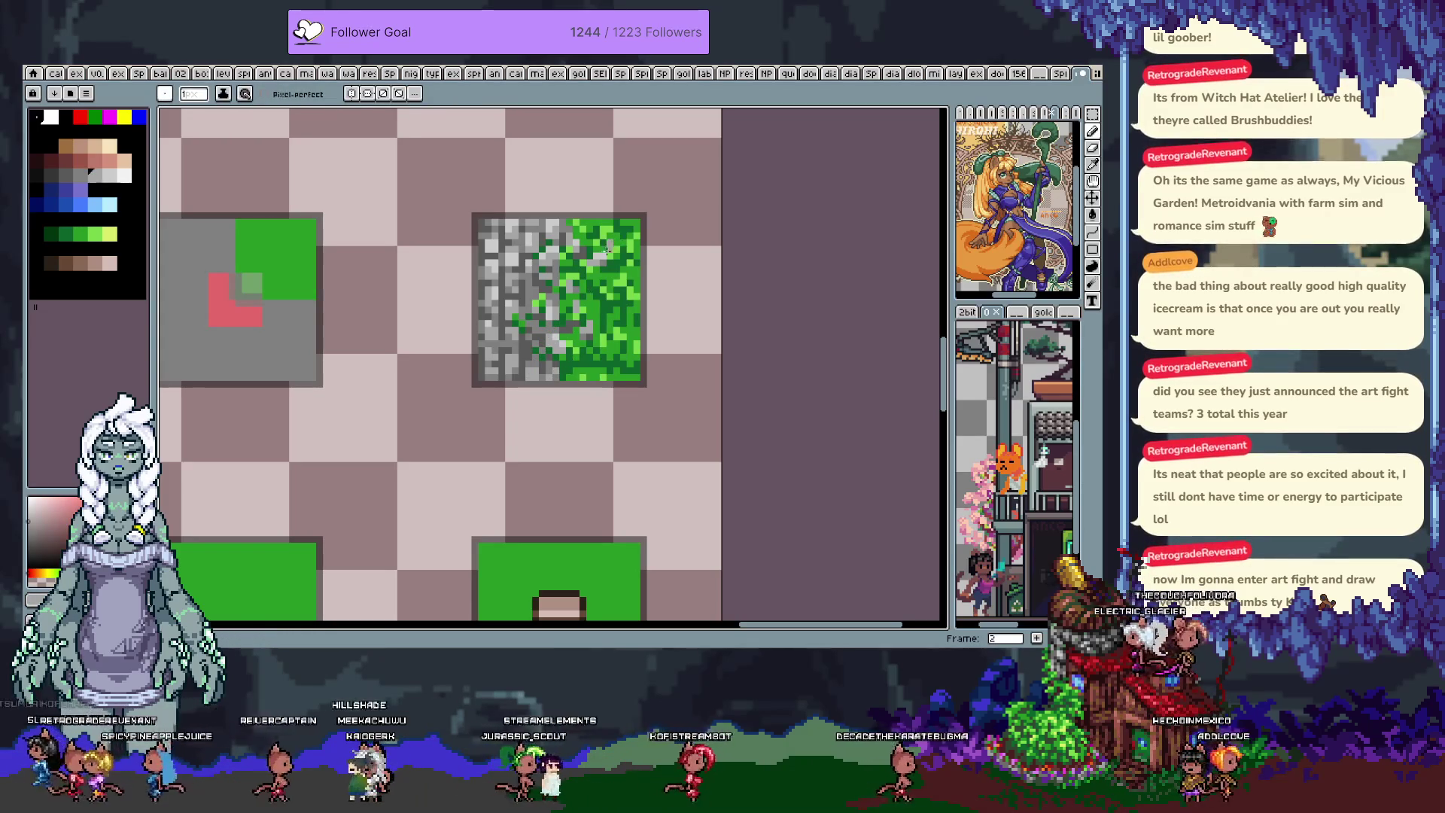
left_click_drag(580, 300, 585, 361)
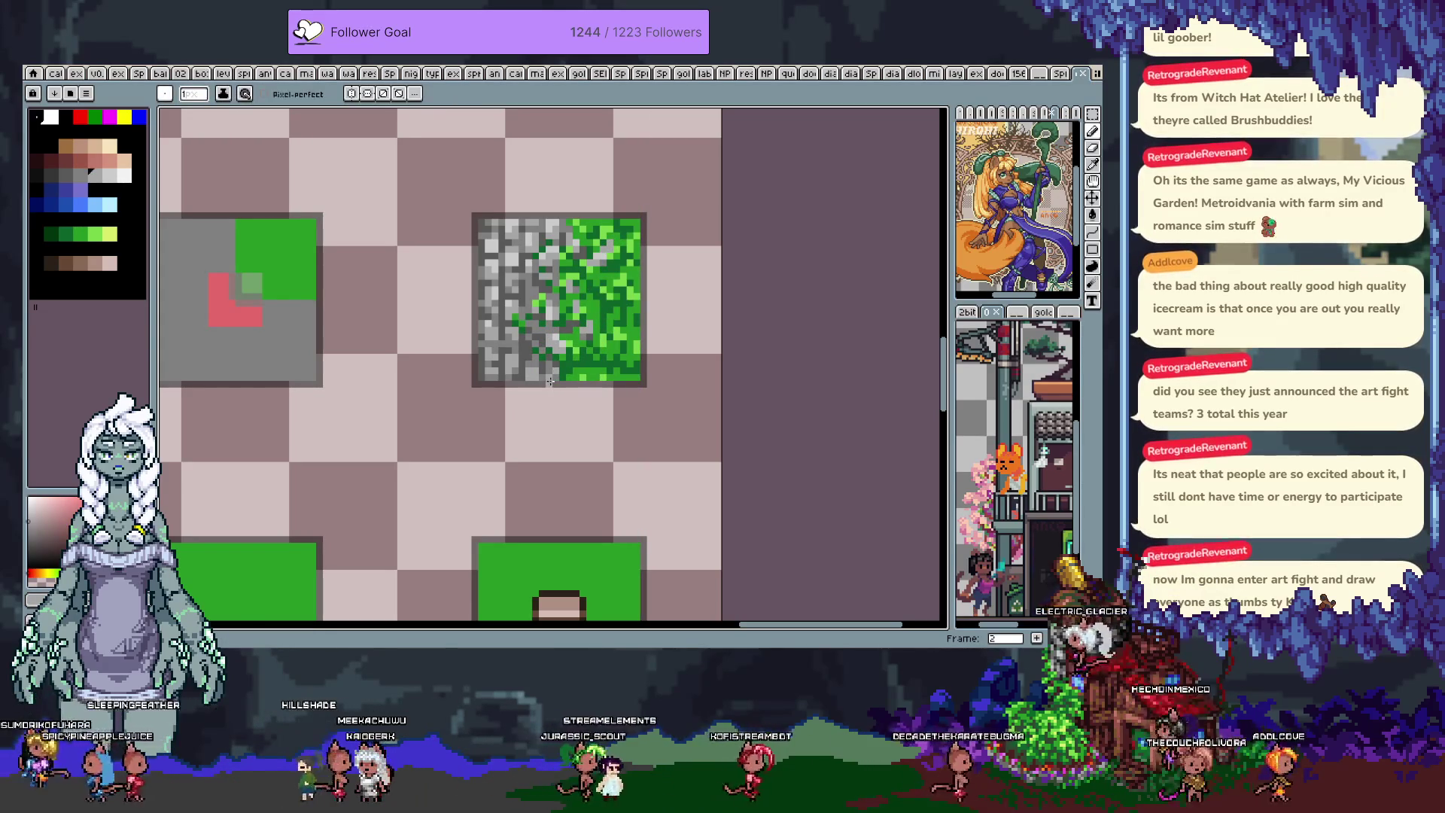
- Pencil dark green pixels into the stone and repaint a seam pixel in darker grey
scroll(578, 381, "up", 2)
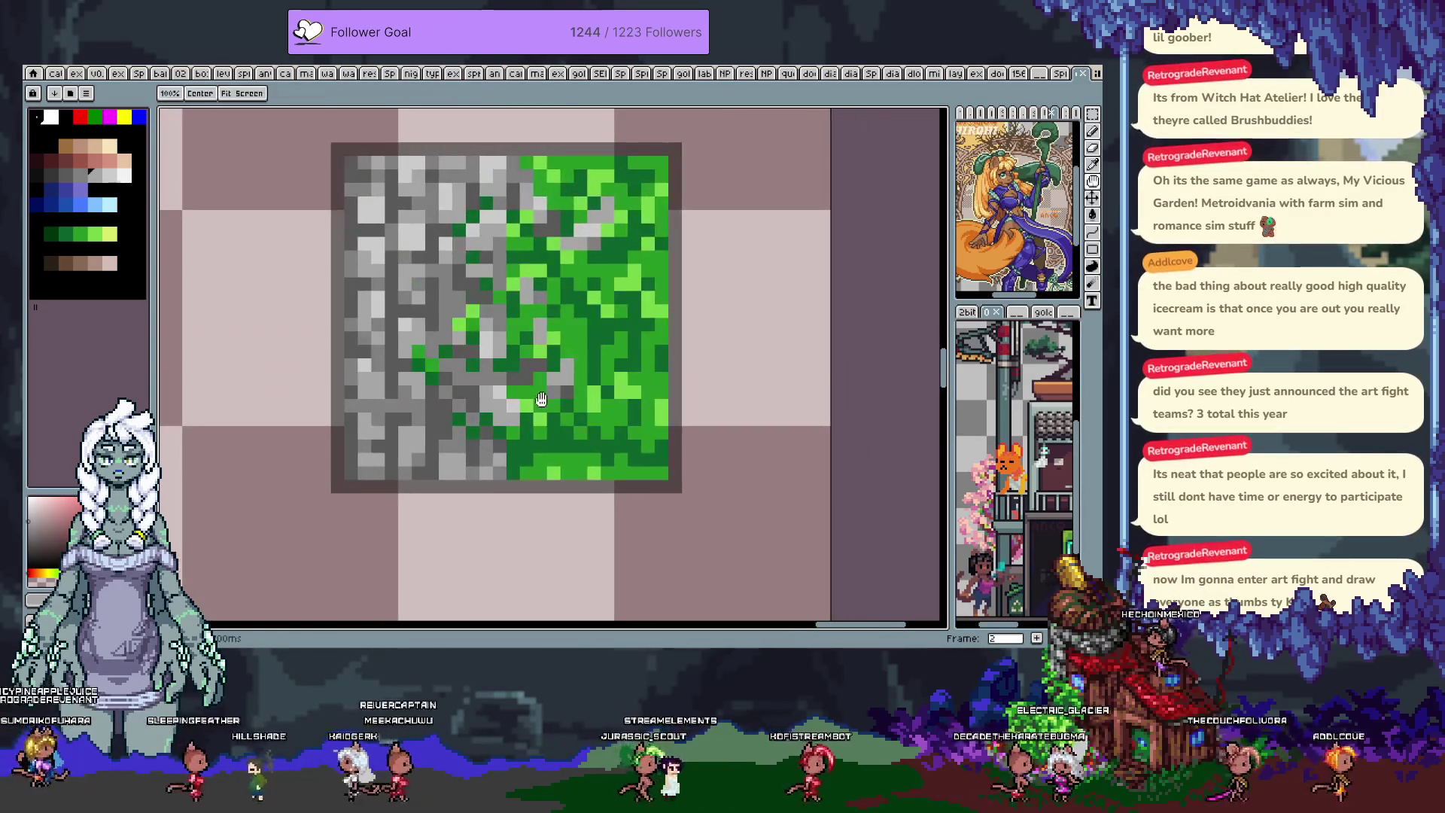
left_click(521, 342, "alt")
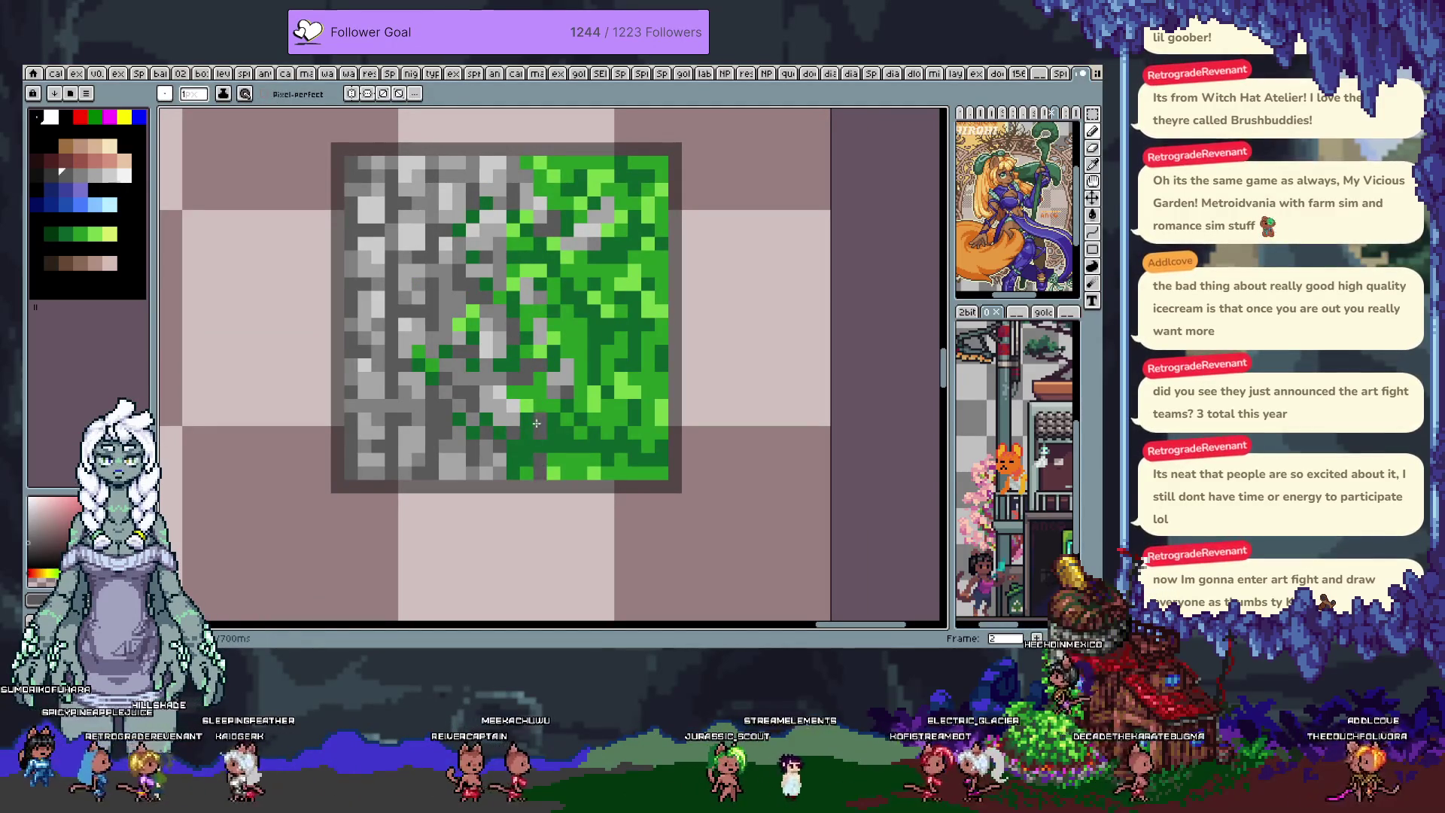
key("alt")
left_click(505, 469, "alt")
left_click_drag(512, 447, 512, 419)
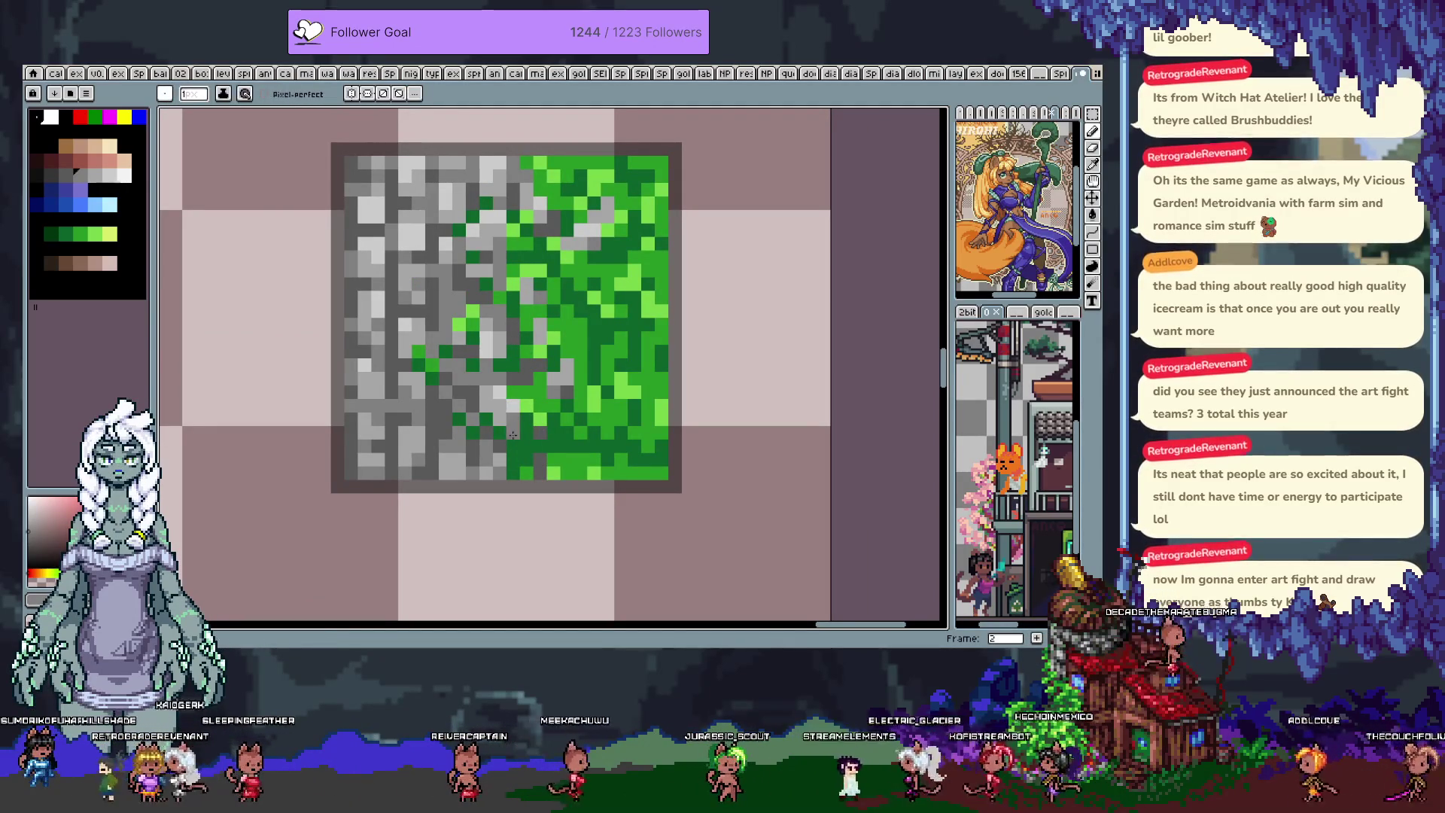
left_click(502, 442, "alt")
left_click(522, 426)
- Sample a green from the grass side and zoom back out to see more tiles
key("alt")
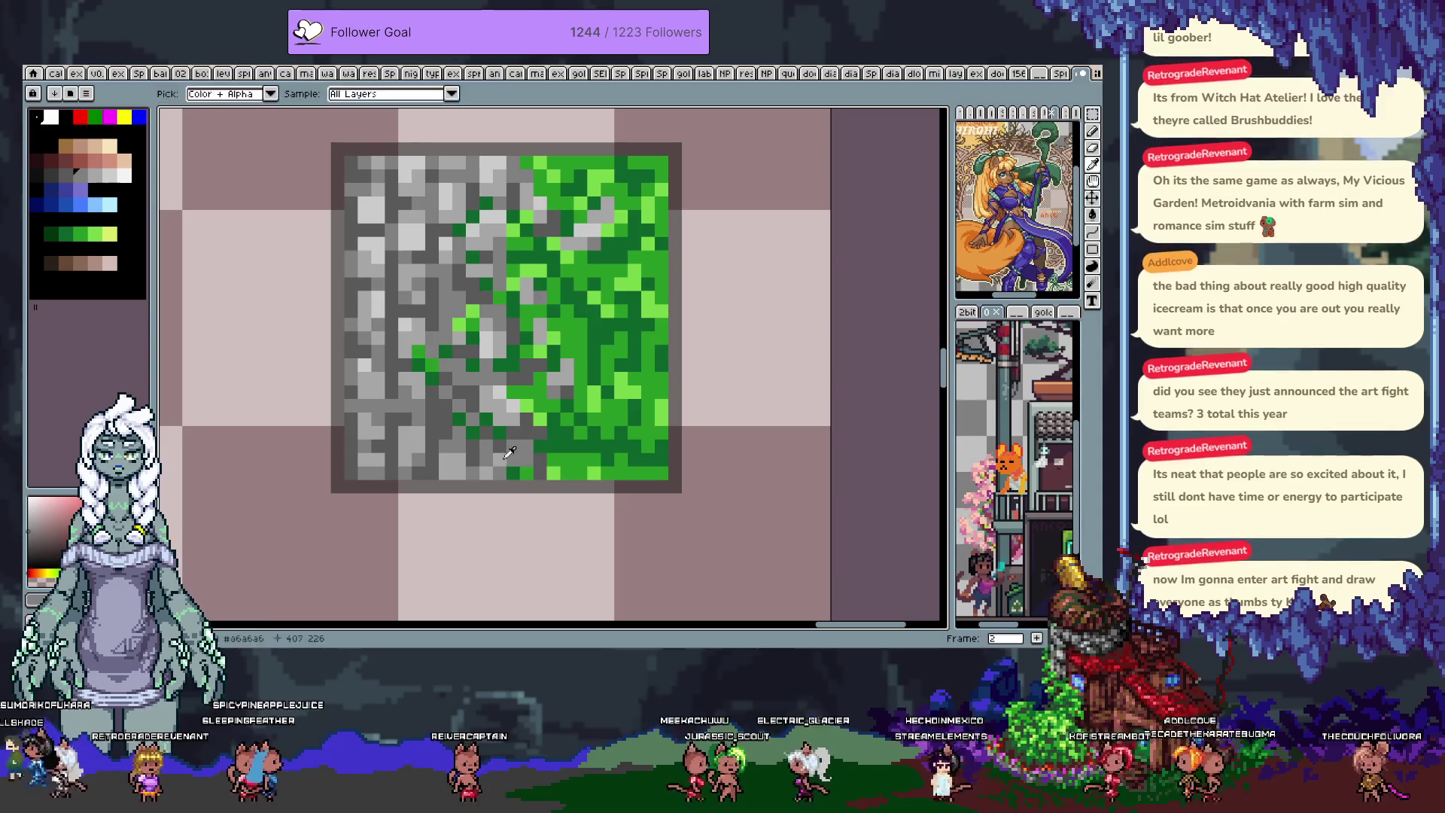
scroll(604, 278, "up", 2)
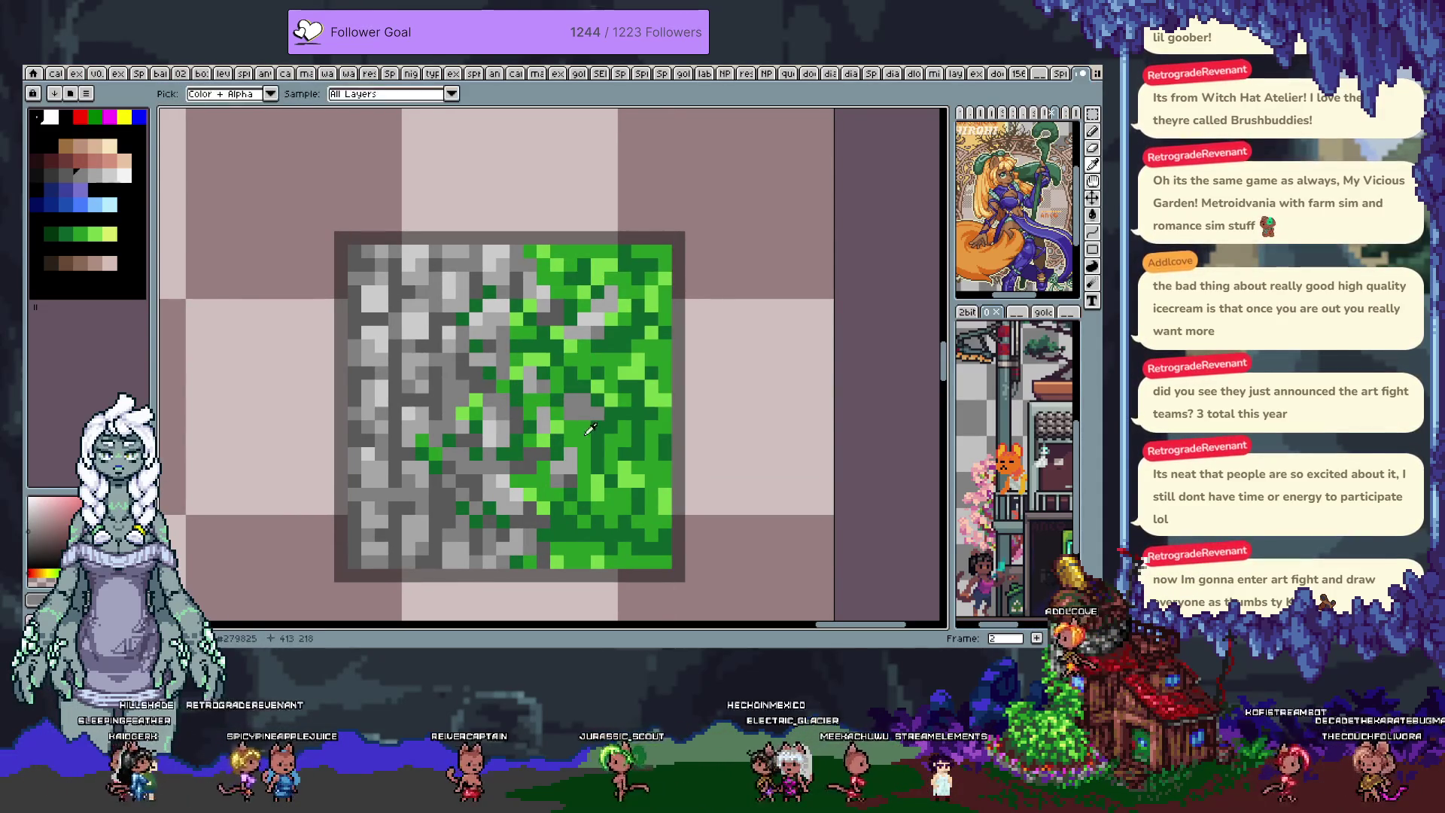
key("v")
key("i")
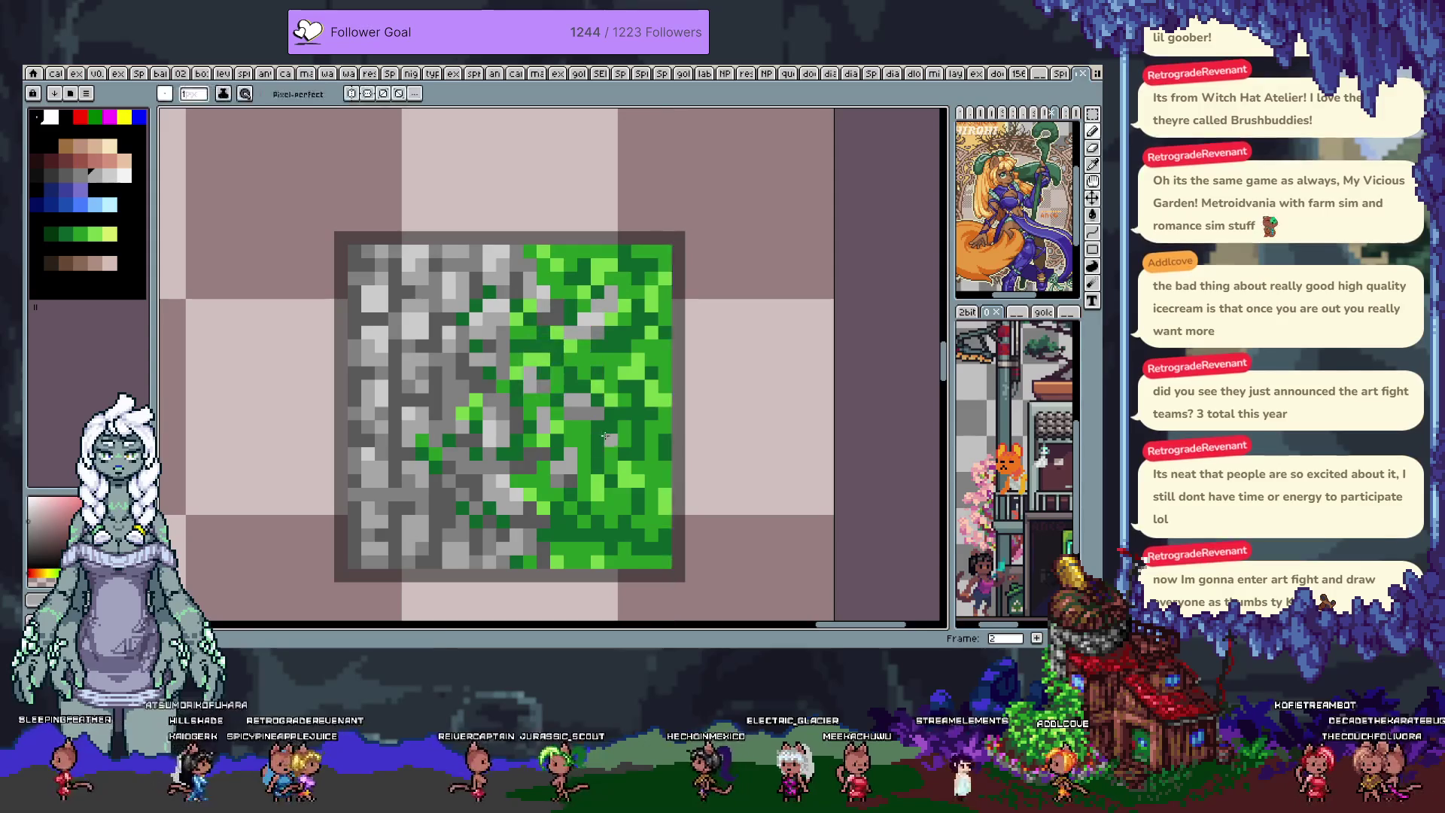
left_click(588, 437)
key("b")
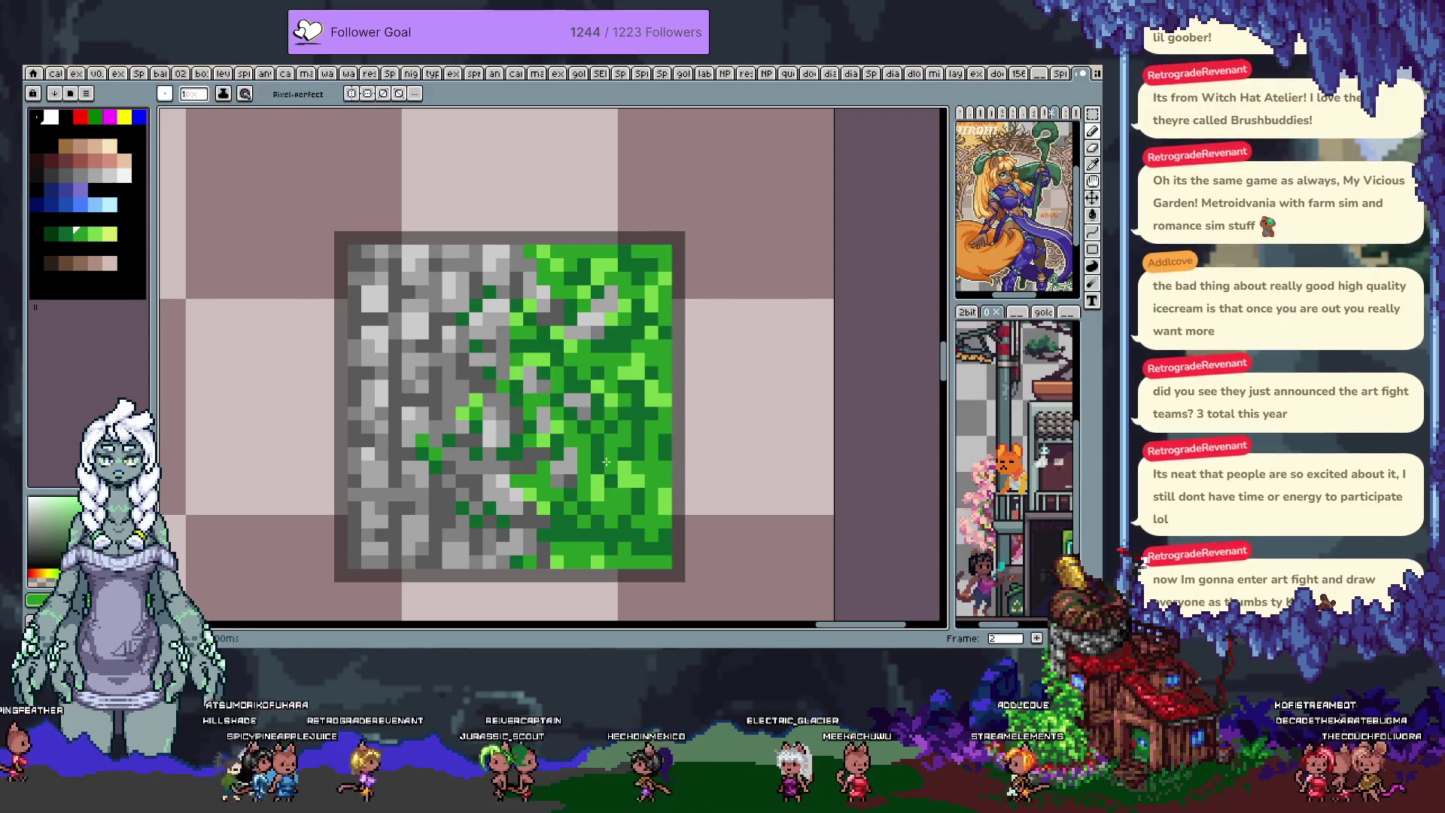
scroll(719, 474, "down", 4)
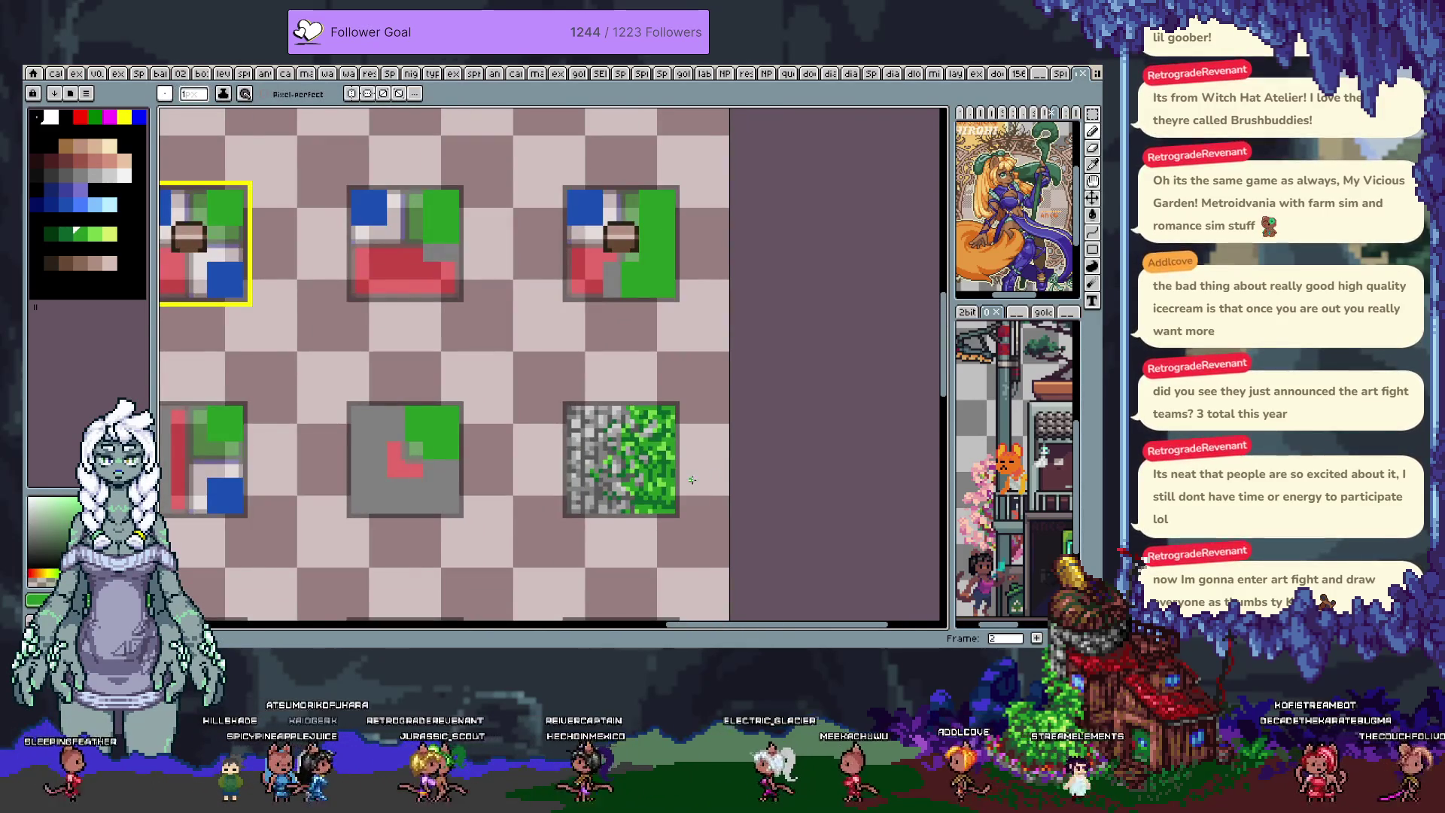
- Draw a rectangular selection around the stone-and-grass tile
scroll(678, 499, "down", 1)
key("m")
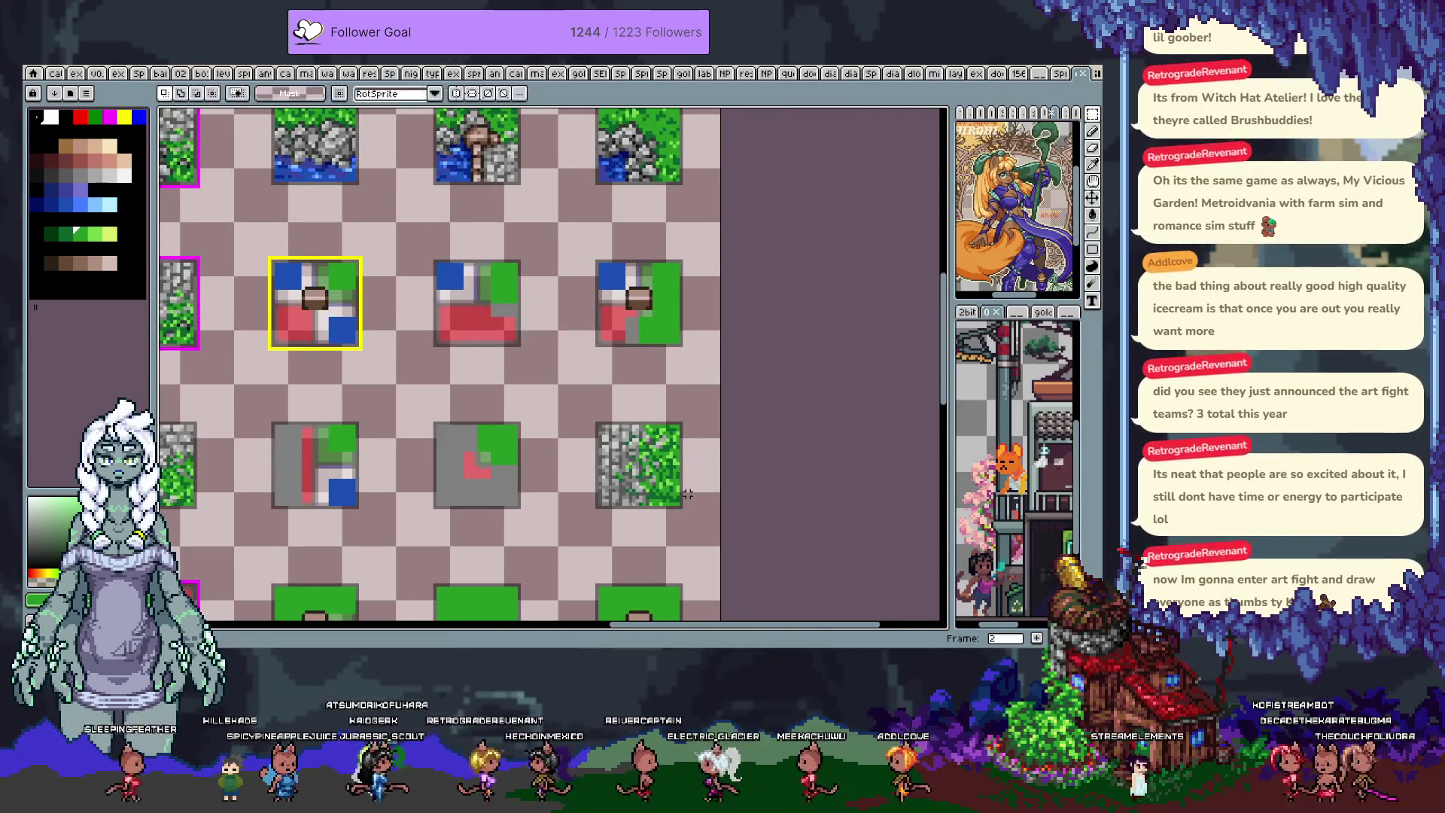
left_click_drag(590, 402, 687, 510)
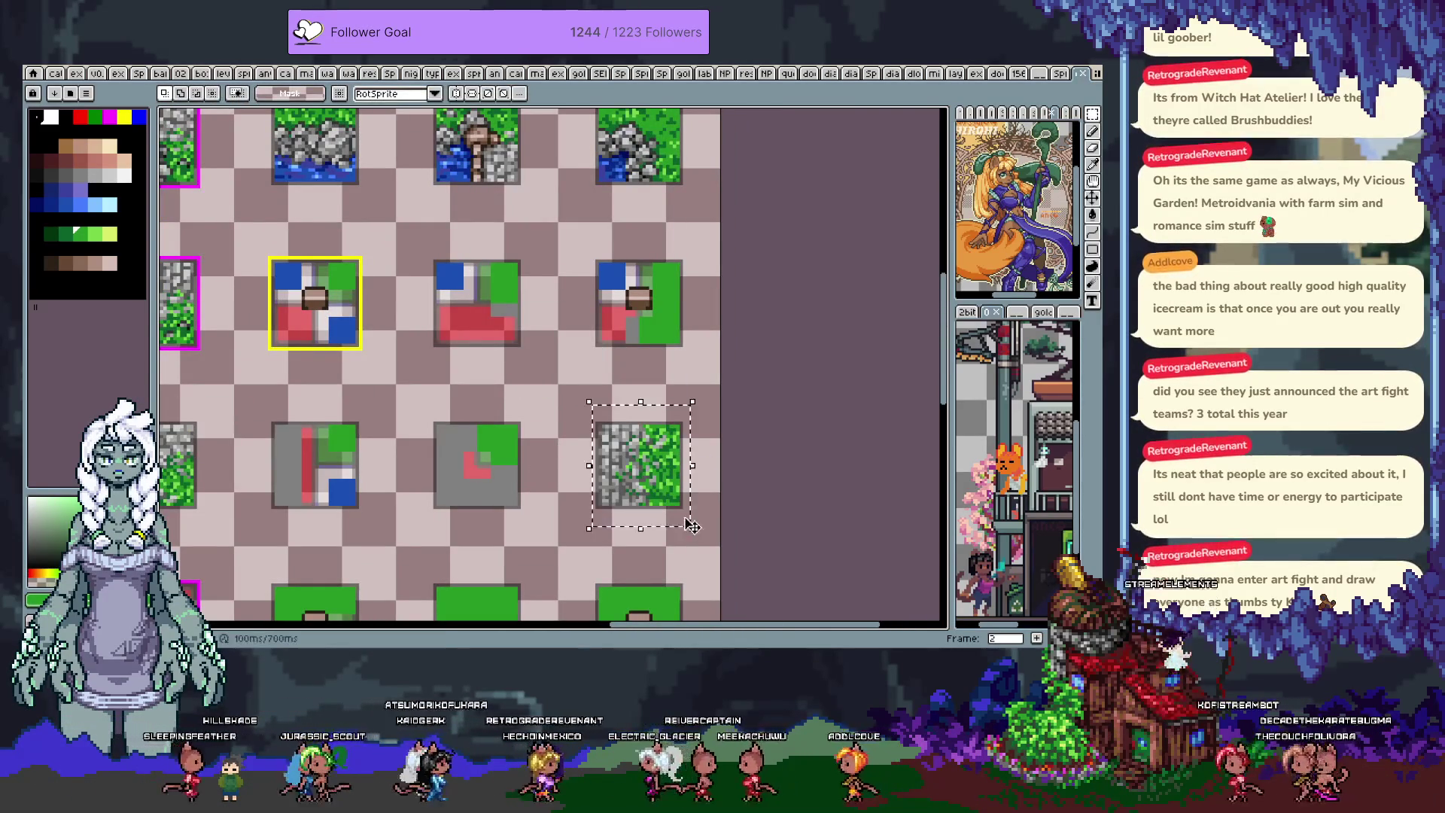
key("b")
- Set the pencil size to 6 pixels and undo the last stroke on the tile
scroll(452, 369, "up", 2)
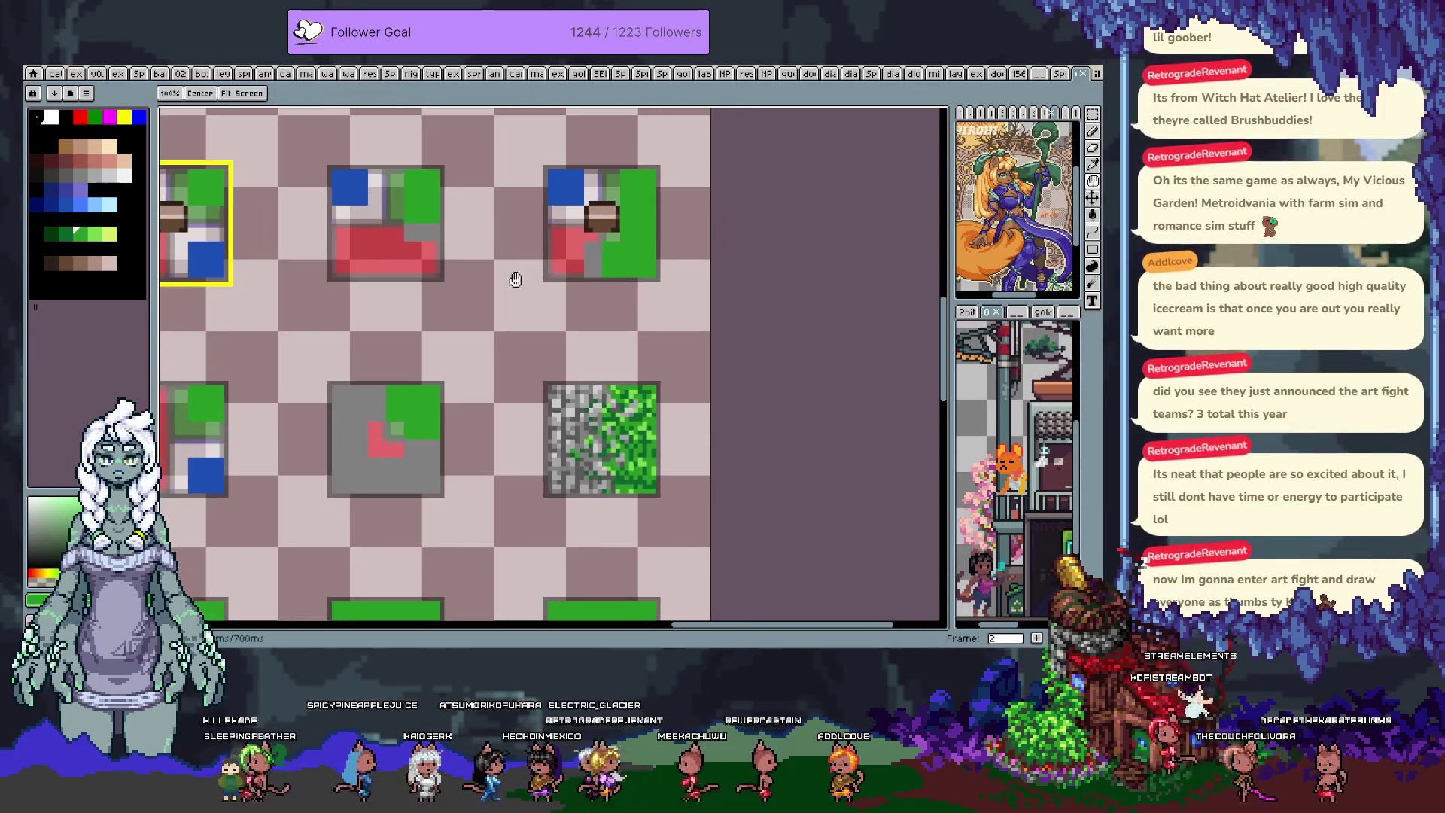
left_click(209, 94)
left_click(241, 146)
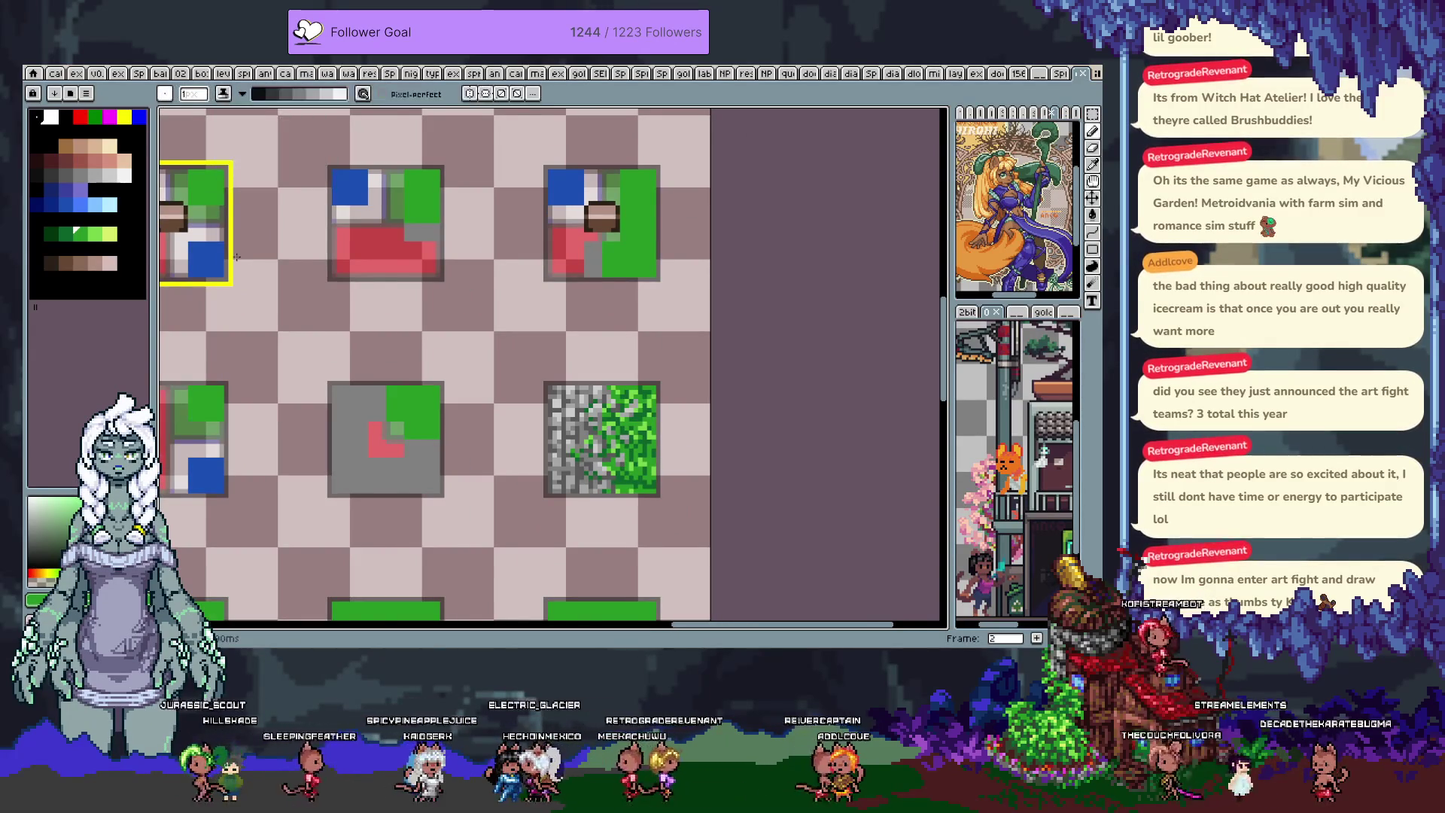
left_click_drag(331, 343, 734, 294)
mouse_move(466, 417)
left_mouse_down()
mouse_move(595, 404)
mouse_move(605, 463)
left_mouse_up()
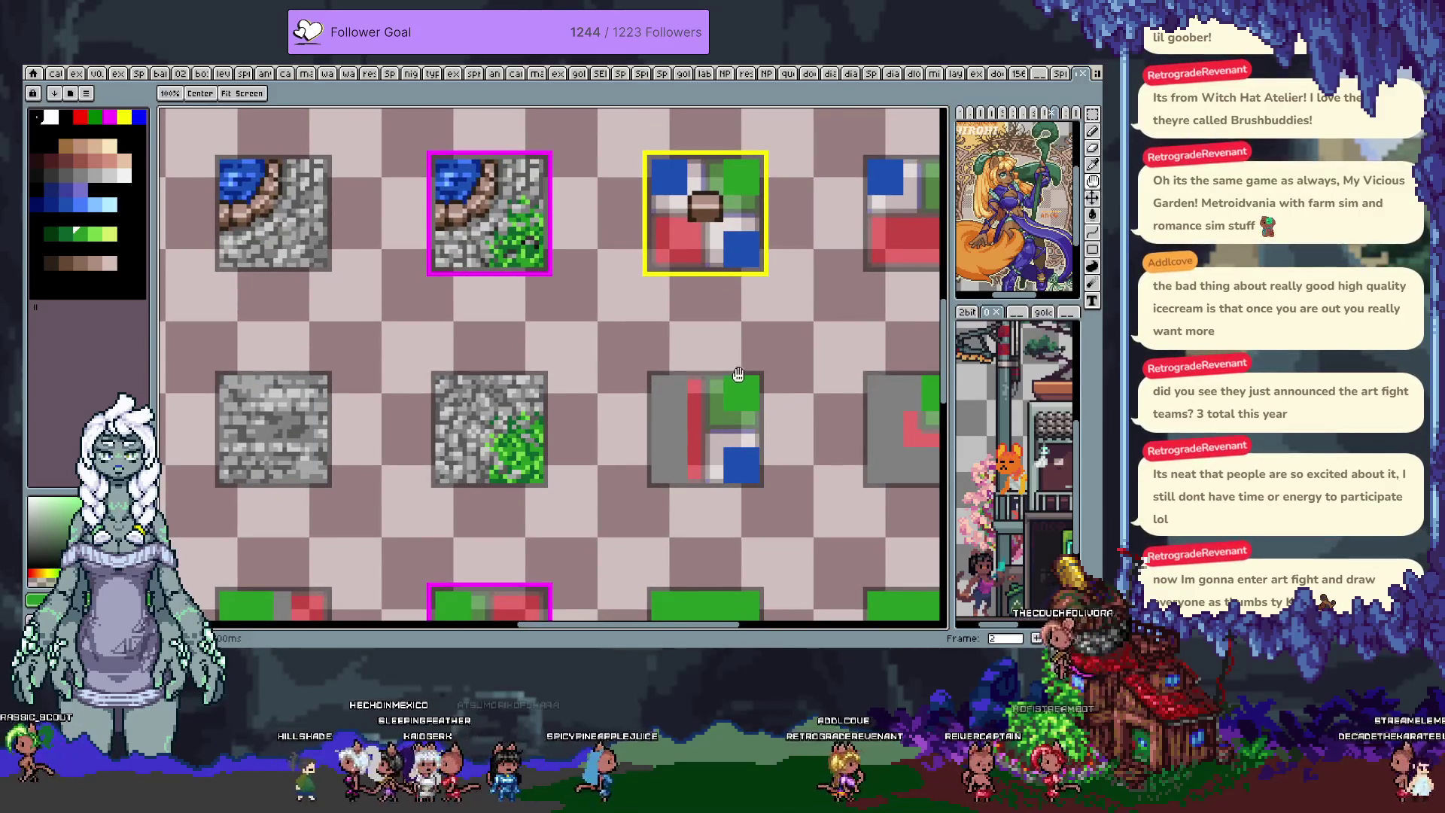
scroll(670, 406, "right", 3)
scroll(670, 407, "right", 5)
left_click_drag(675, 387, 644, 350)
left_click(193, 93)
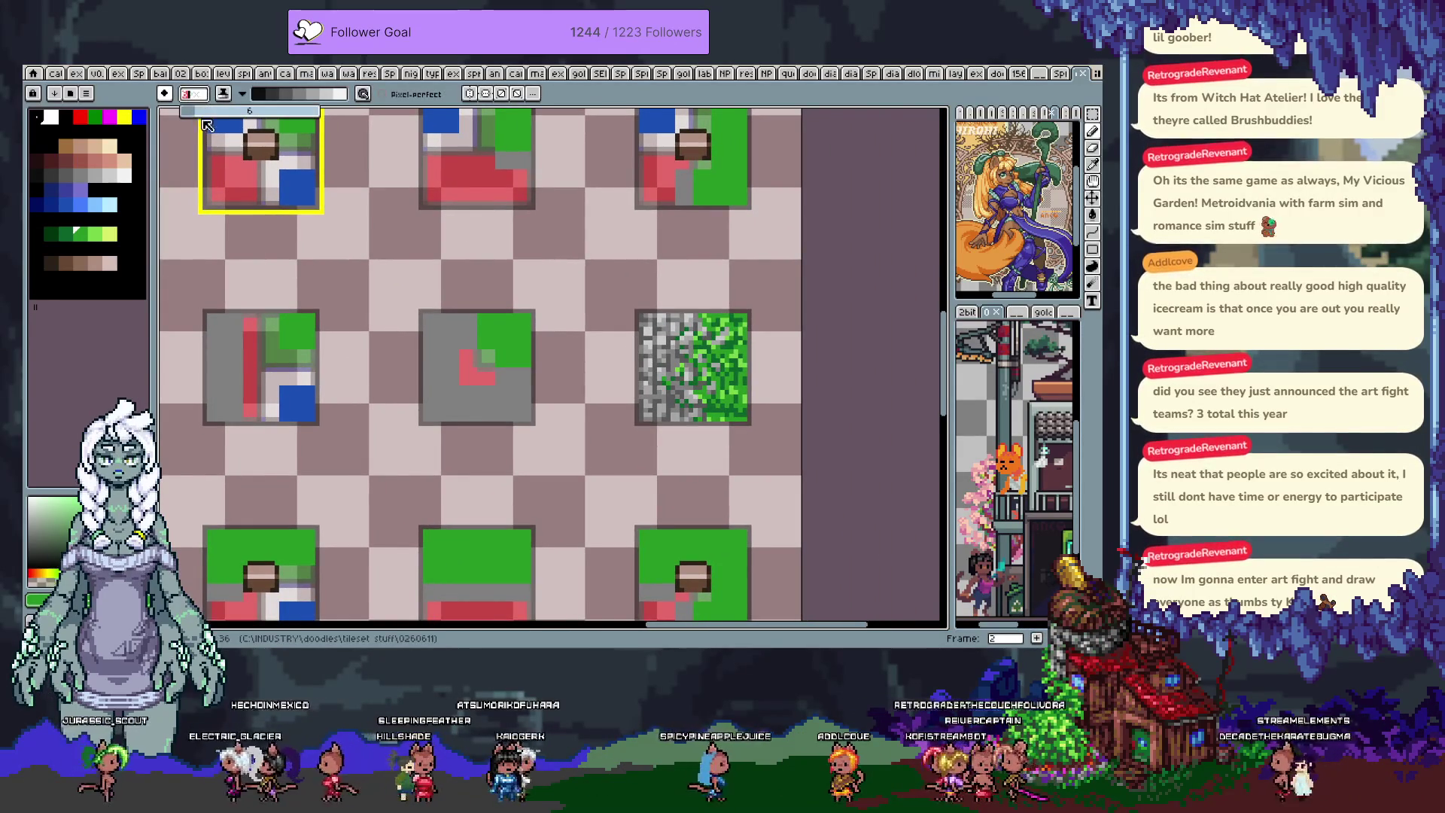
left_click(668, 361)
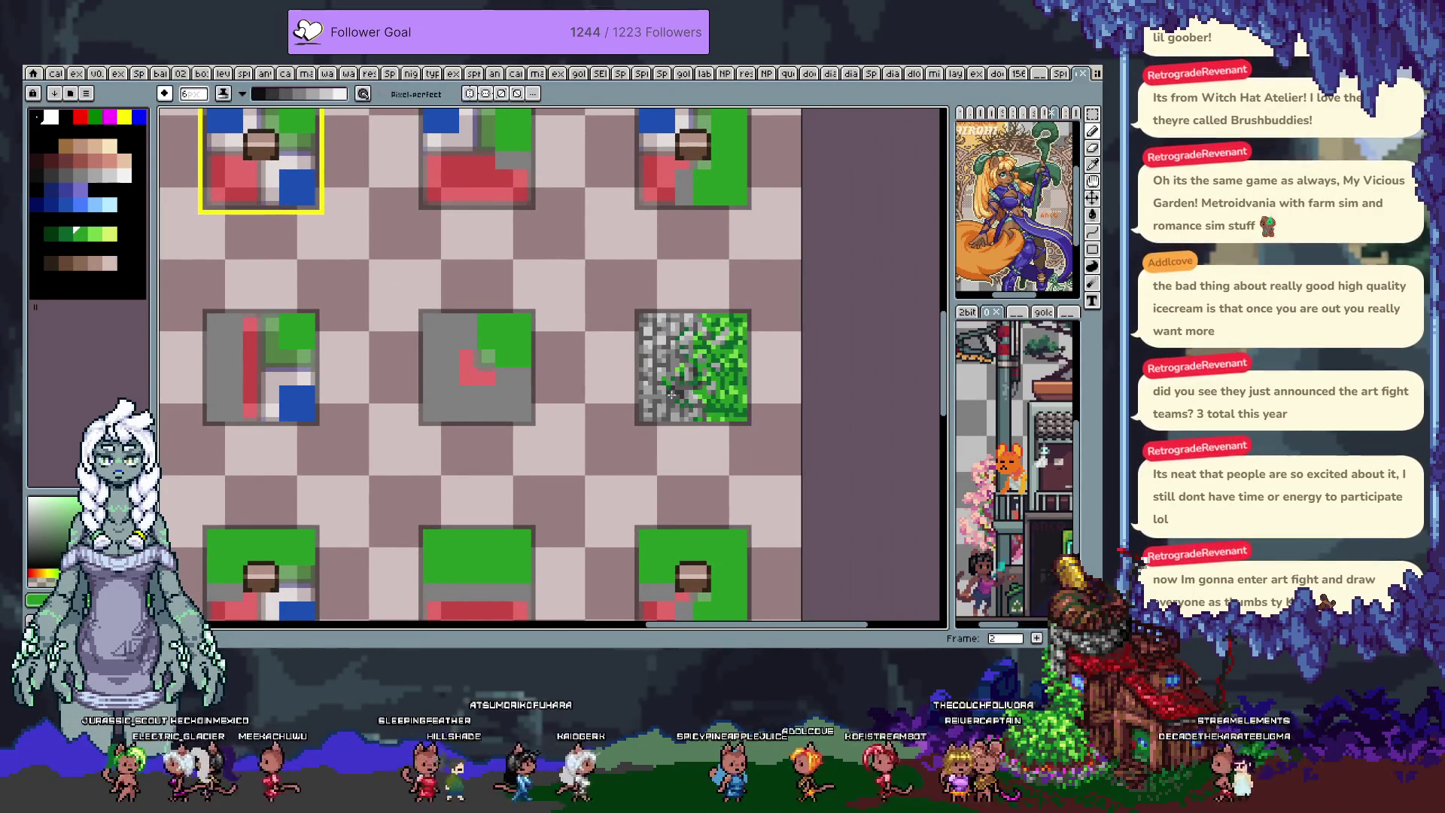
key("ctrl+z")
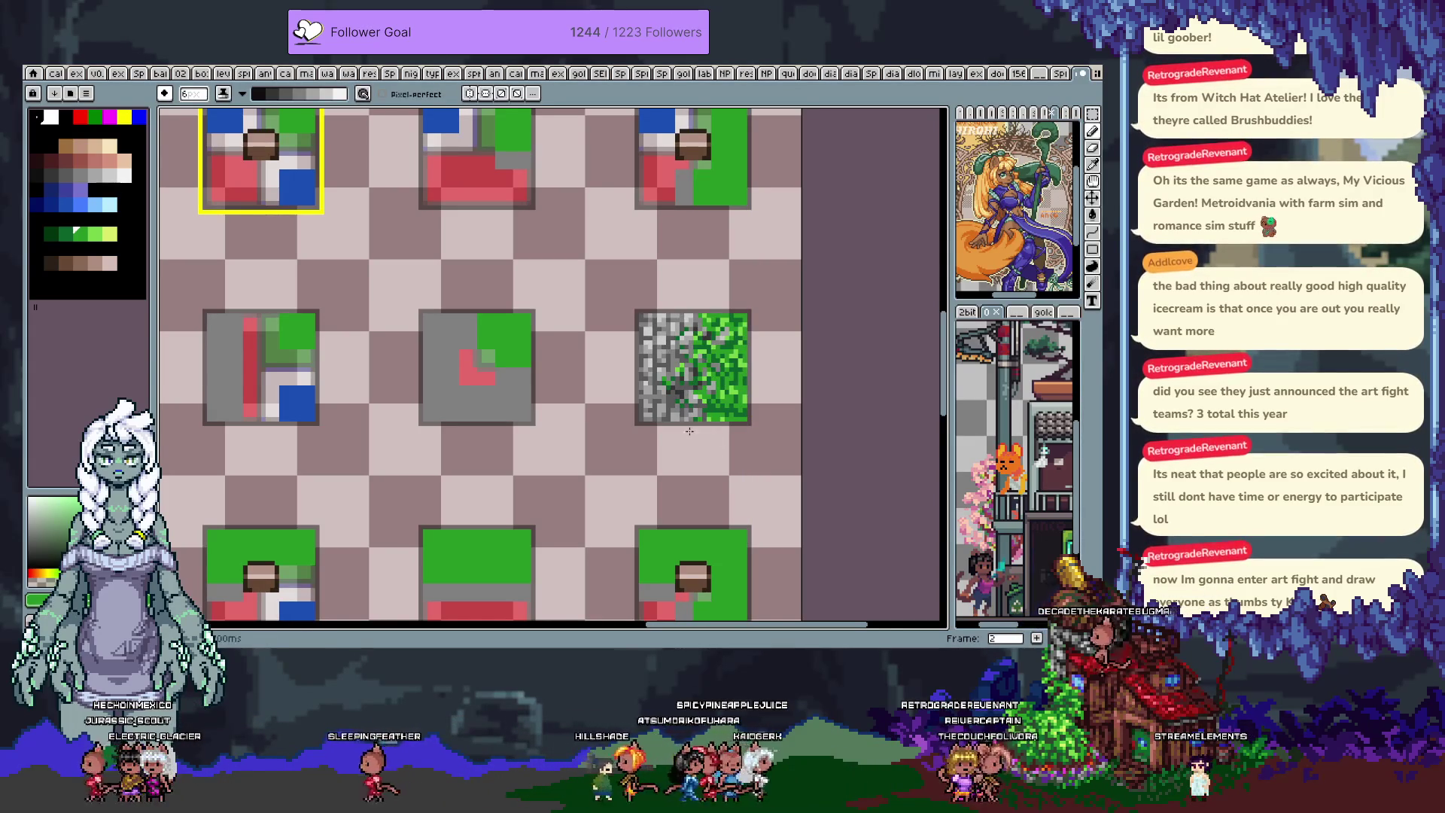
- Pick the pinkish grey and green from the tile, then select the whole tile
left_click(652, 400, "alt")
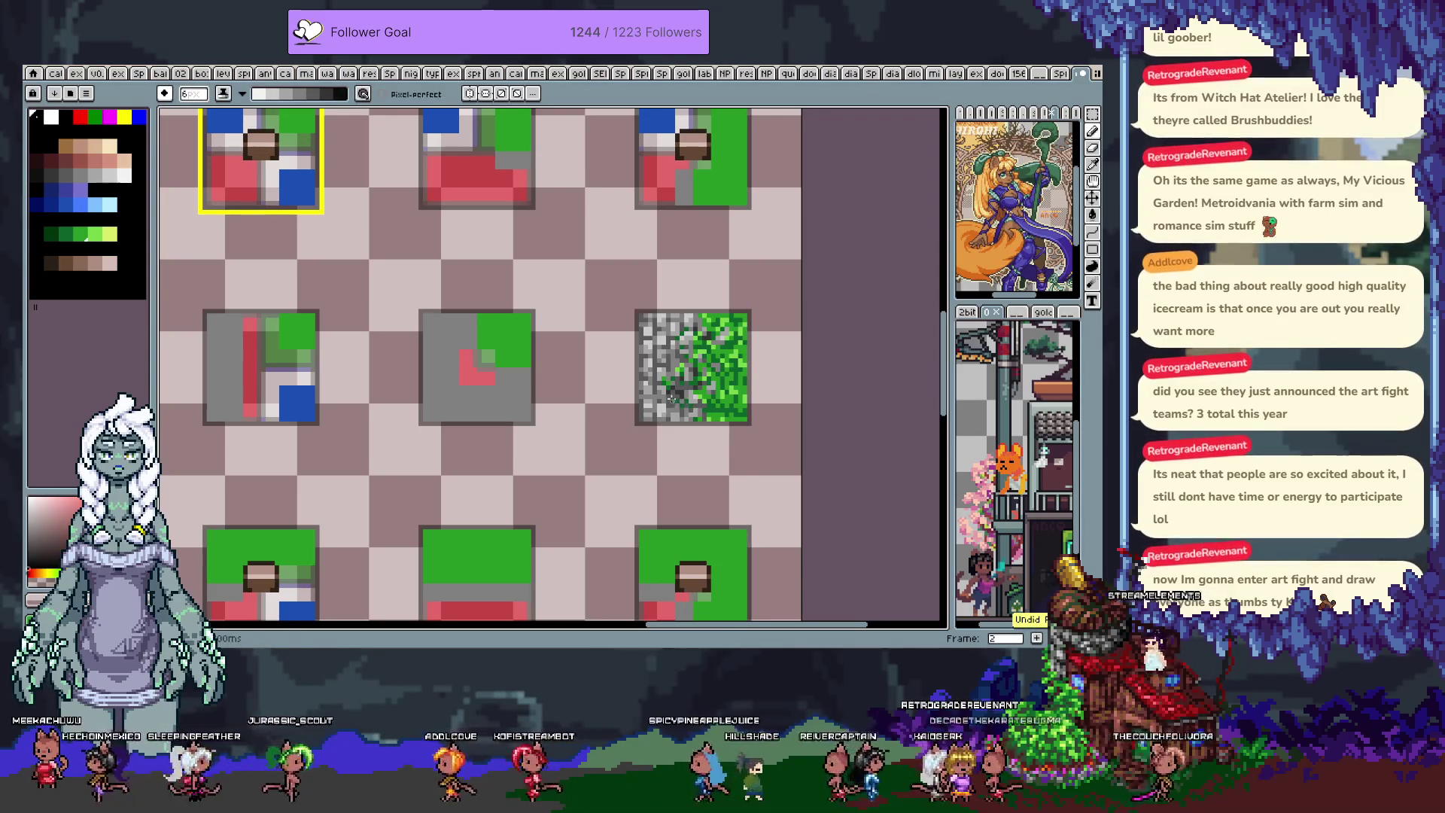
left_click(671, 396, "alt")
left_click(672, 395, "alt")
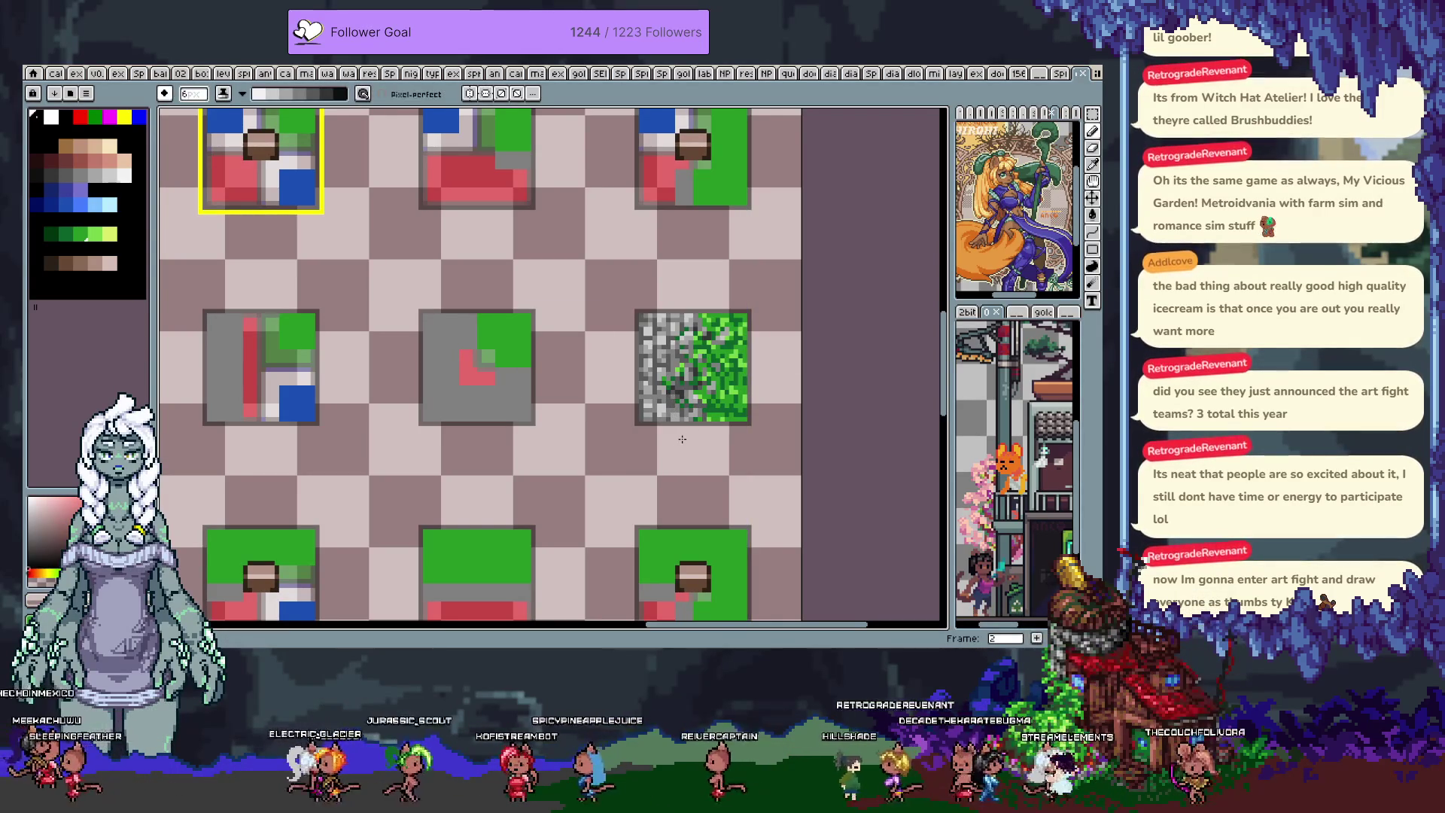
key("m")
mouse_move(622, 300)
left_mouse_down()
mouse_move(757, 467)
mouse_move(774, 456)
left_mouse_up()
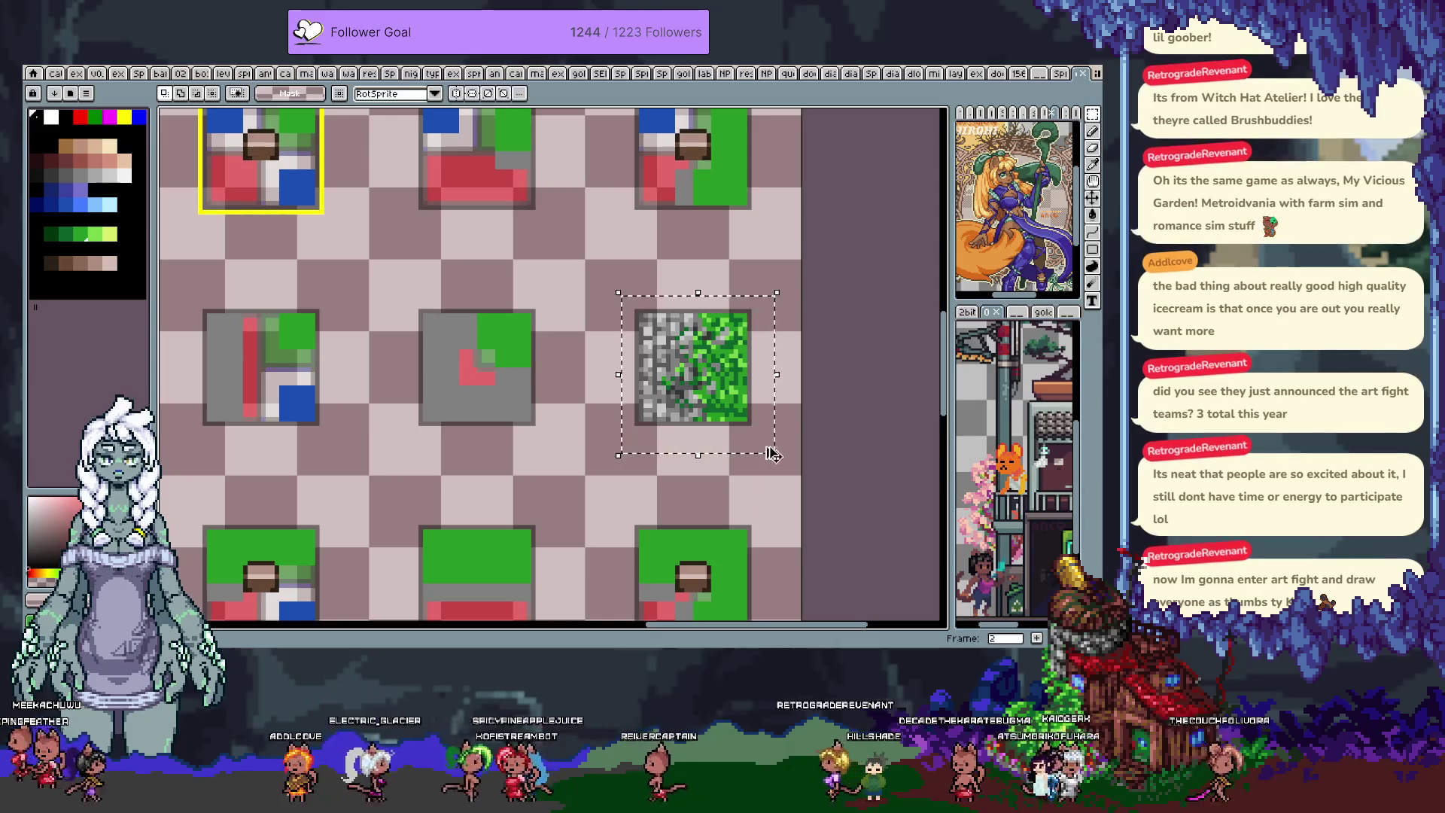
- Show the tile grid and paste the stone-and-grass tile into the template's empty slot
scroll(702, 390, "down", 5)
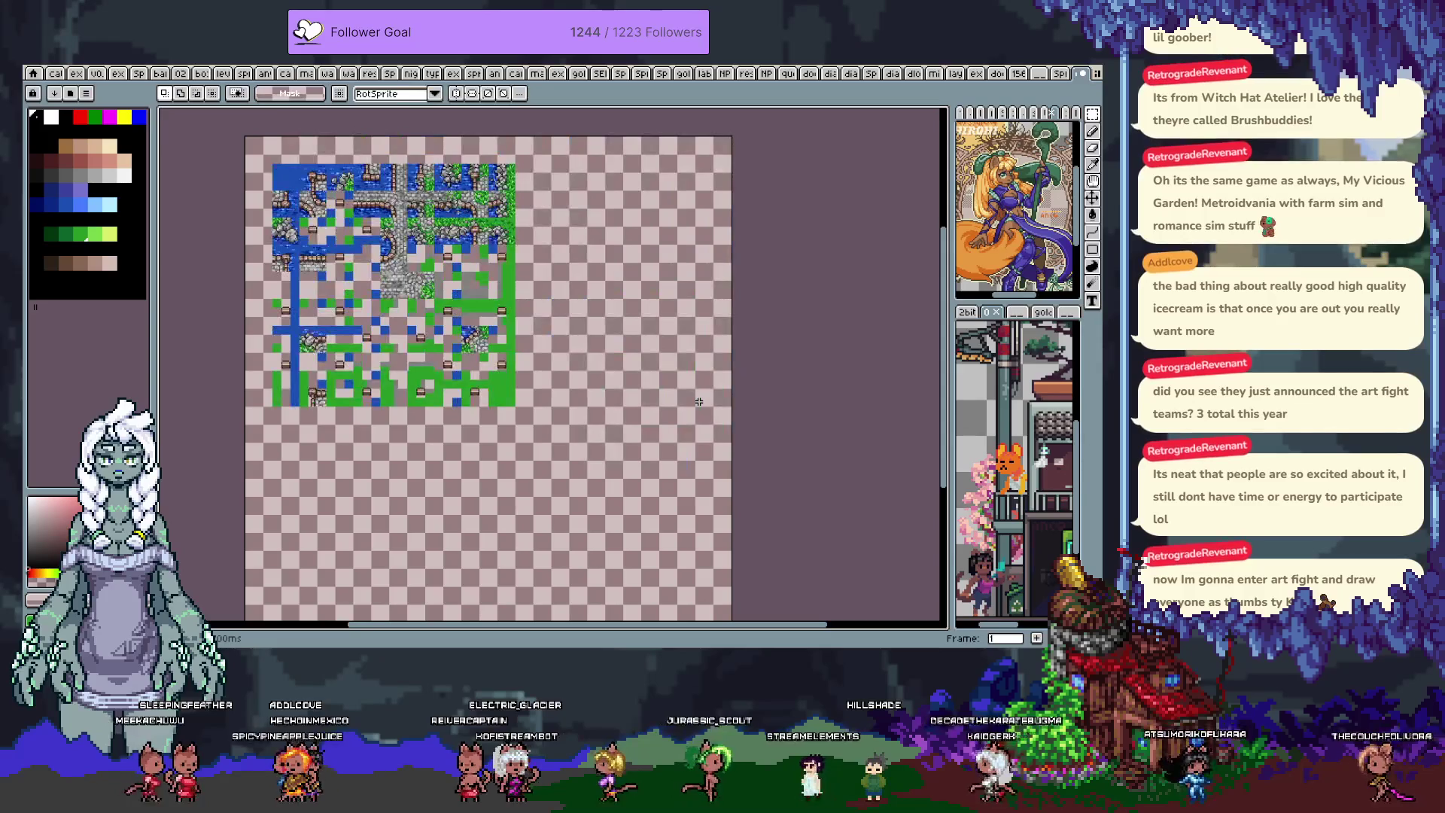
scroll(587, 297, "up", 5)
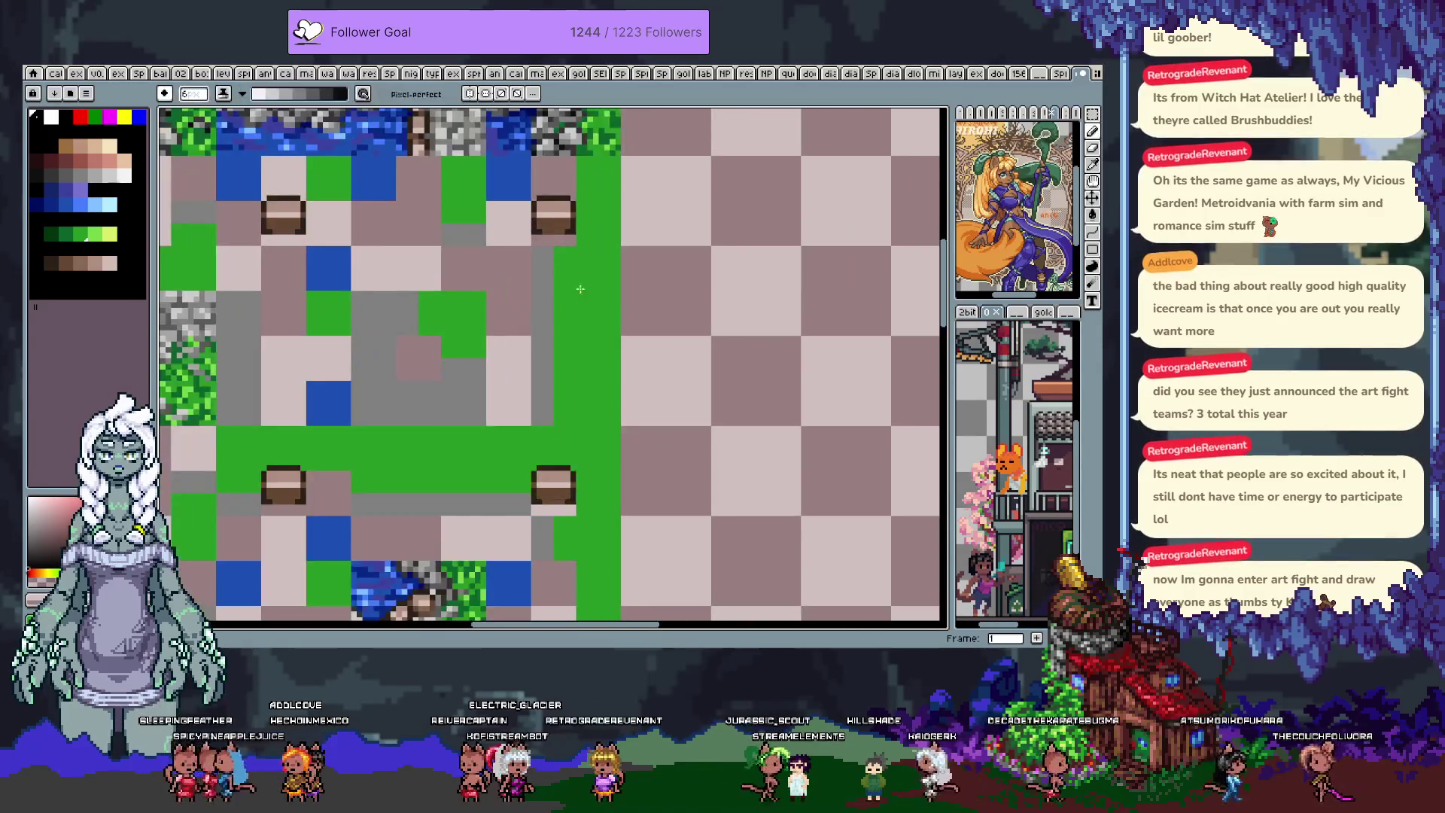
key("ctrl+apostrophe")
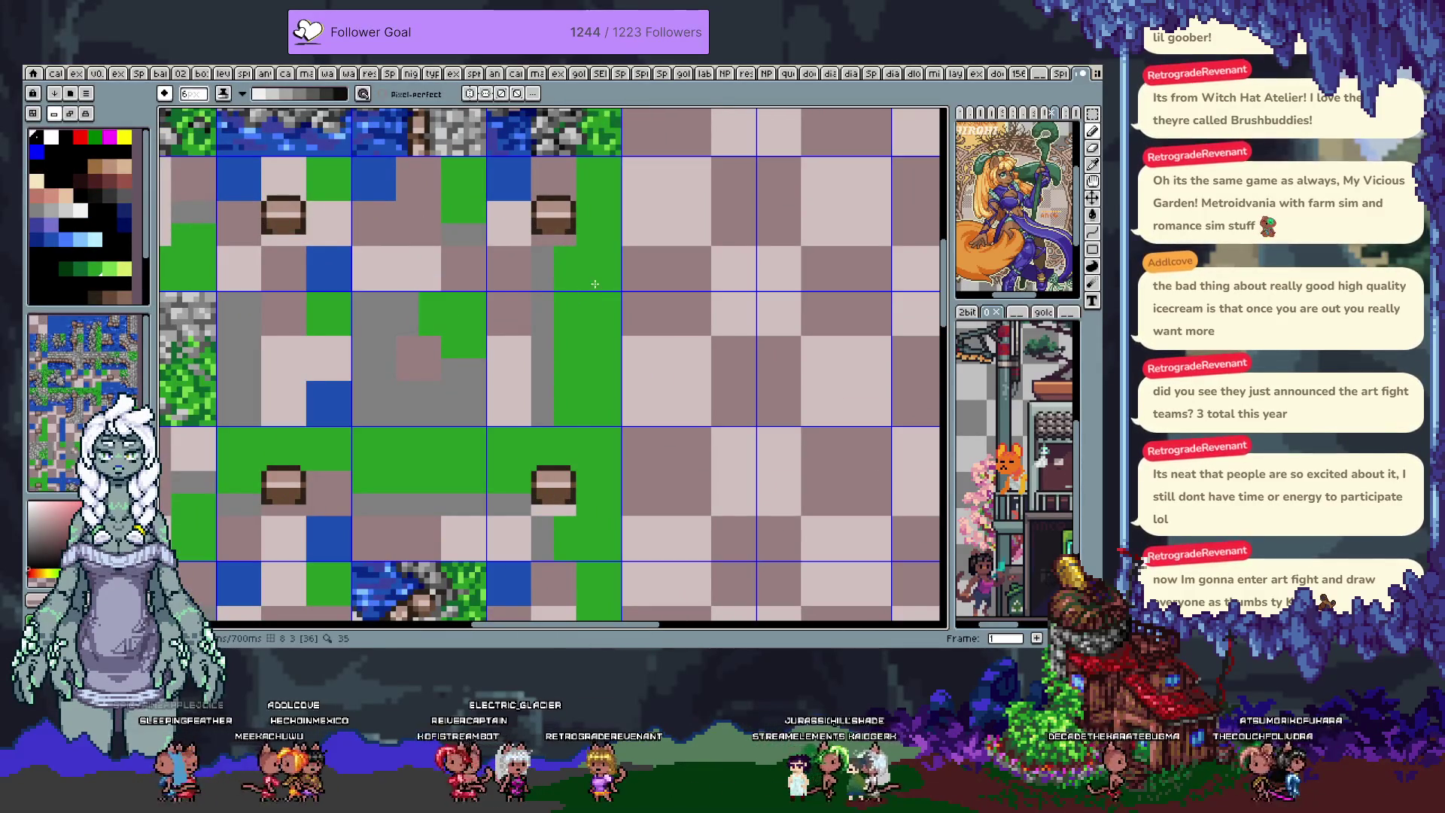
key("ctrl+v")
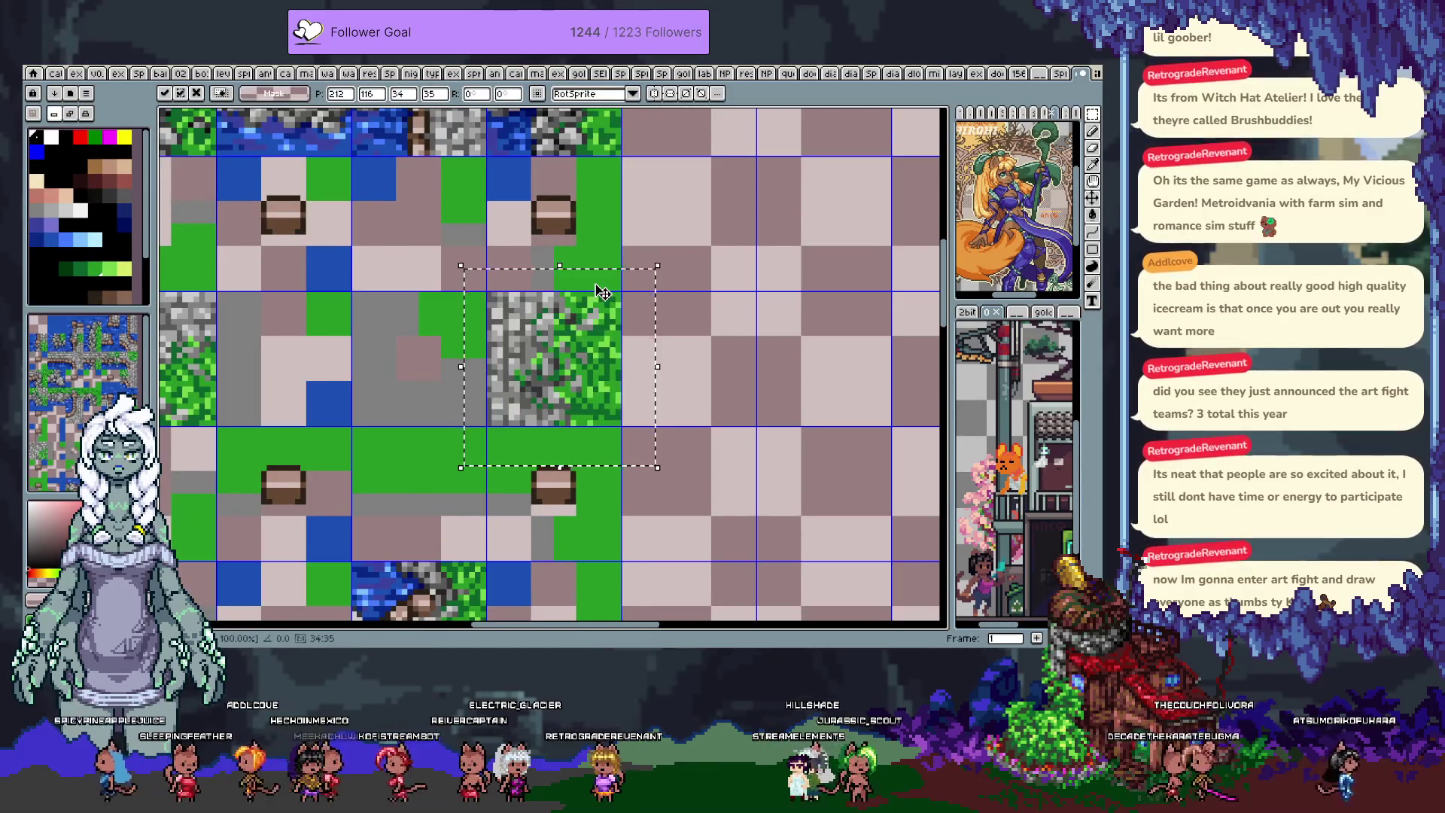
key("Return")
- Step through the frames to the assembled water-and-islands tile map
scroll(624, 316, "down", 5)
key("m")
key("period")
key("period")
key("comma")
key("comma")
key("comma")
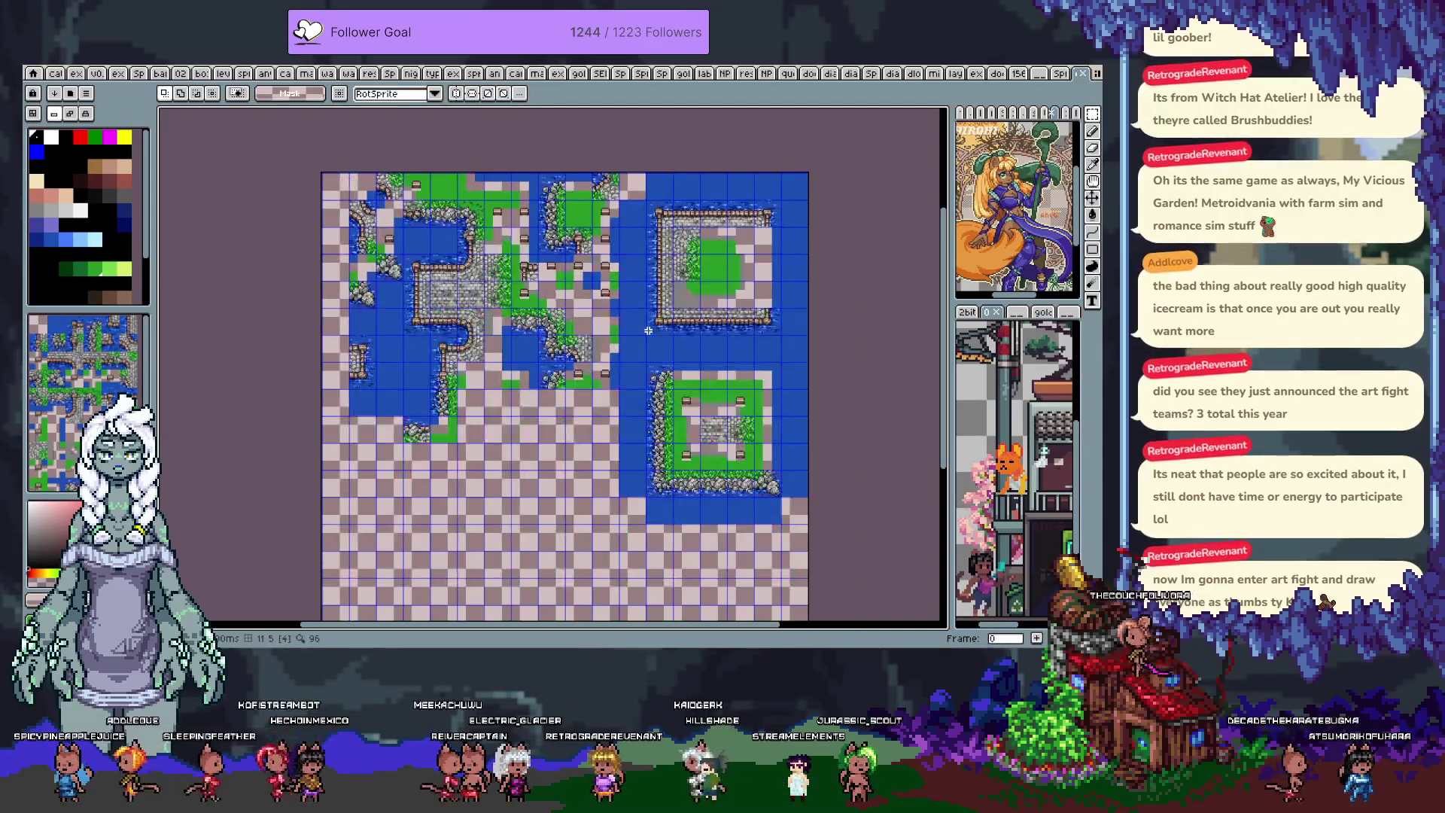
- Review the tile map, then flip through the frames with the timeline and stop on frame 2
key("period")
key("comma")
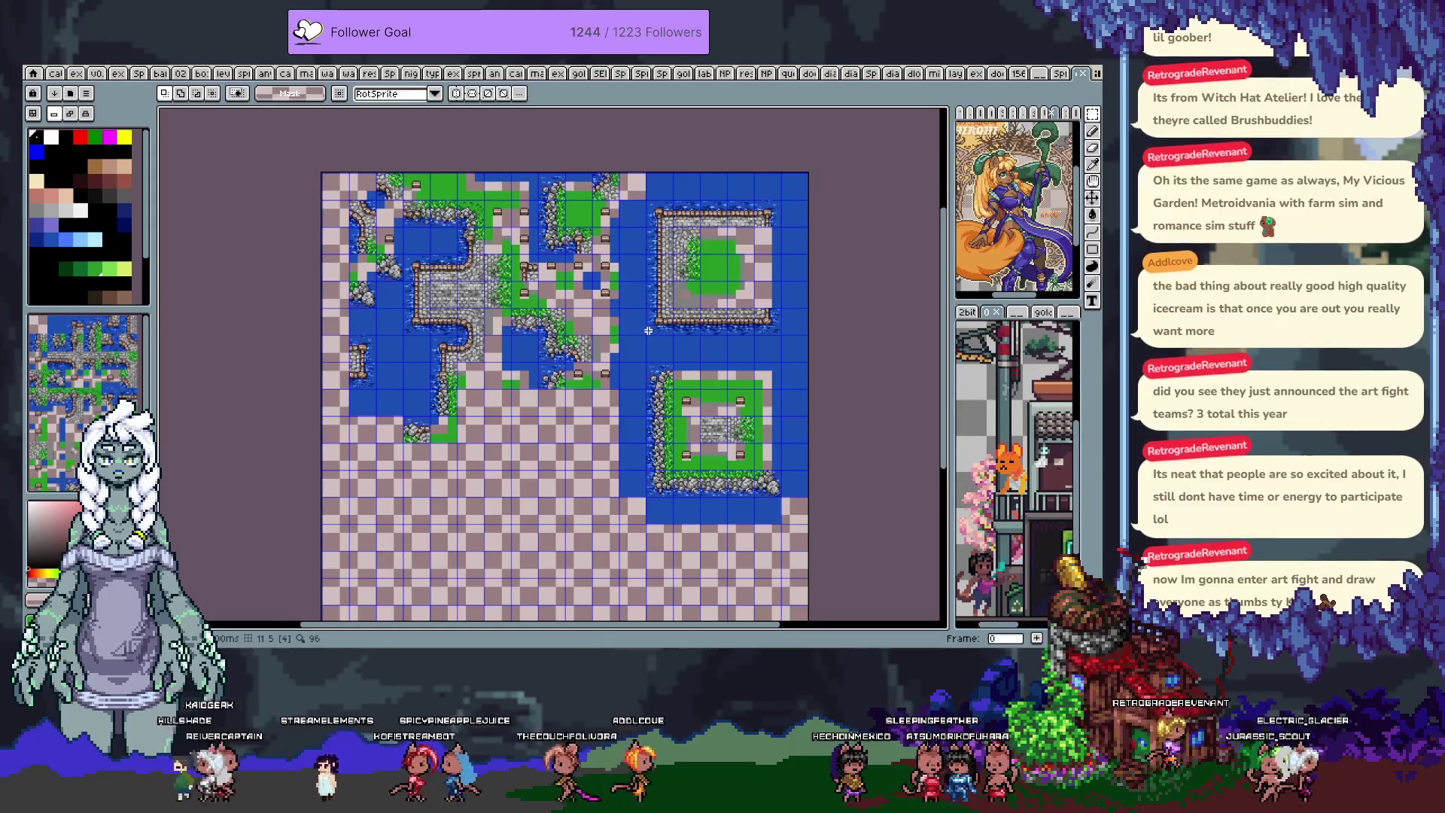
key("Tab")
key("Tab")
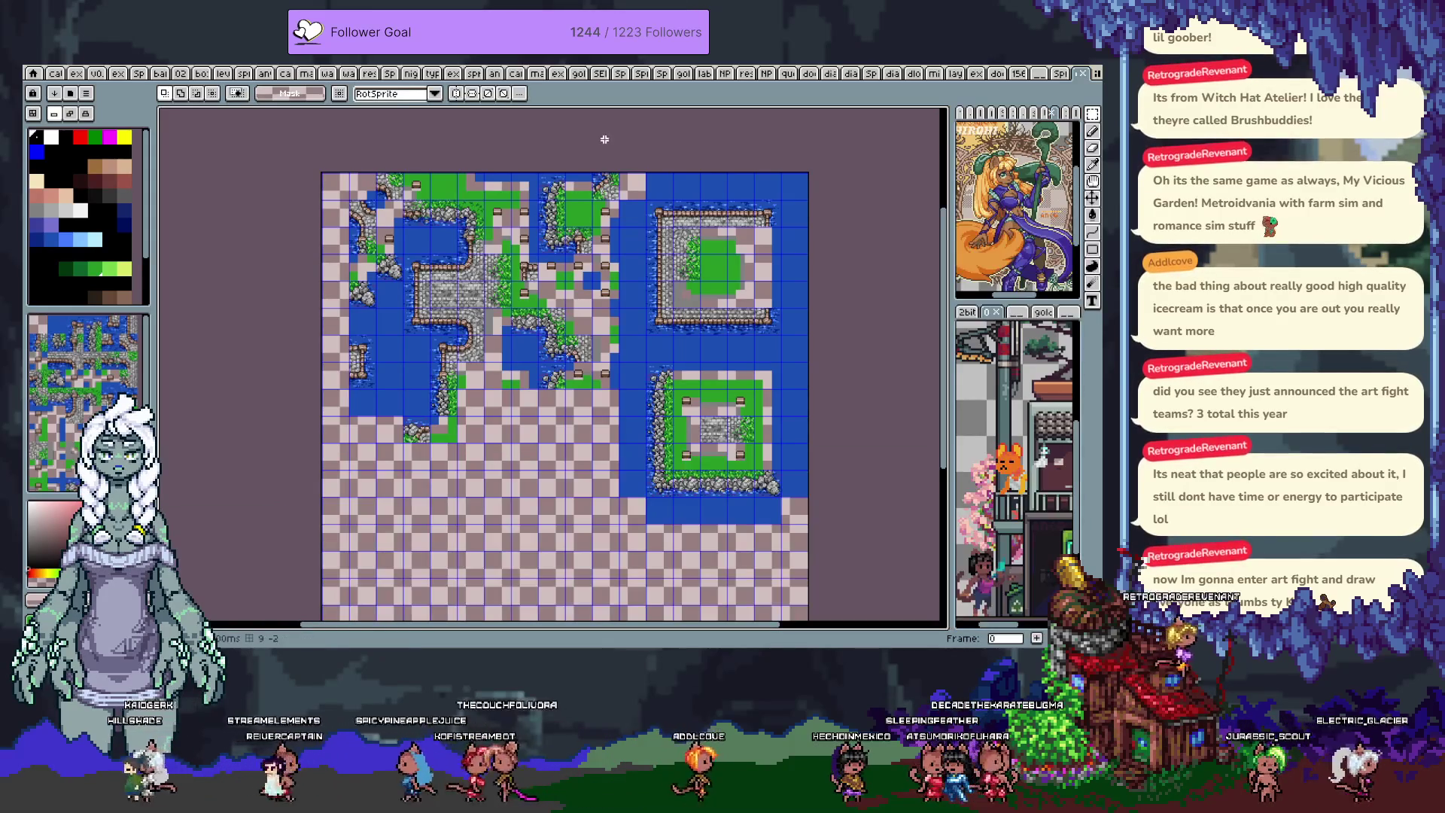
key("Right")
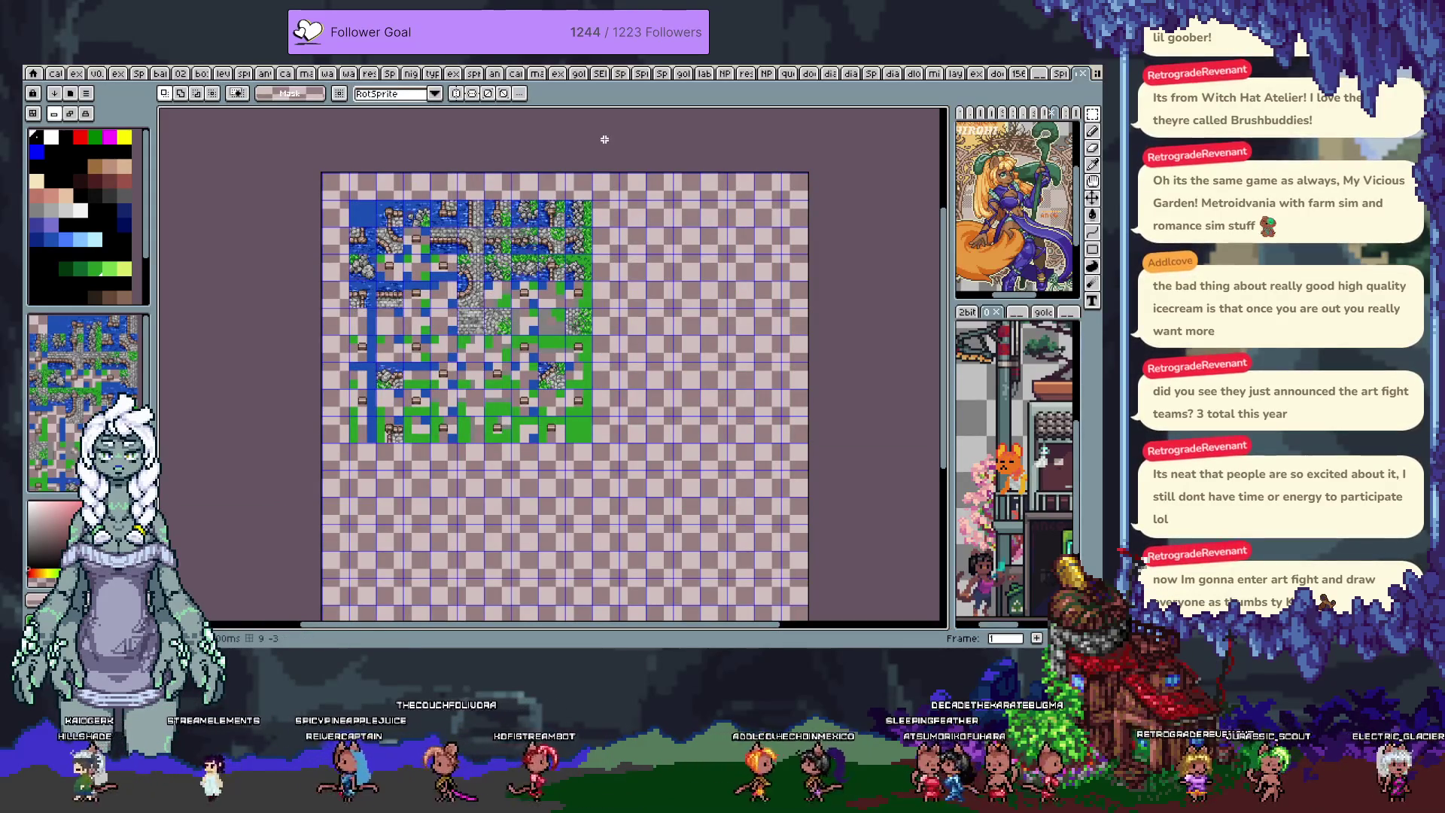
key("Right")
key("Right")
key("Right")
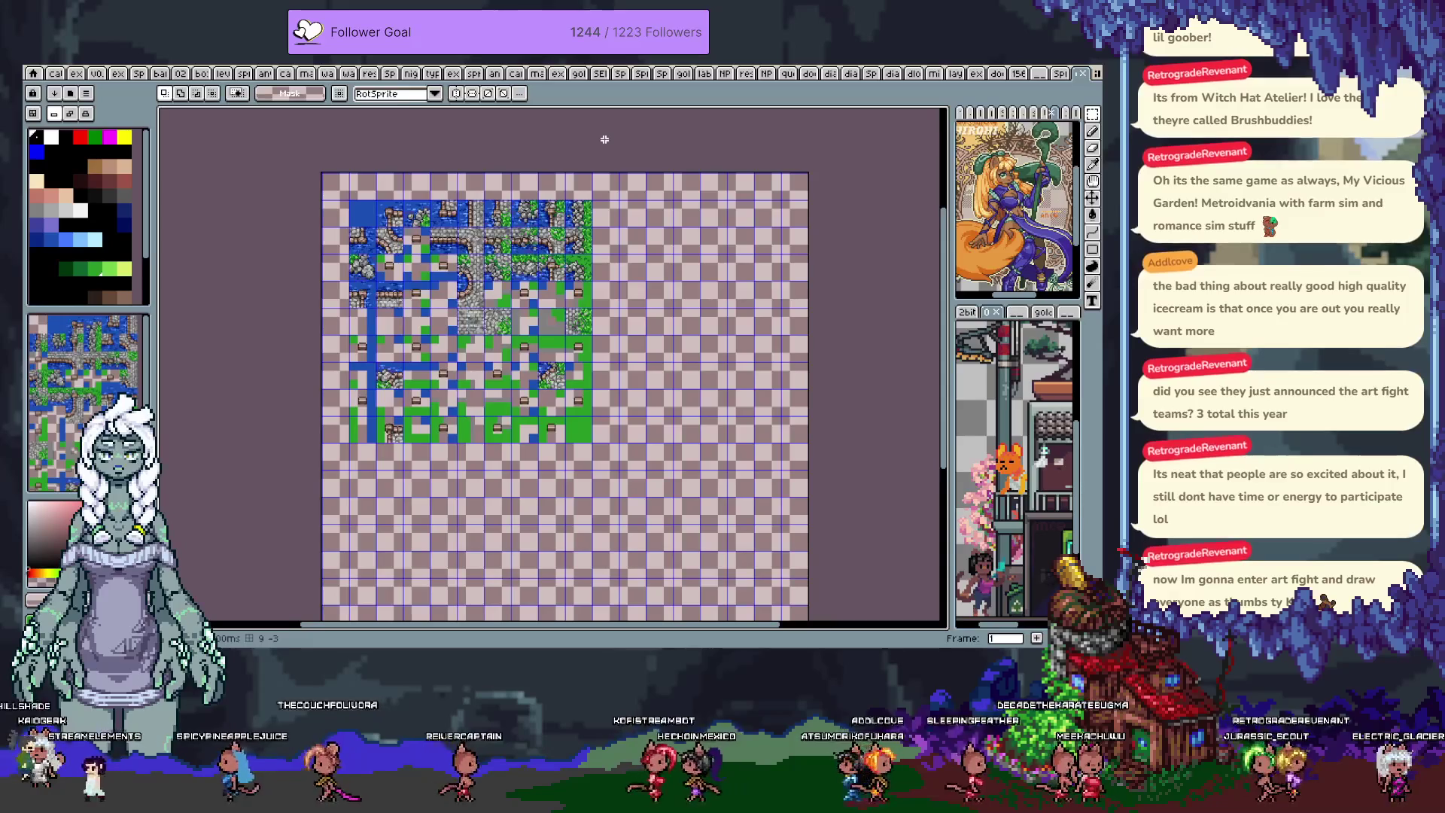
key("Right")
key("Left")
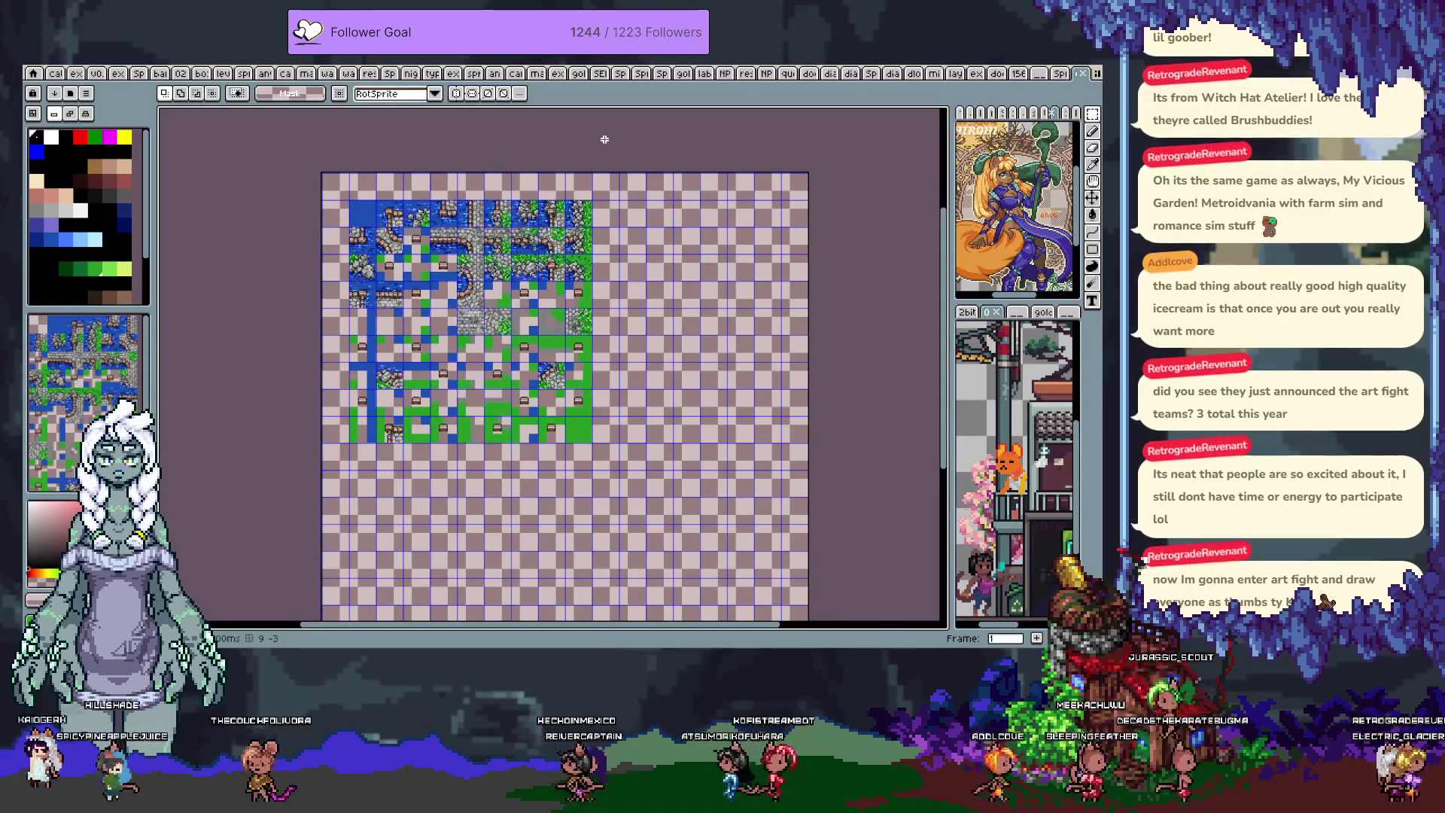
key("Right")
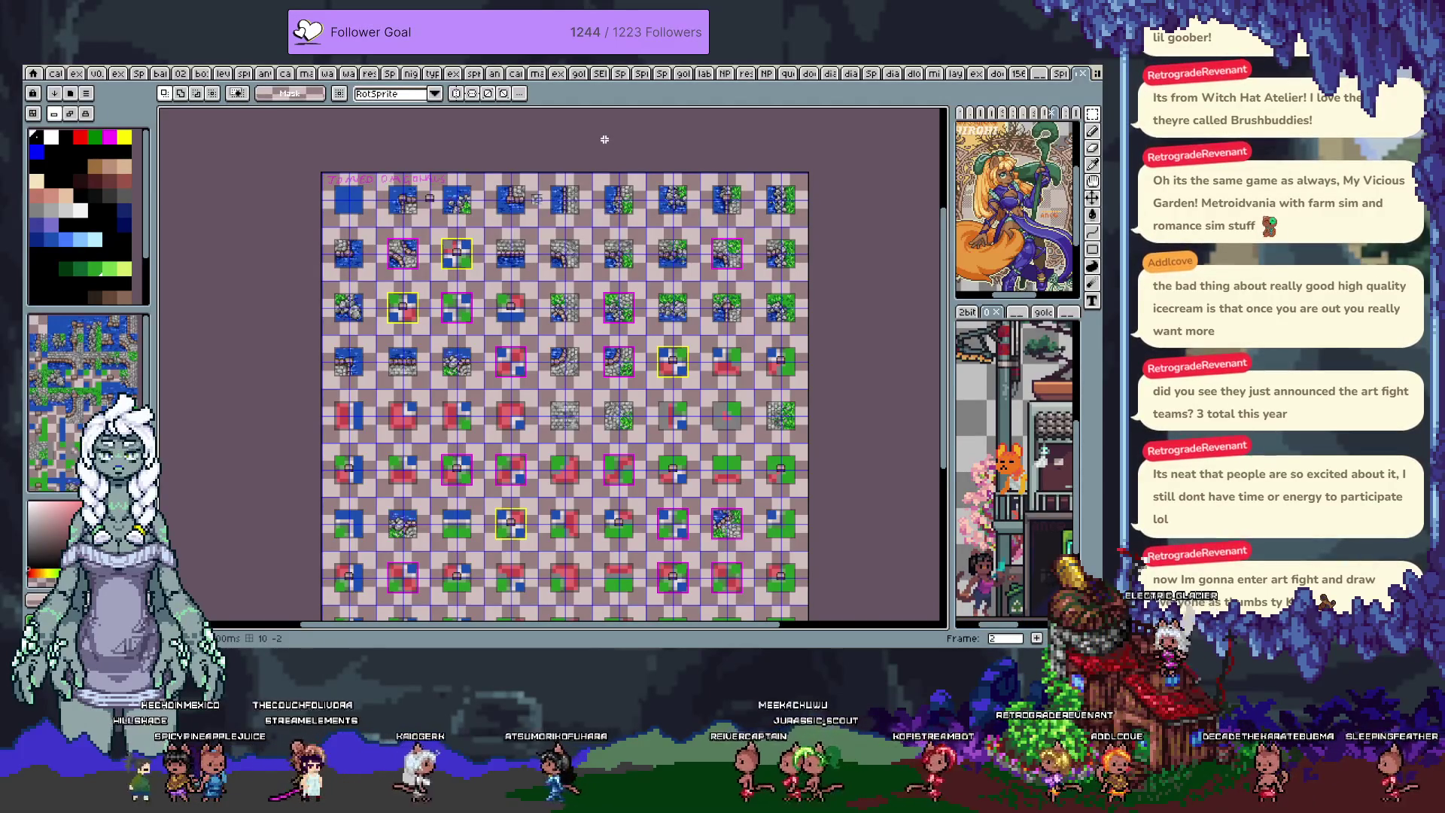
- Zoom into the tile sheet and select the red-and-green corner guide tile
left_click_drag(601, 322, 606, 297)
scroll(602, 297, "up", 5)
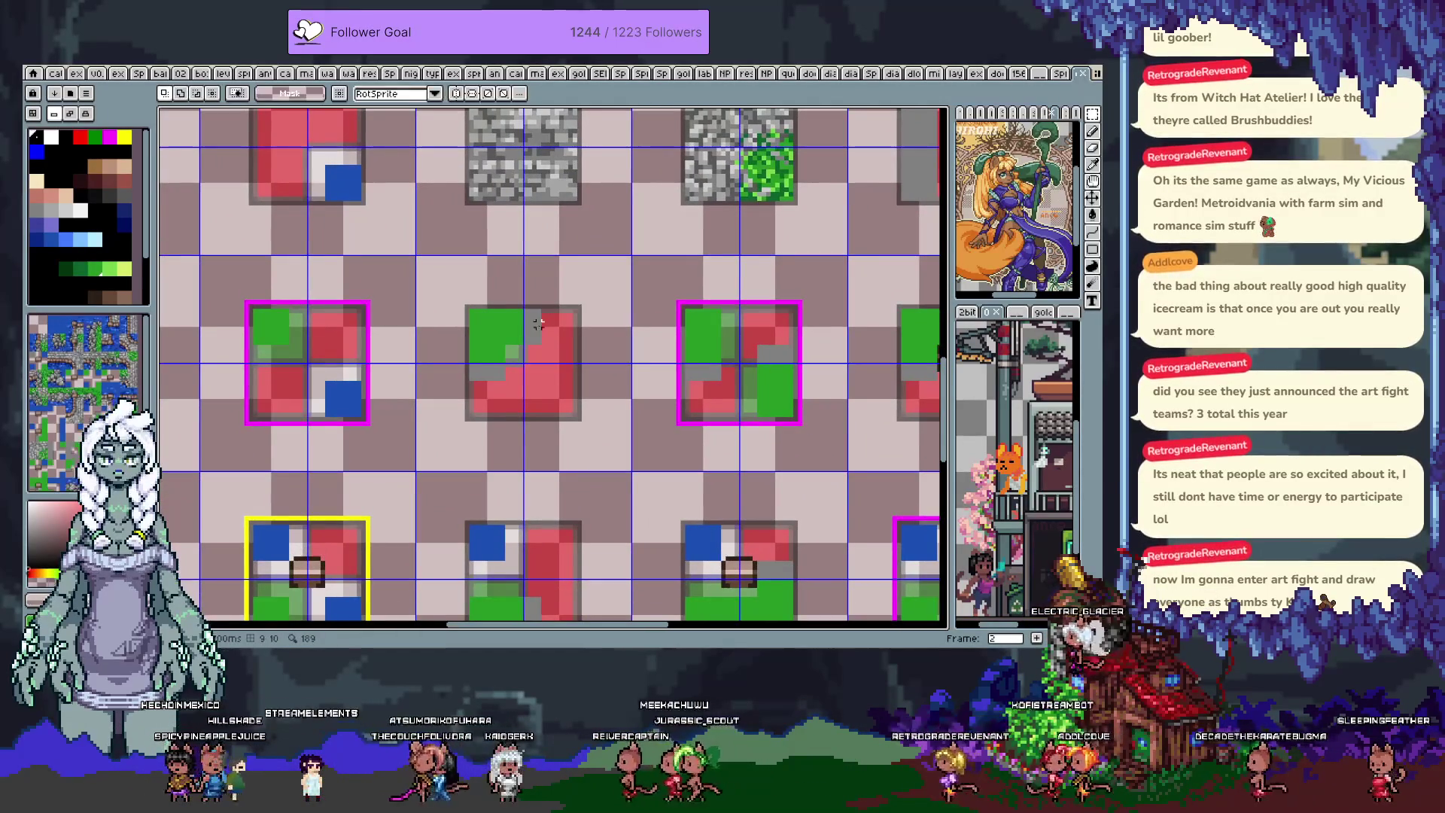
left_click_drag(444, 288, 605, 441)
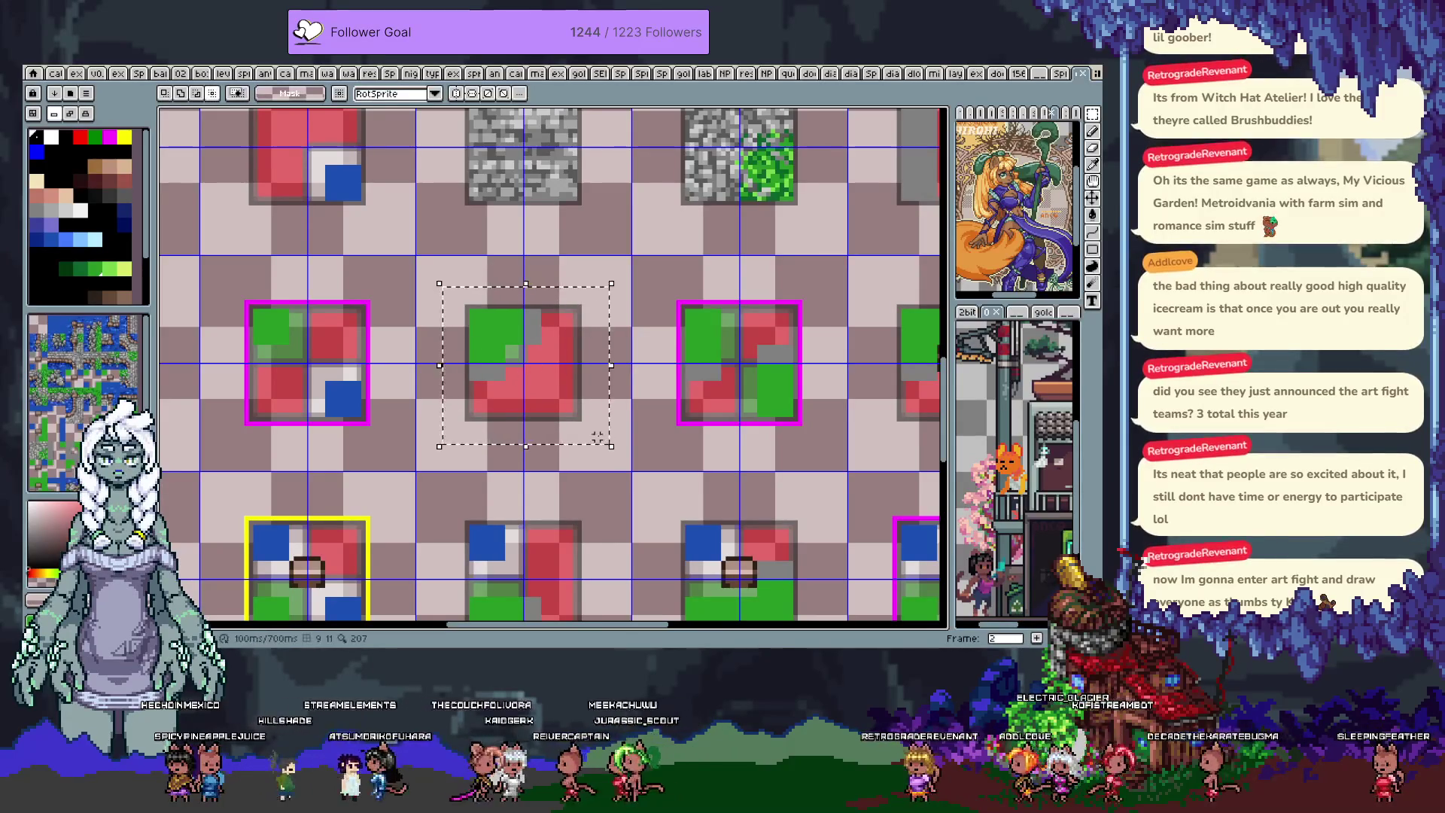
left_click(596, 436)
key("Right")
key("Left")
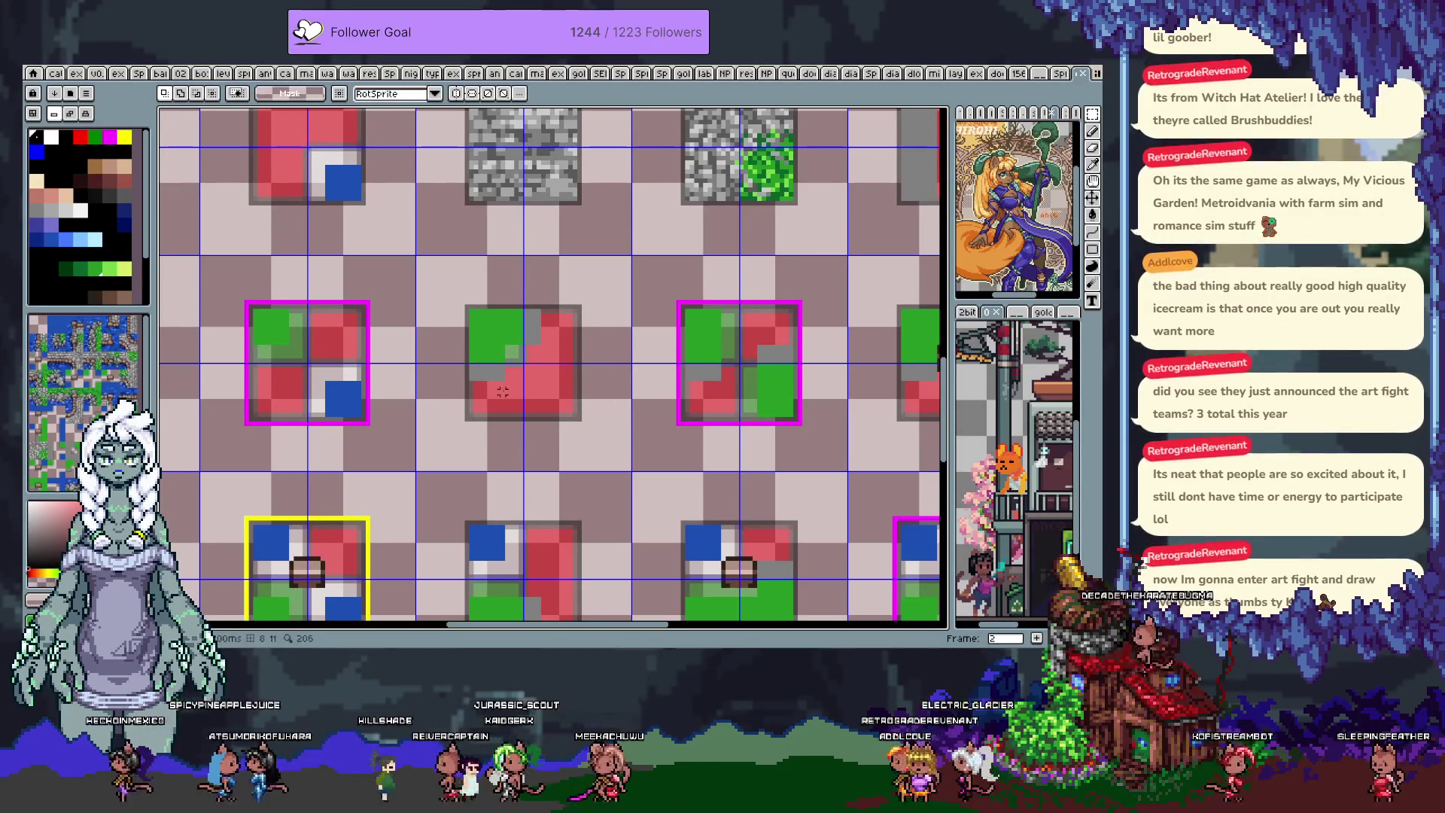
- Reselect the corner guide tile with the rectangle tool and step ahead to the stone-tile frame
key("b")
key("ctrl+Tab")
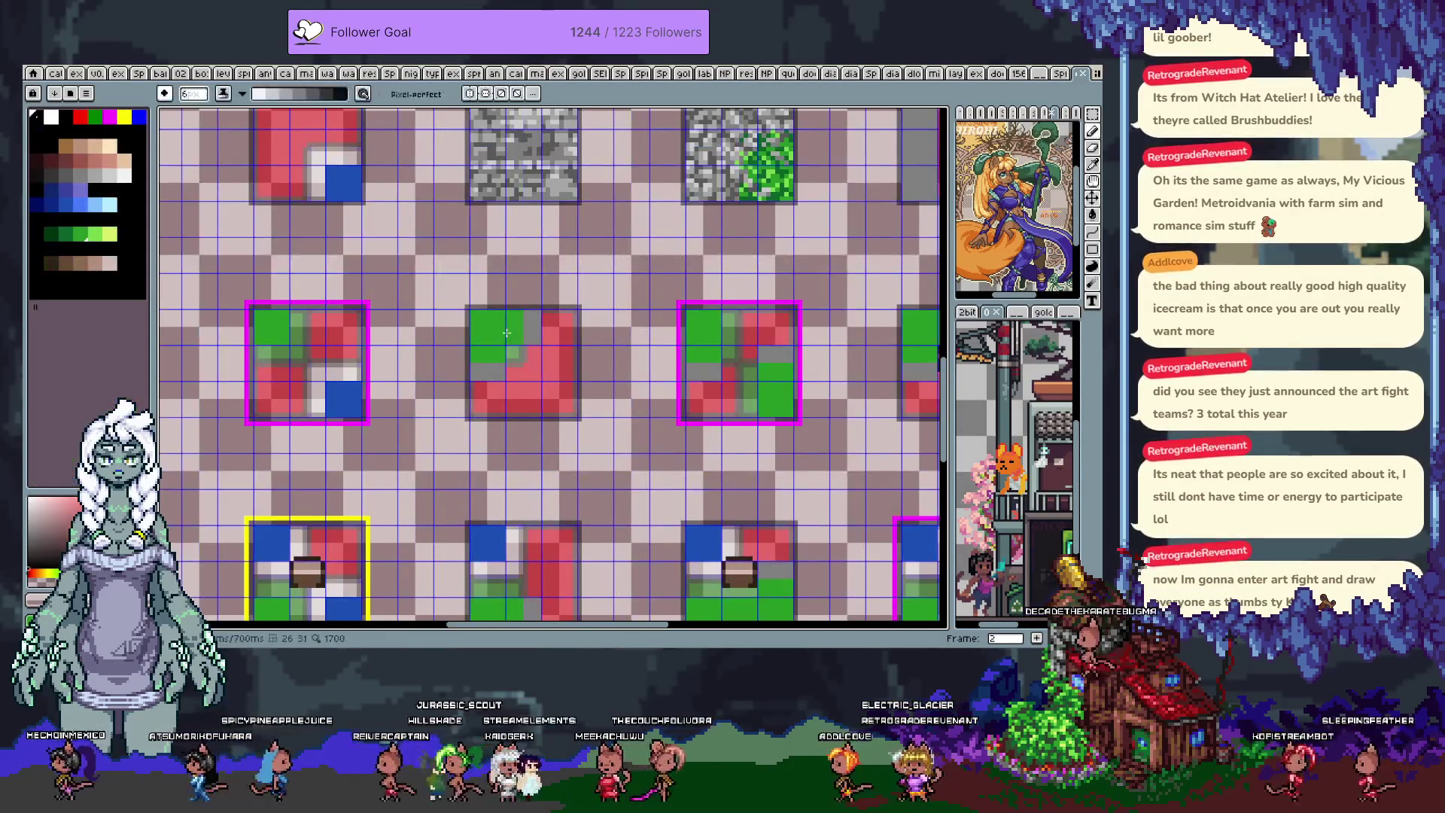
key("m")
left_click_drag(519, 343, 556, 384)
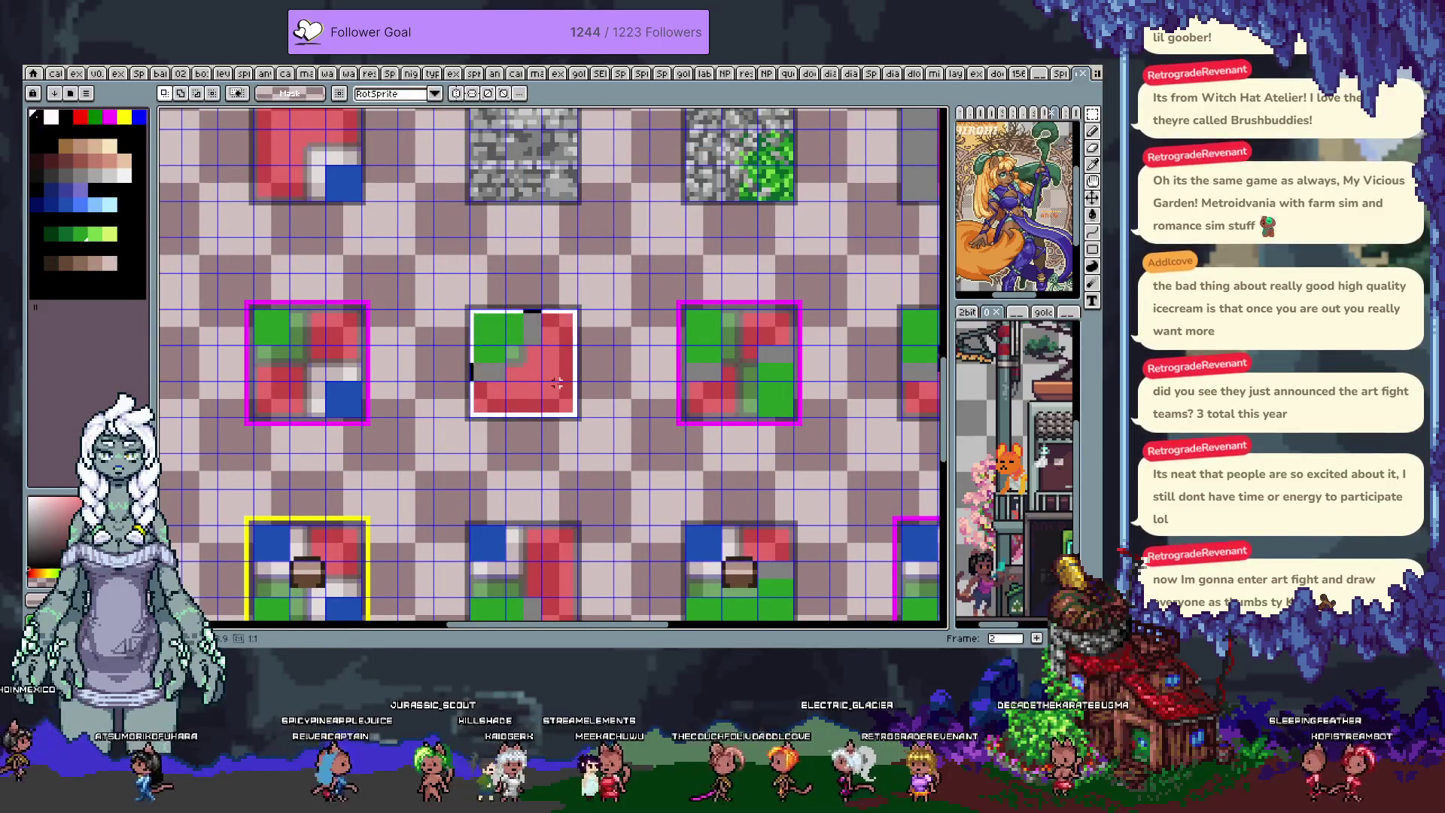
key("Left")
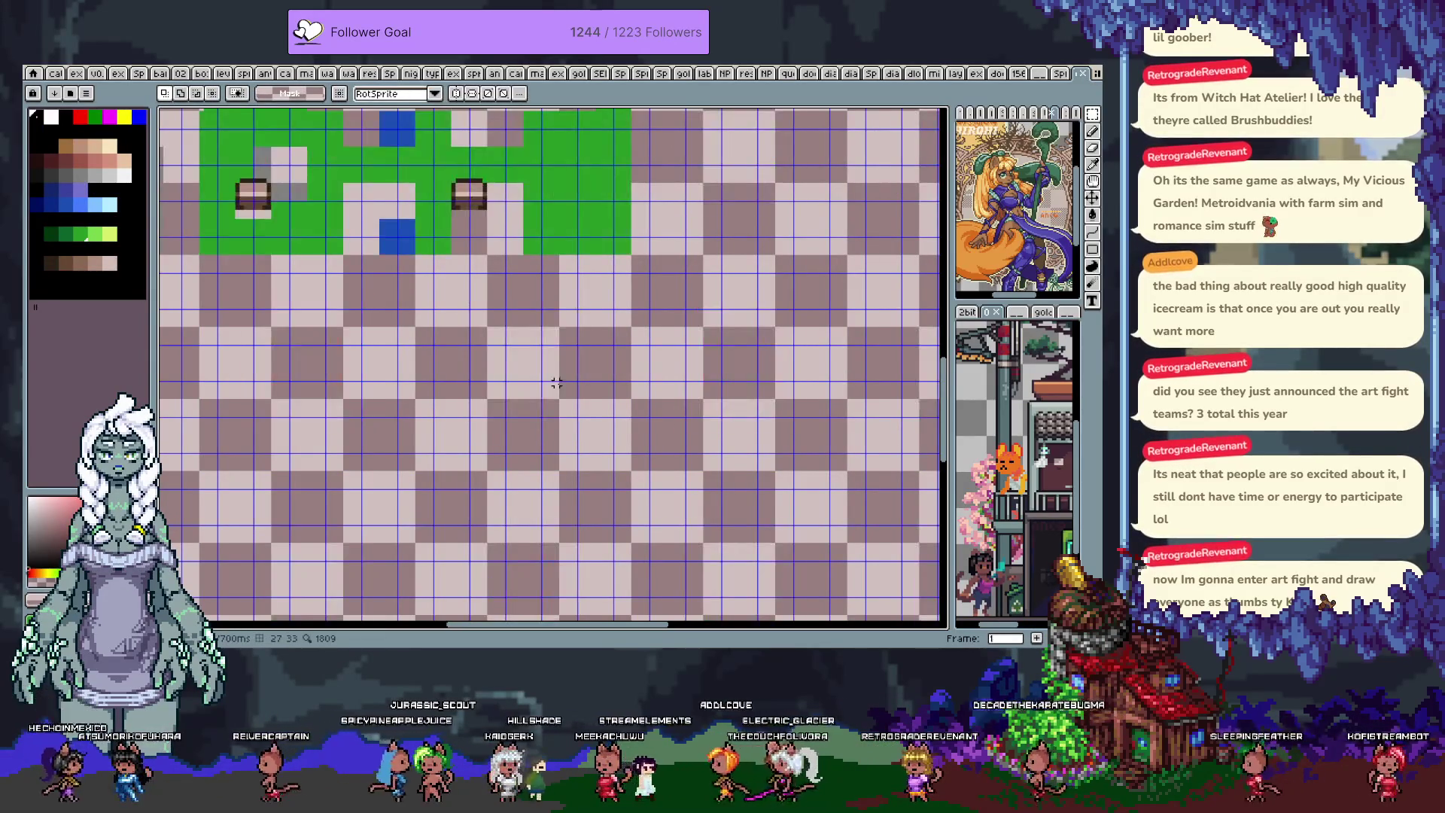
key("Right")
key("Right")
key("Right")
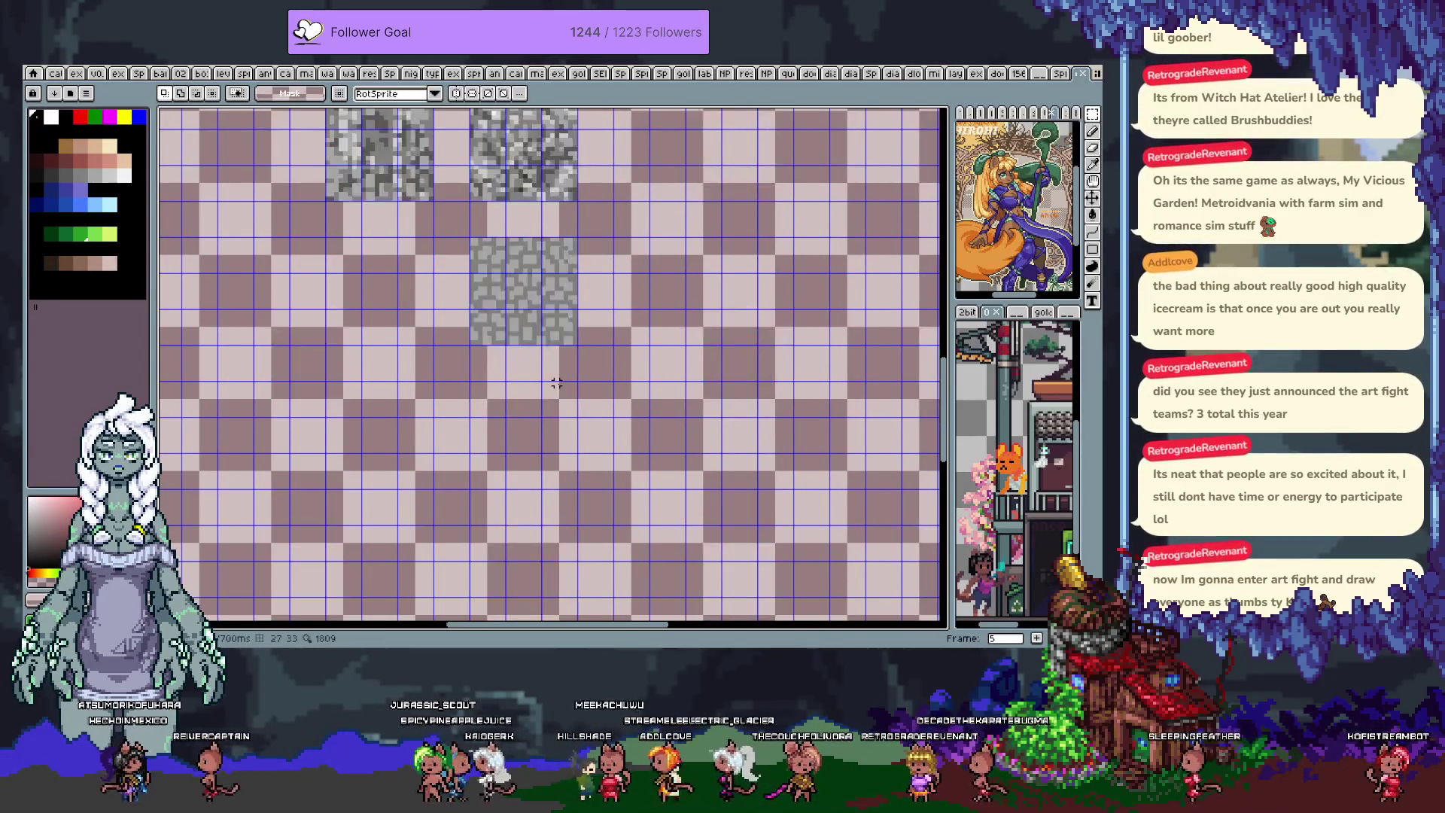
- Paste the red-and-green guide tile onto the stone frame and commit it
key("ctrl+v")
scroll(560, 383, "down", 2)
scroll(617, 369, "left", 2)
key("Return")
scroll(647, 356, "up", 2)
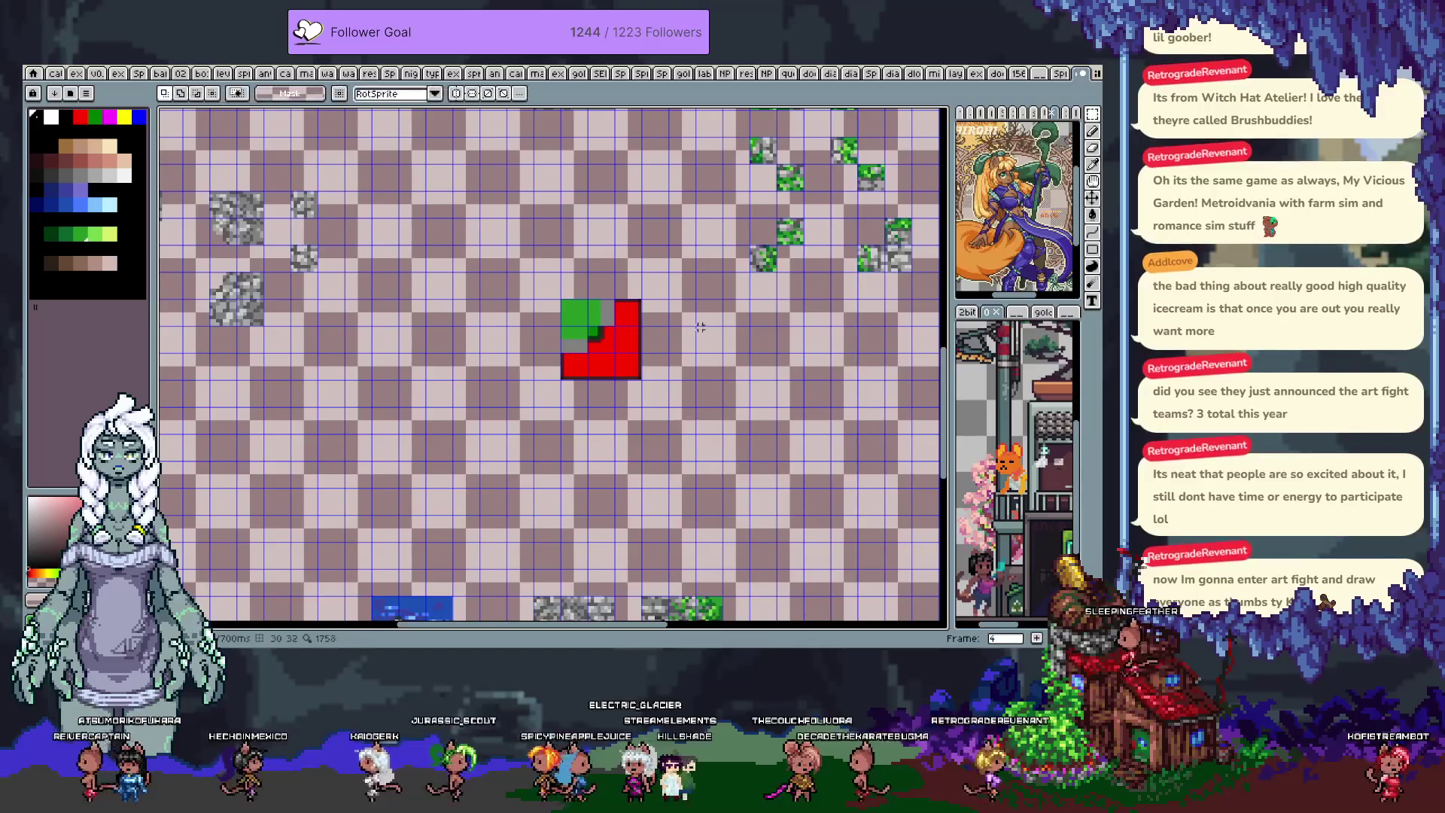
left_click_drag(719, 440, 709, 330)
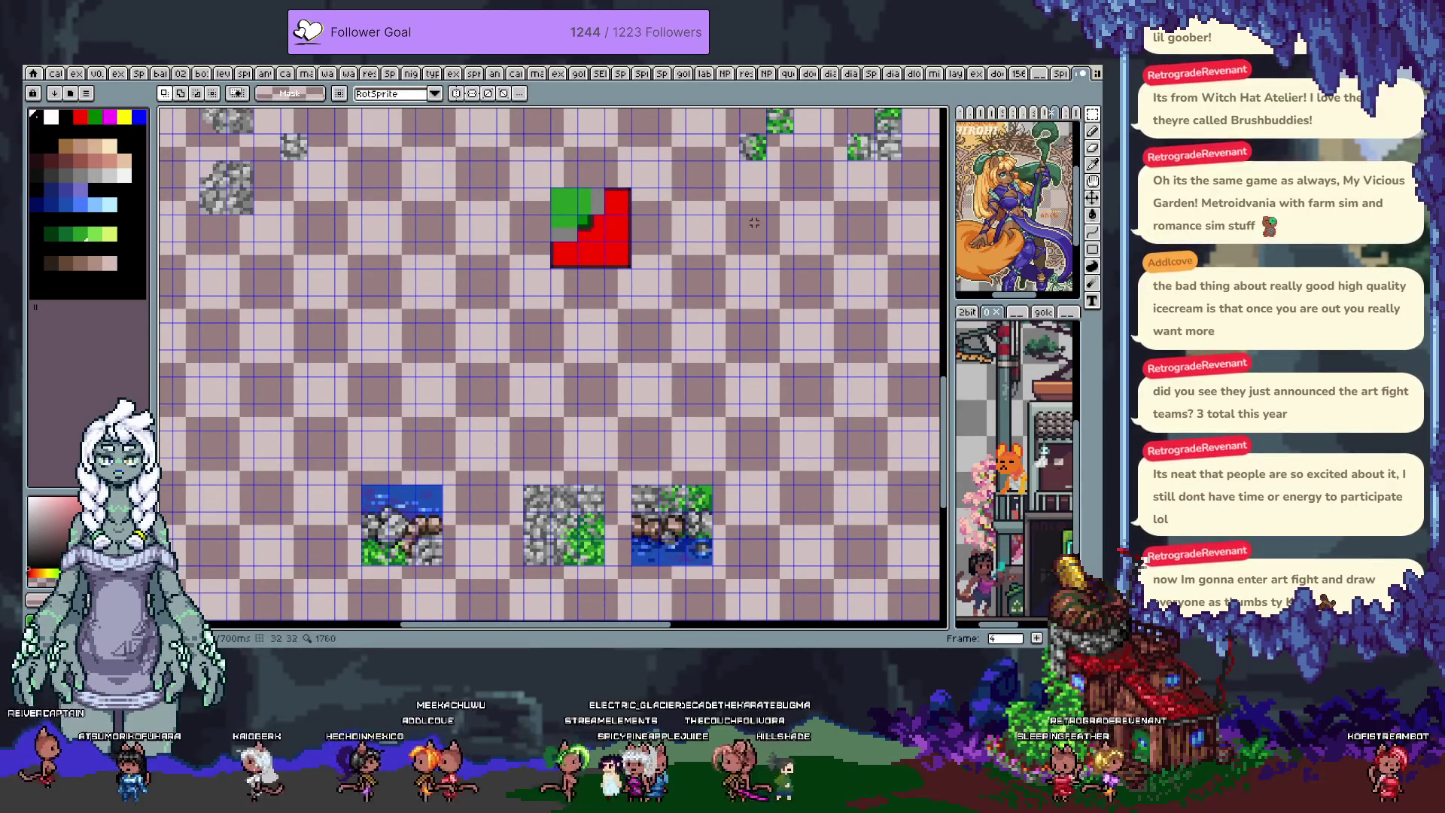
left_click_drag(759, 149, 699, 289)
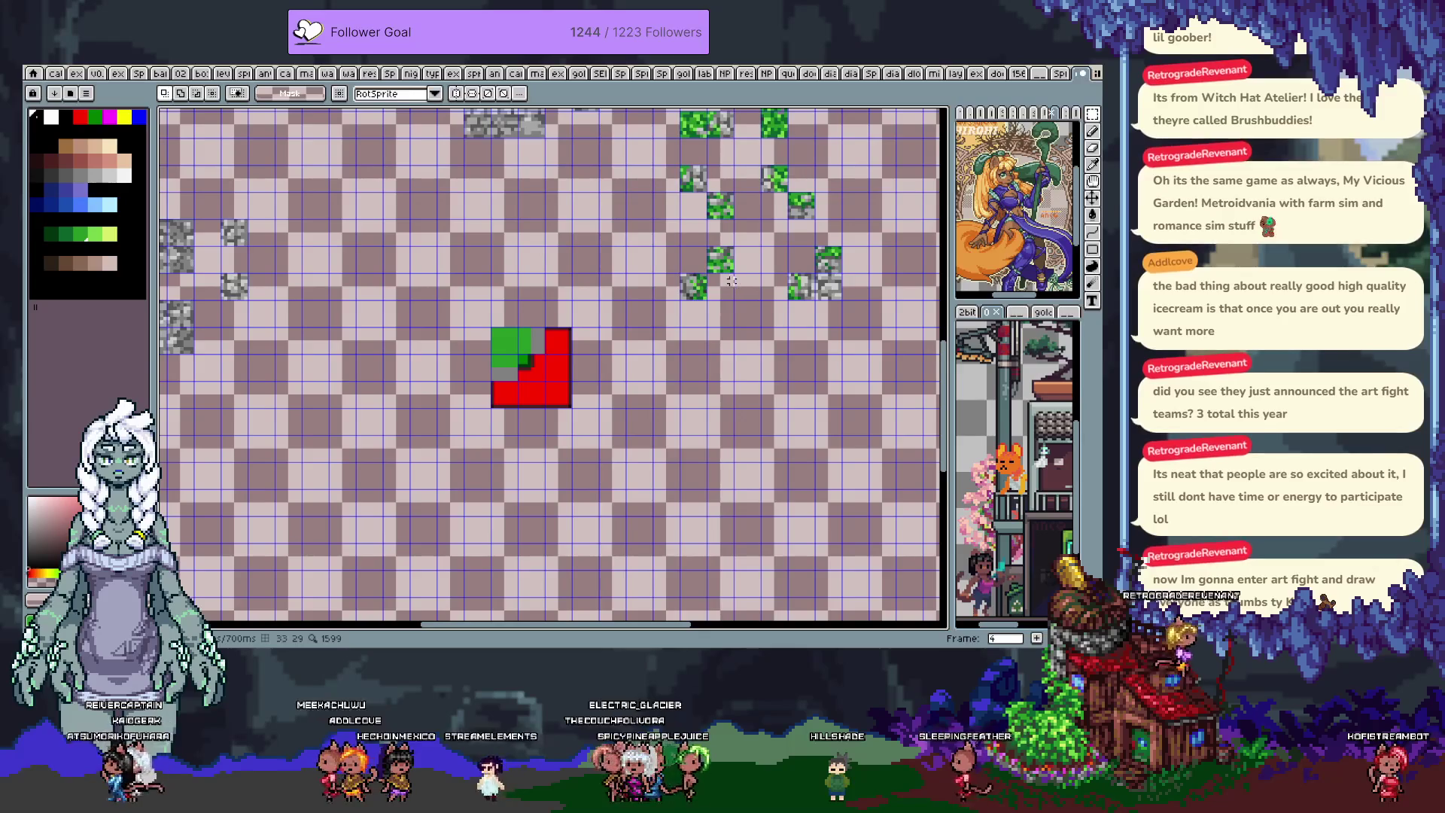
left_click_drag(806, 311, 826, 375)
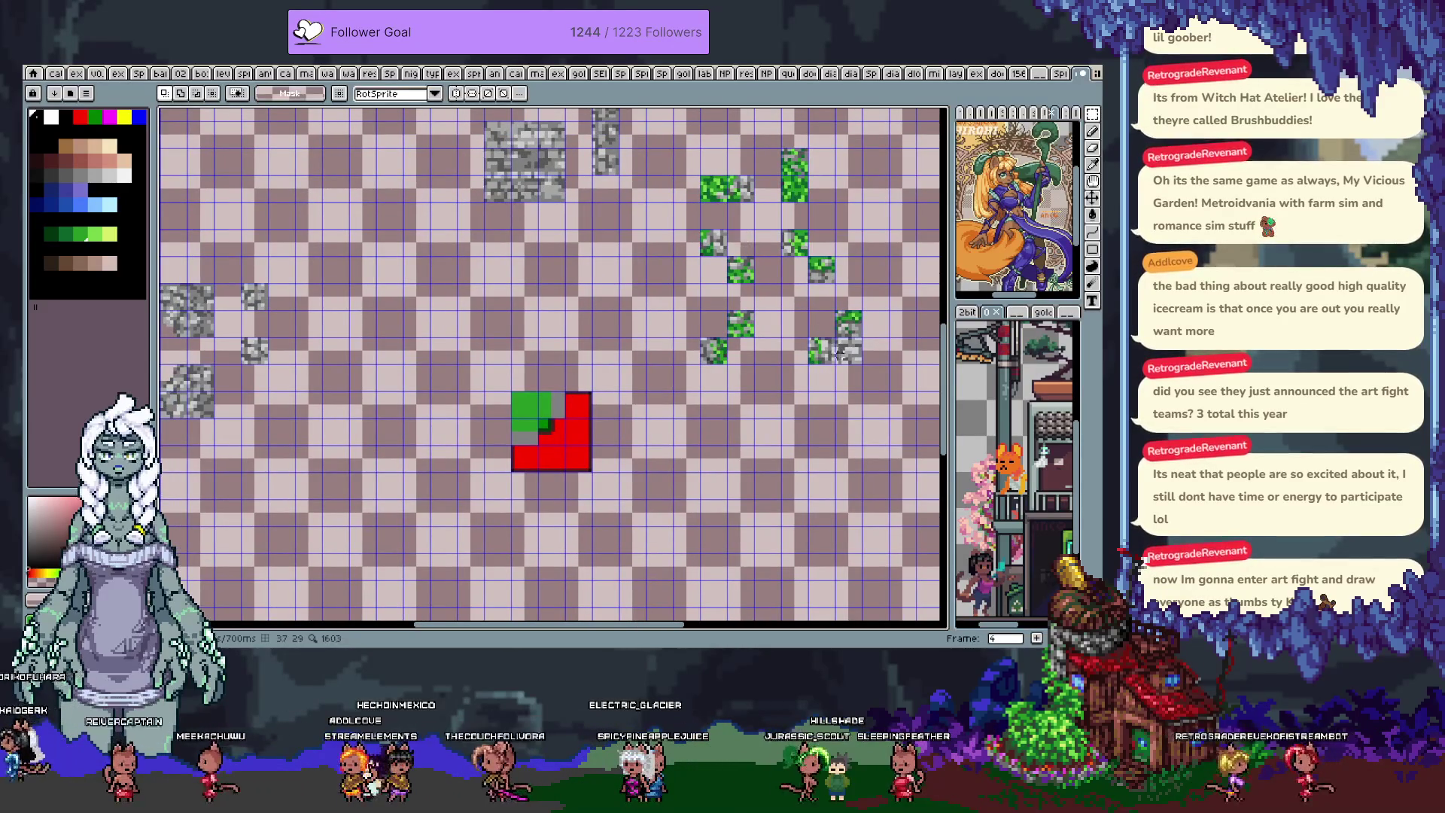
- Move the mossy stone tile onto the template and rotate it 180°
left_click(847, 351)
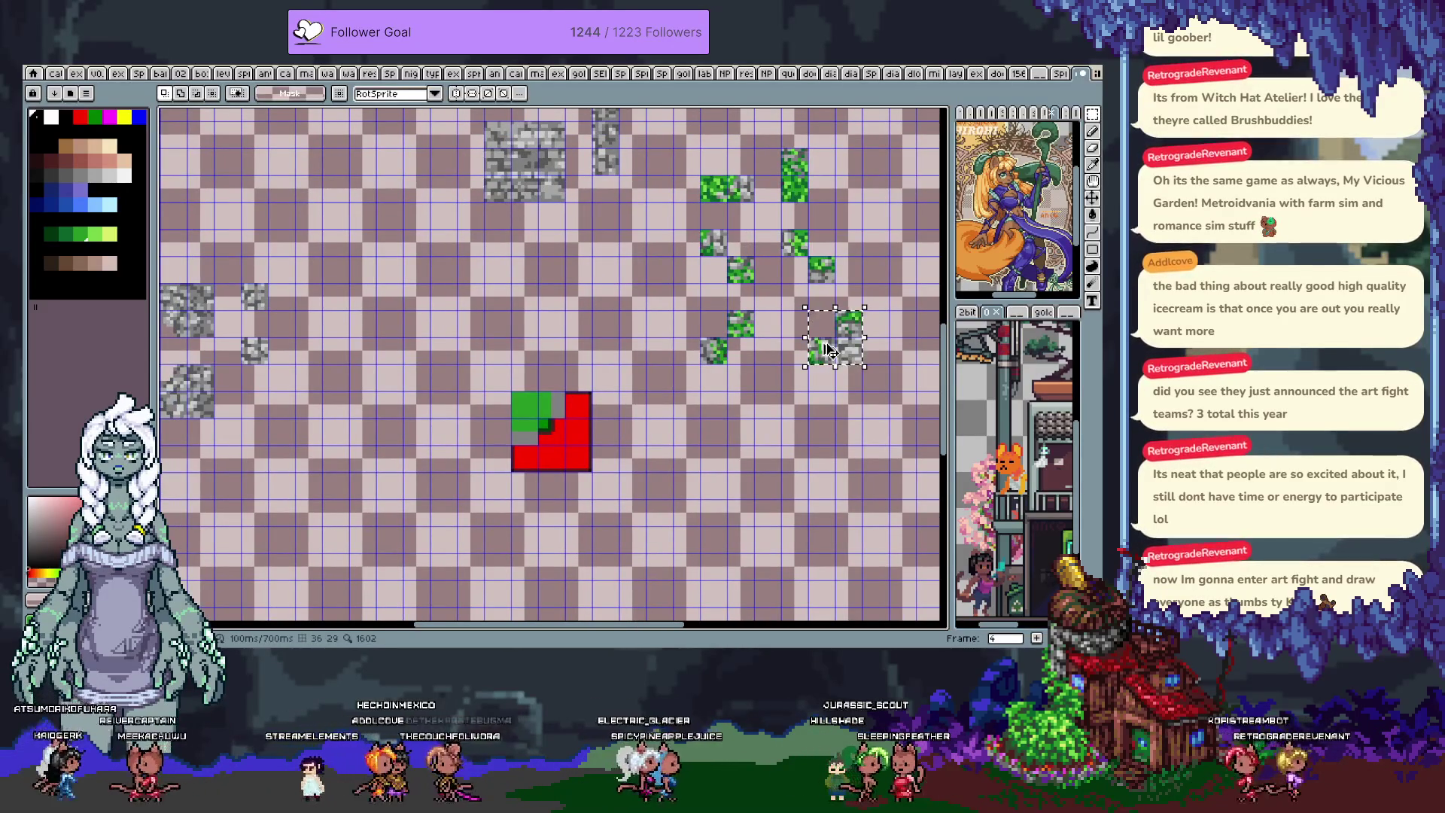
mouse_move(825, 348)
left_mouse_down()
mouse_move(604, 349)
mouse_move(554, 431)
mouse_move(527, 431)
left_mouse_up()
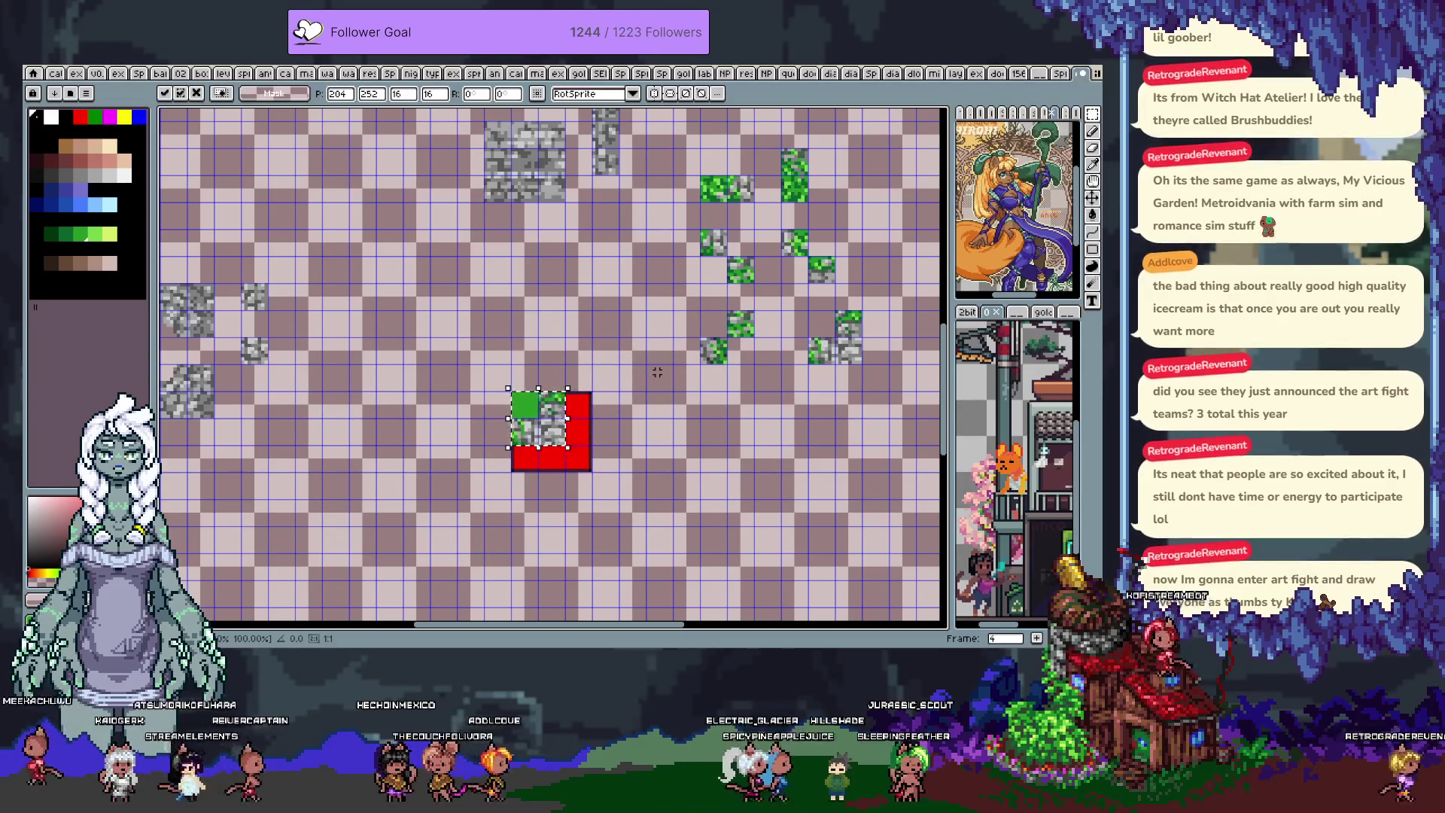
mouse_move(586, 383)
left_mouse_down()
mouse_move(577, 463)
mouse_move(474, 456)
mouse_move(483, 472)
left_mouse_up()
key("Return")
scroll(512, 445, "up", 1)
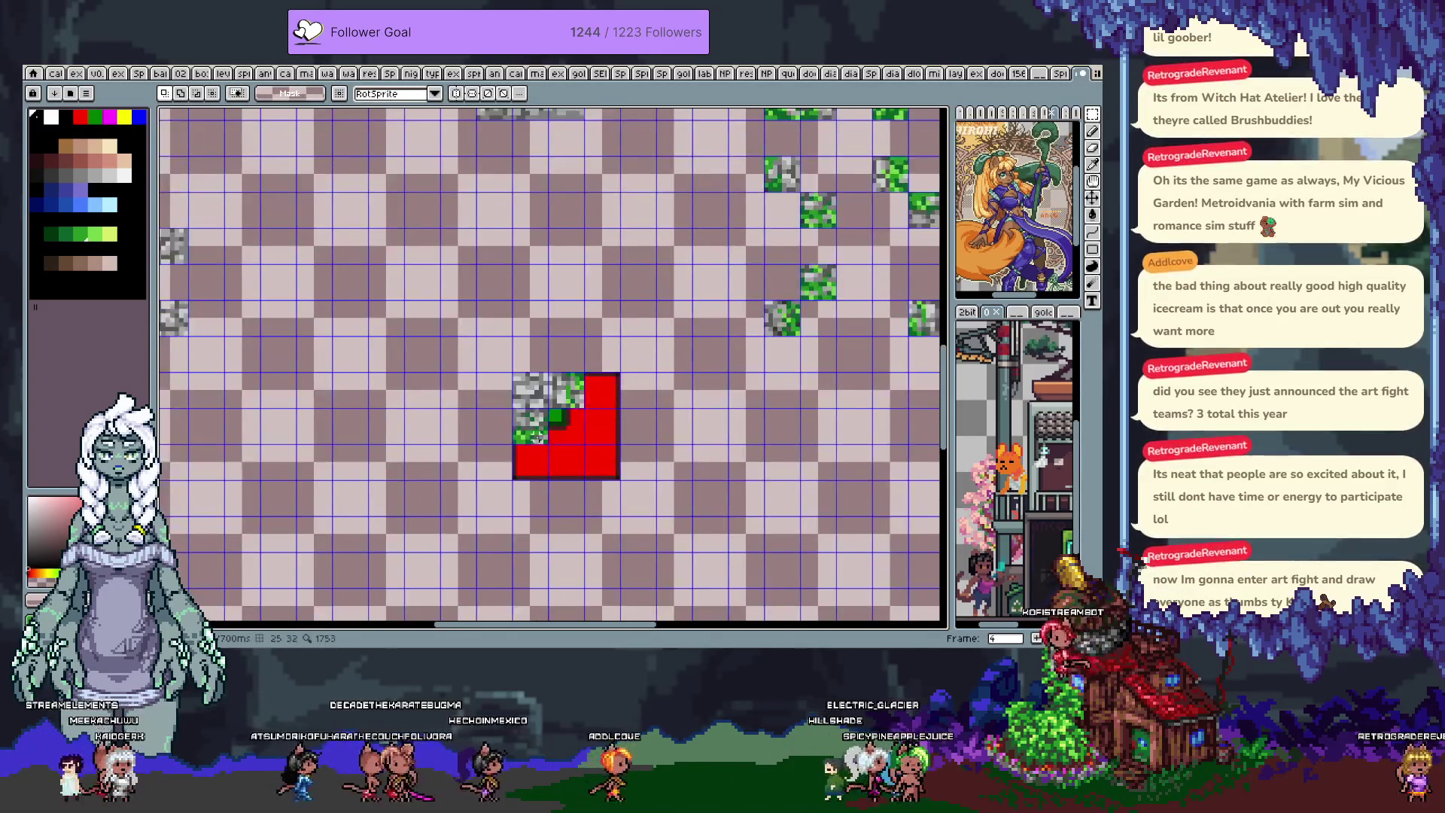
scroll(653, 361, "down", 1)
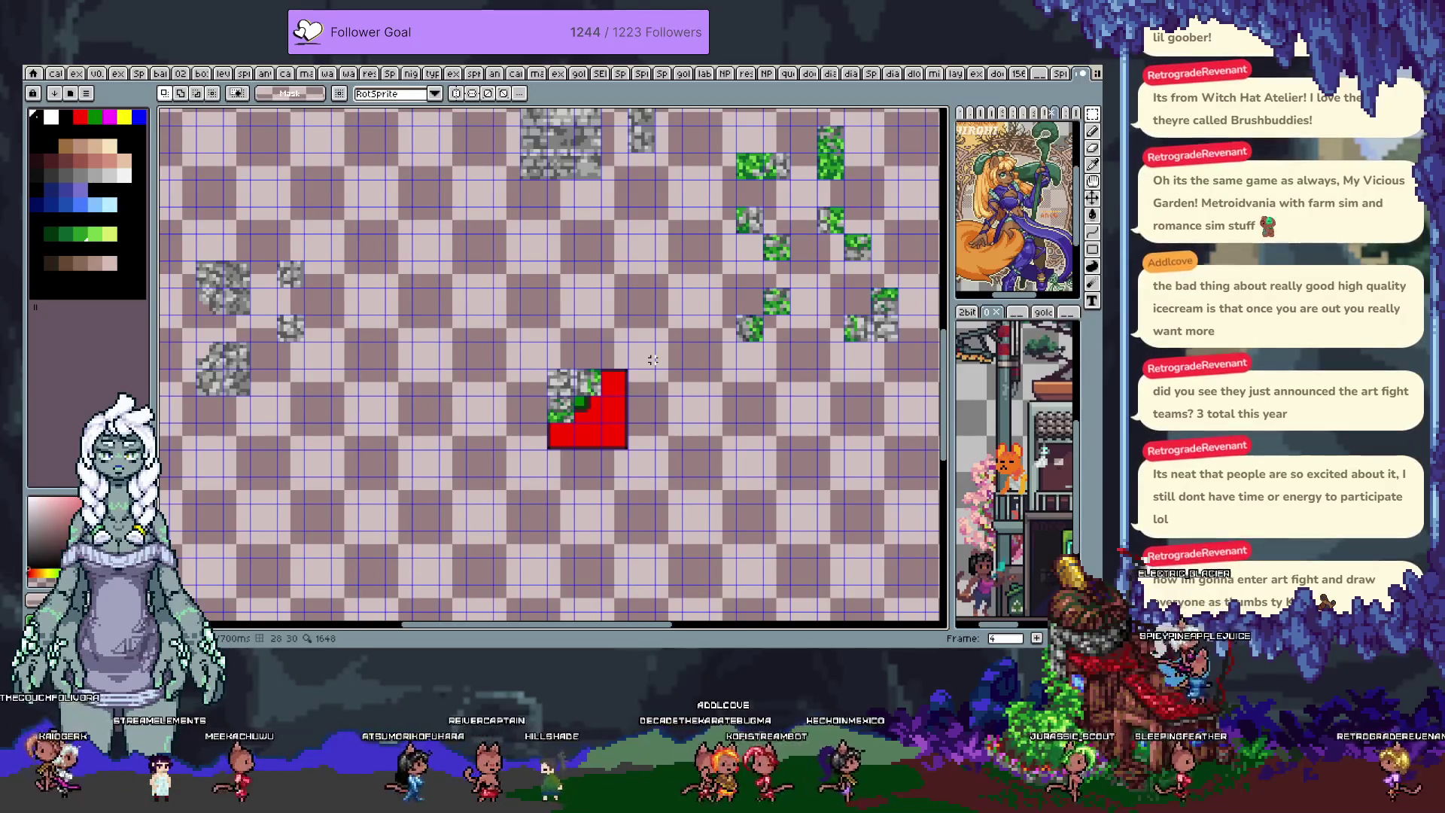
scroll(613, 410, "up", 2)
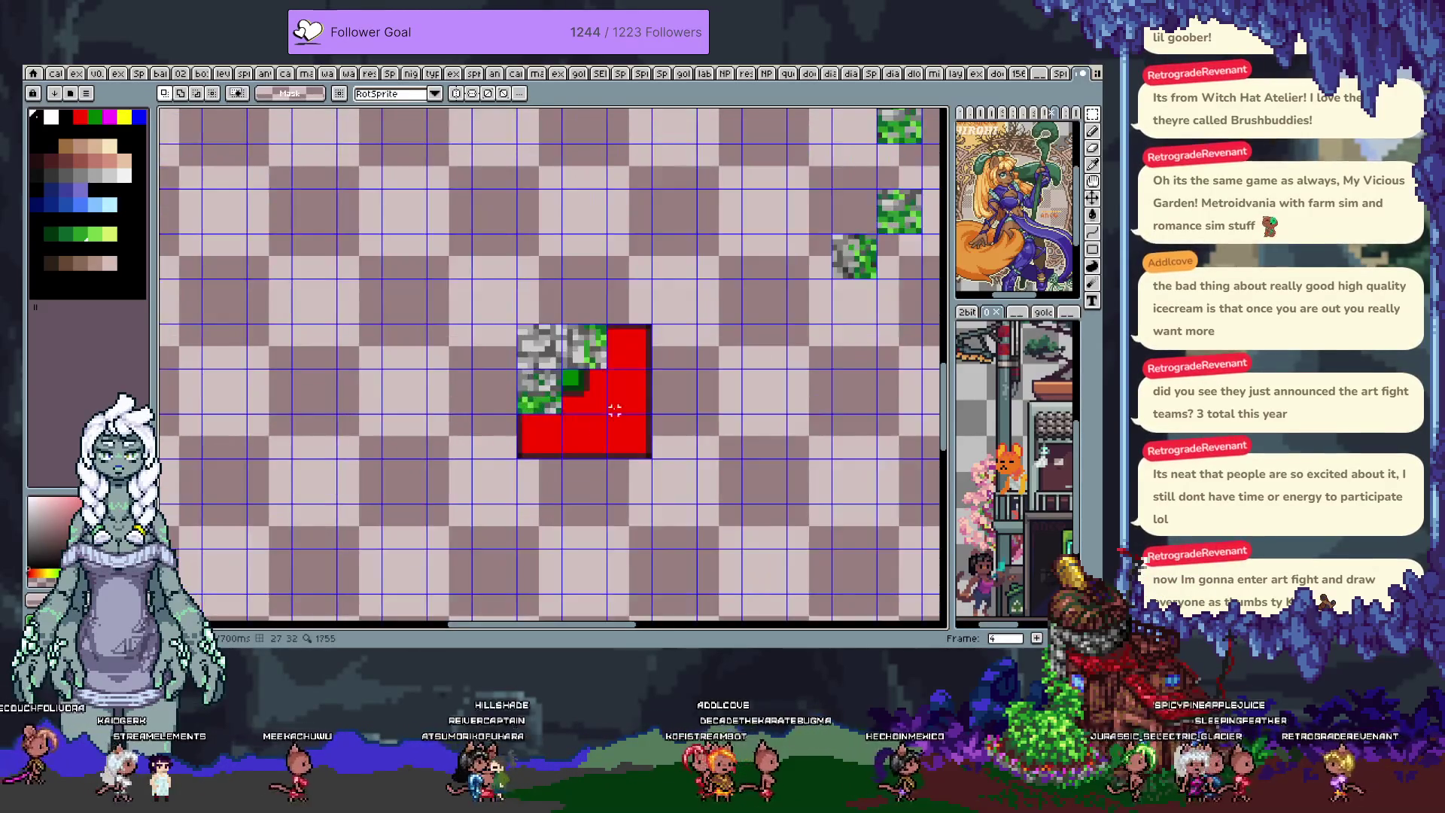
- Select and delete the red template pixels under the 3x3 stone block
key("b")
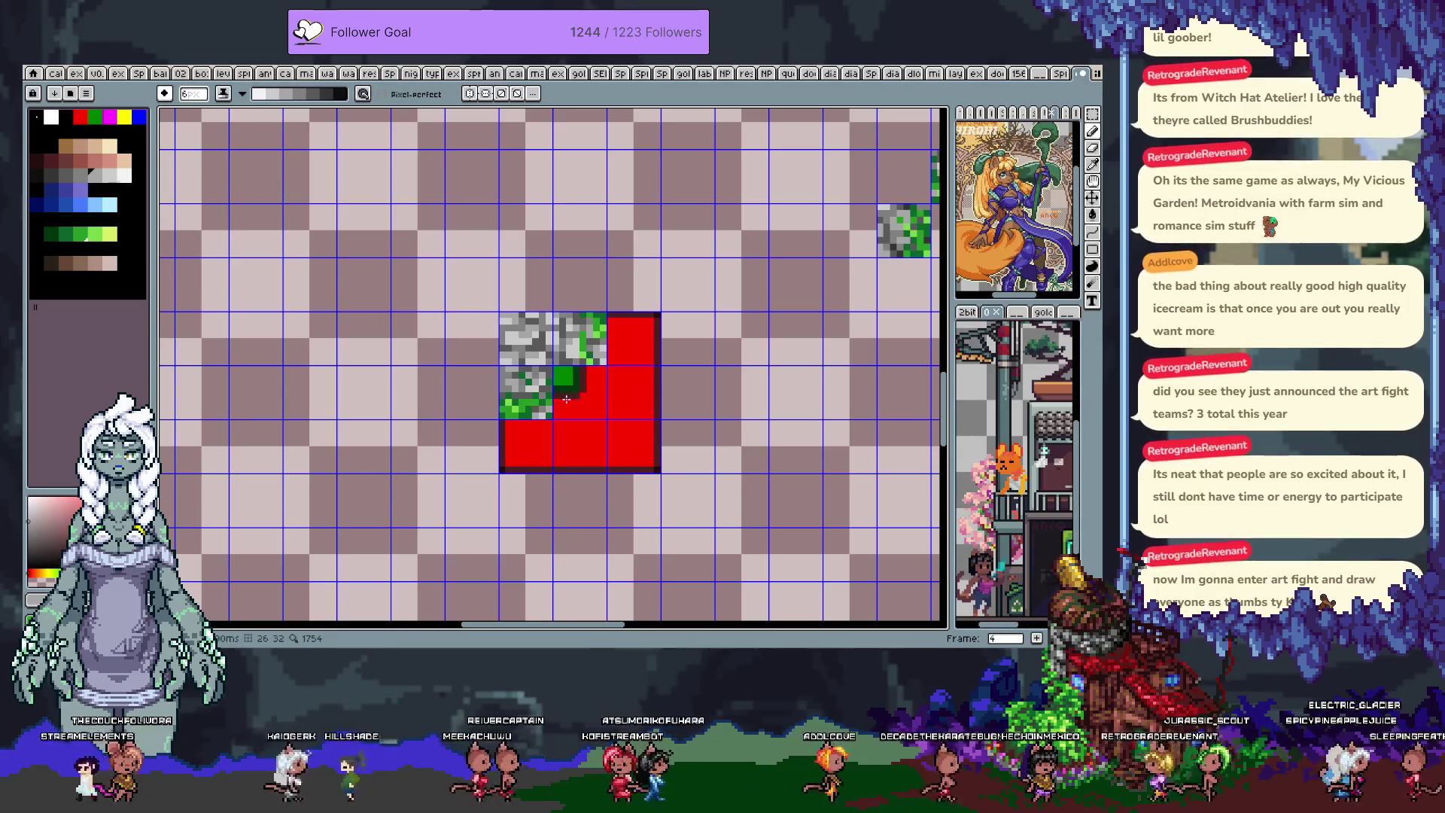
key("m")
mouse_move(545, 432)
left_mouse_down()
mouse_move(535, 449)
mouse_move(617, 450)
left_mouse_up()
left_click_drag(568, 392, 651, 412)
left_click_drag(614, 316, 636, 341)
key("Delete")
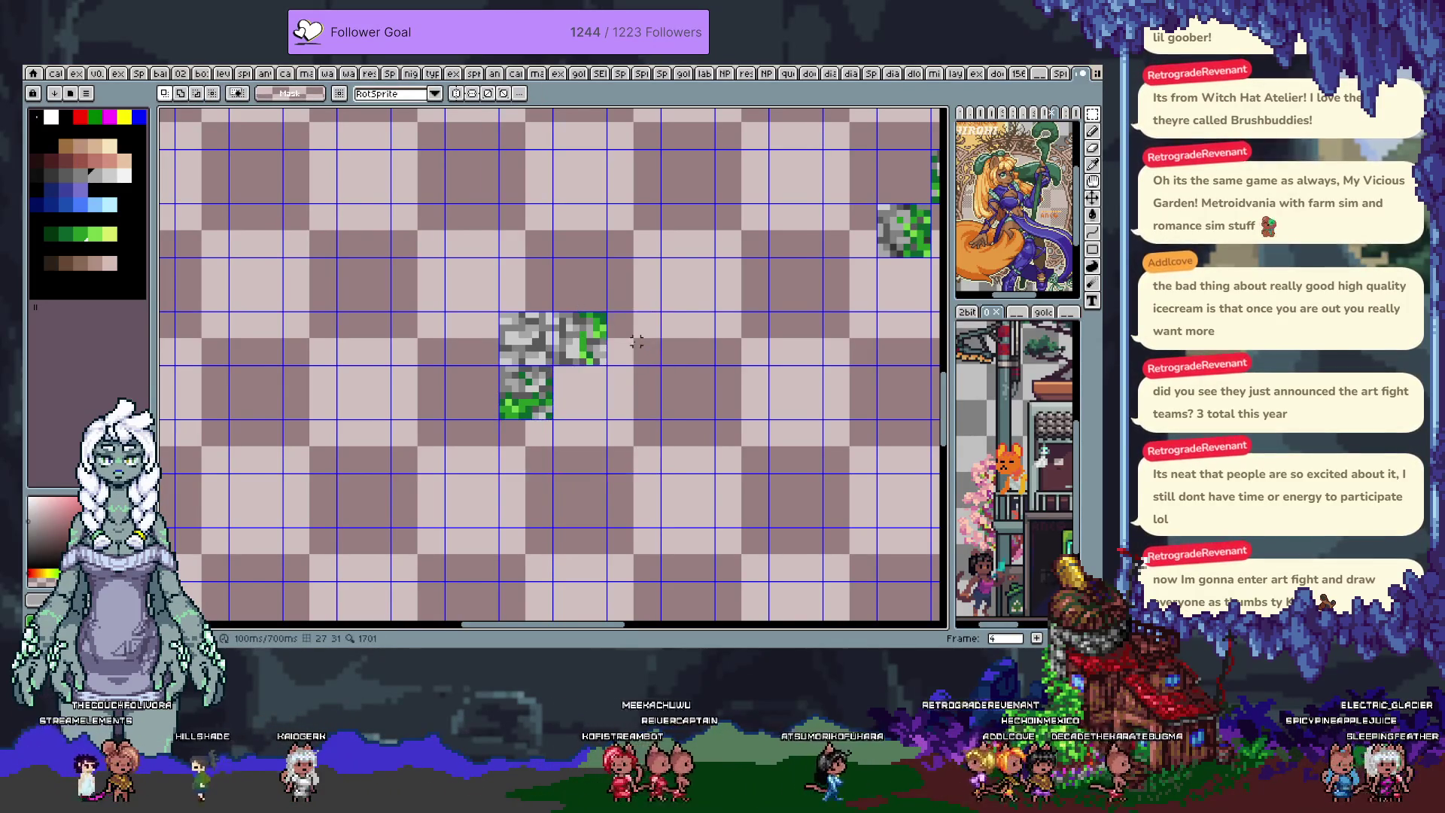
- Move the red guide shape to the left, beside the stone tiles
left_click_drag(600, 292, 580, 294)
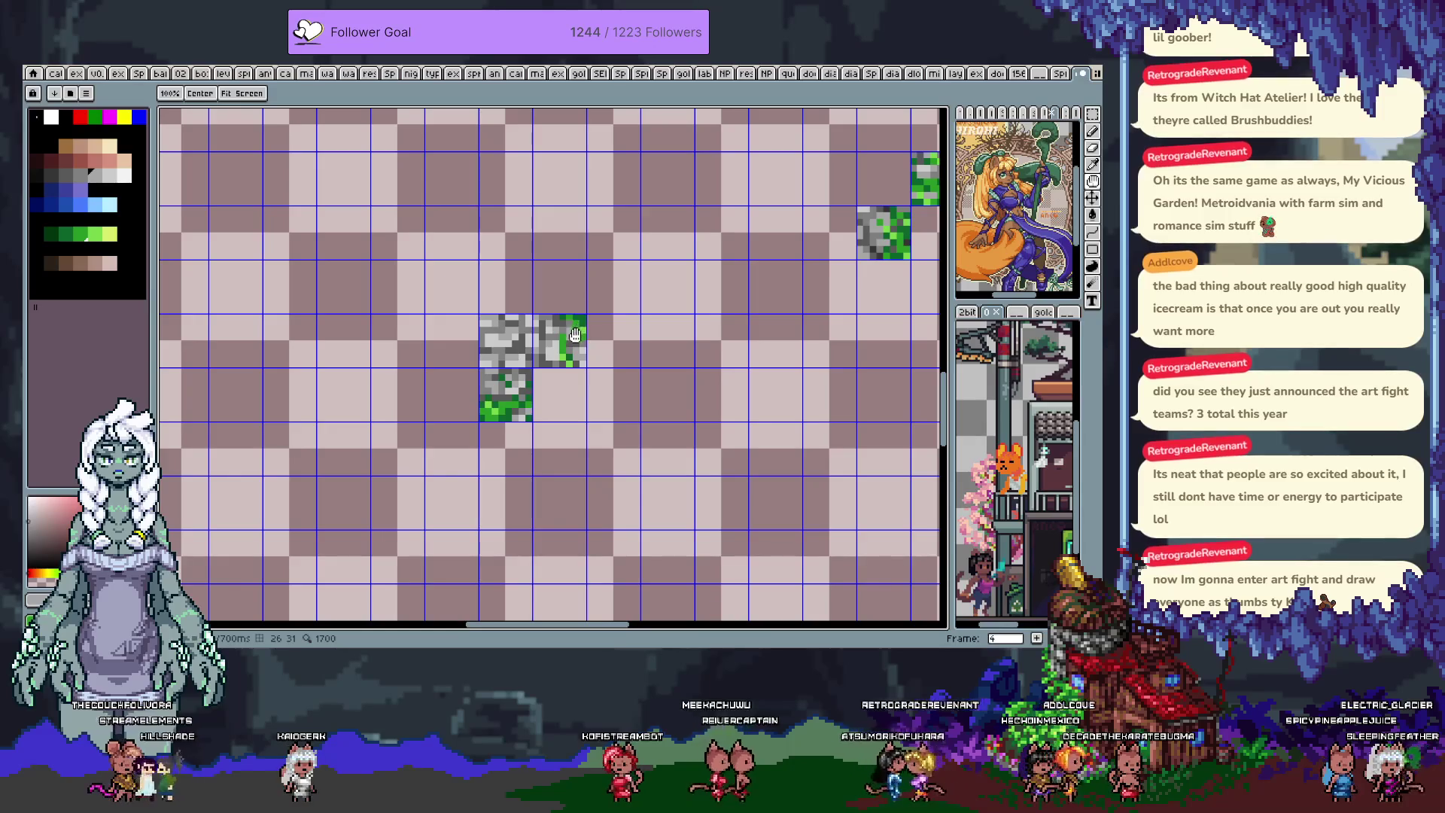
key("m")
left_click_drag(479, 314, 641, 476)
left_click_drag(561, 399, 345, 399)
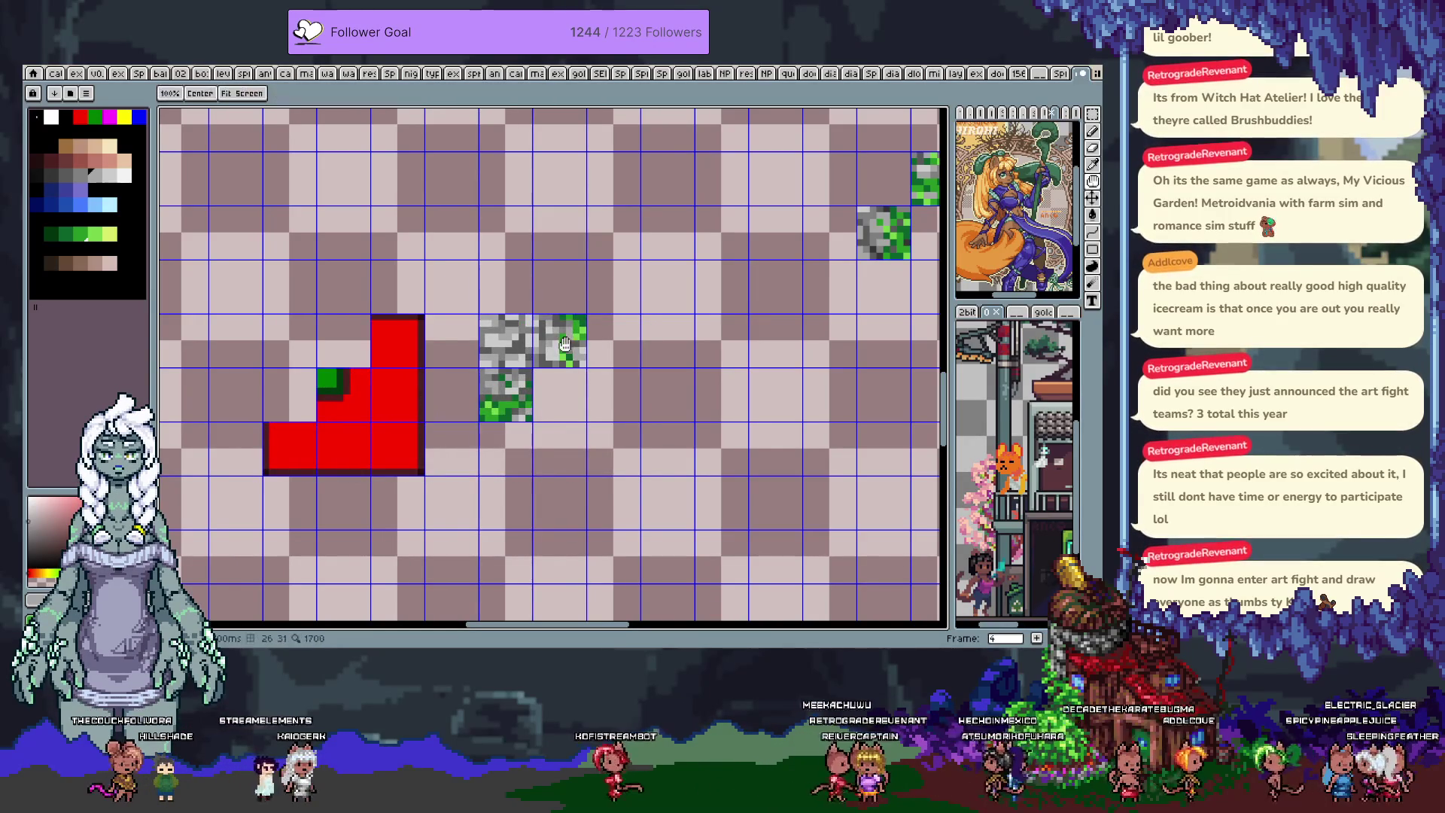
- Sample greys from the stones and switch to Simple Ink with a 1-pixel brush
scroll(577, 344, "down", 3)
key("i")
left_click(547, 332)
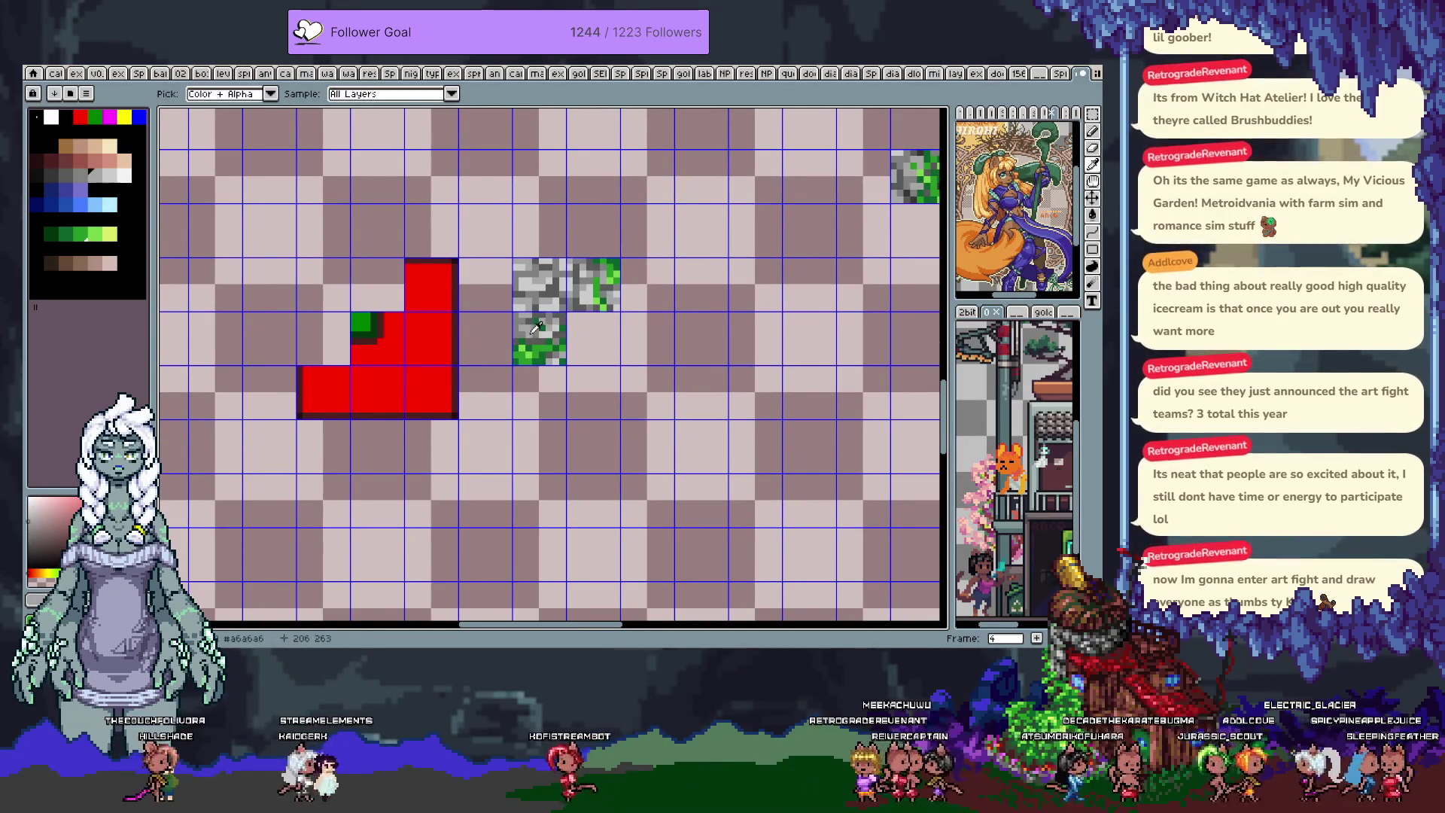
key("b")
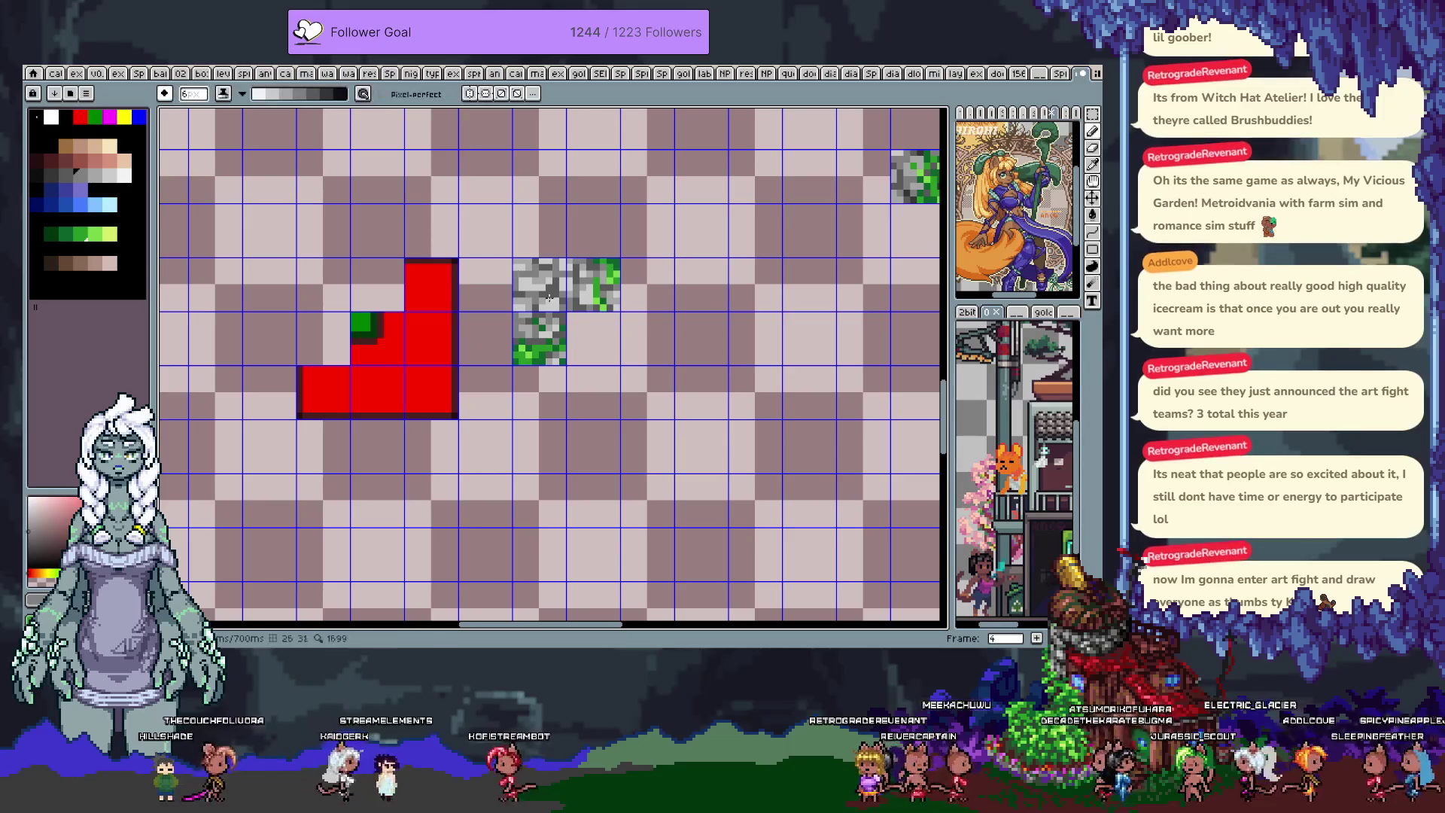
left_click(223, 94)
left_click(234, 112)
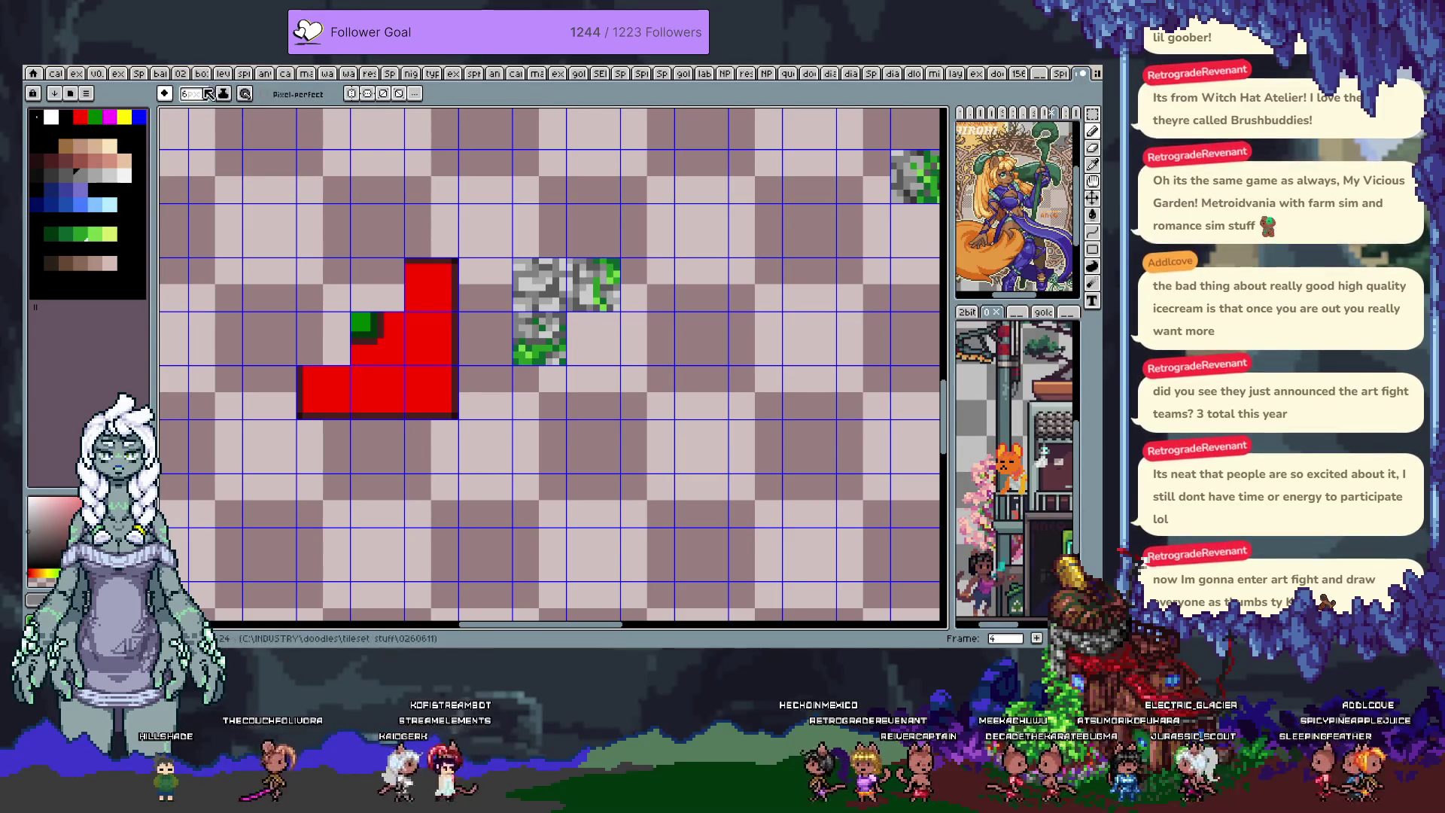
key("minus")
key("minus")
key("minus")
left_click_drag(629, 321, 580, 306)
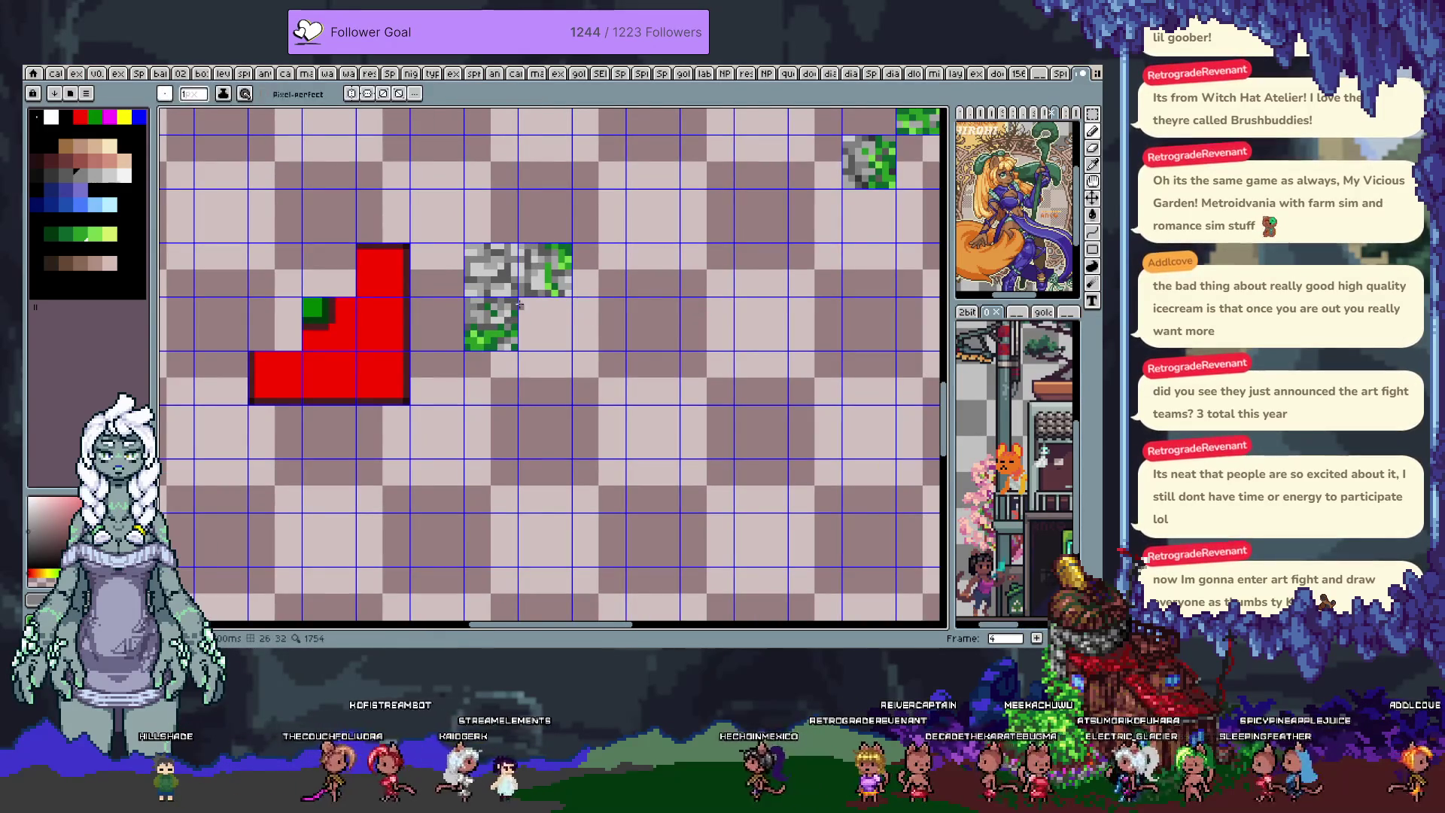
key("i")
left_click(534, 282, "alt")
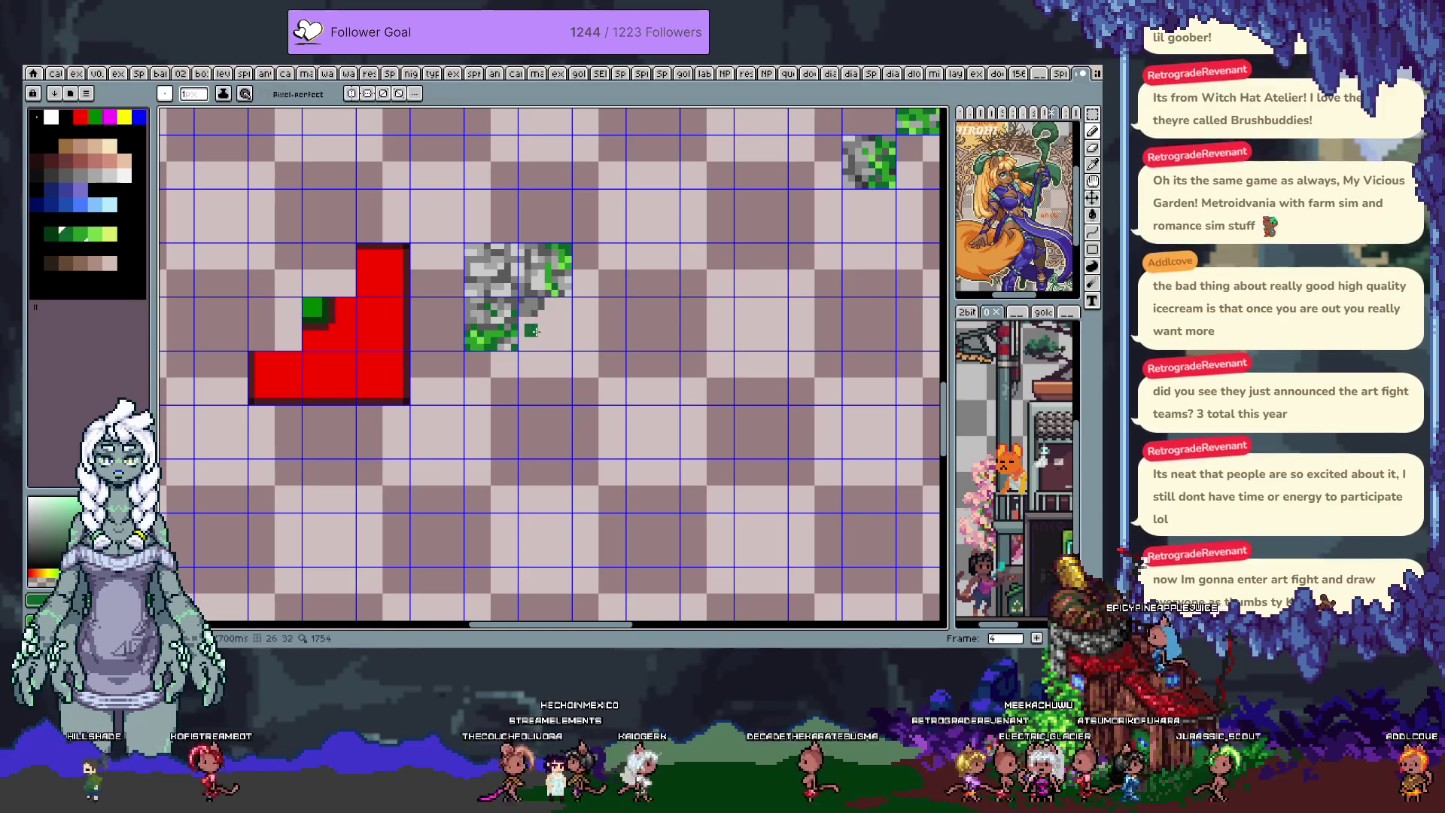
- Bucket-fill the five cells beside the stones green and paint dark-green grass texture
key("g")
mouse_move(513, 361)
left_mouse_down()
mouse_move(544, 324)
mouse_move(598, 324)
mouse_move(599, 270)
left_mouse_up()
key("b")
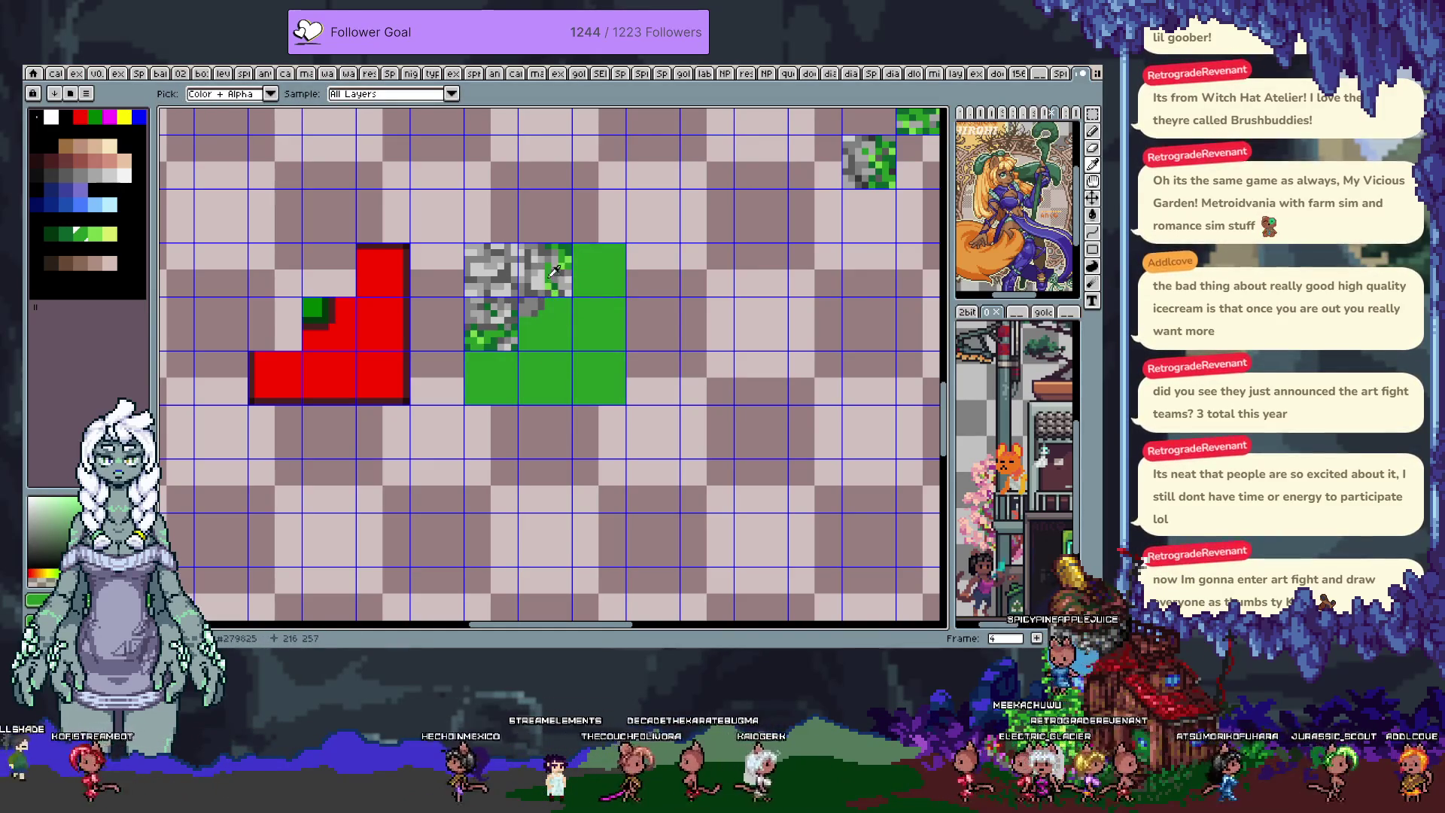
left_click(550, 260, "alt")
mouse_move(540, 329)
left_mouse_down()
mouse_move(602, 314)
mouse_move(604, 263)
mouse_move(613, 372)
mouse_move(527, 390)
mouse_move(481, 372)
mouse_move(497, 356)
left_mouse_up()
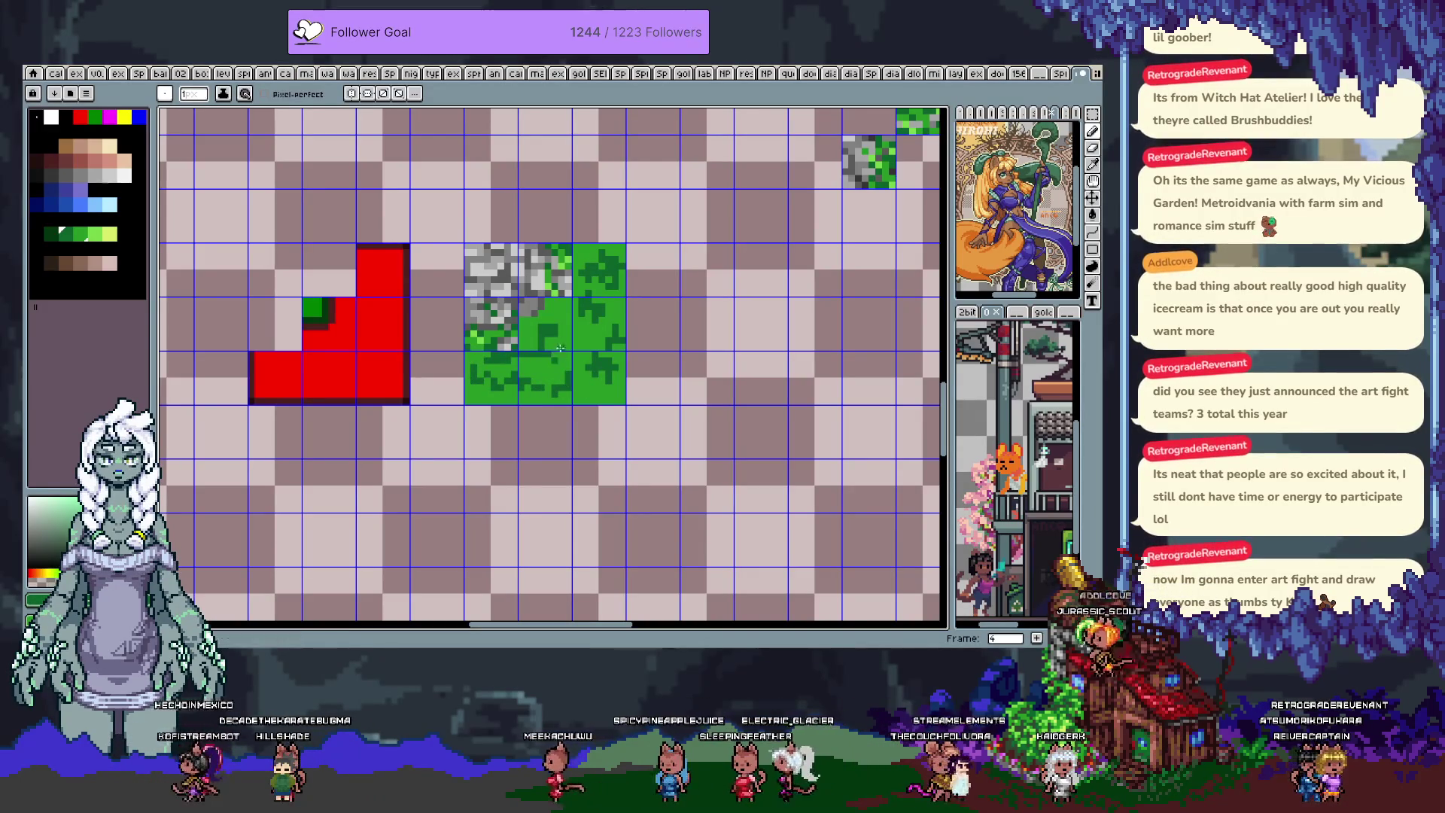
key("i")
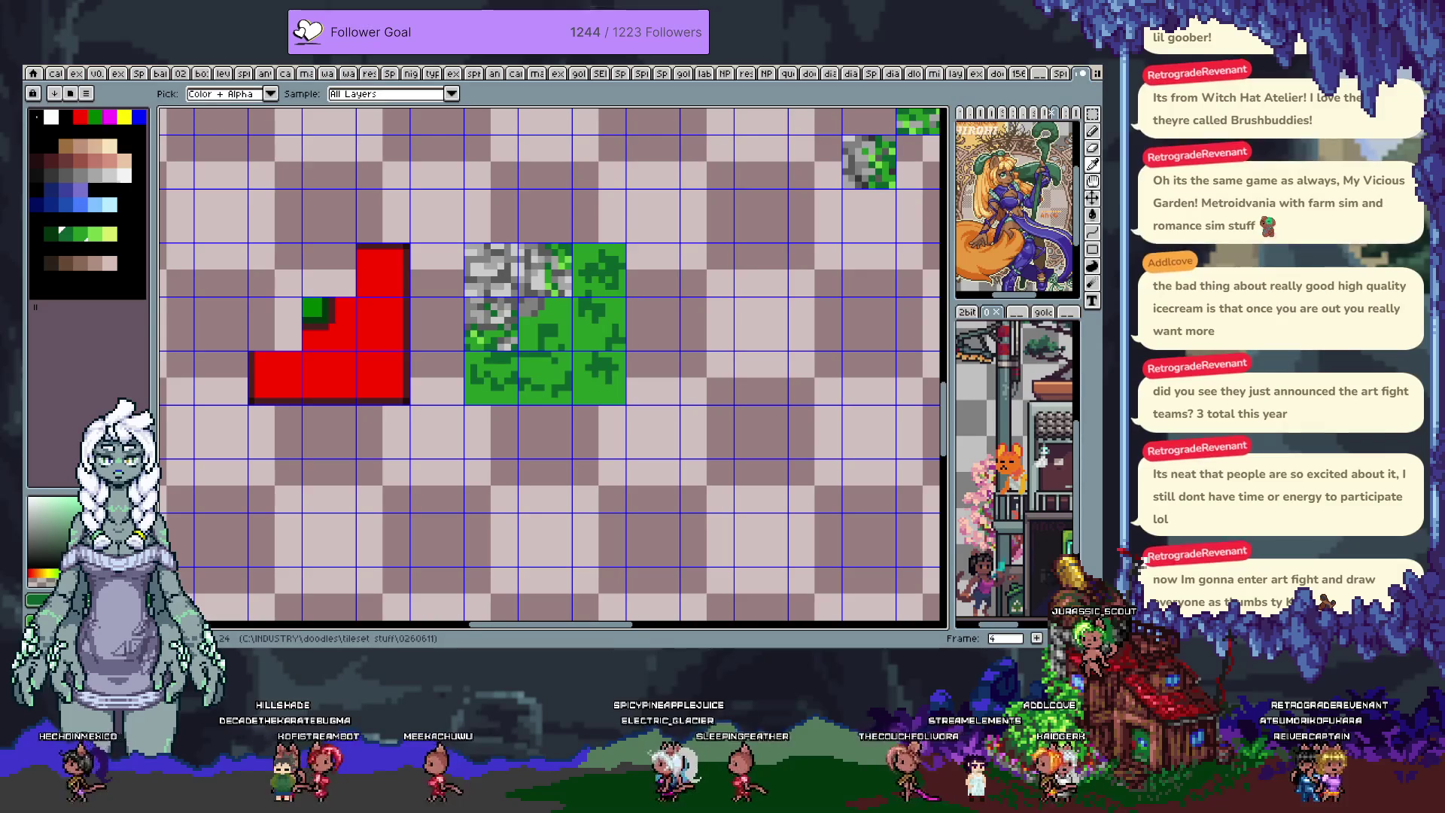
key("b")
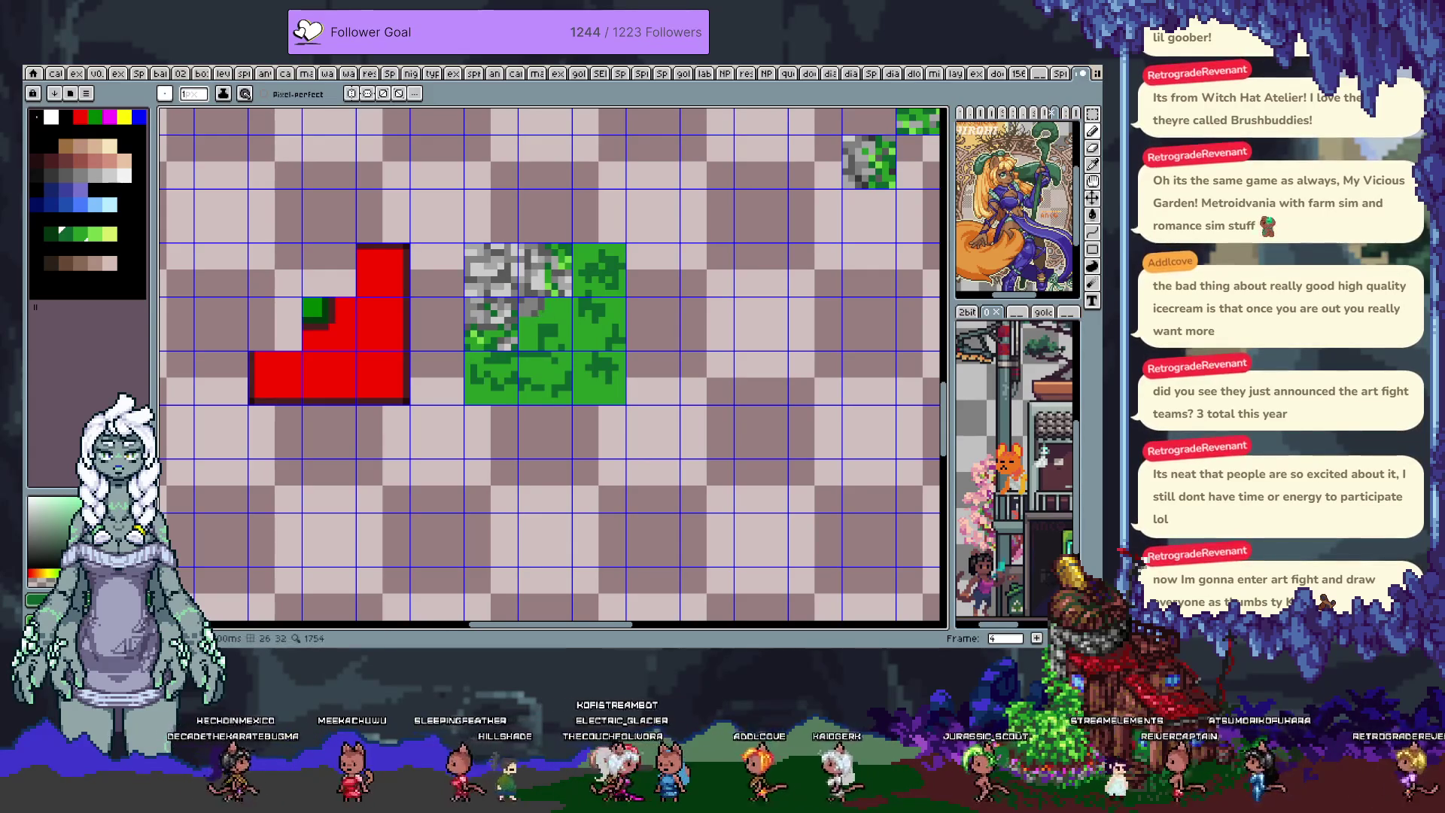
- Sample greens and greys from the tiles and pencil in extra grass and stone detail
key("i")
key("b")
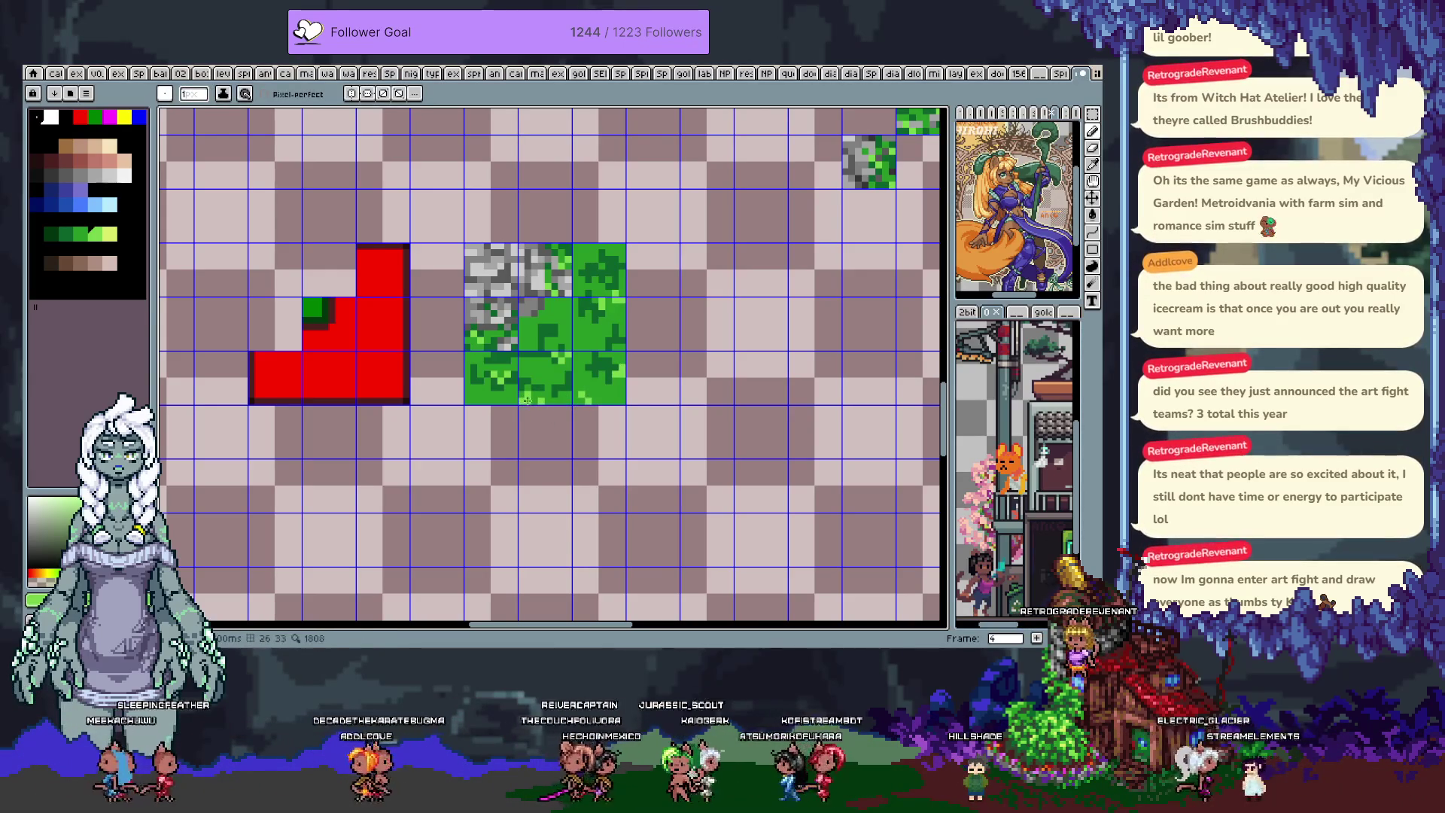
left_click(548, 317, "alt")
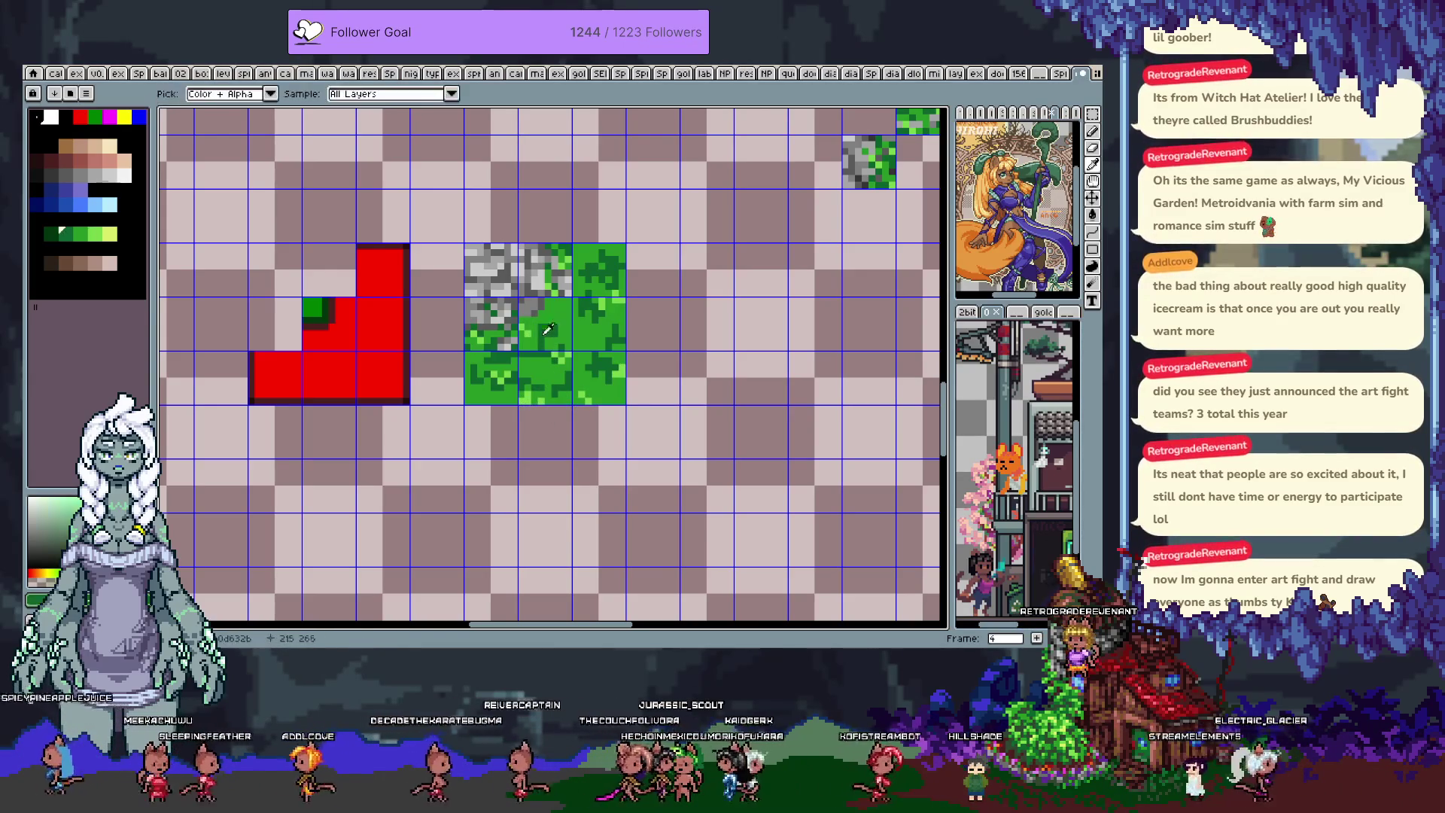
left_click(581, 343, "alt")
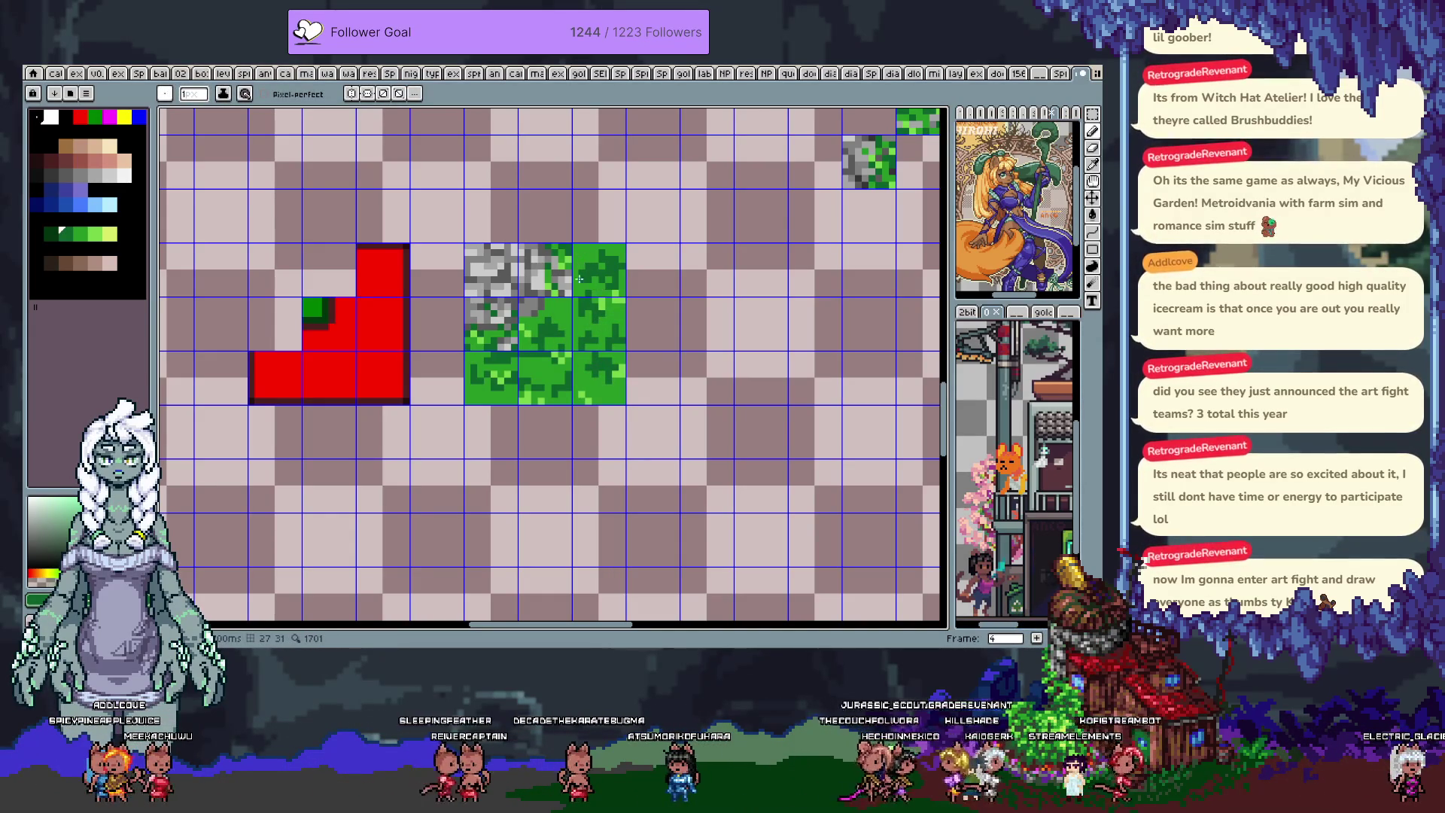
key("alt")
left_click(540, 272, "alt")
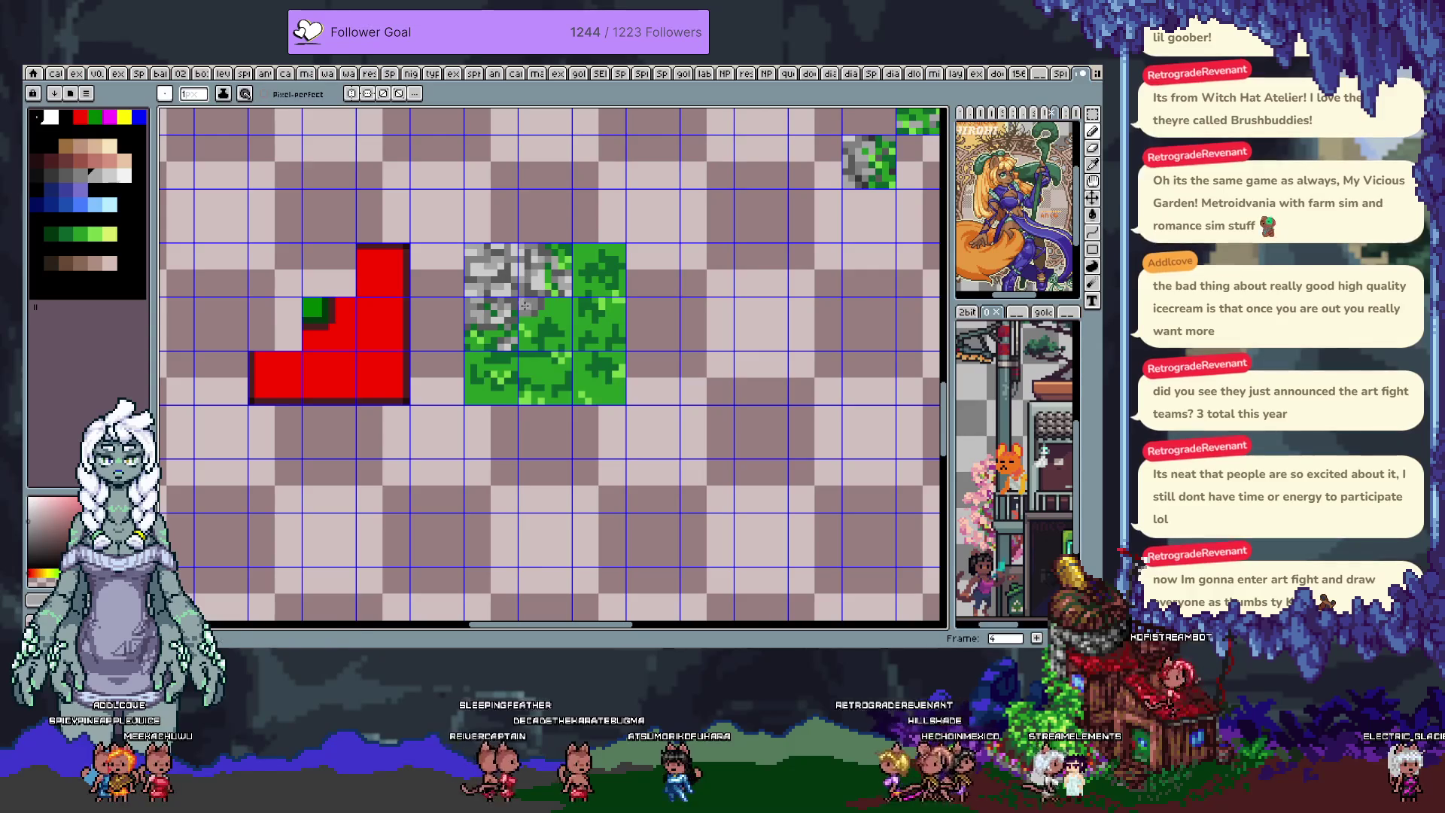
left_click(532, 298, "alt")
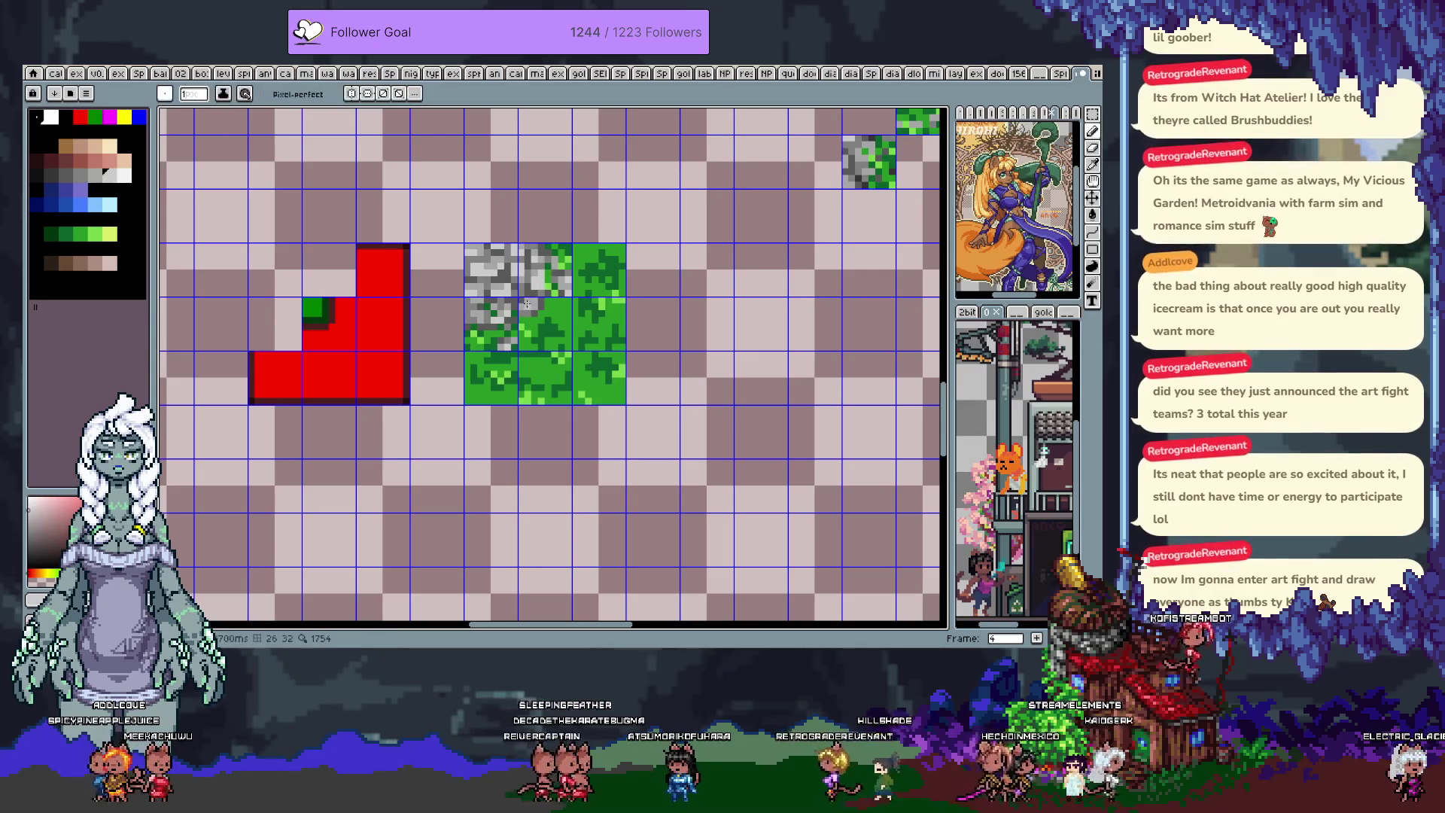
left_click(466, 322, "alt")
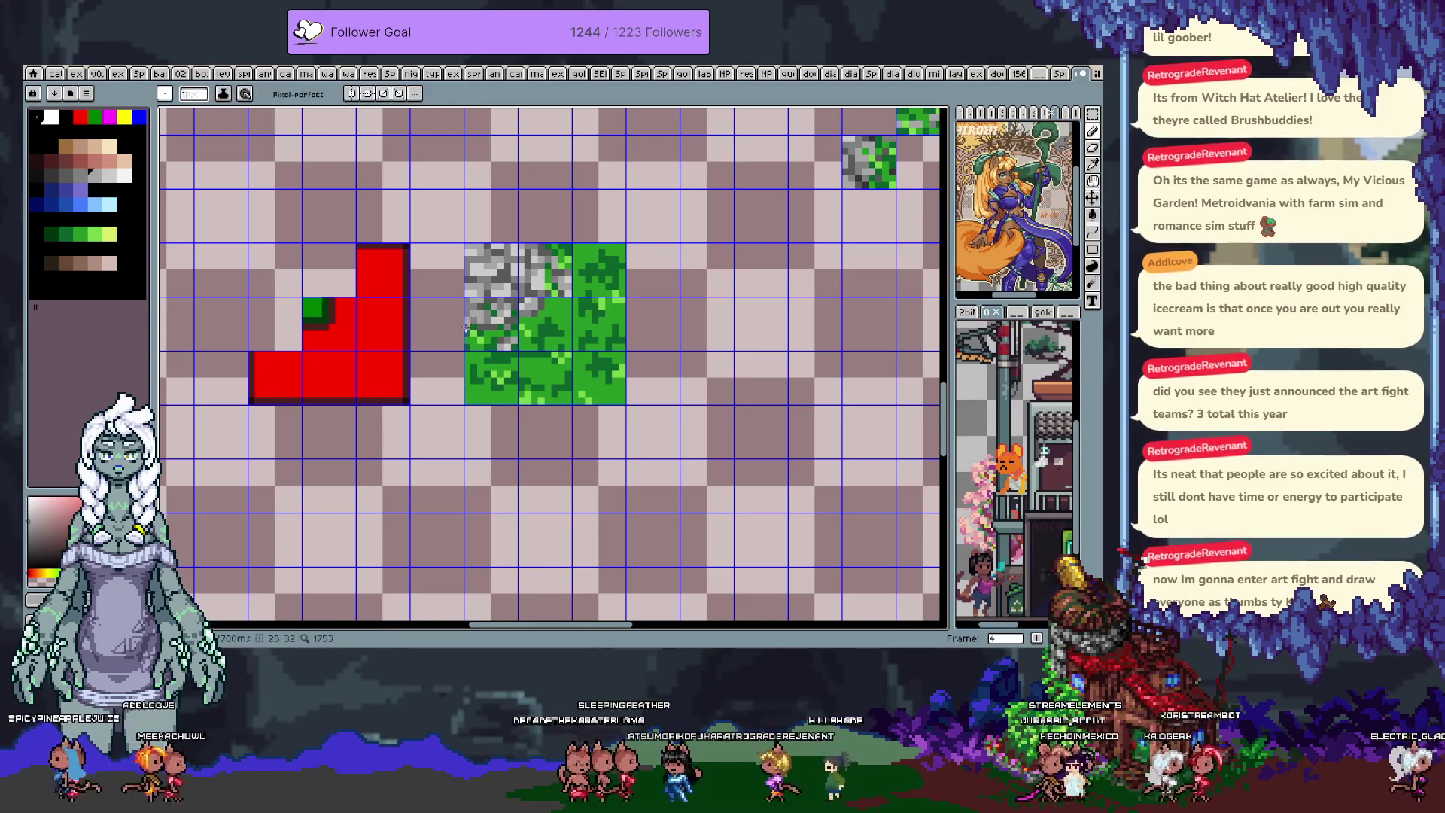
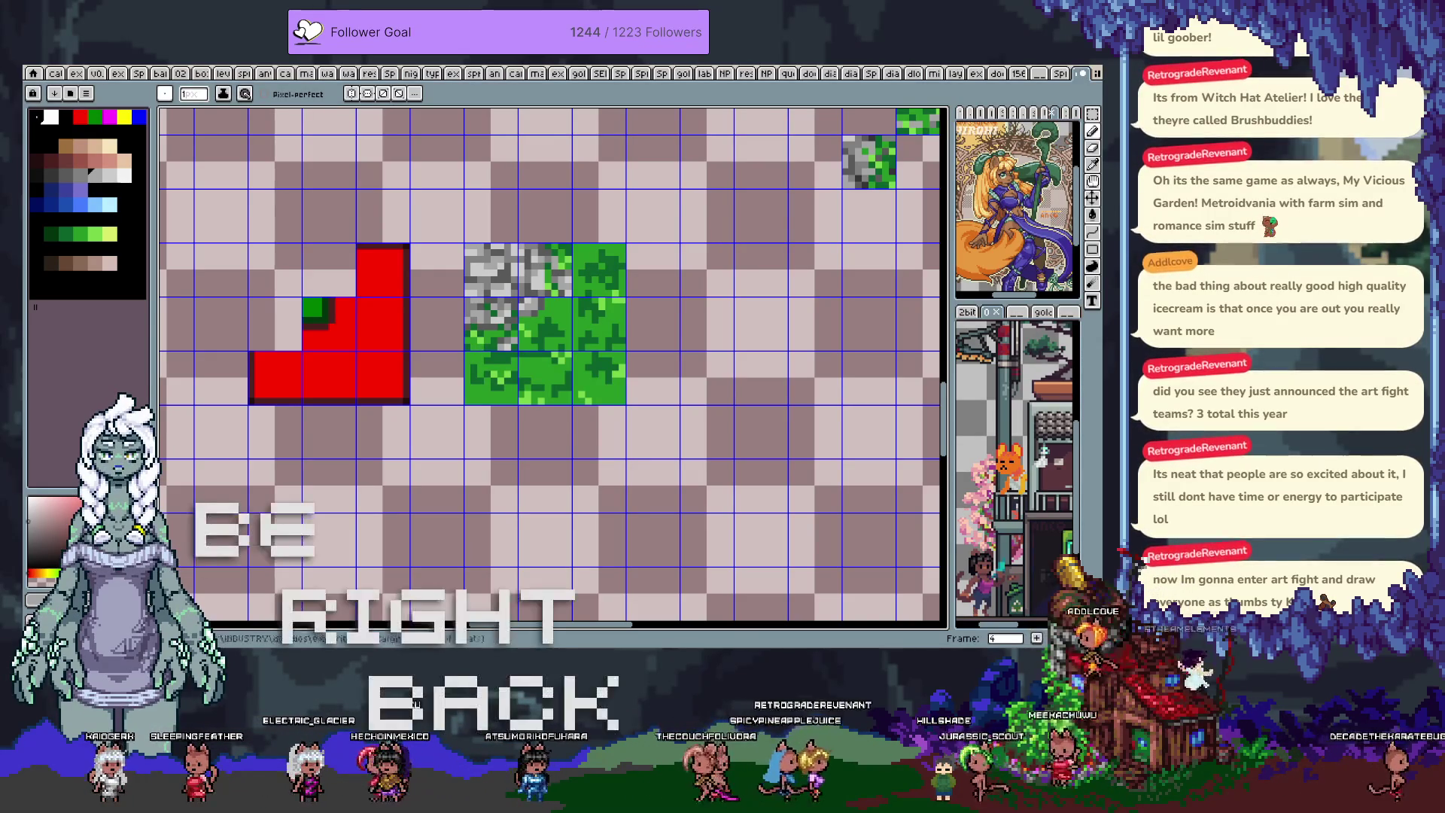
- Sample a dark green from the grass tile as the drawing colour
left_click(56, 74)
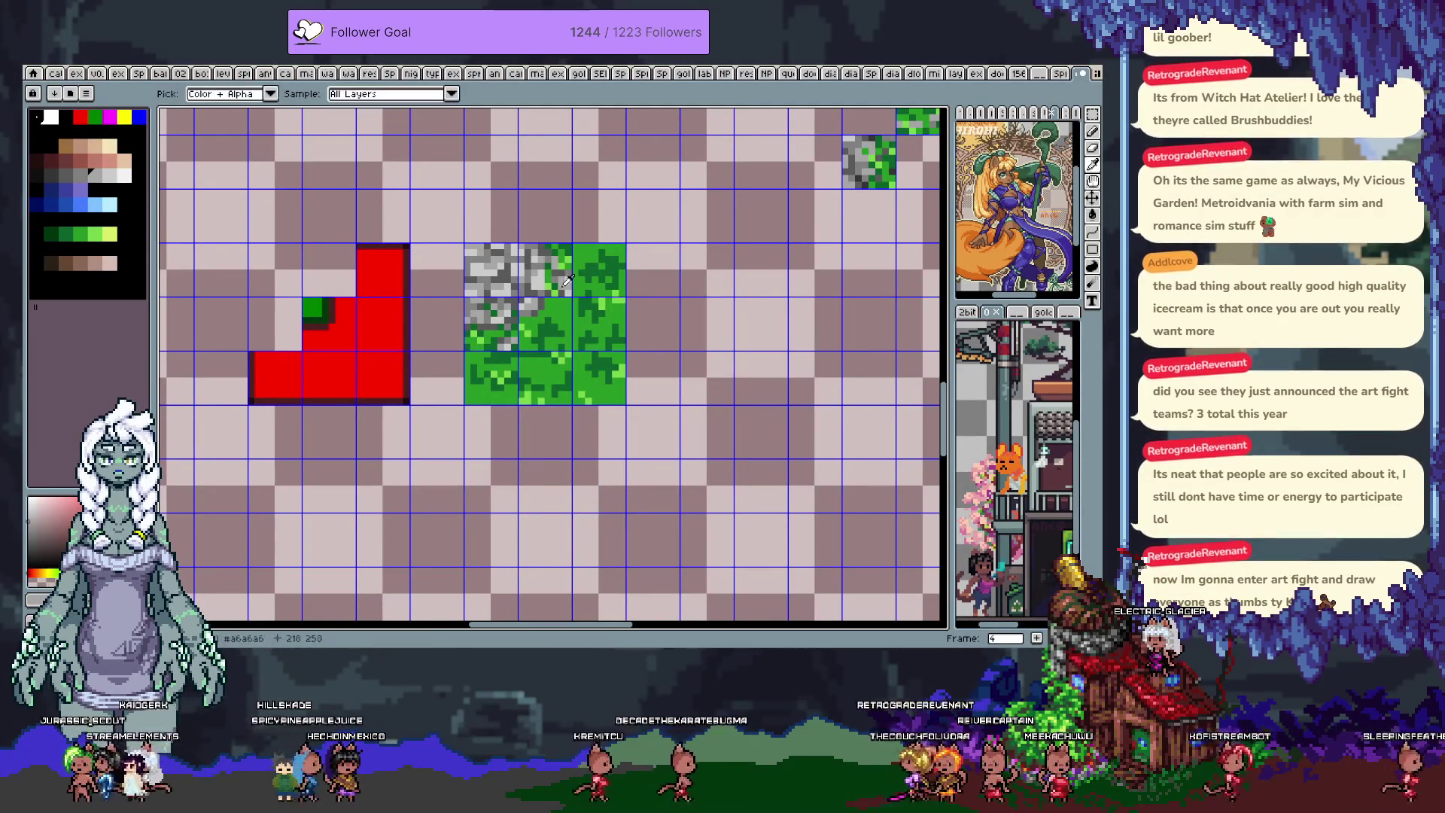
left_click(546, 332, "alt")
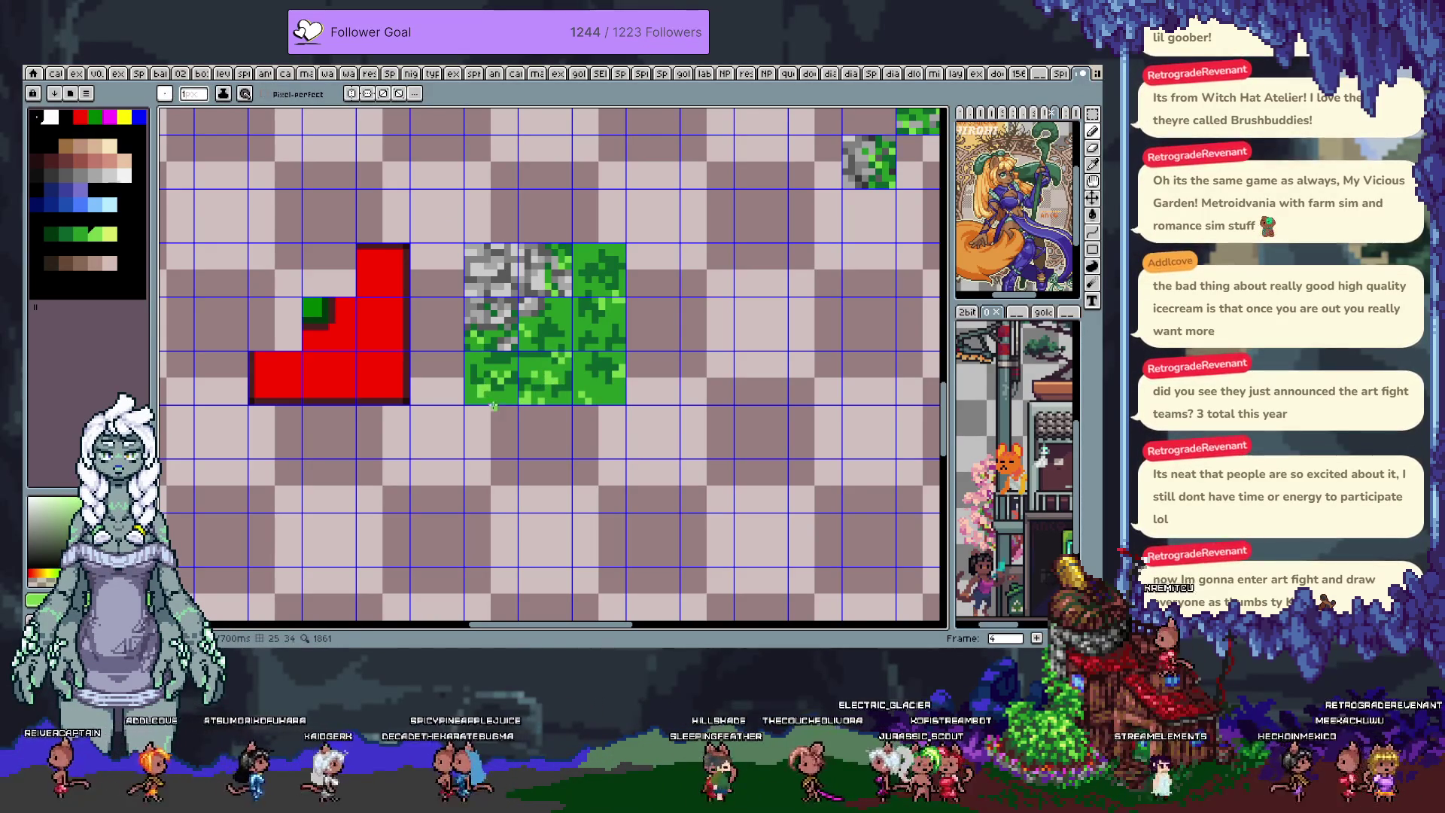
left_click(600, 380, "alt")
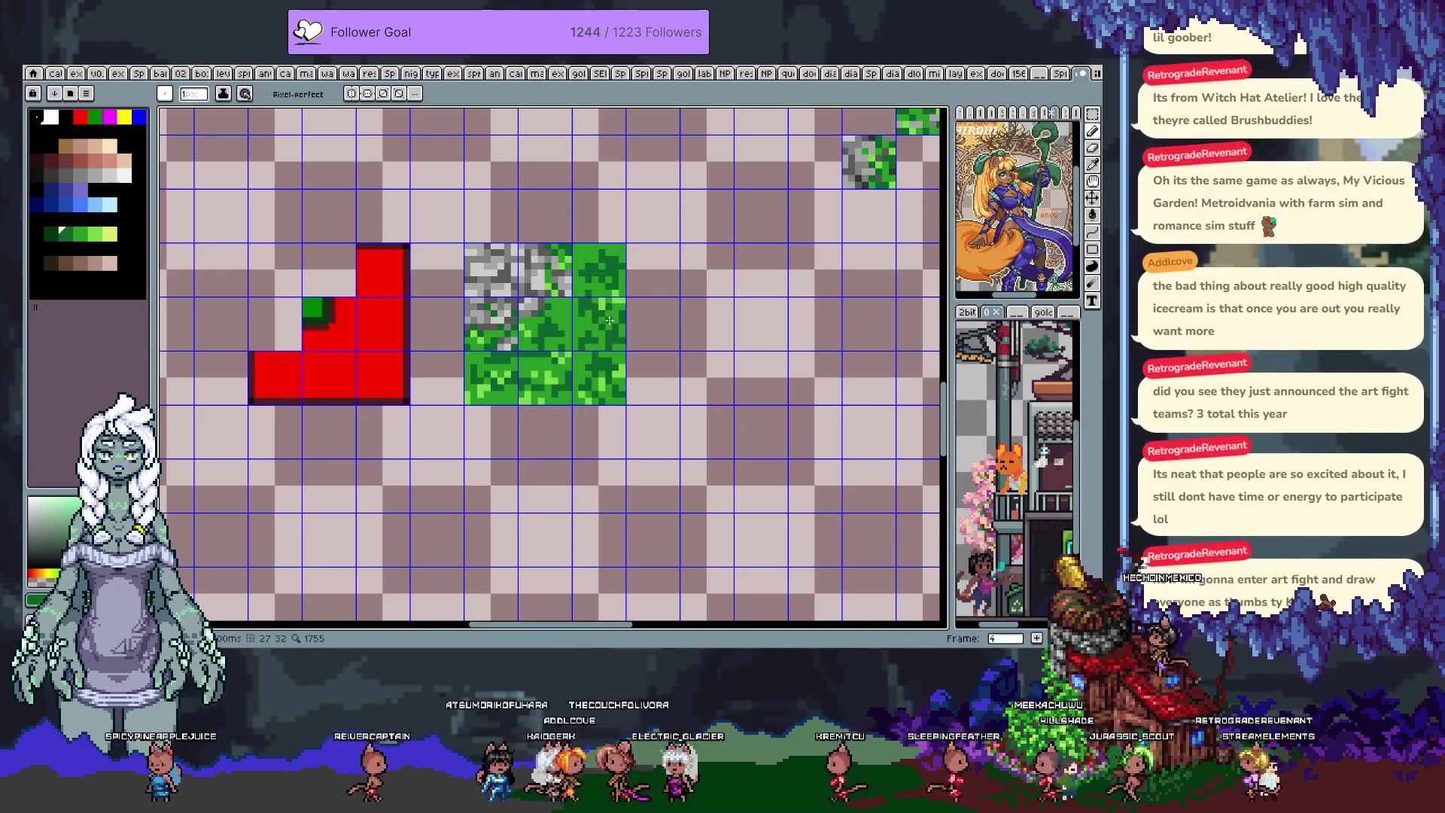
- Sample the stone grey and grass greens, then switch to the catgirl noir document
left_click(568, 294, "alt")
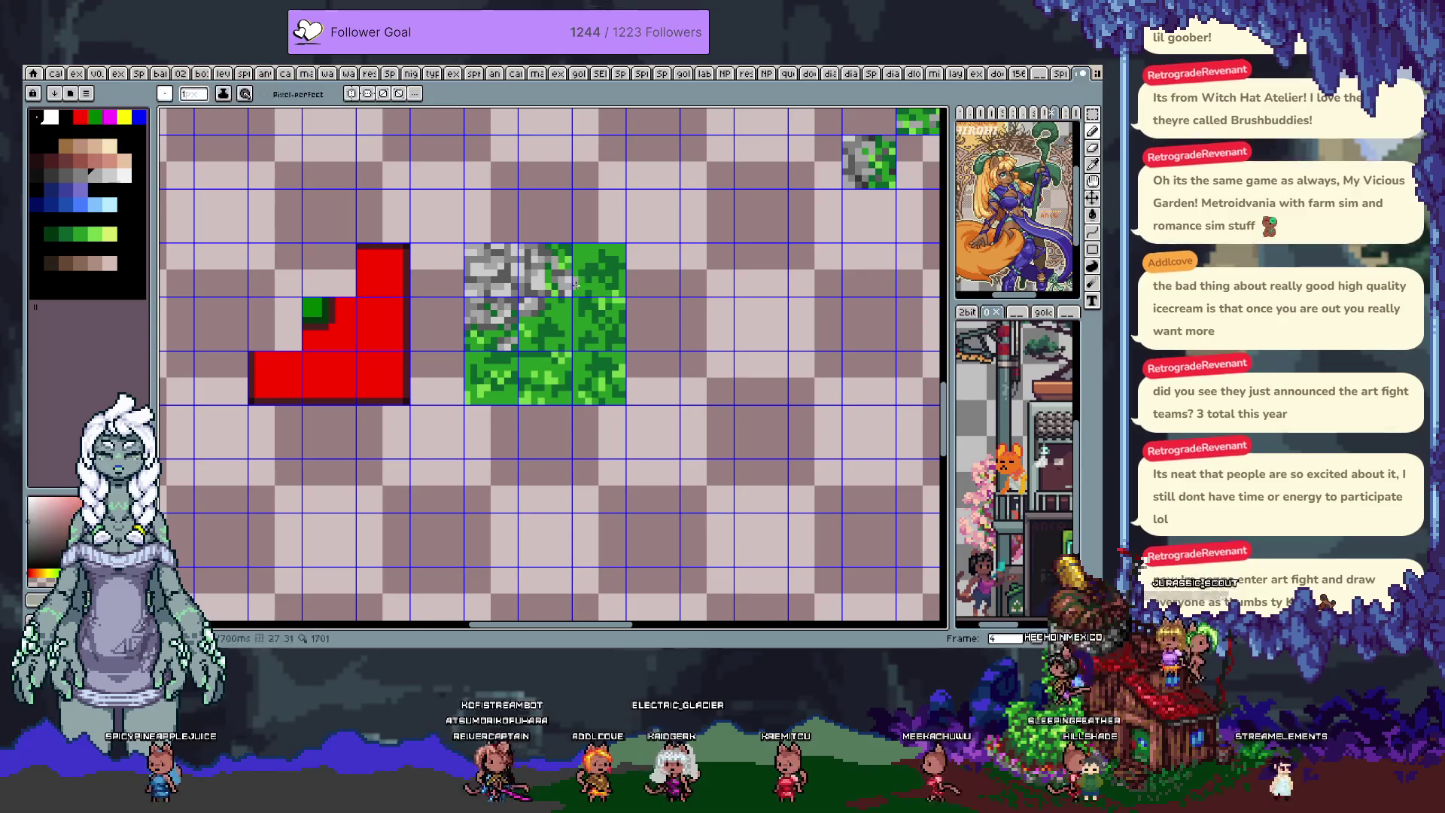
left_click(580, 289, "alt")
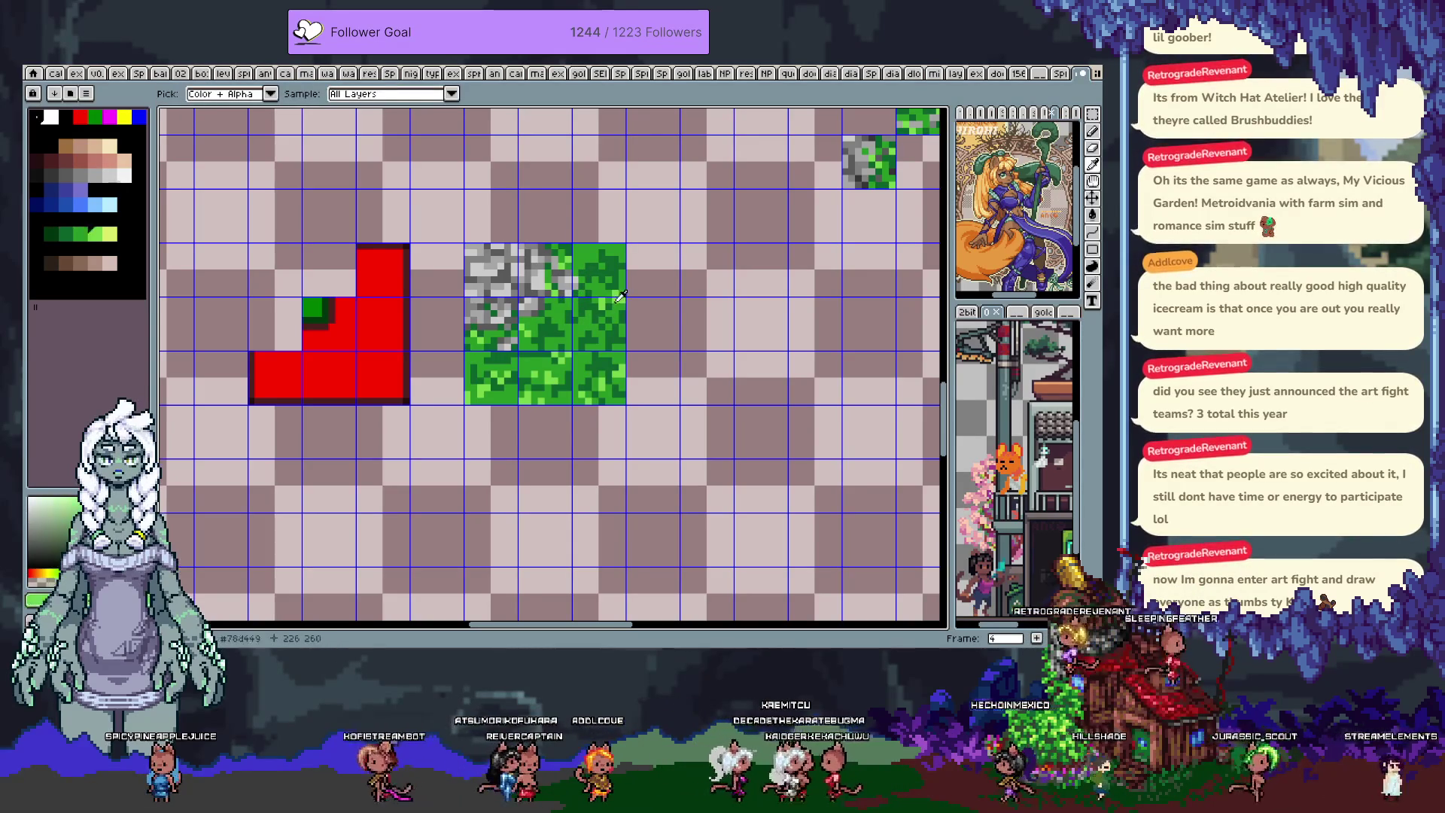
left_click(578, 322, "alt")
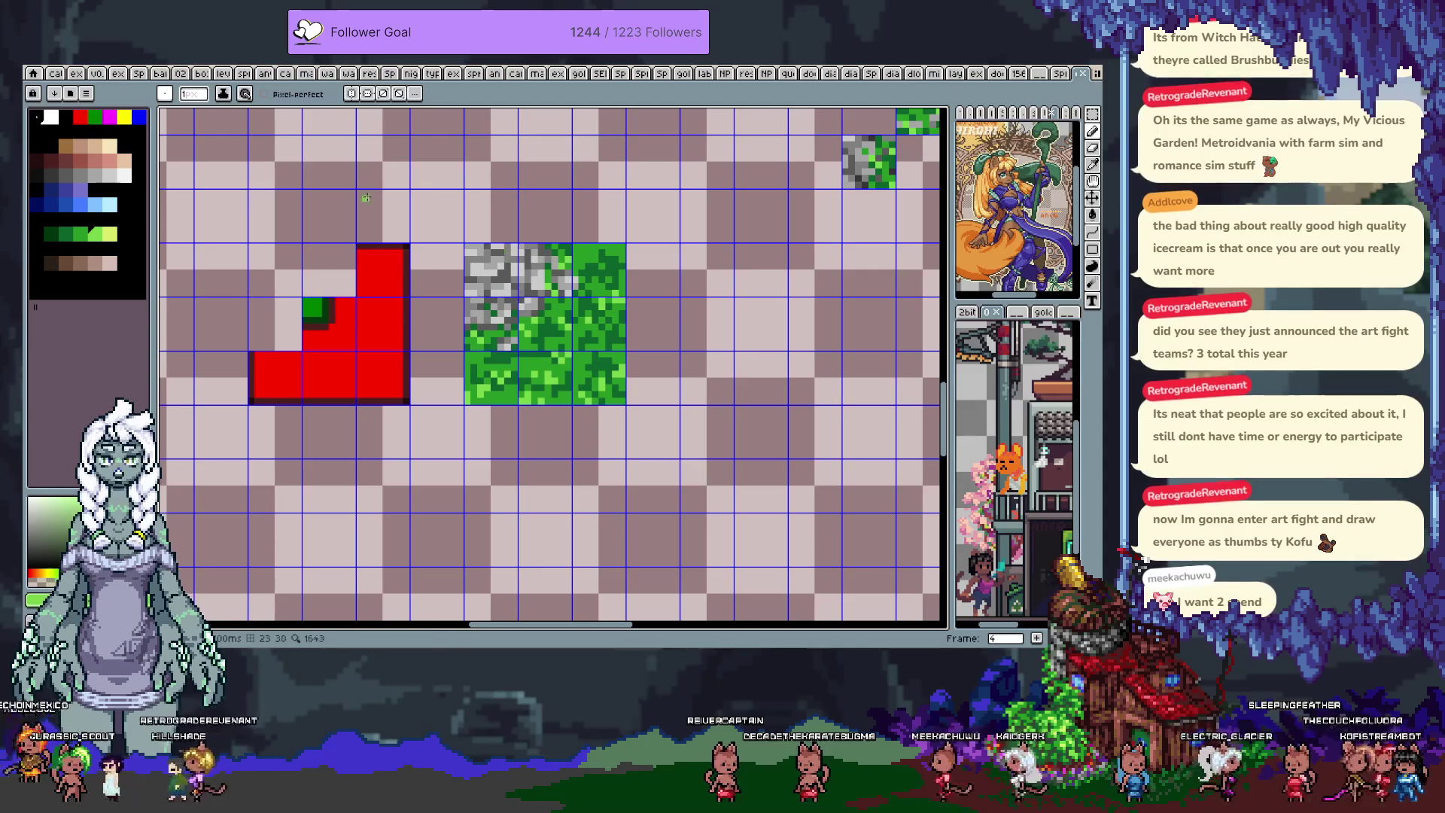
left_click(56, 74)
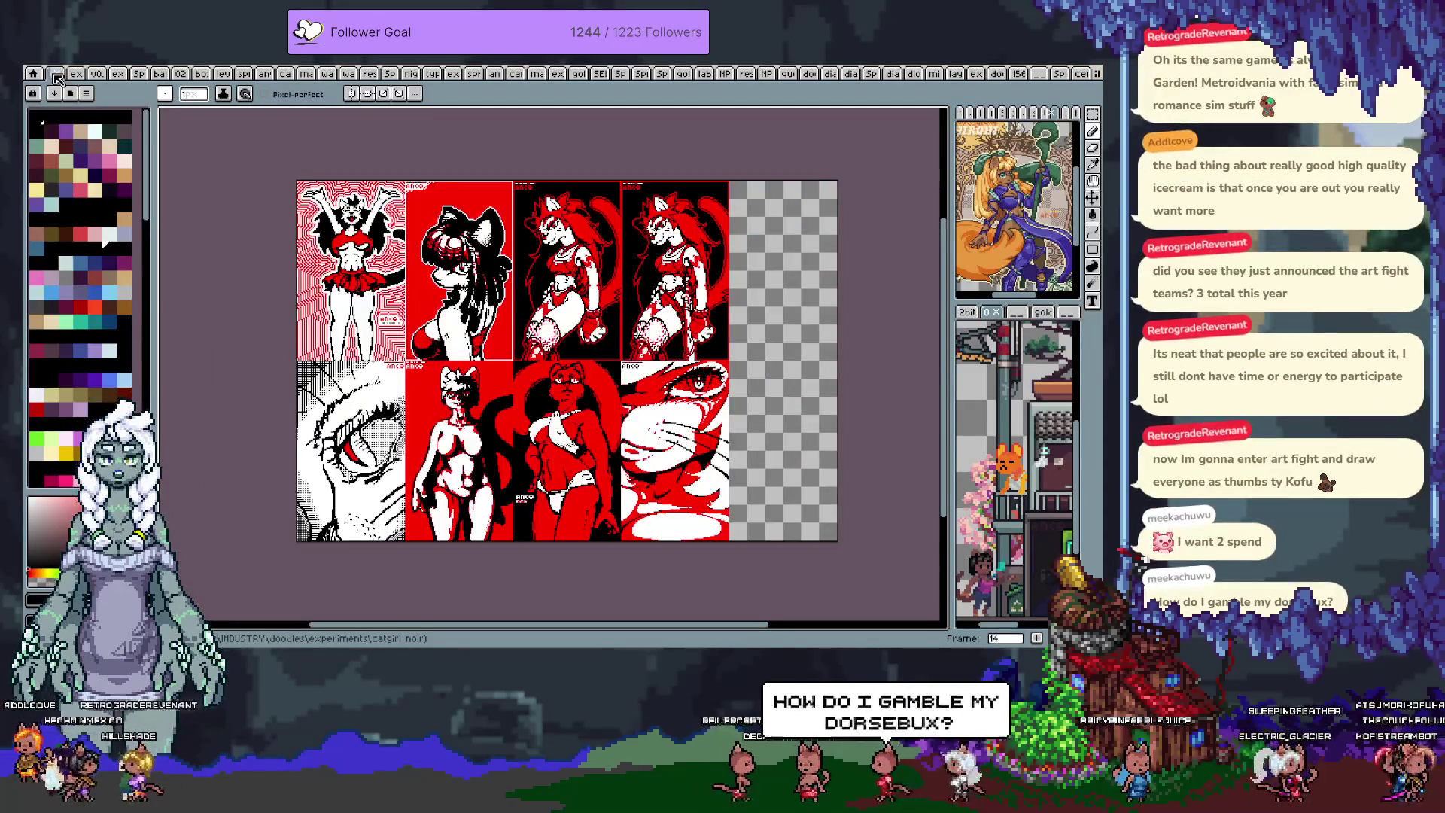
- Step forward frame by frame from frame 14 to frame 32, the small sprite characters sheet
key("Right")
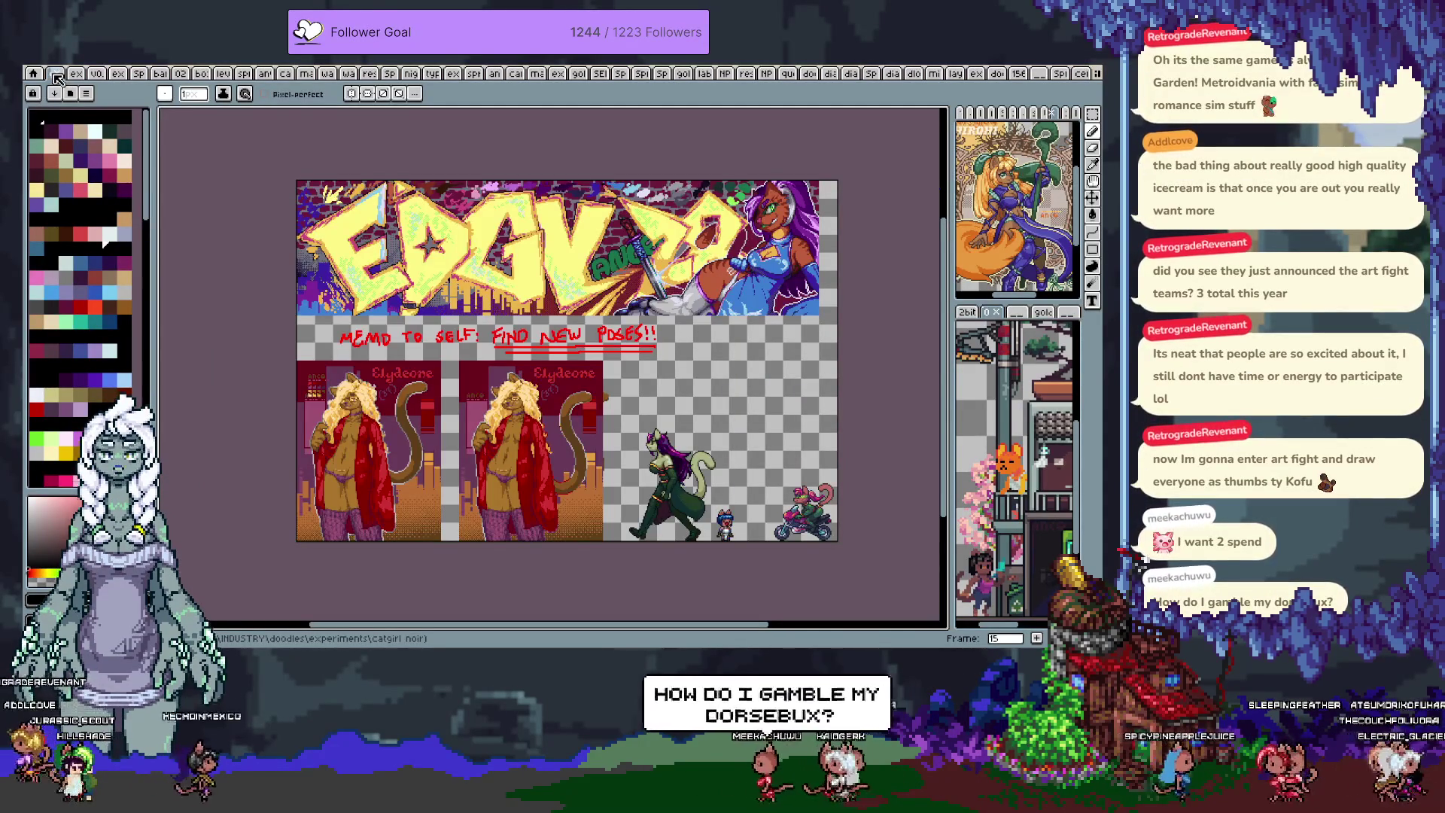
key("Right")
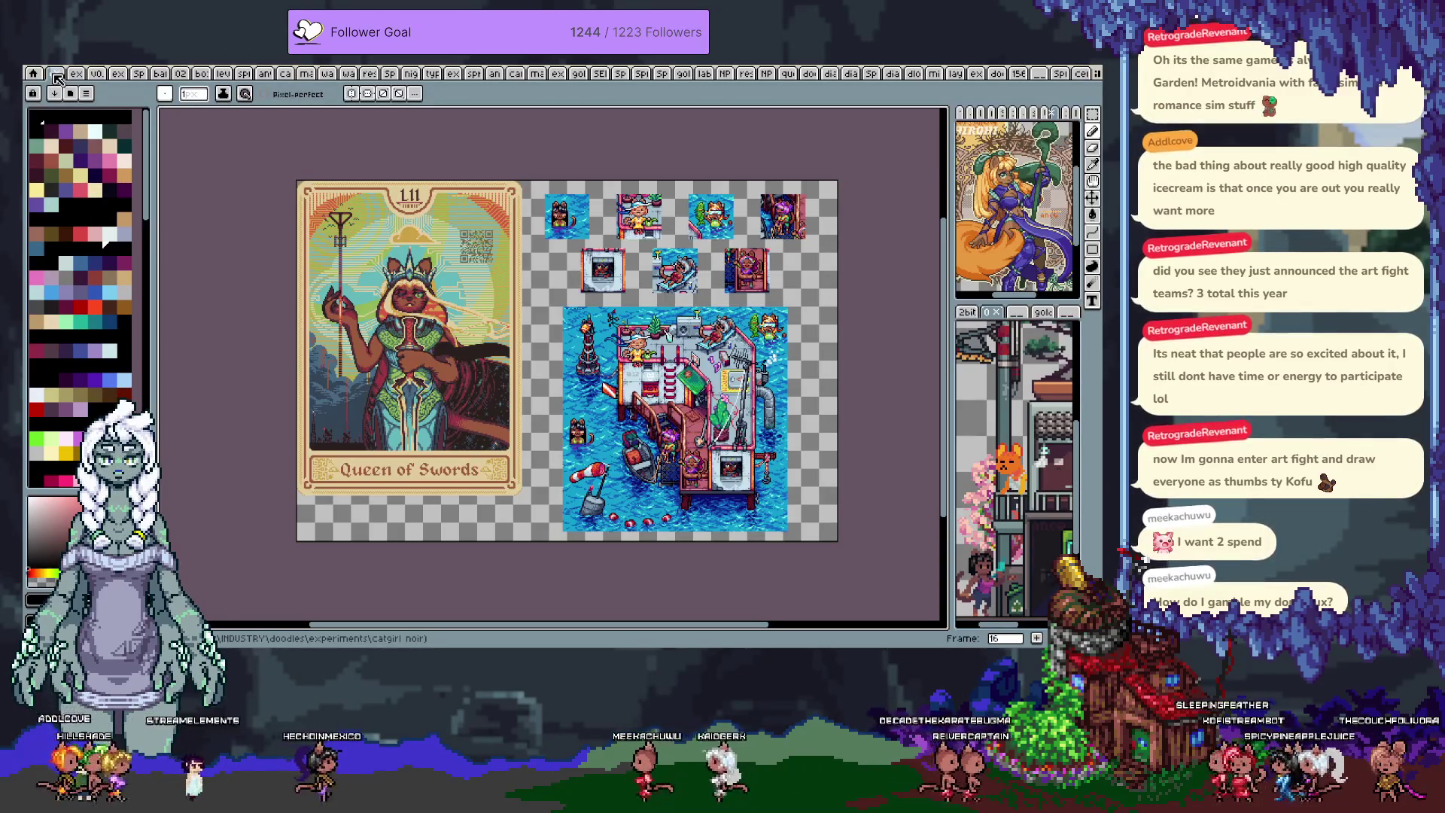
key("Right")
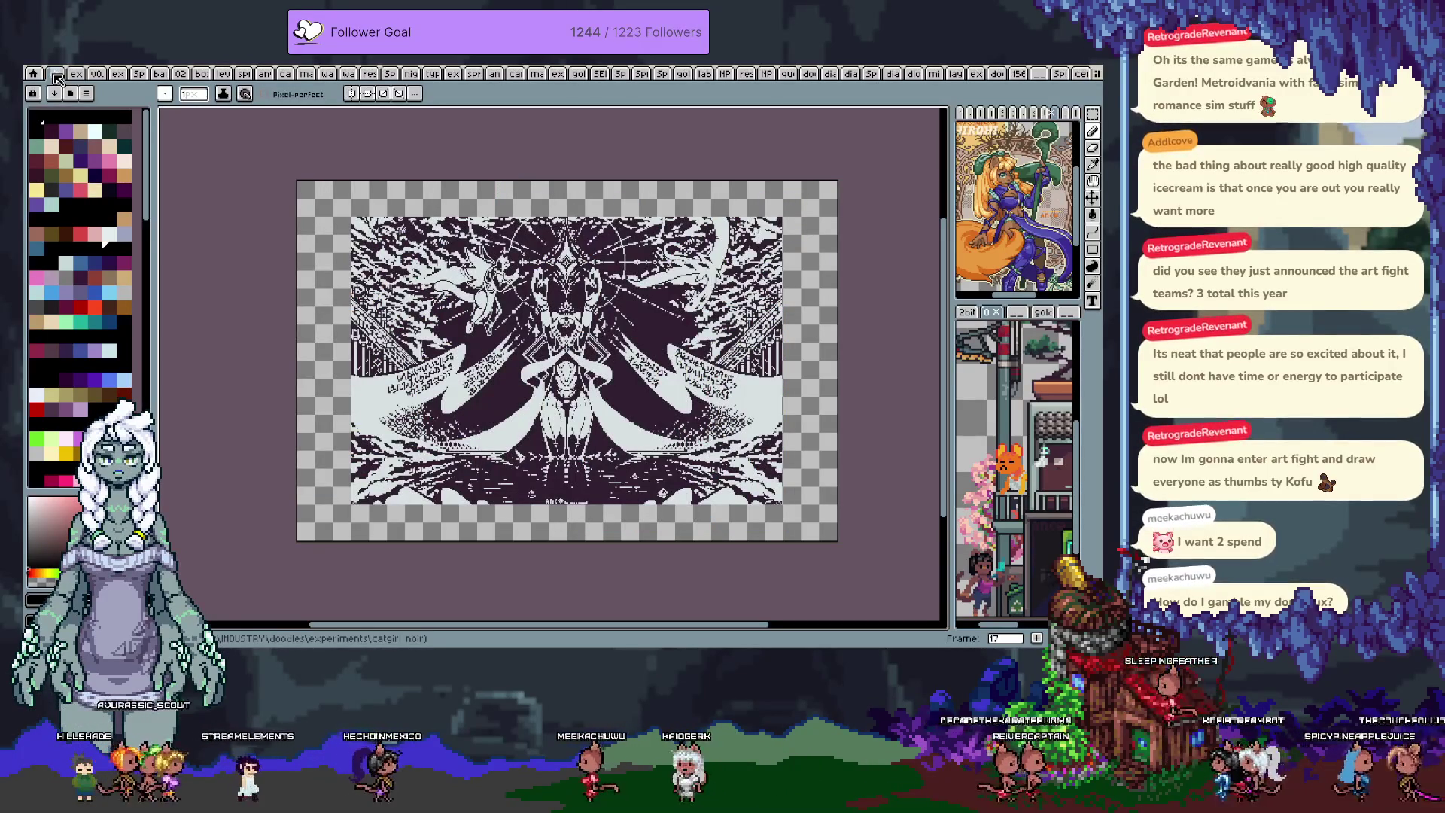
key("Right")
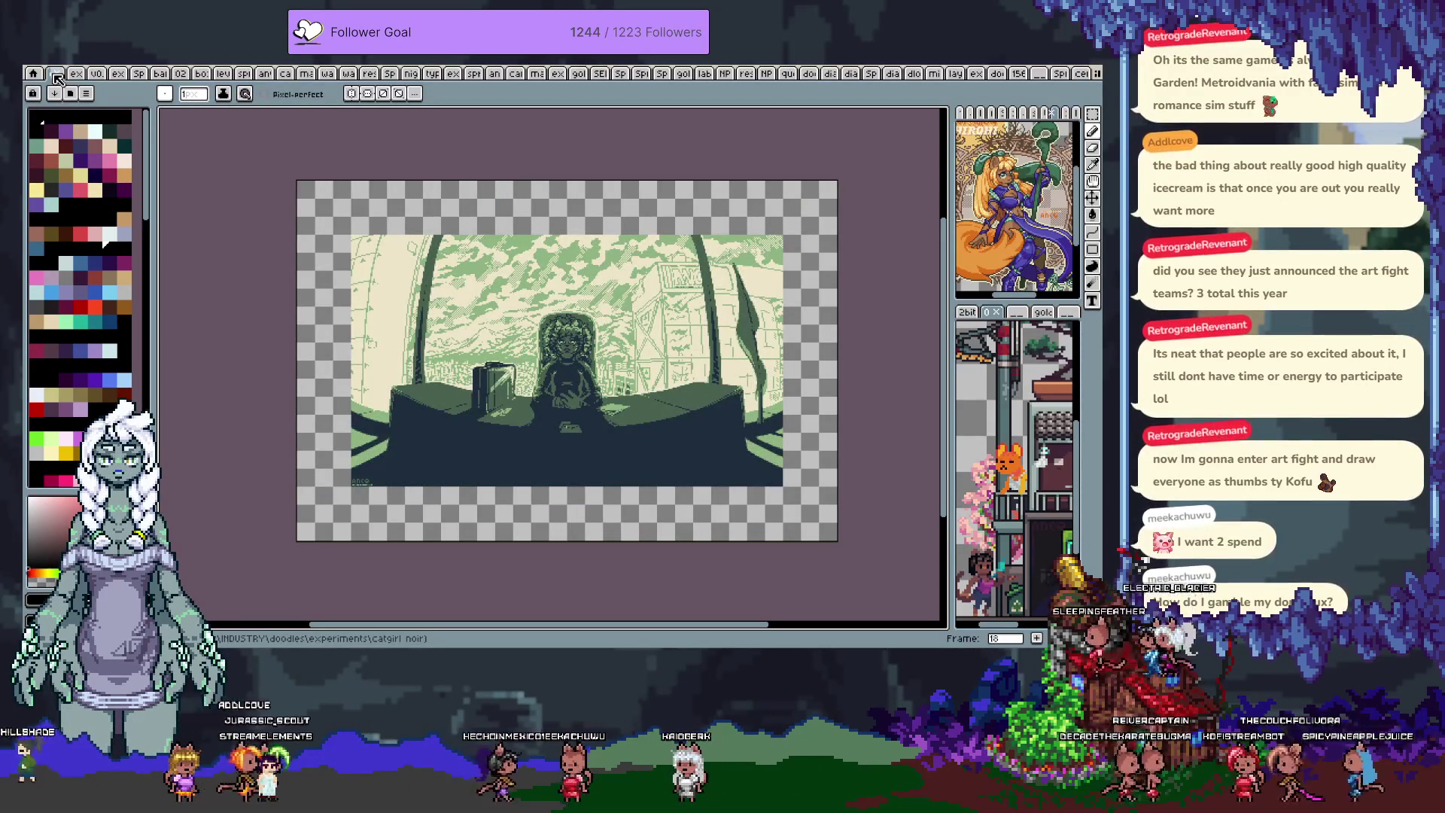
key("Right")
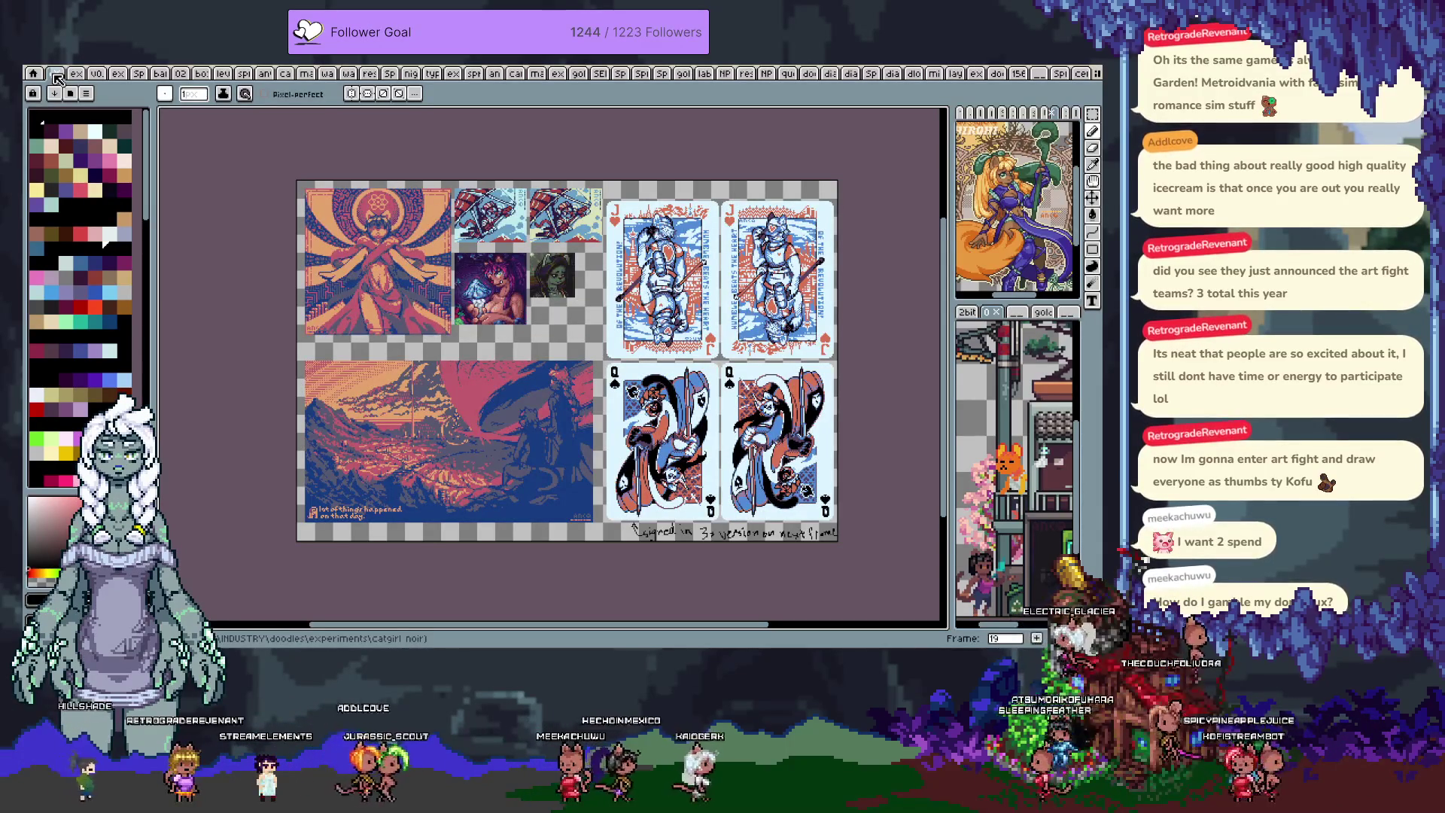
key("Right")
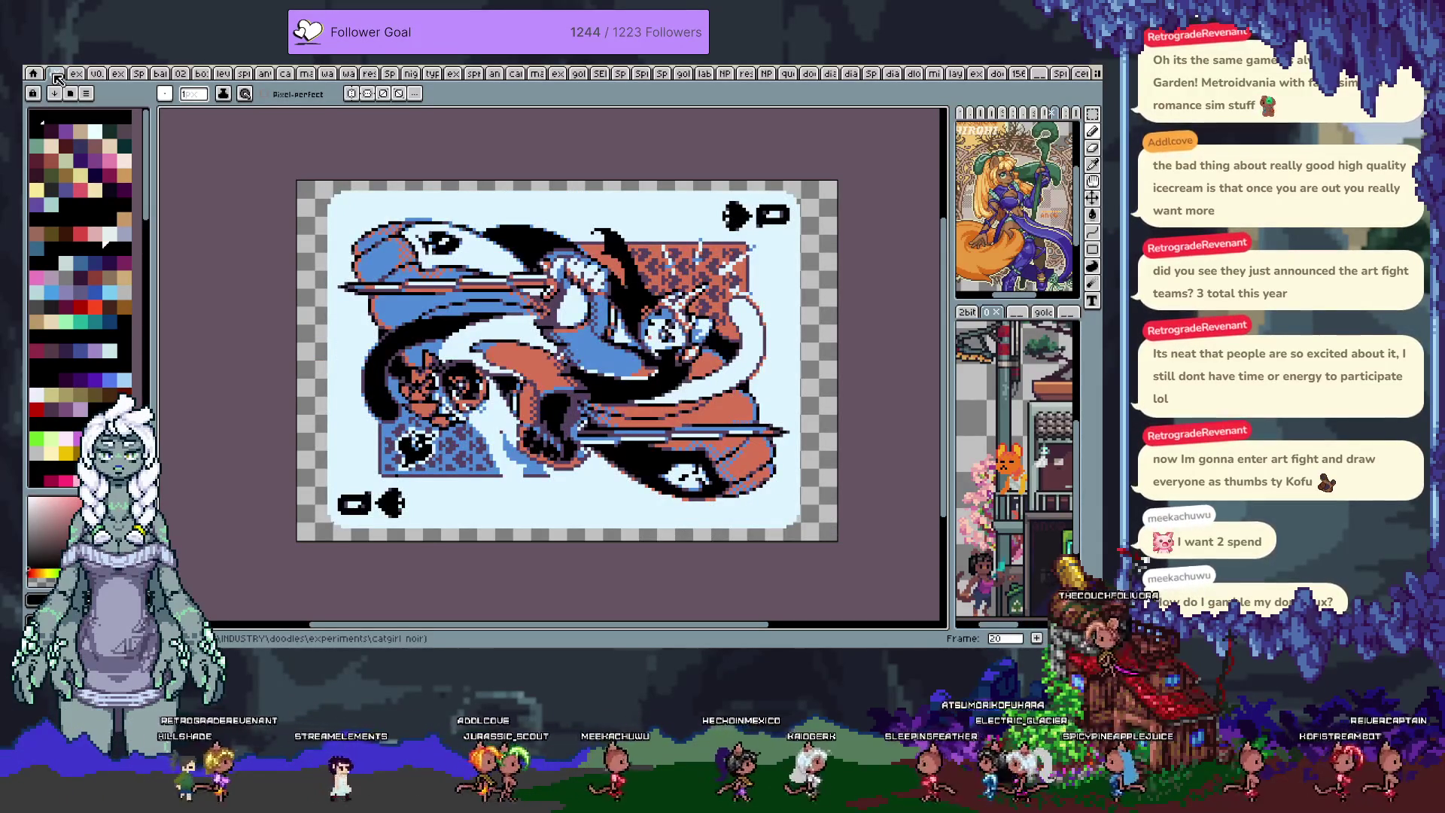
key("Right")
key("Right")
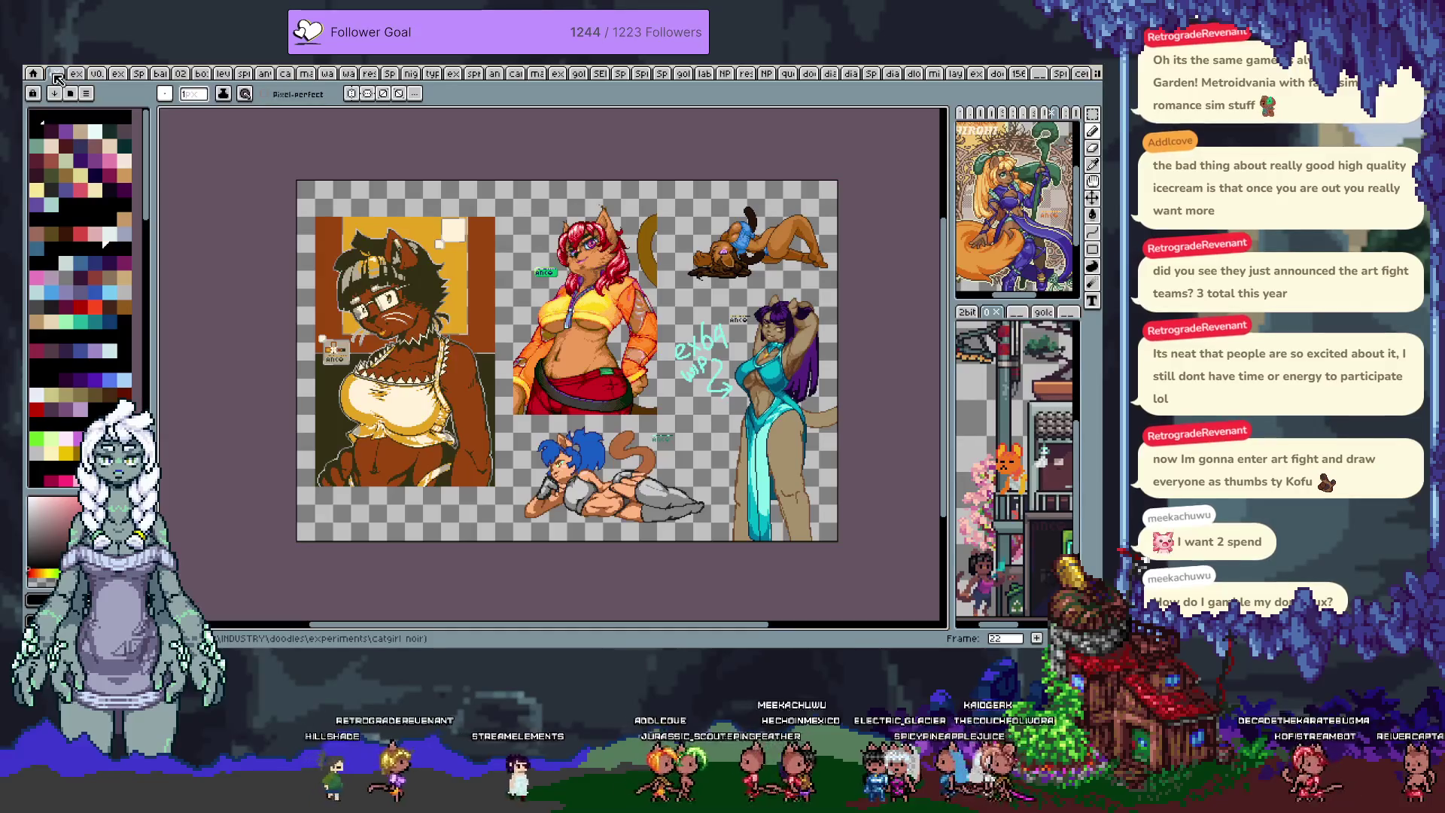
key("Right")
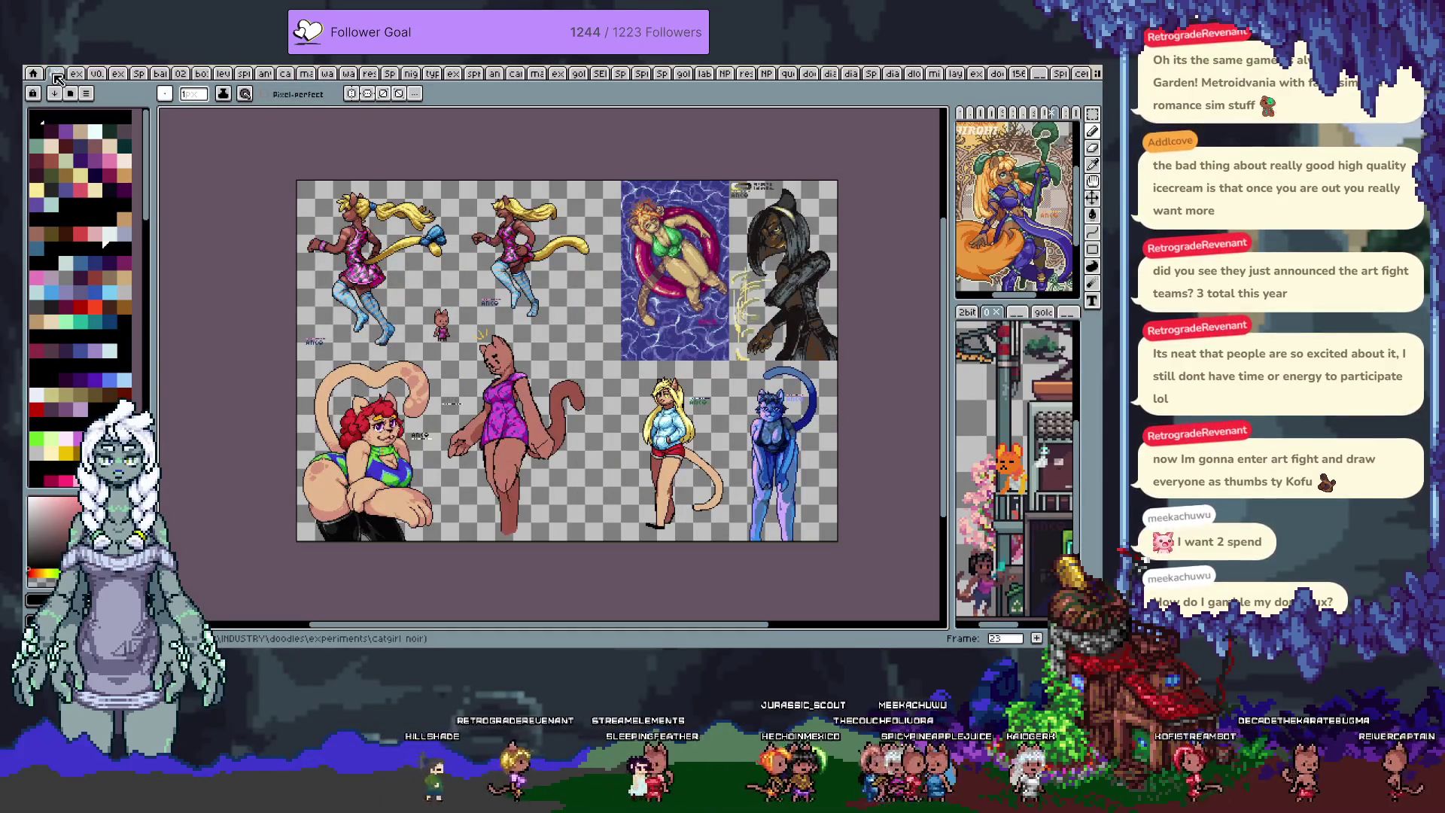
key("Right")
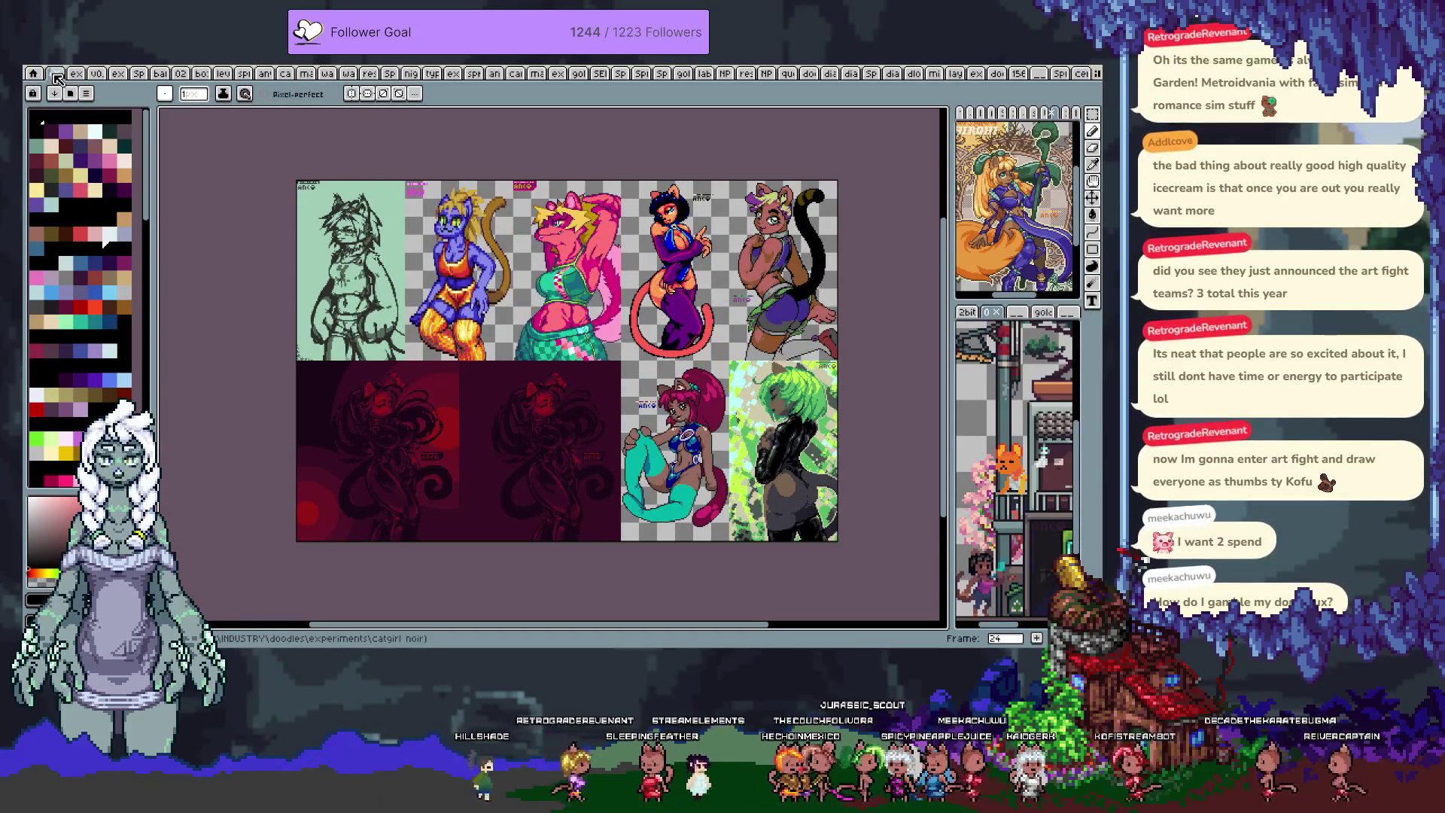
key("Right")
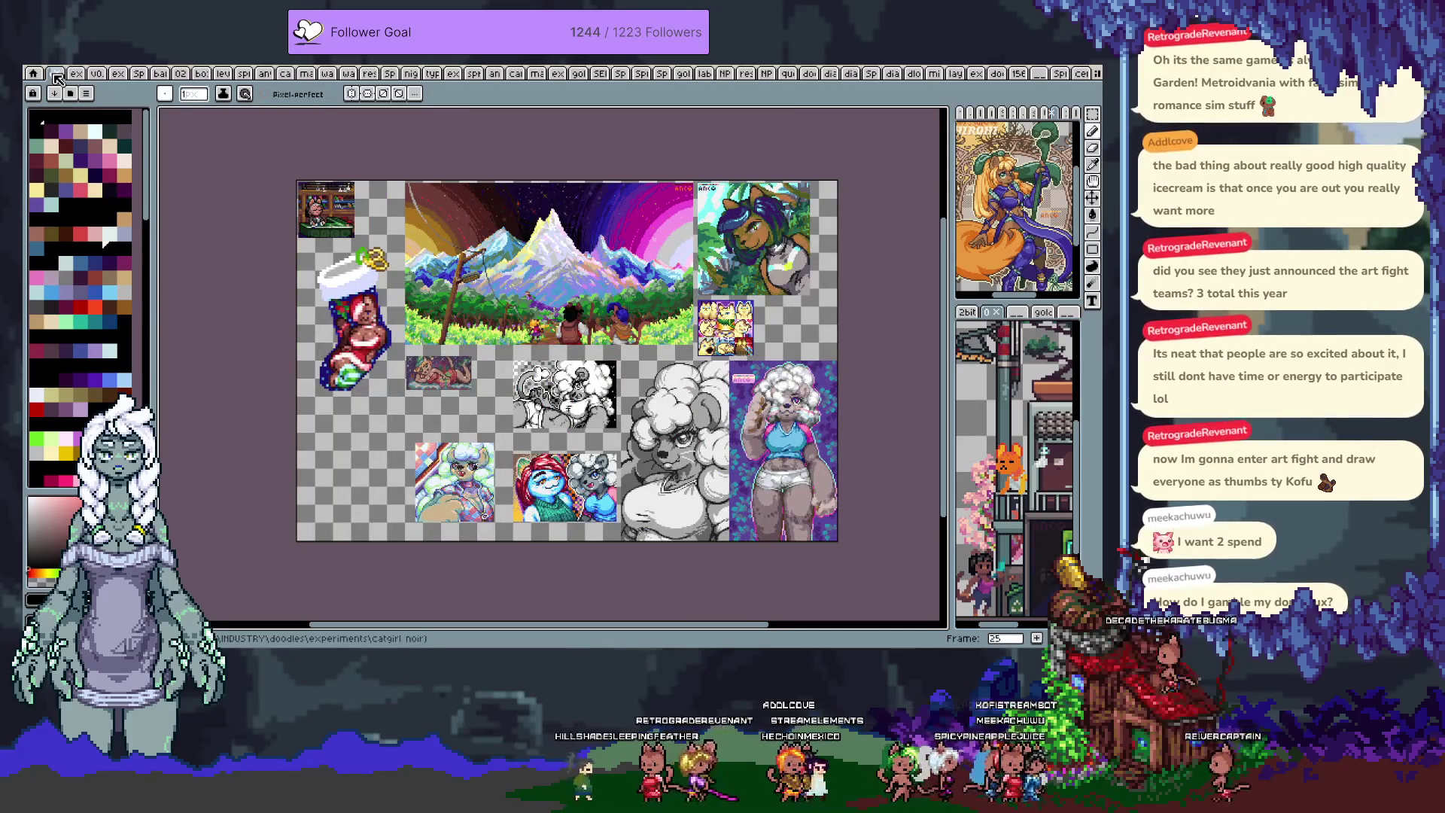
key("Right")
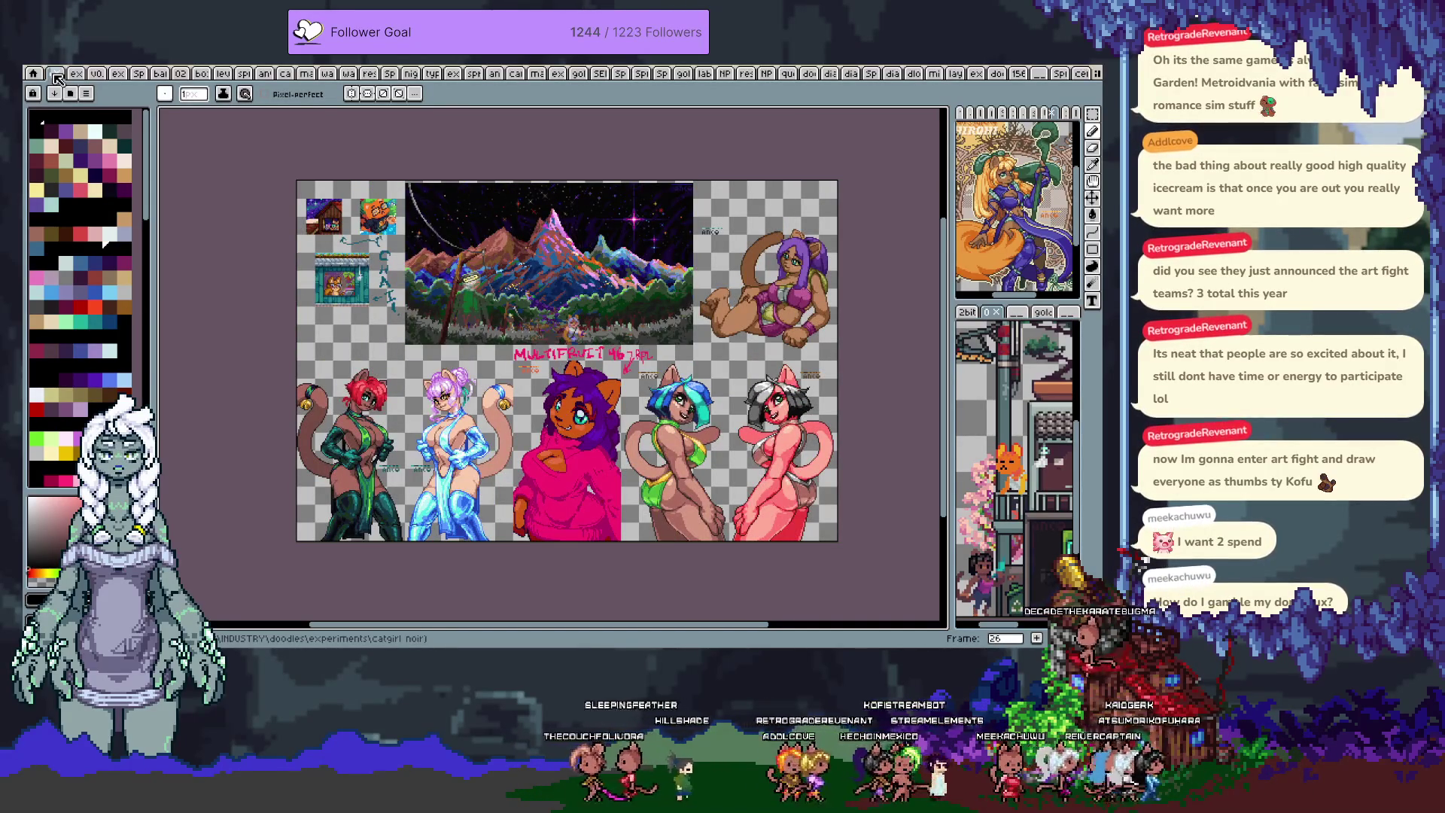
key("Right")
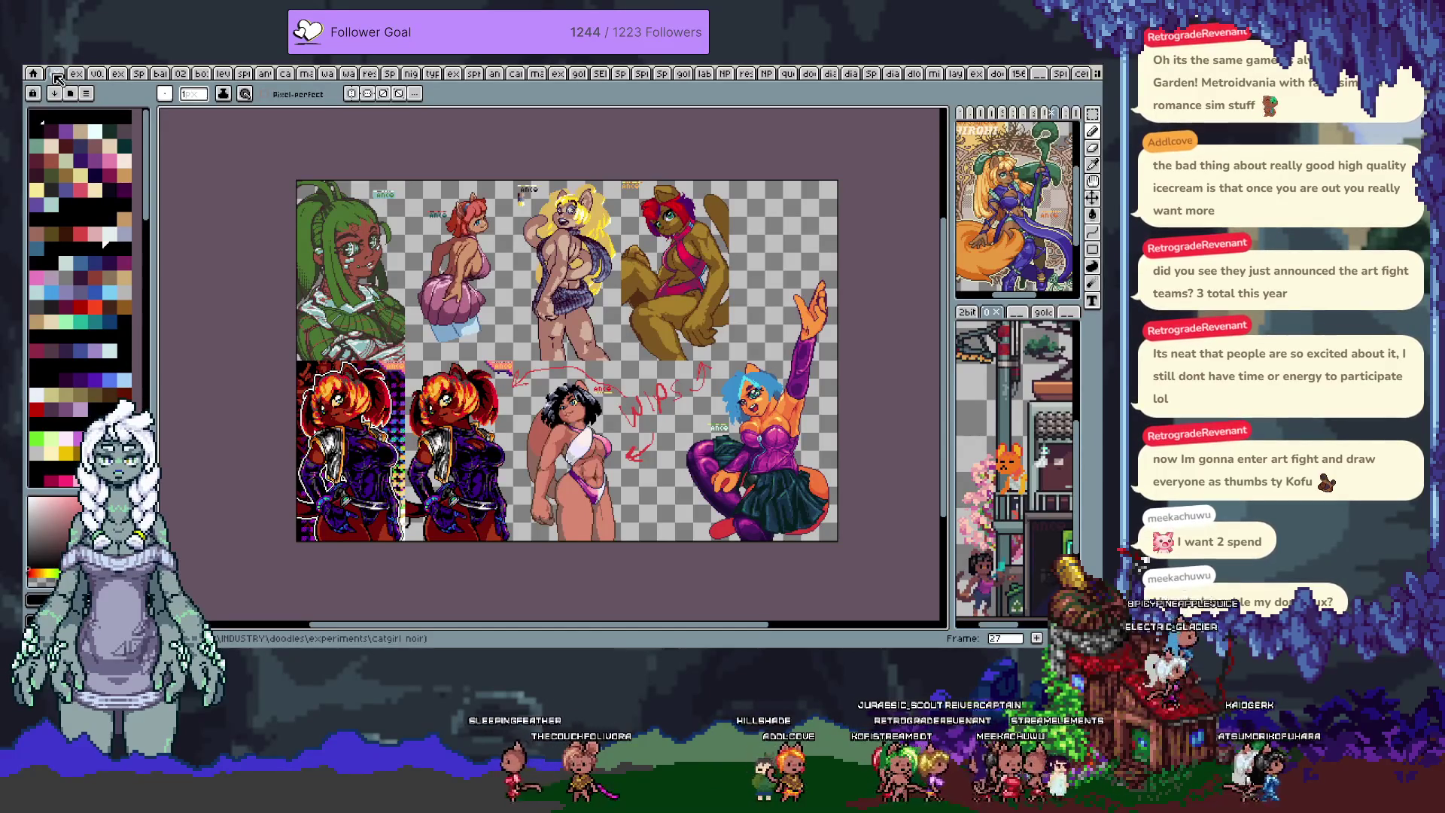
key("Right")
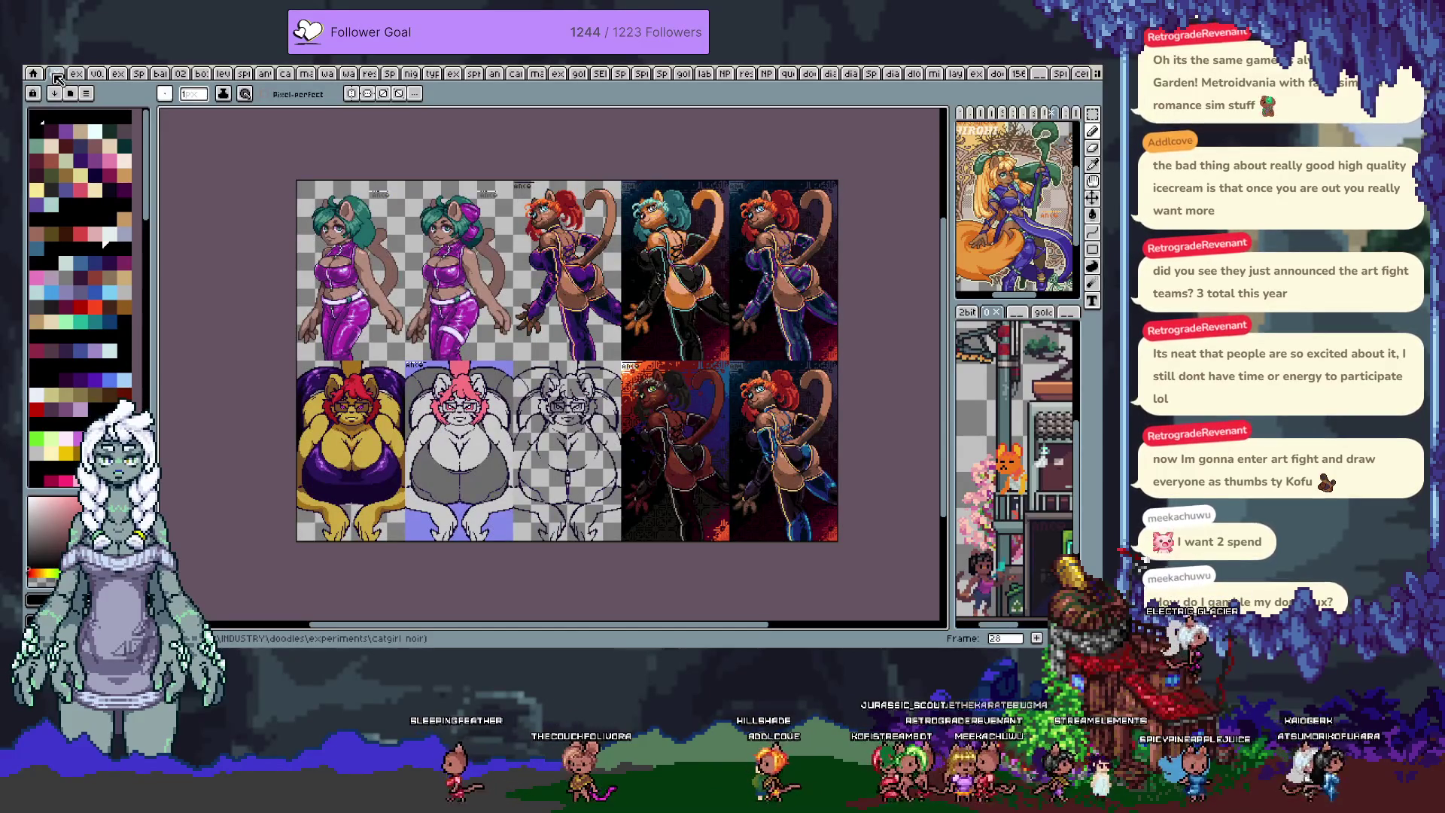
key("Right")
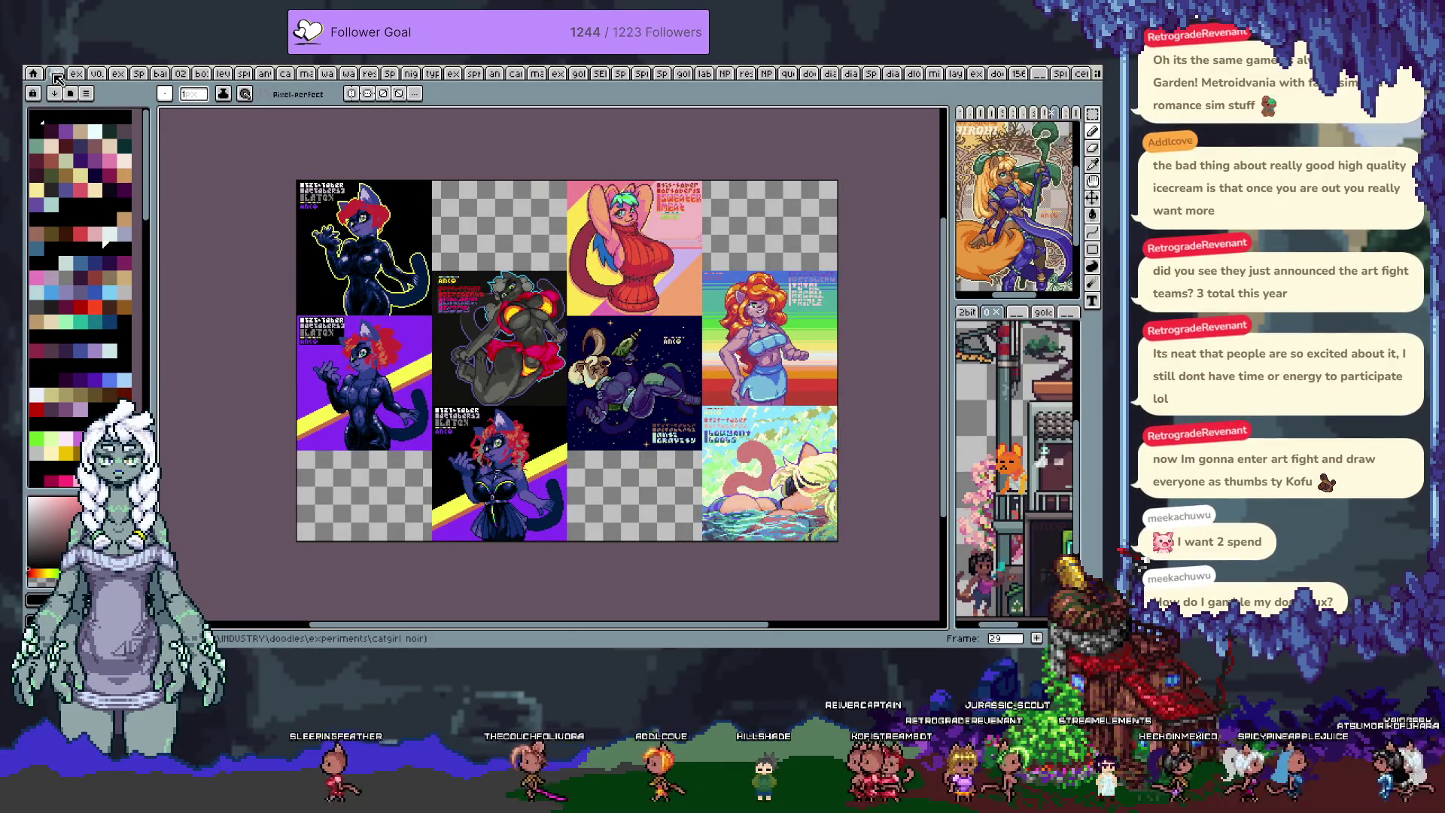
key("Right")
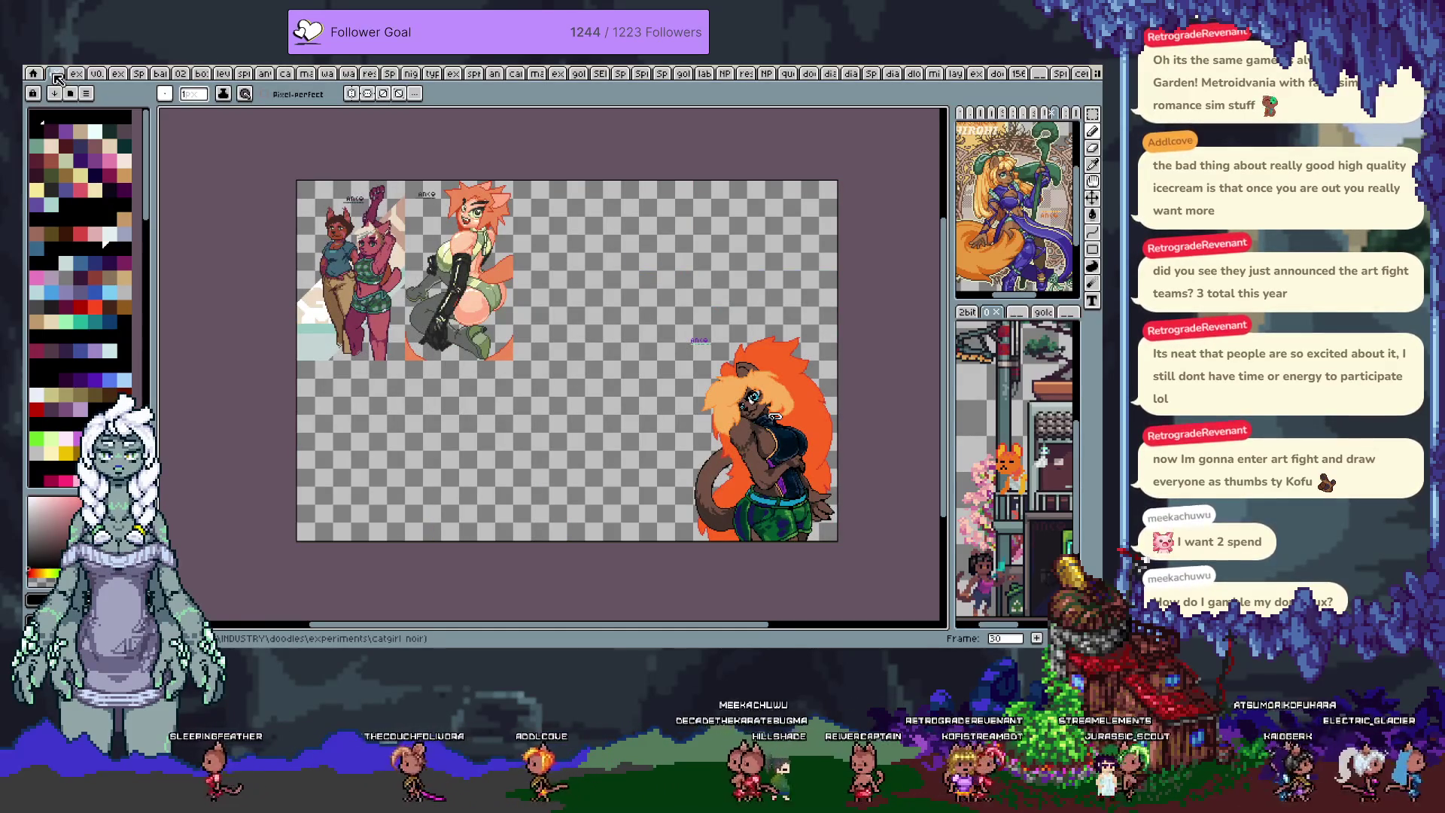
key("Right")
key("Right")
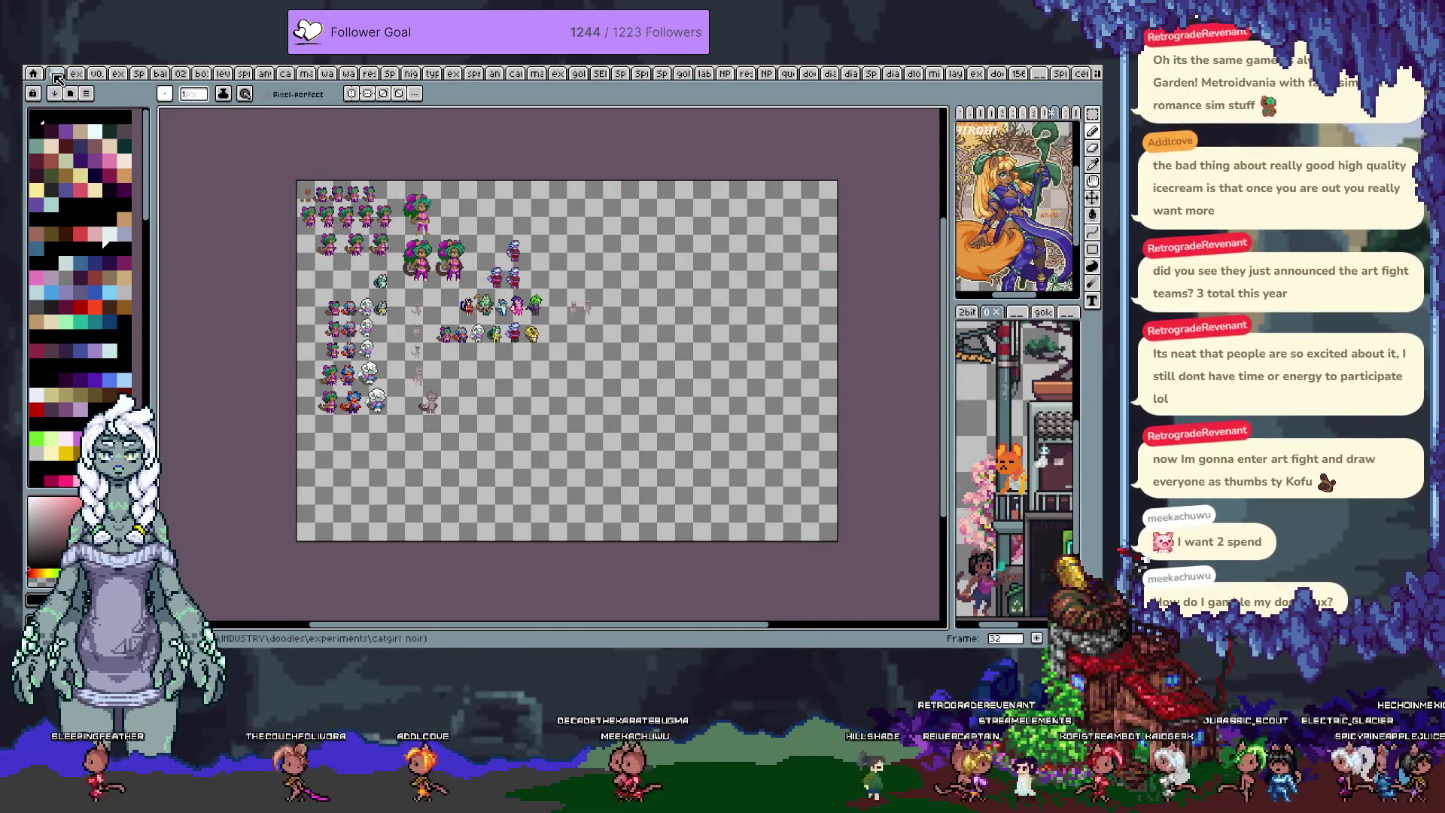
- Page through frames 36 to 65 until the animation loops back to frame 0
key("Right")
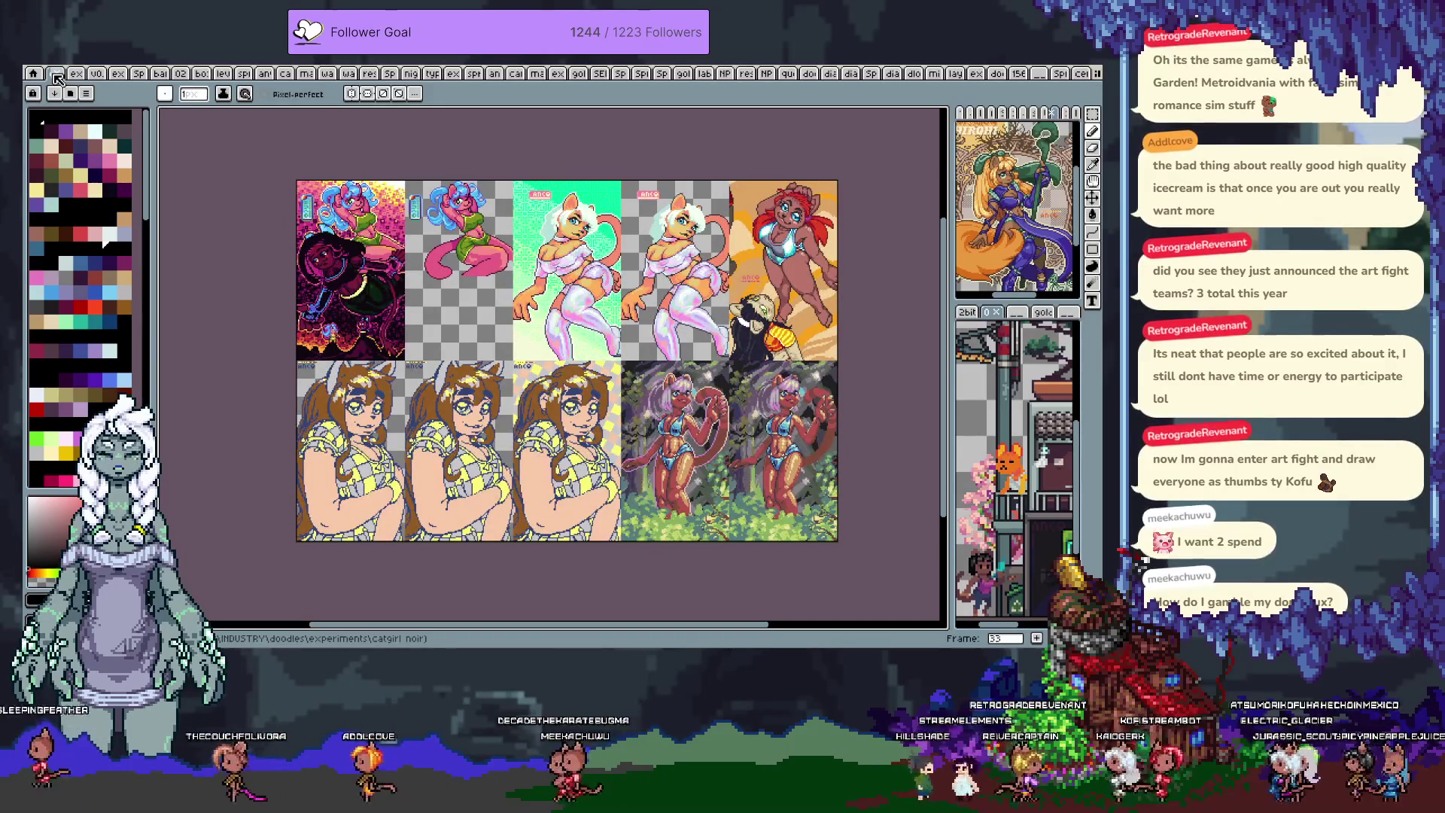
key("Right")
key("Right")
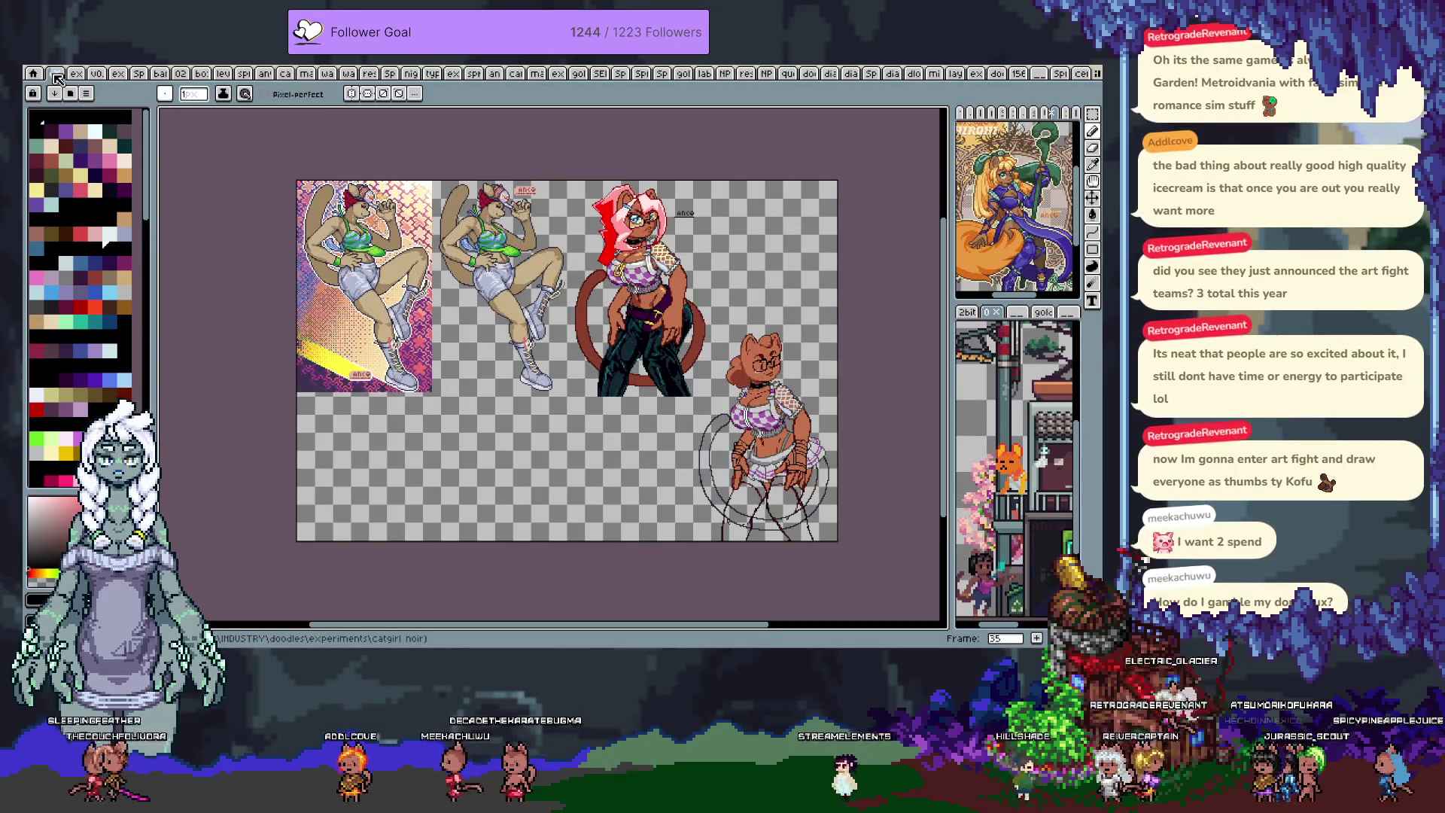
key("Right")
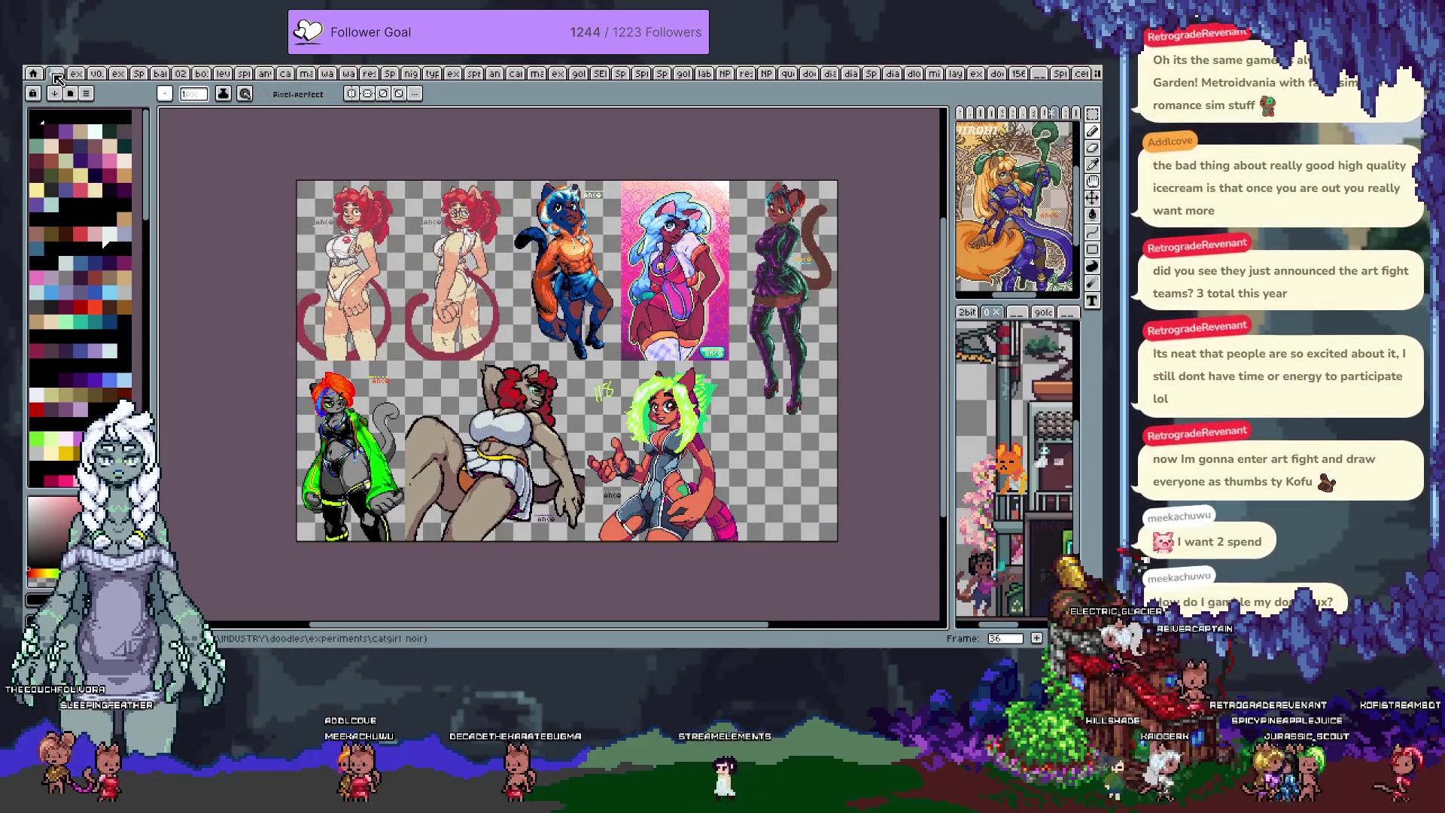
key("Right")
key("Right")
key("Right")
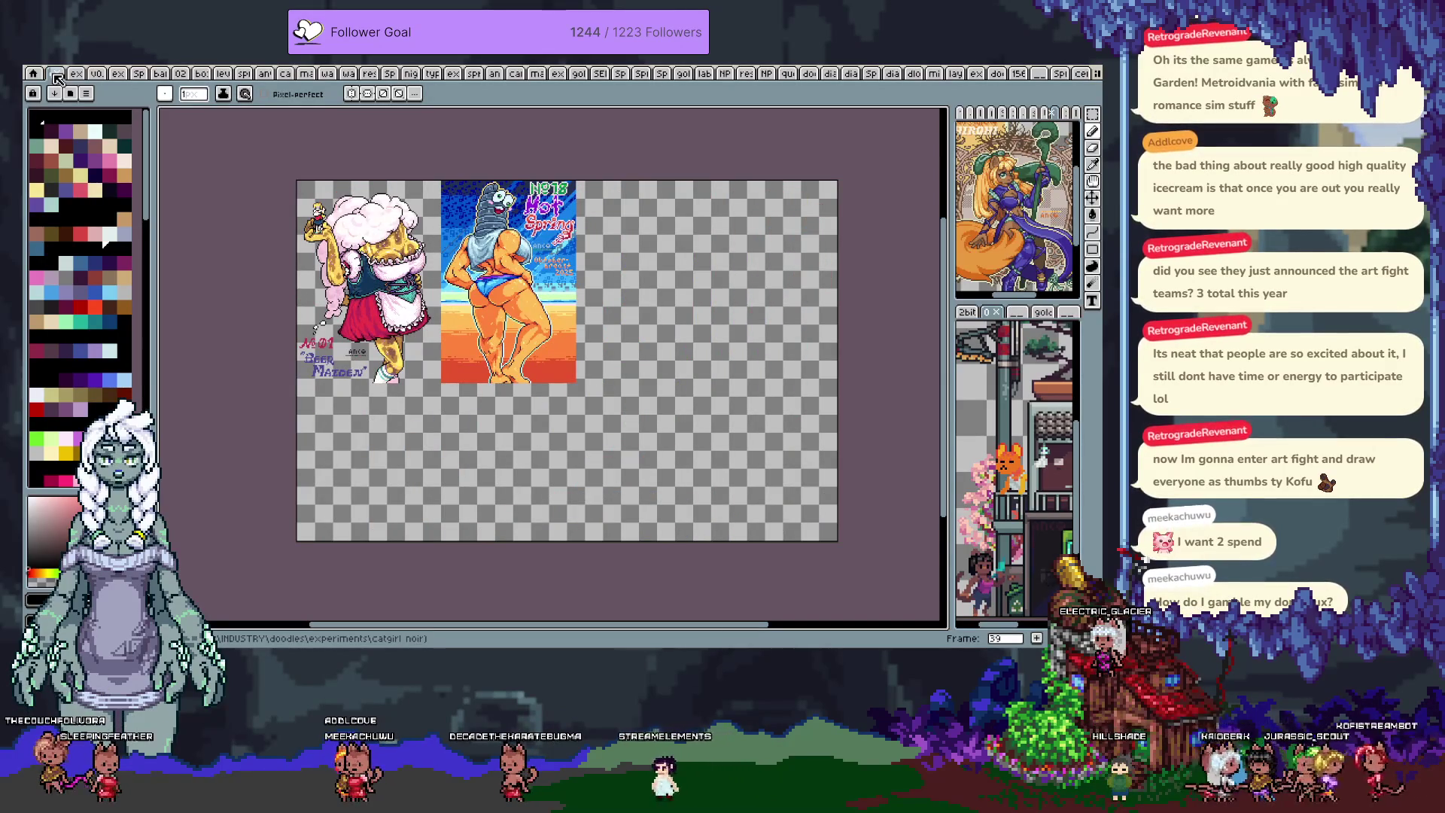
key("Right")
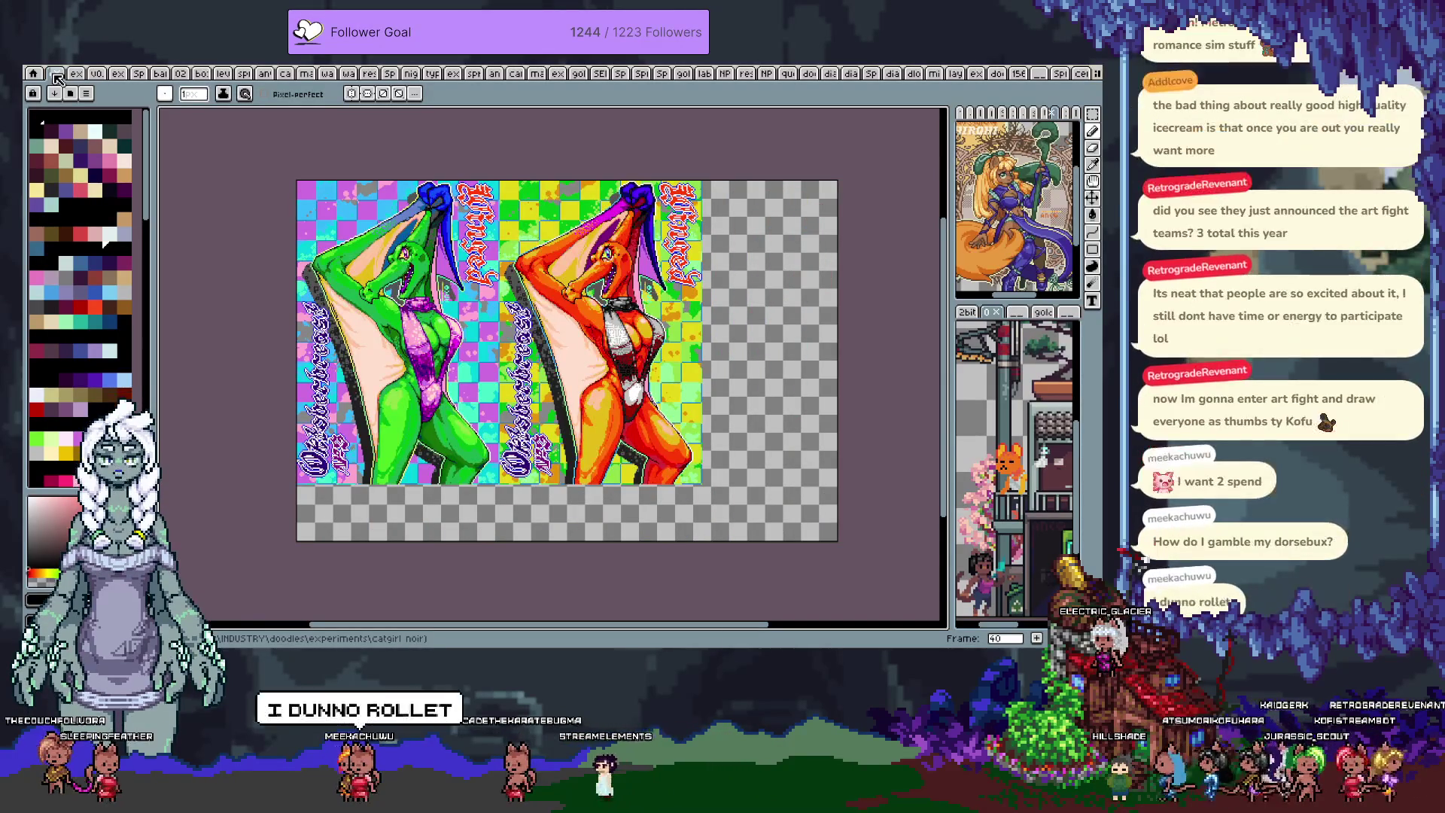
key("Right")
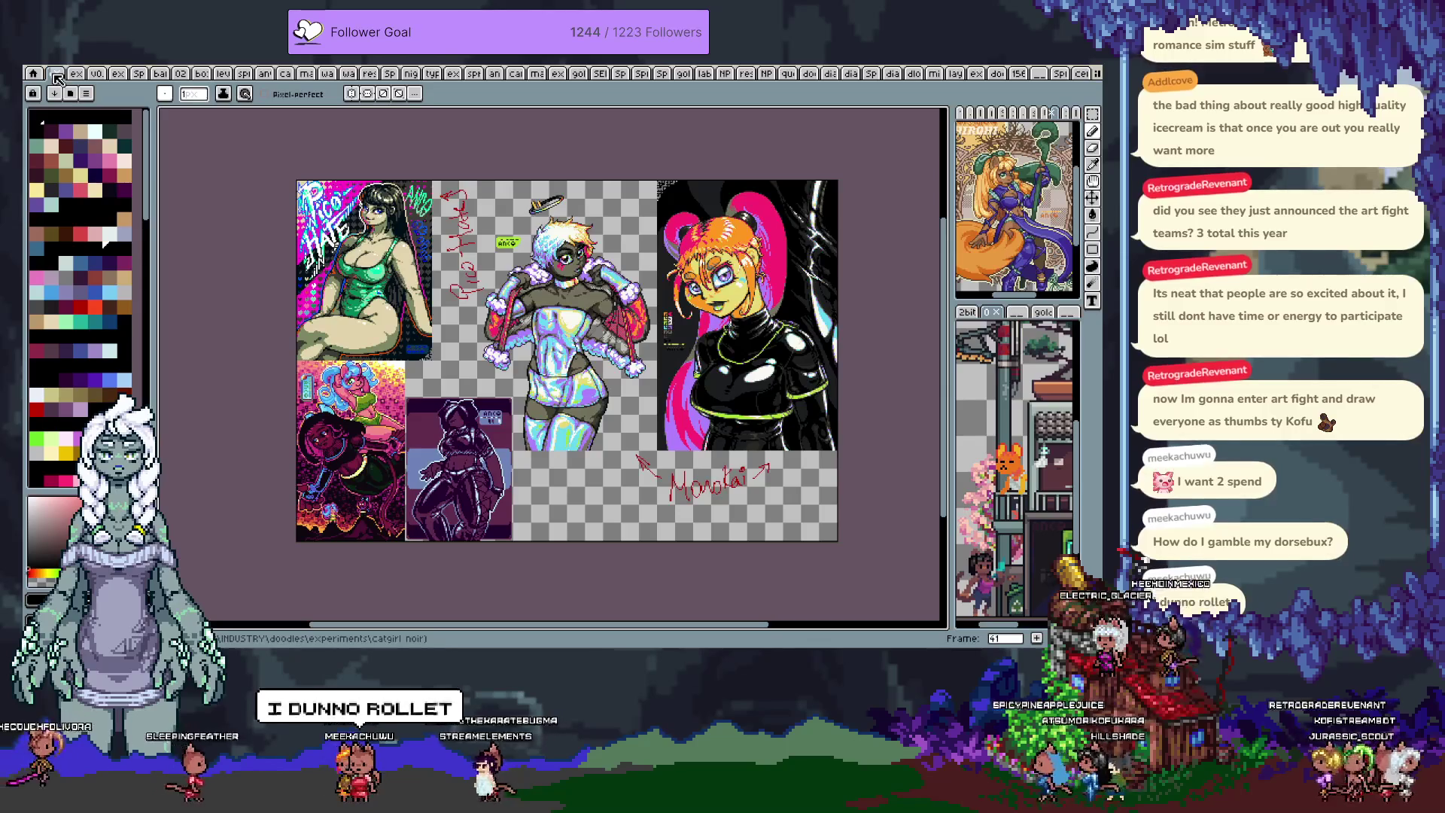
key("Right")
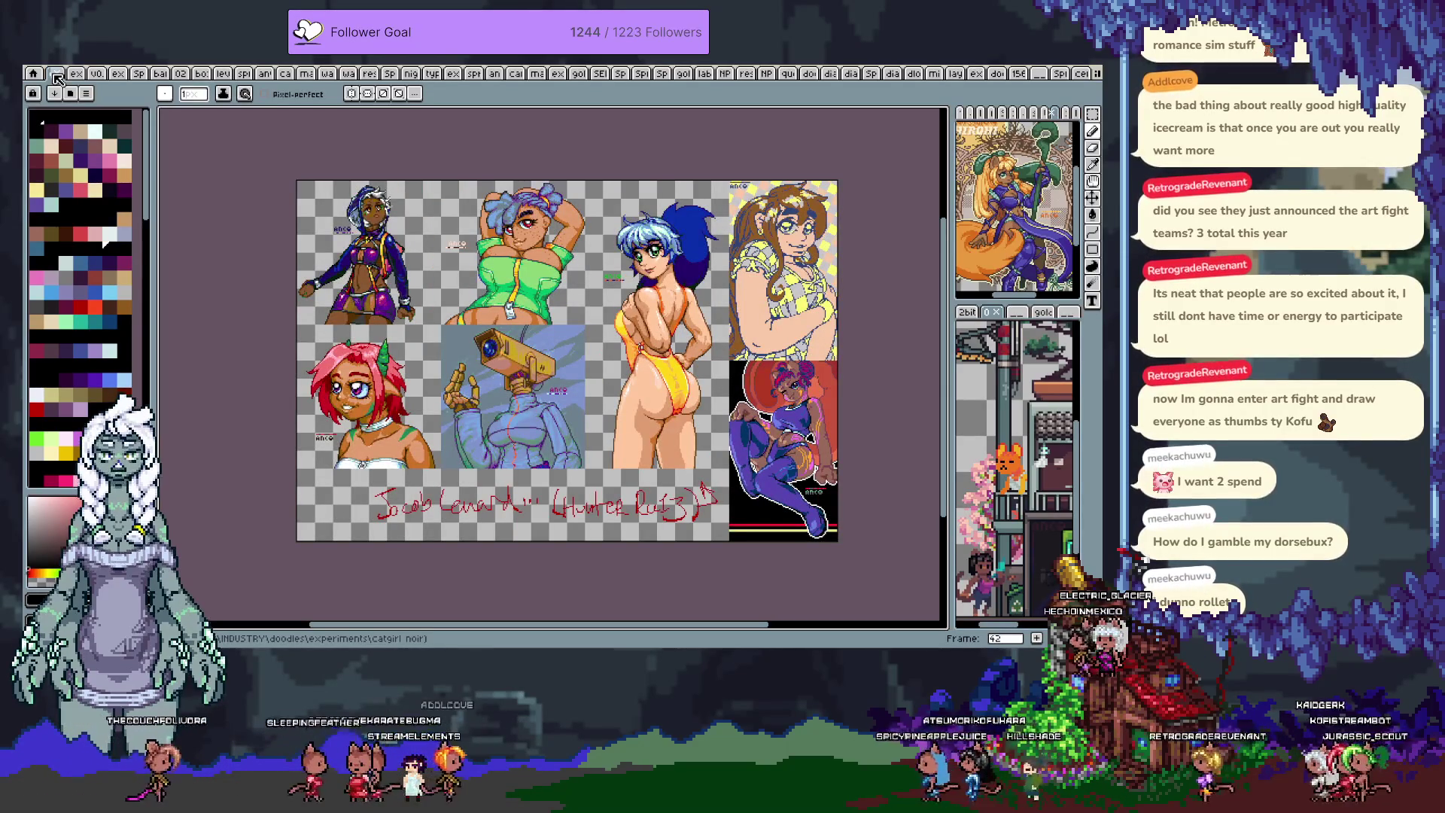
key("Right")
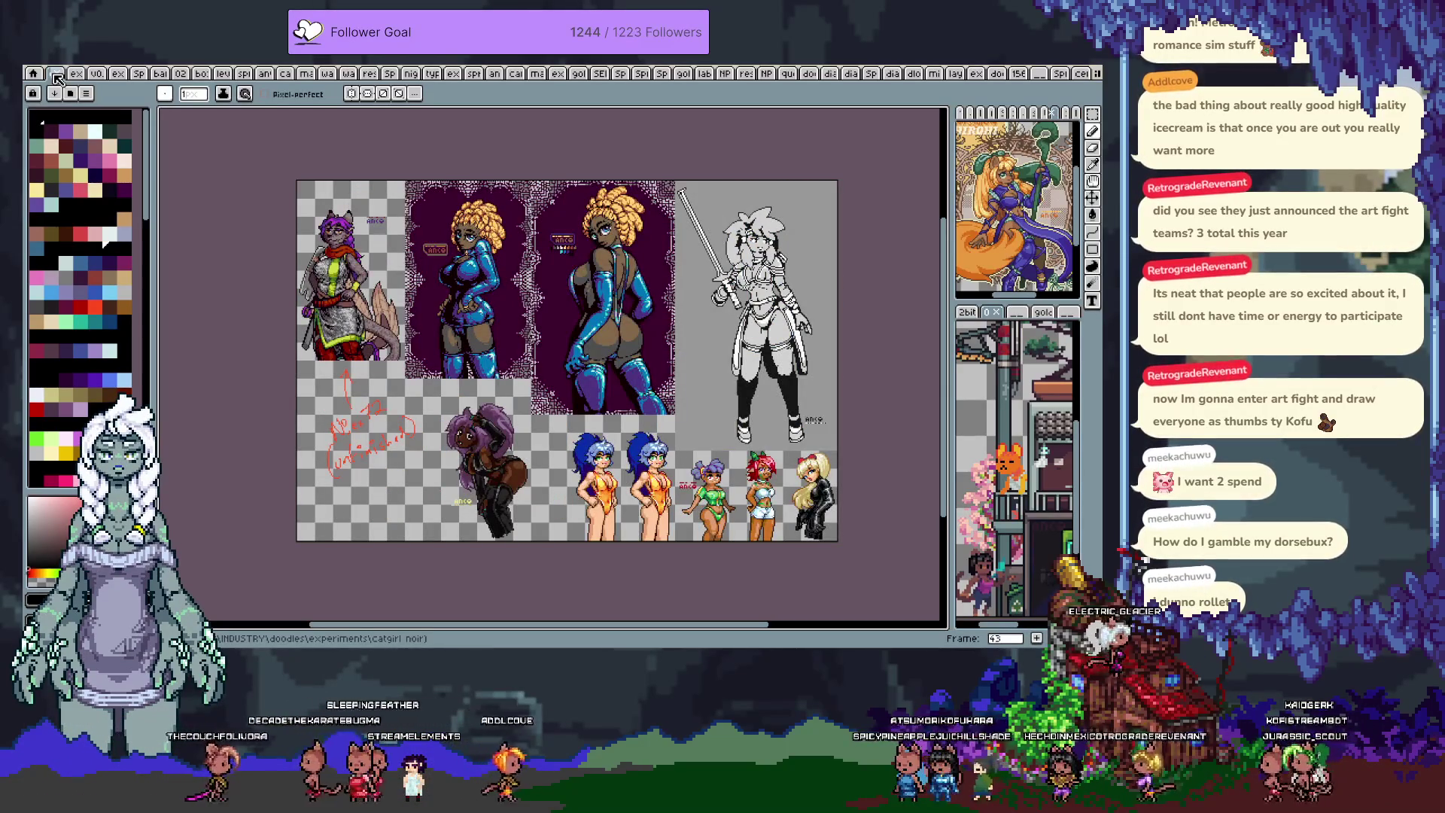
key("Right")
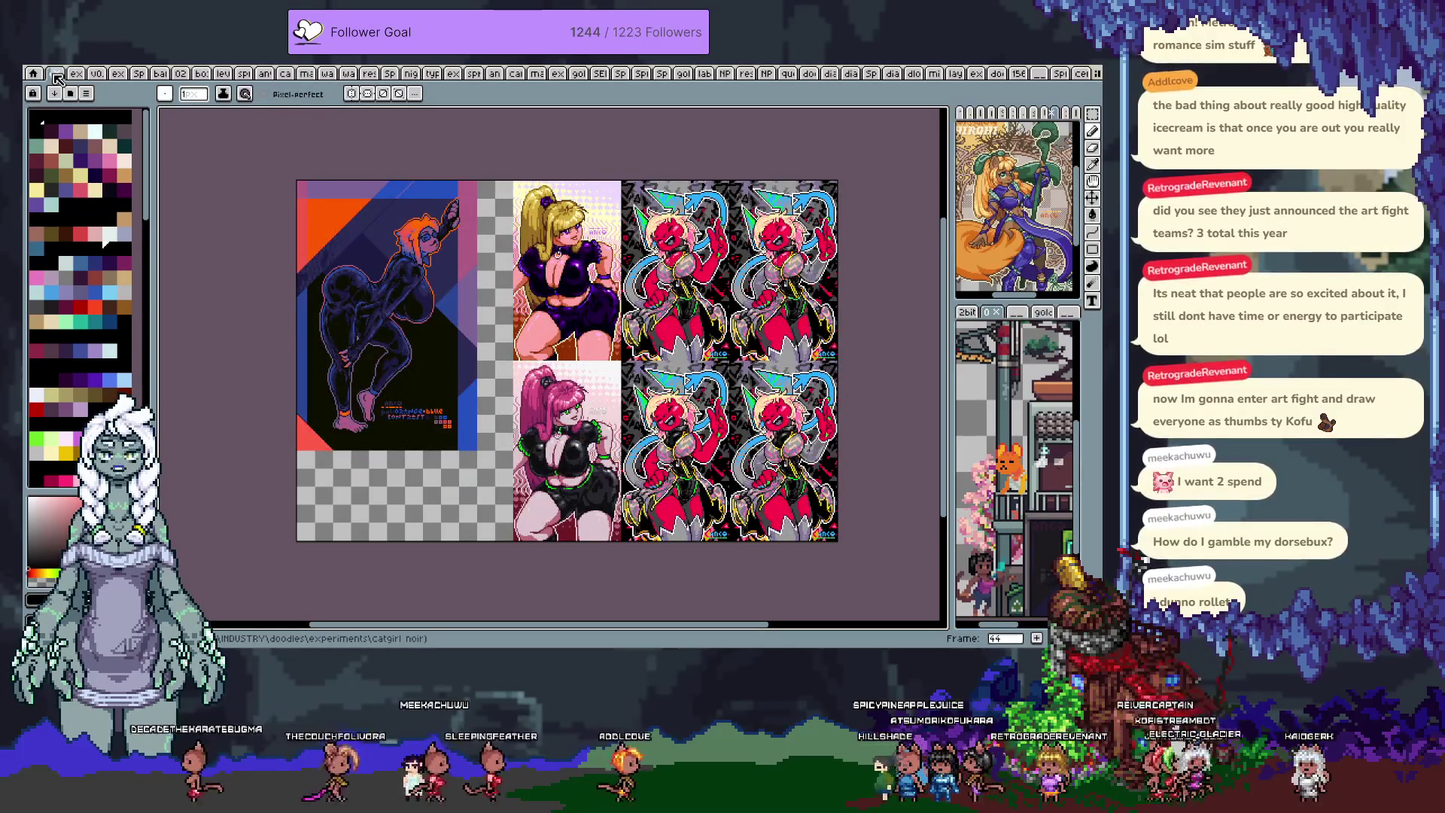
key("Right")
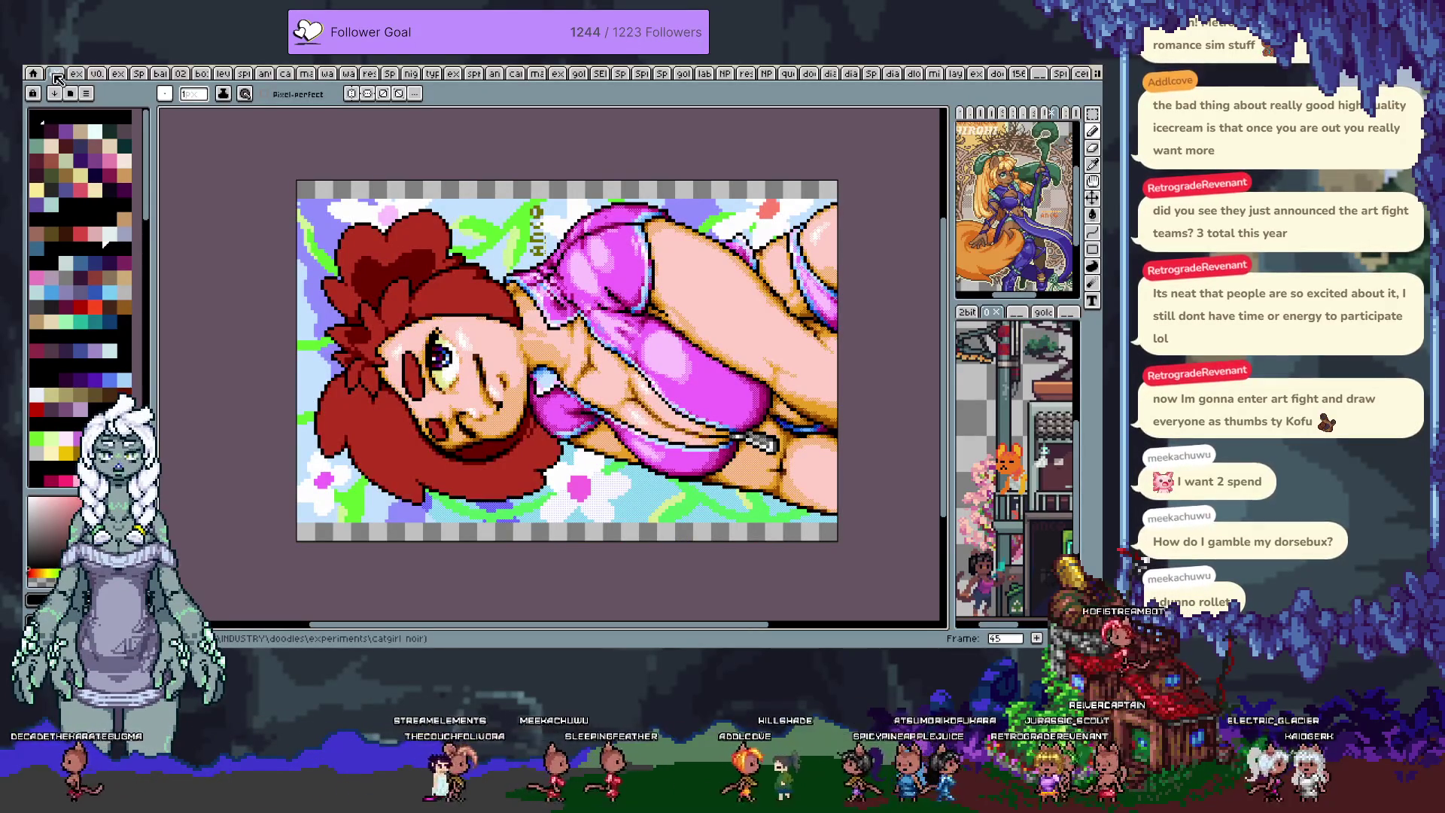
key("Right")
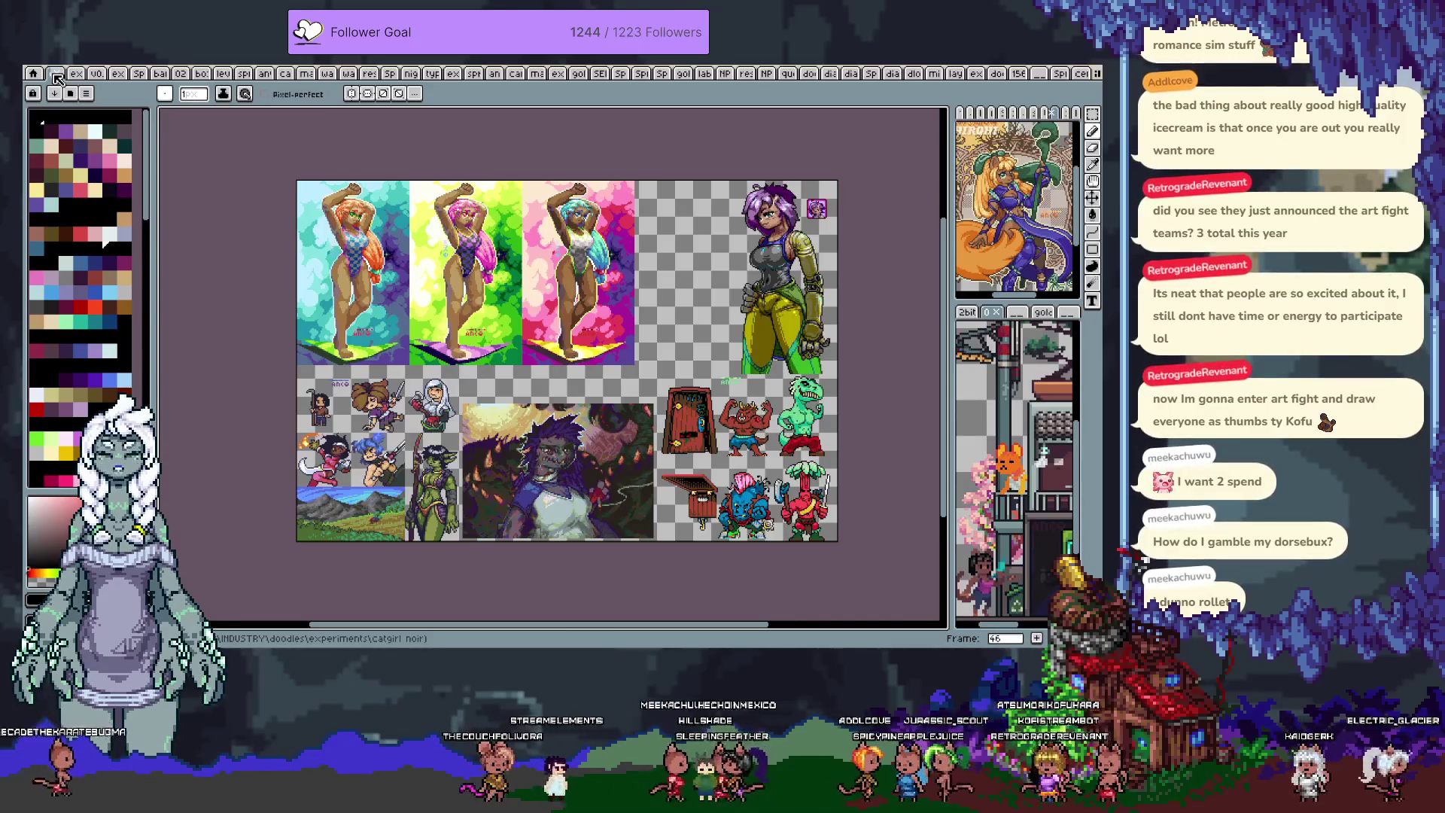
key("Right")
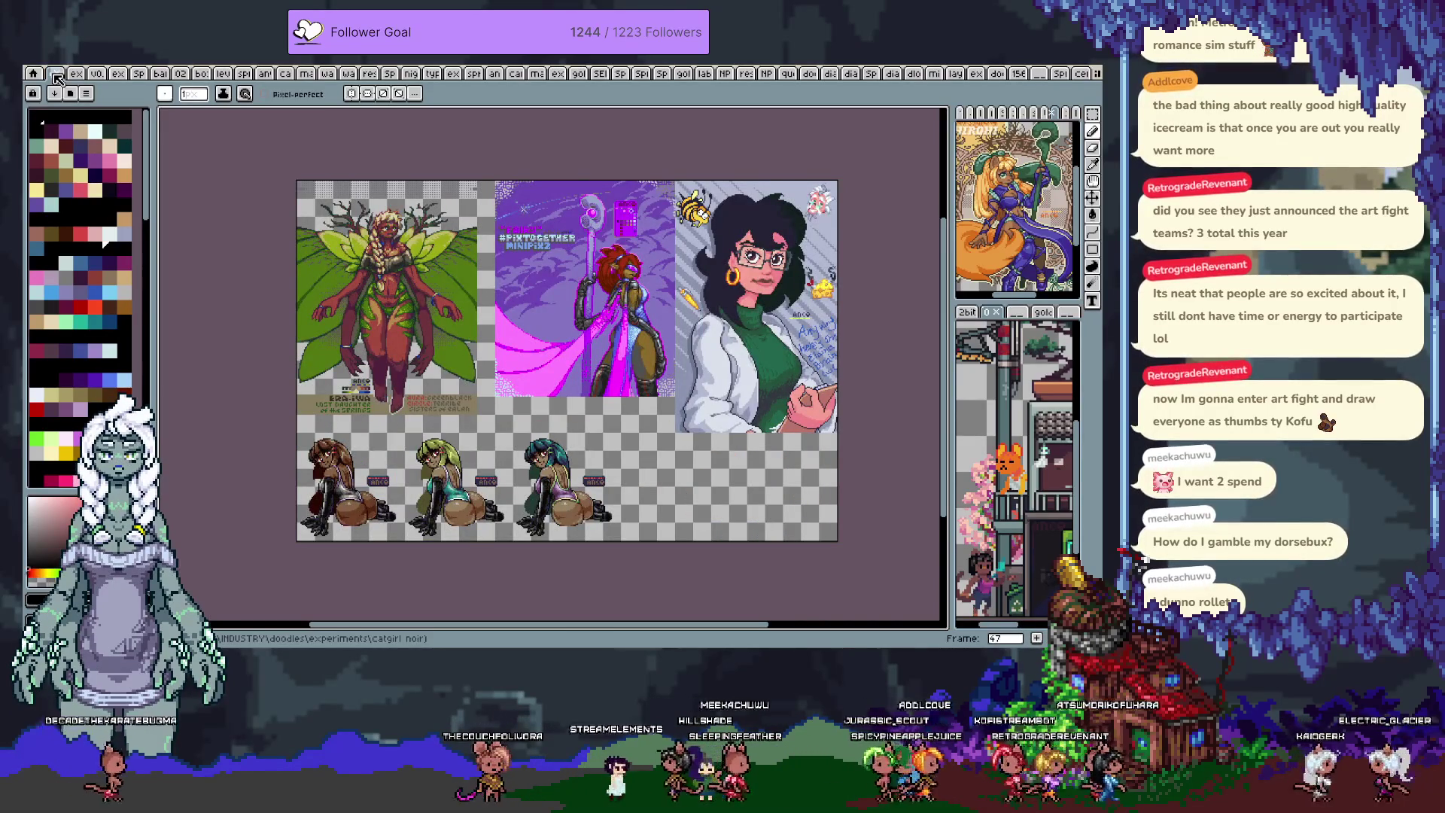
key("Right")
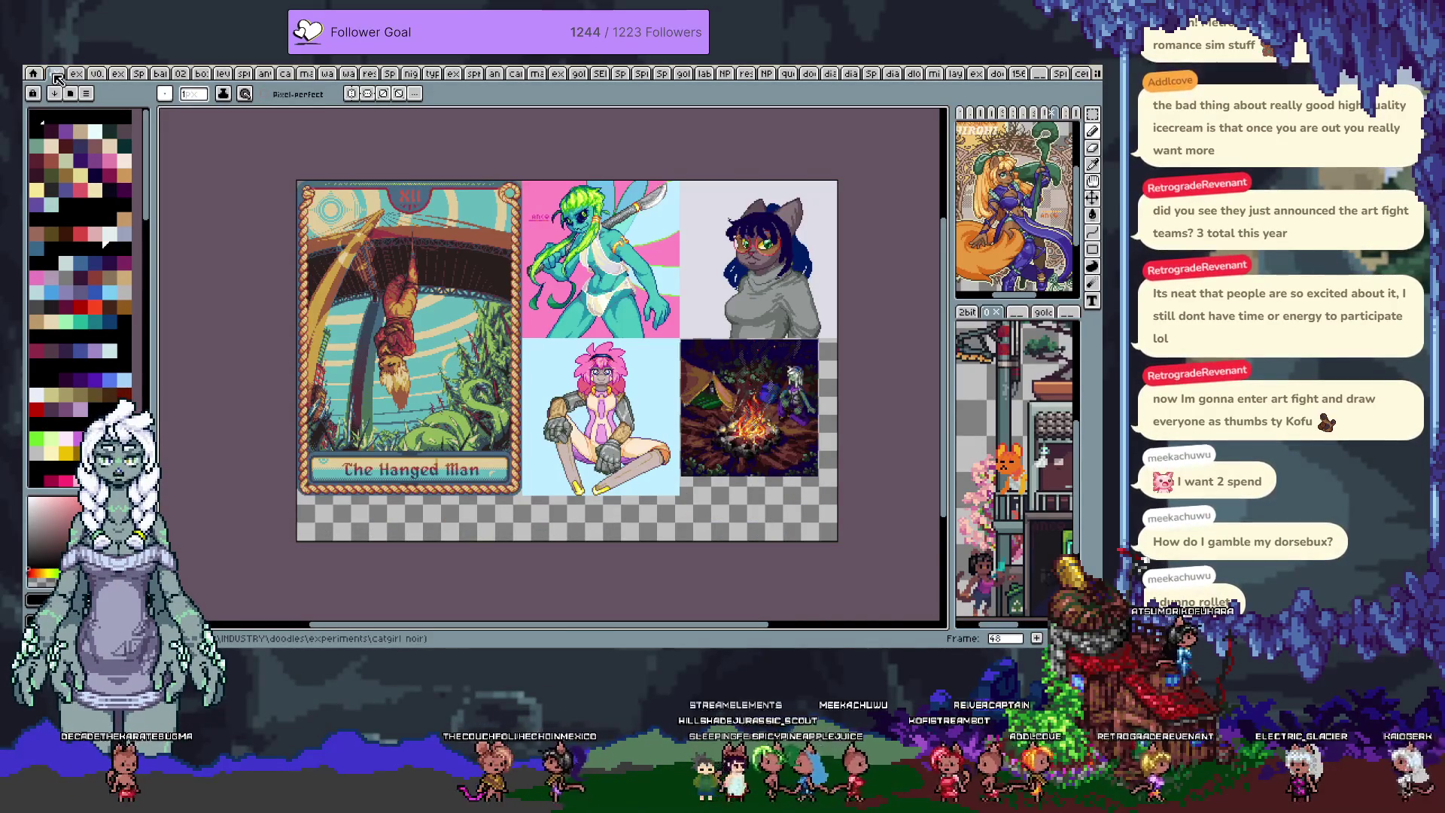
key("Right")
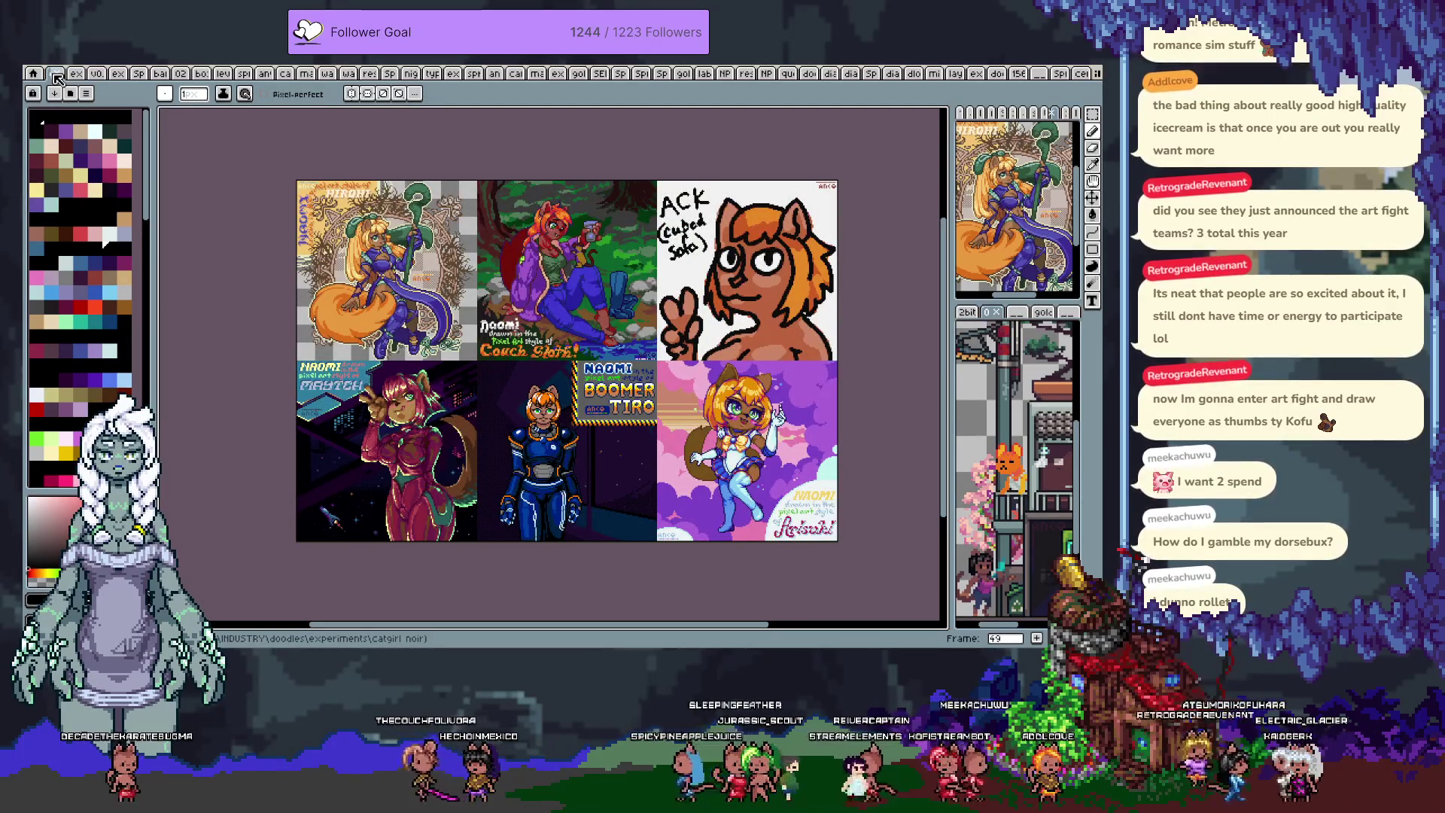
key("Right")
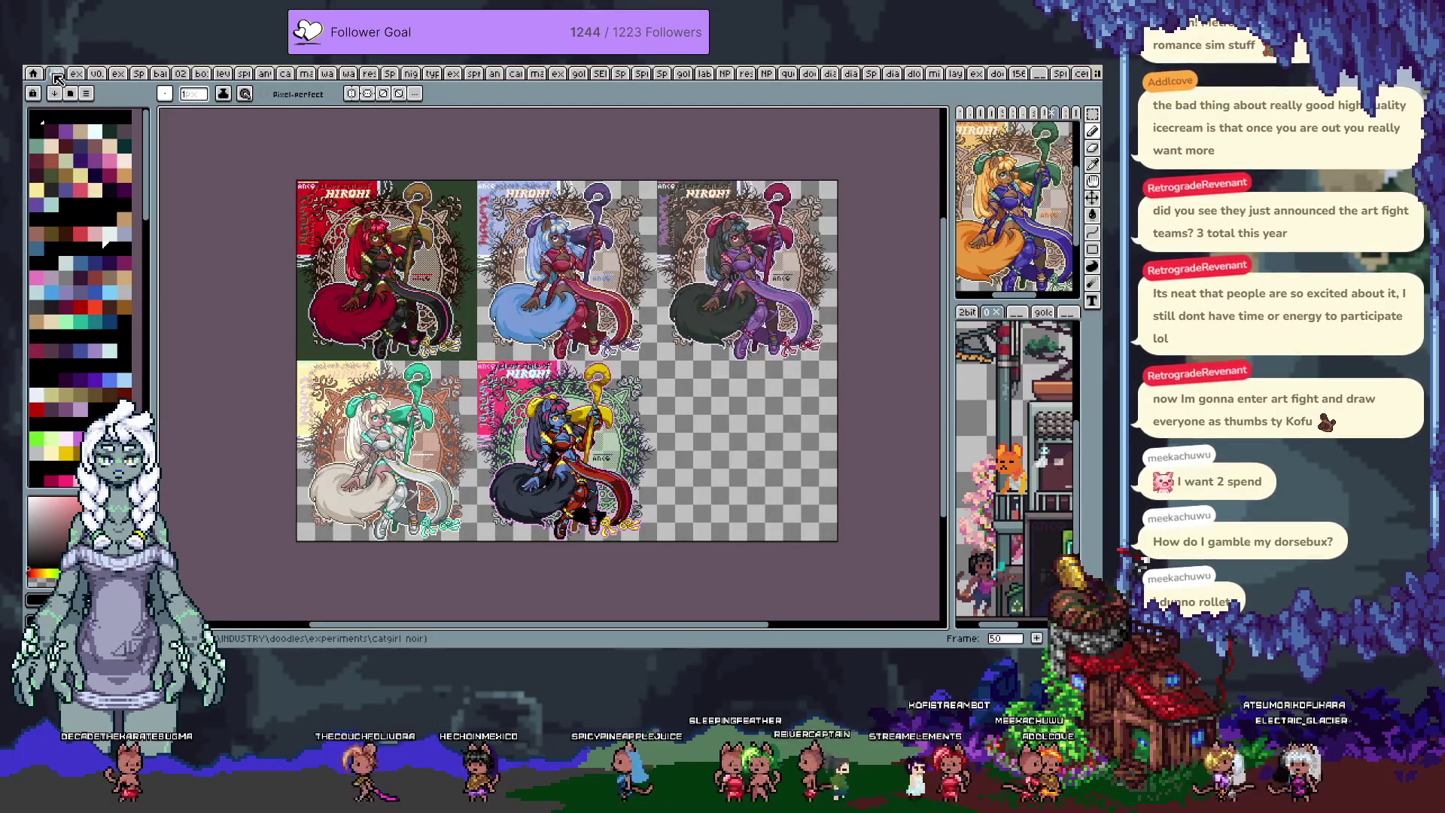
key("Right")
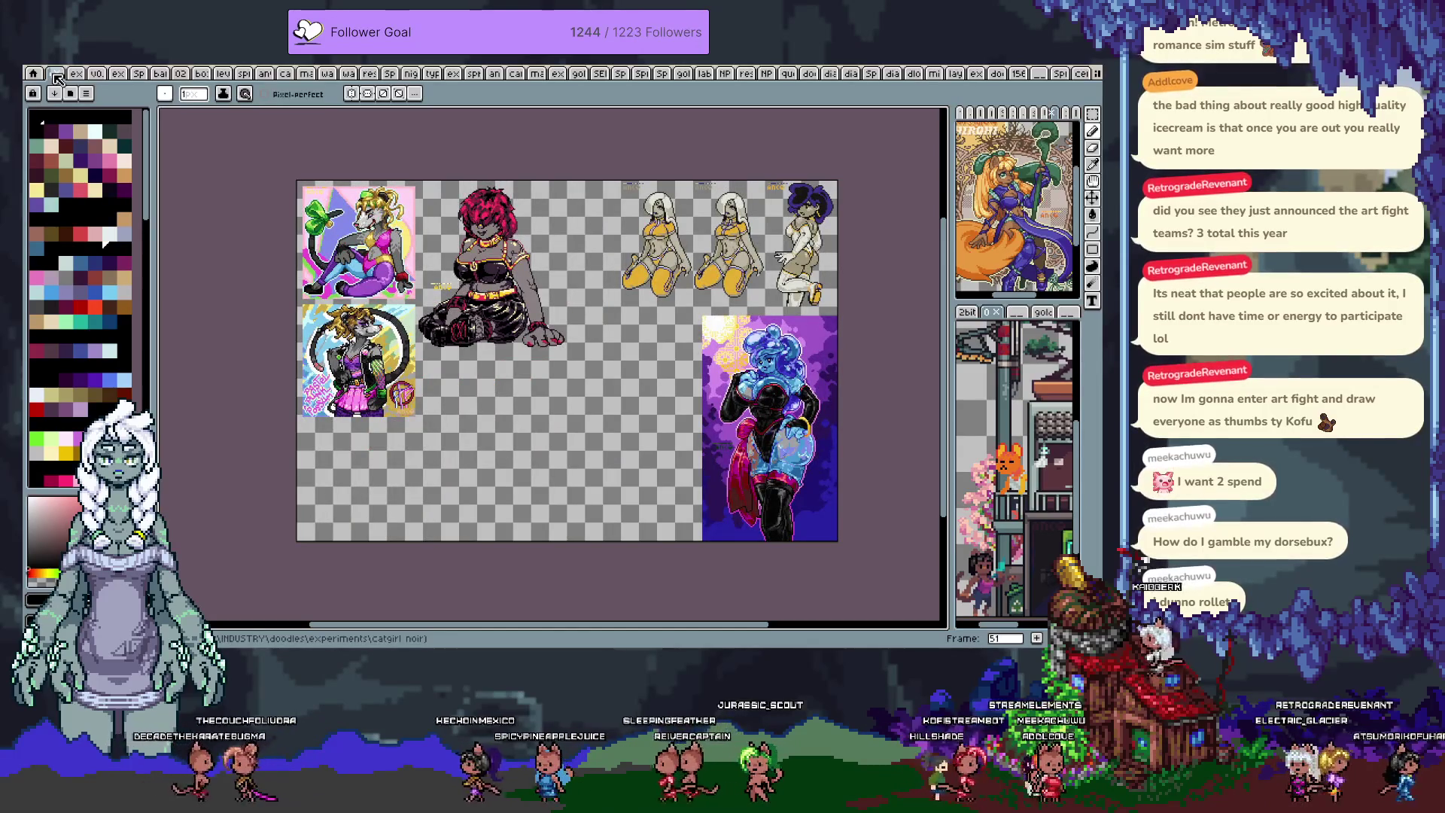
key("Right")
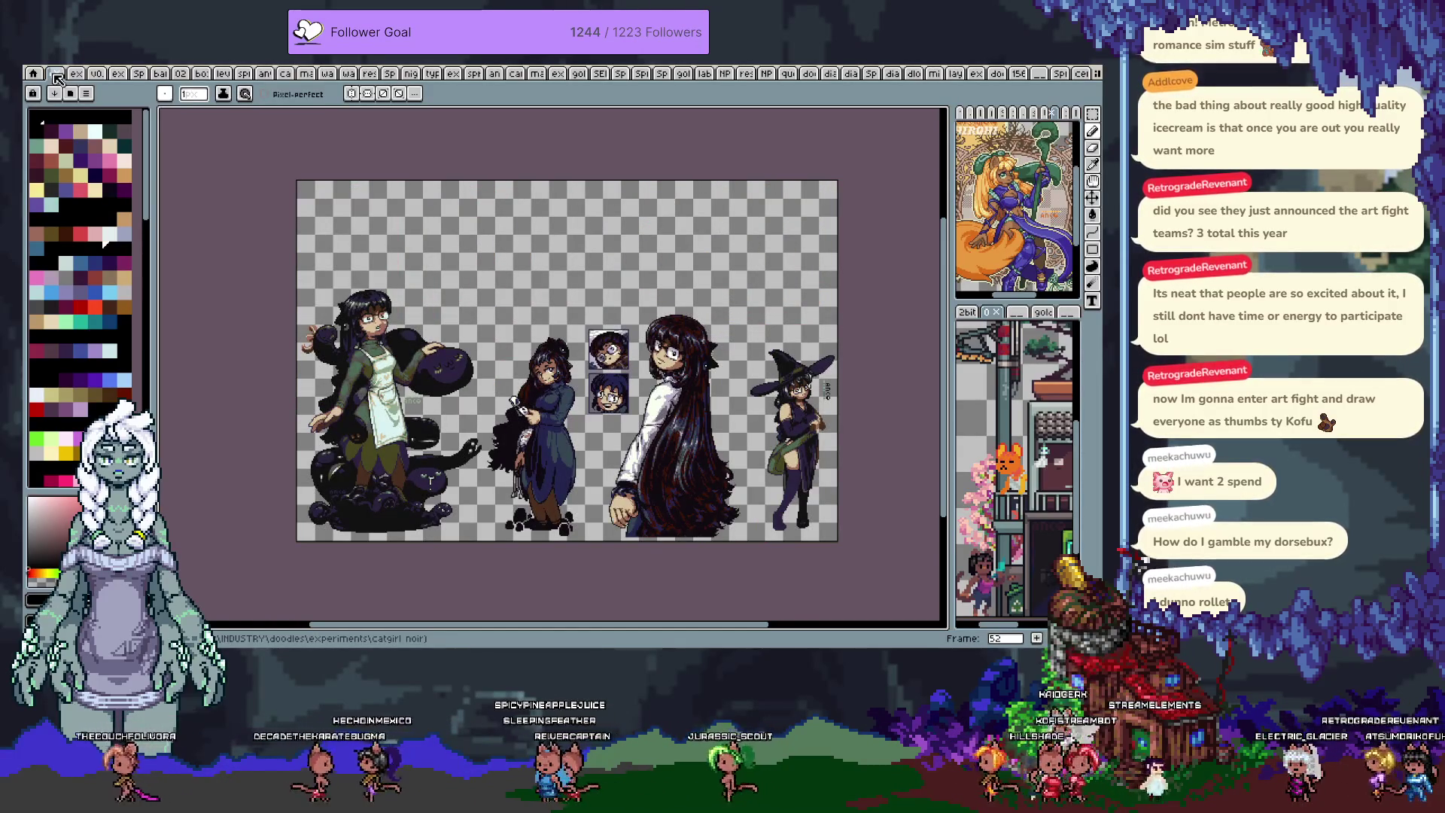
key("Right")
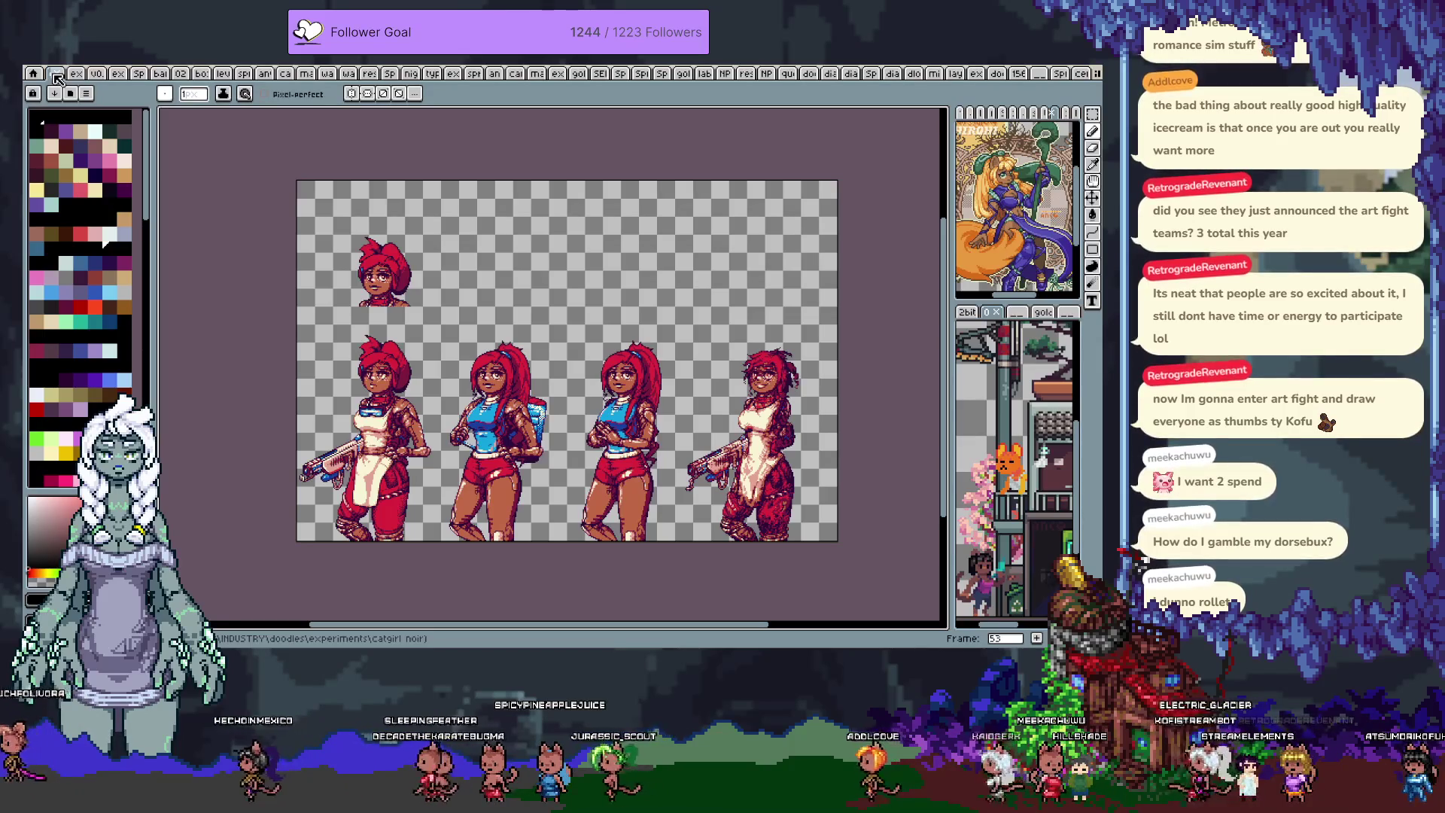
key("Right")
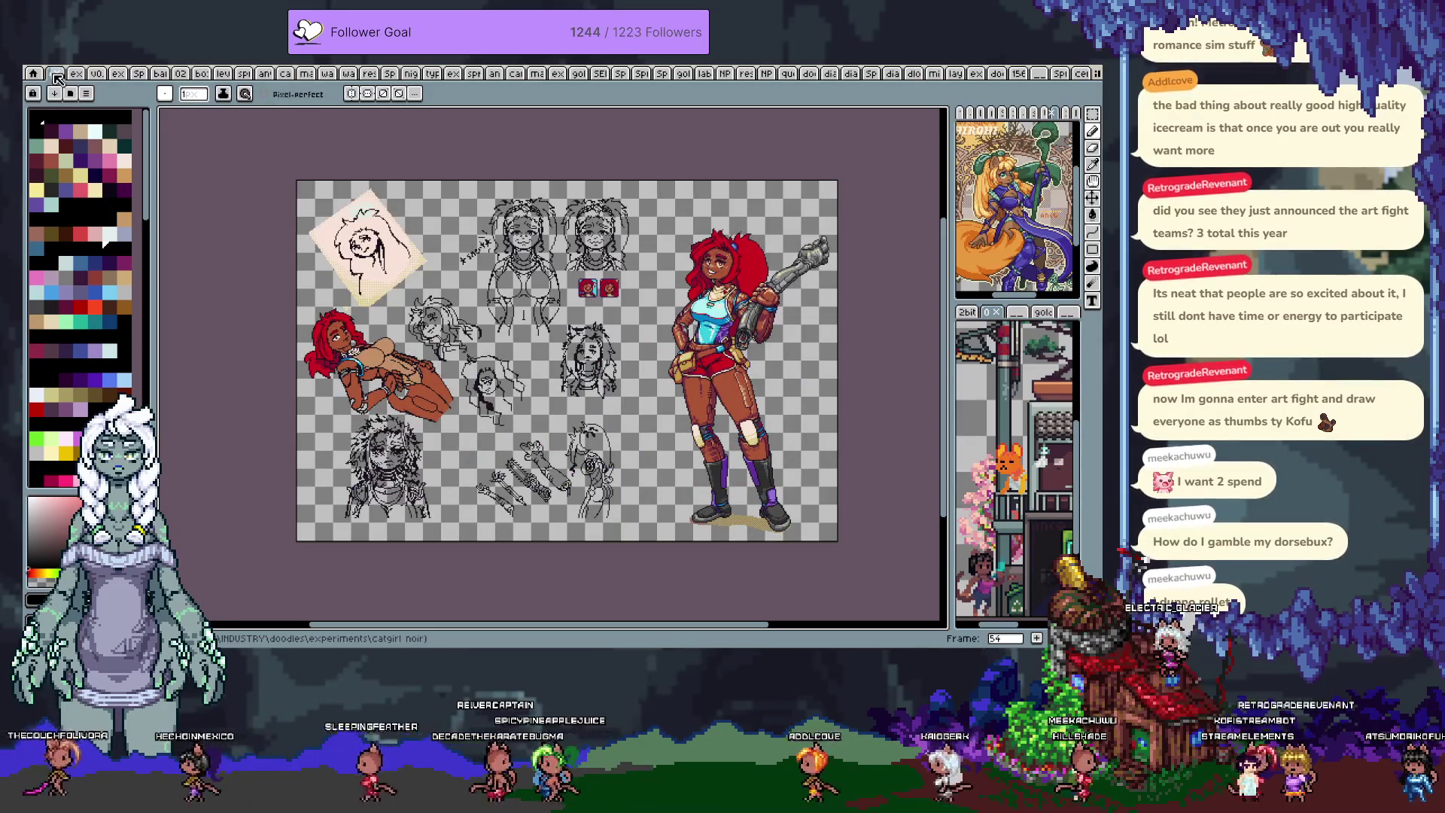
key("Right")
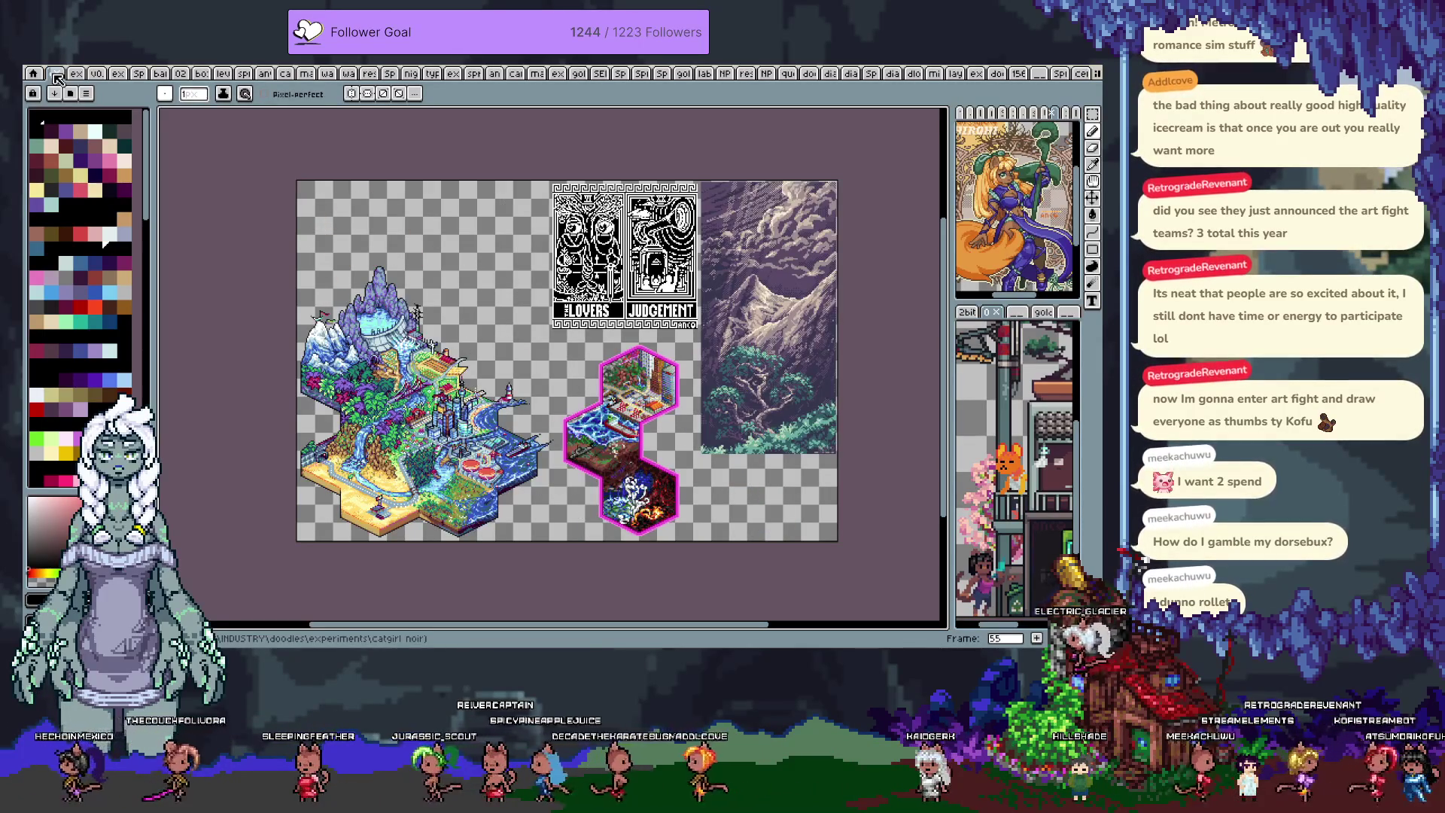
key("Right")
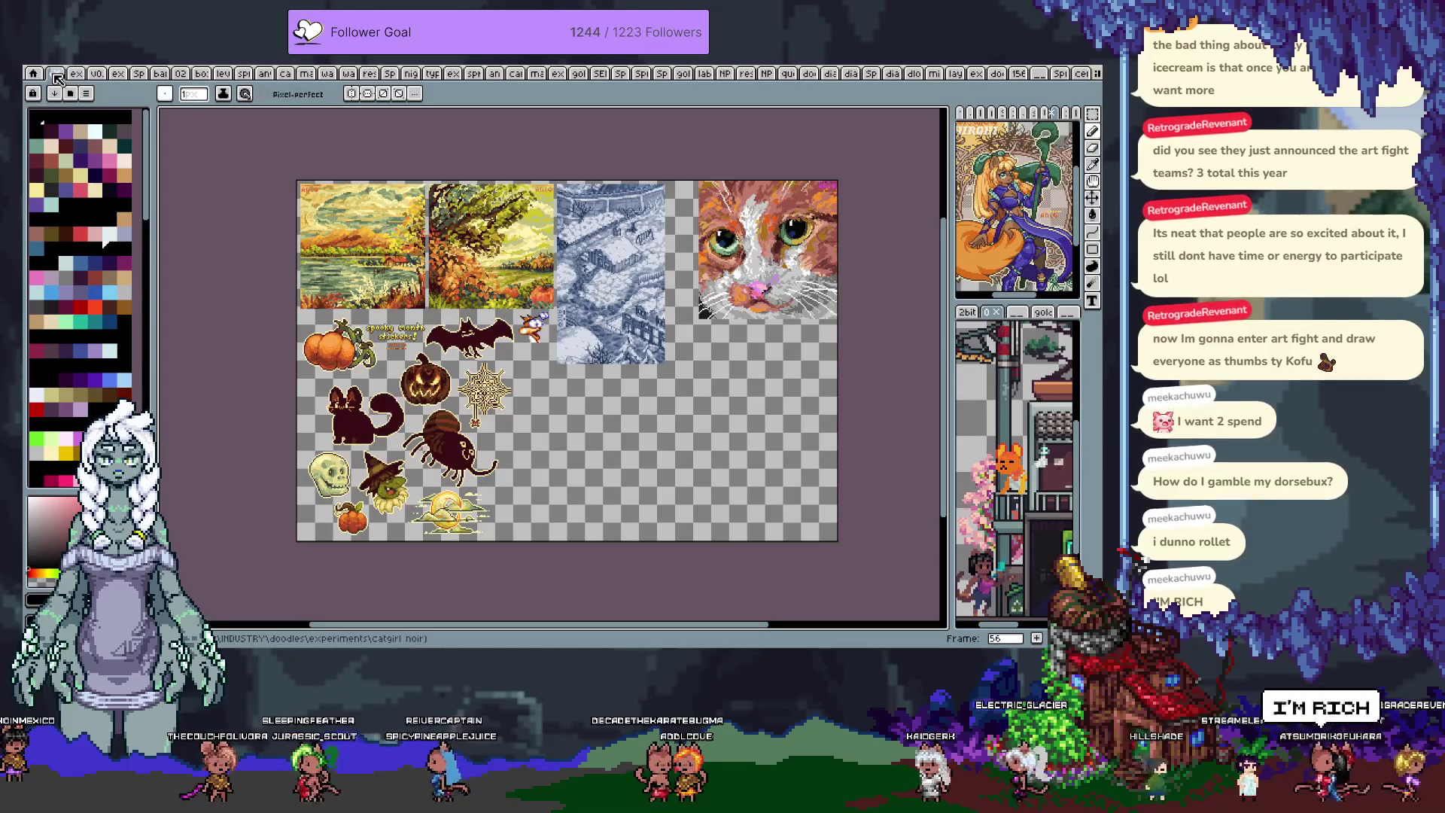
key("Right")
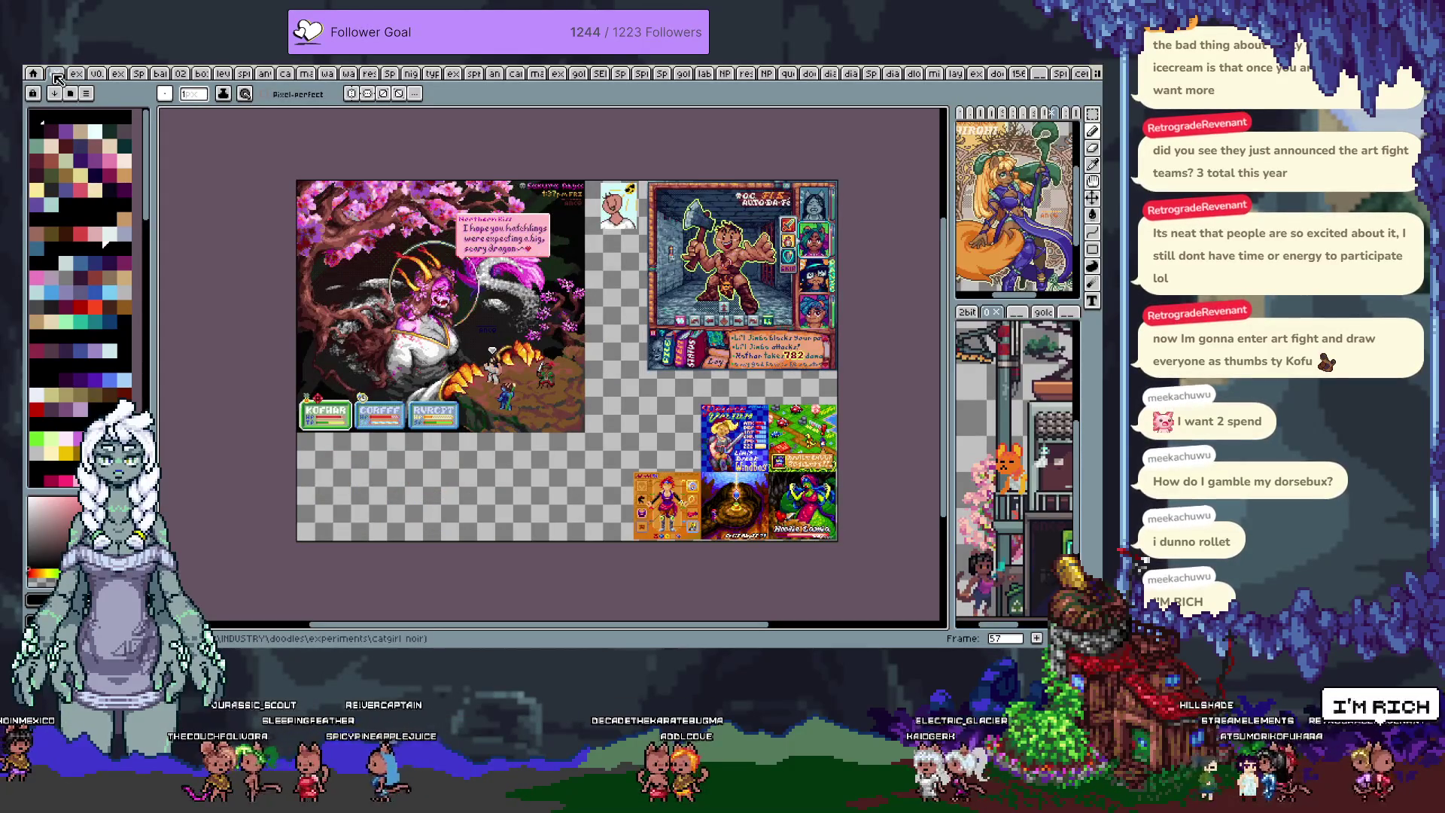
key("Right")
key("Right")
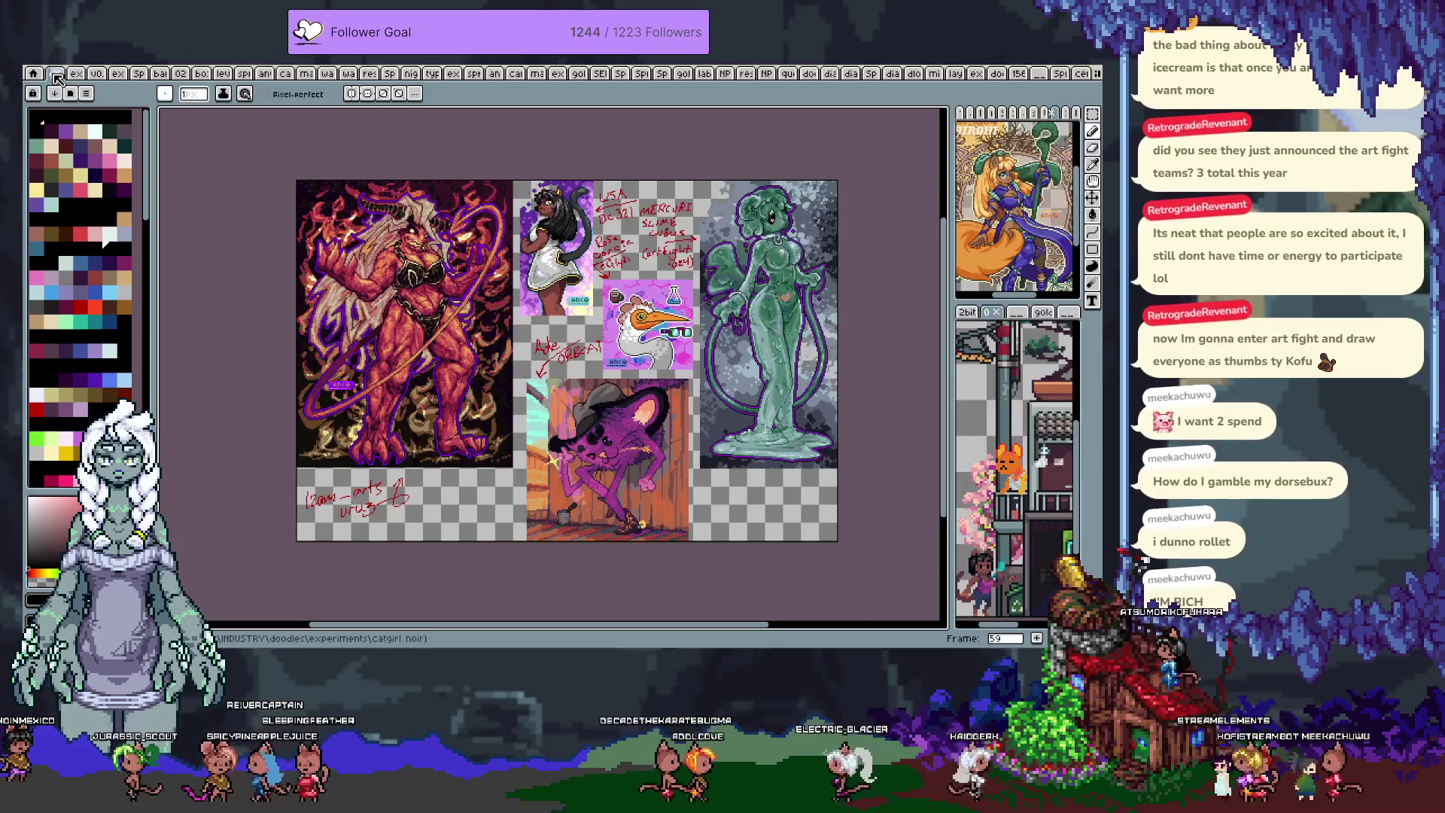
key("Right")
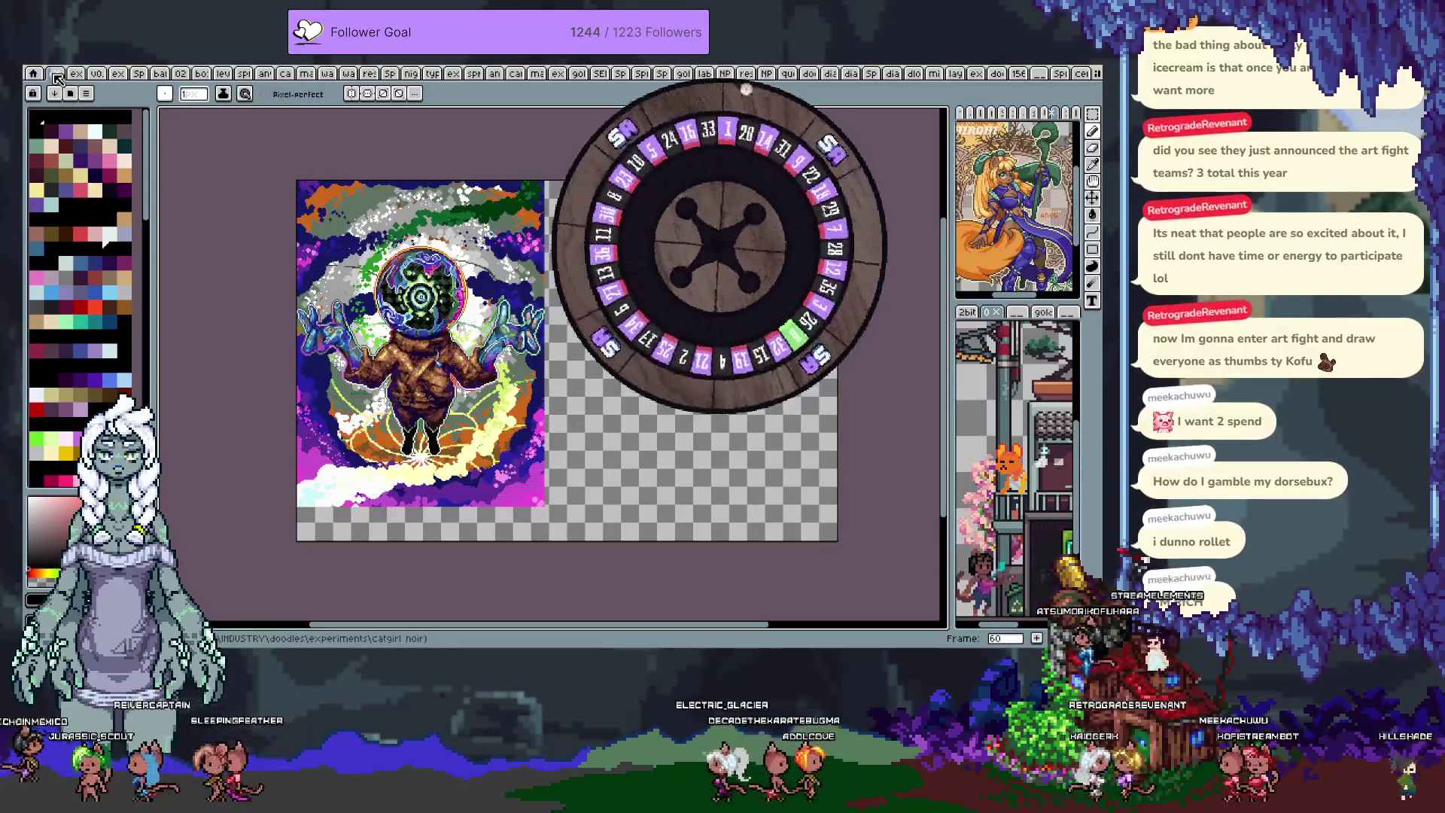
key("Right")
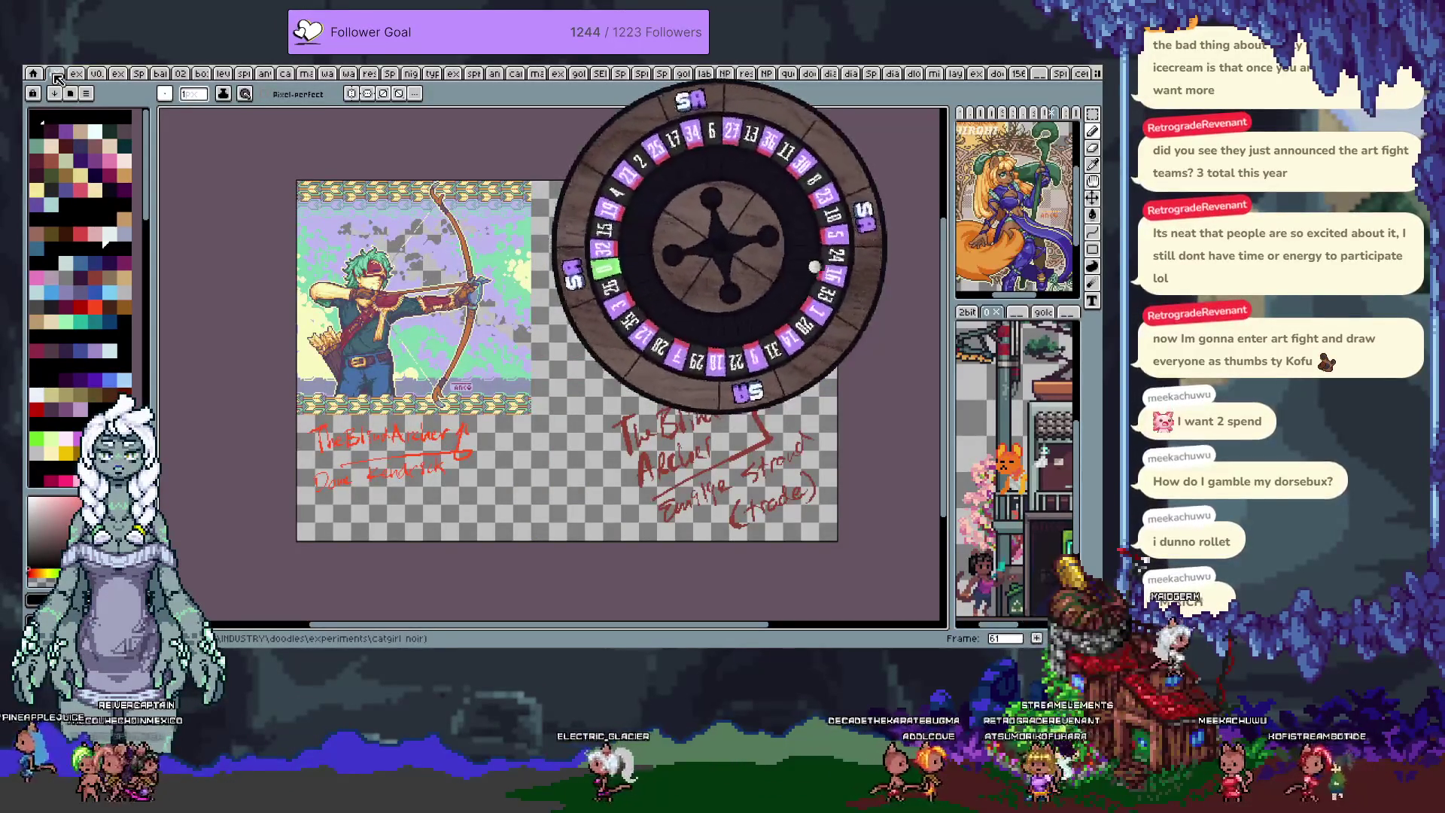
key("Right")
key("Right")
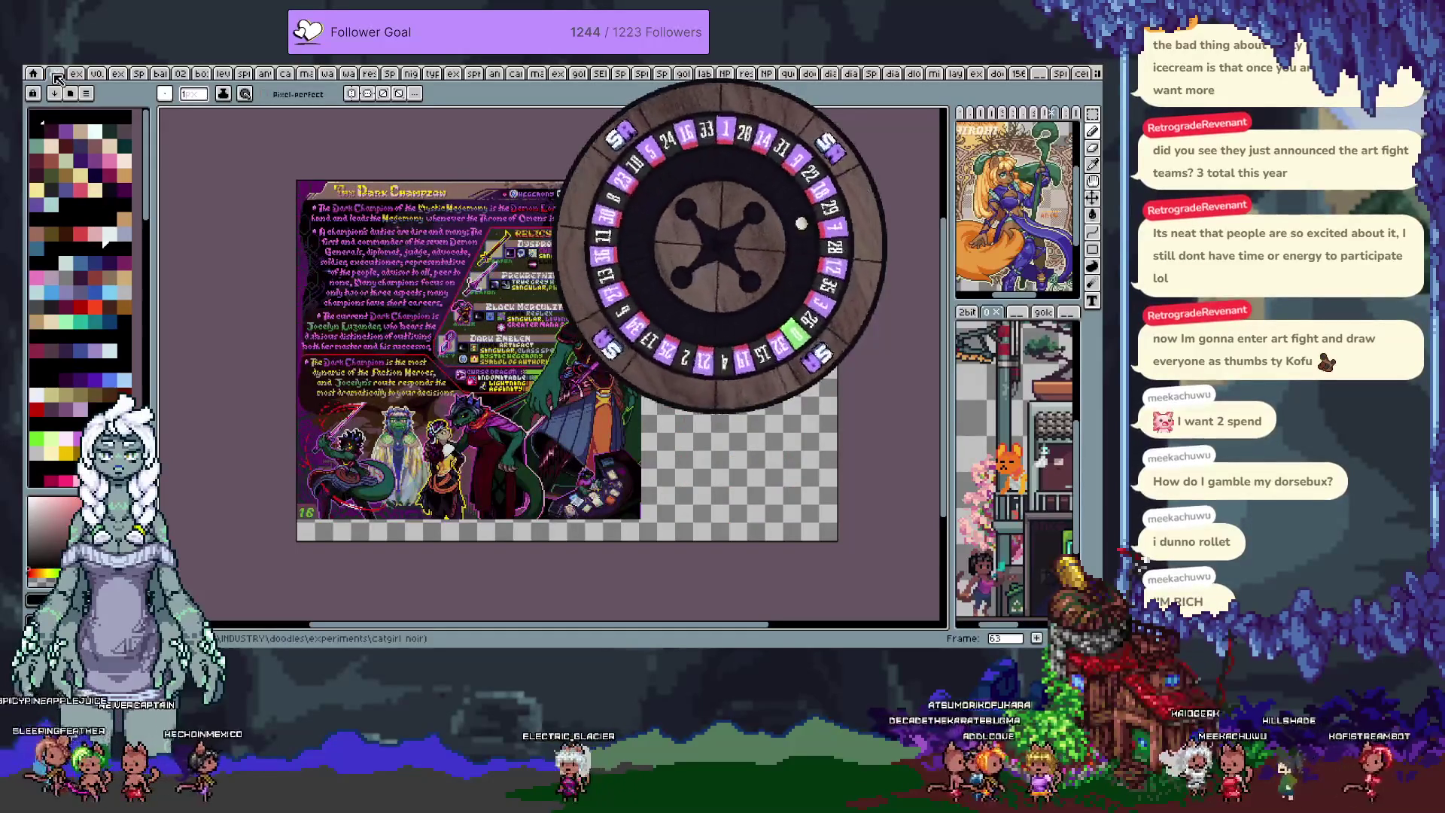
key("Right")
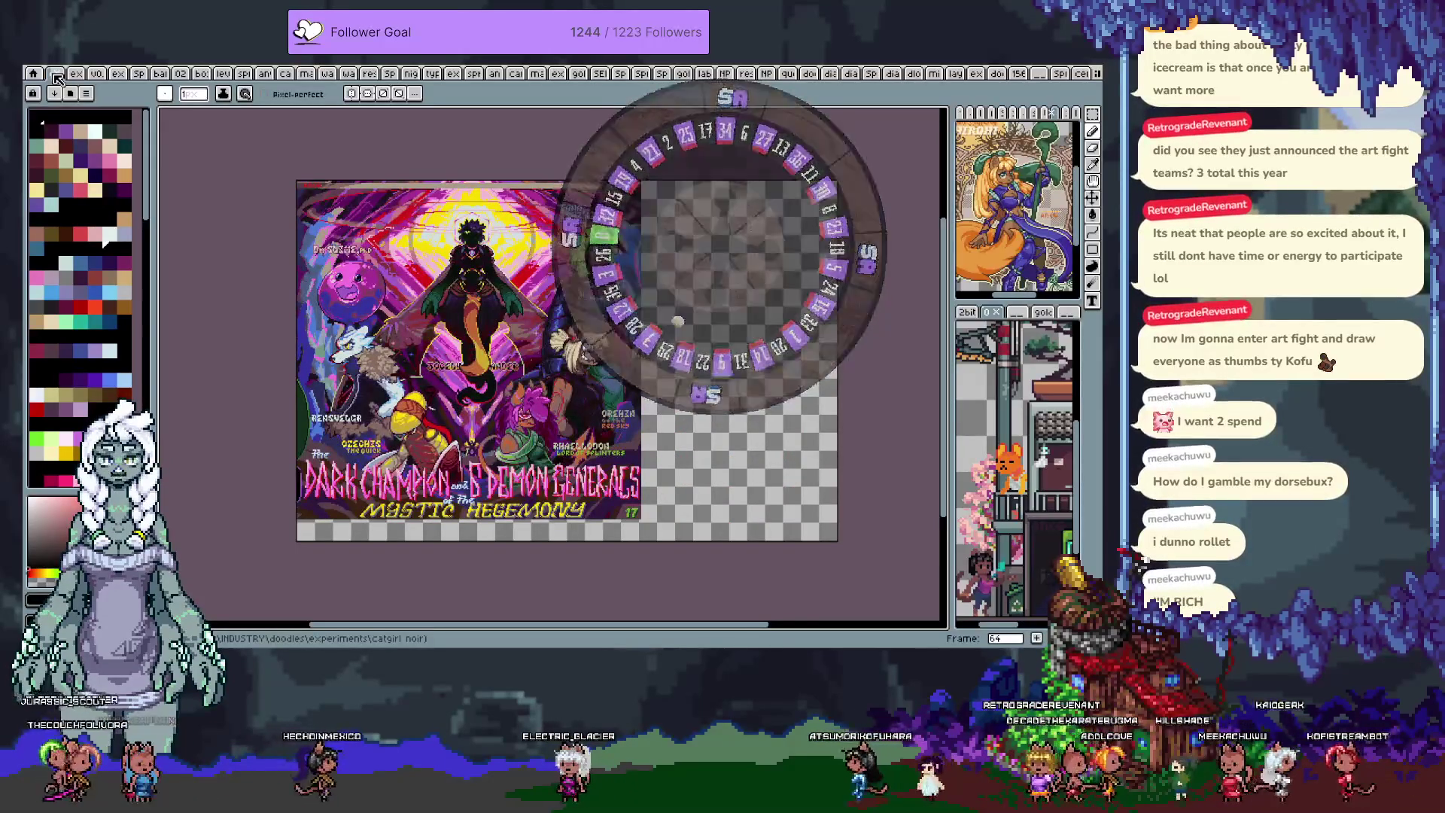
key("Right")
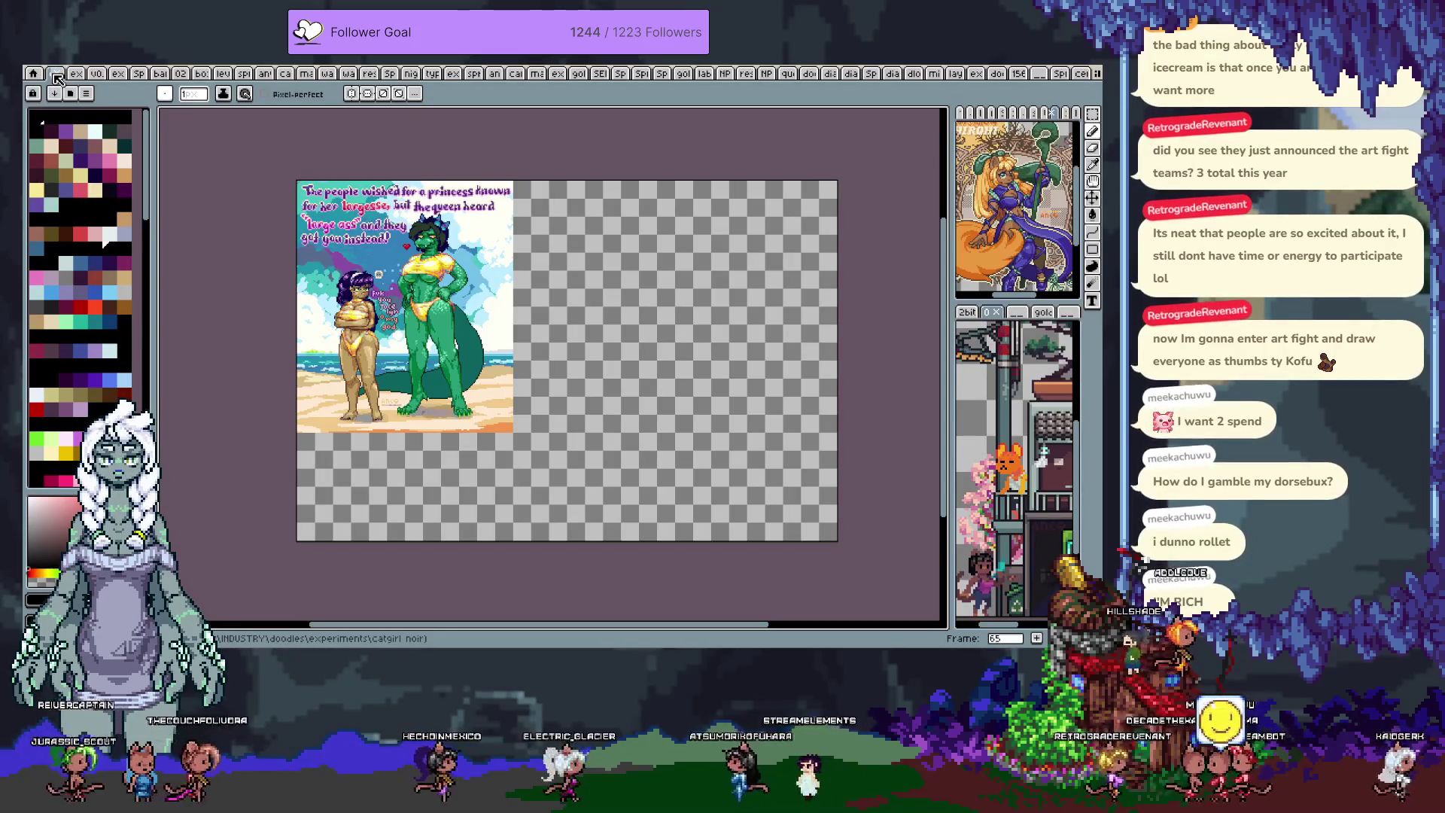
key("Right")
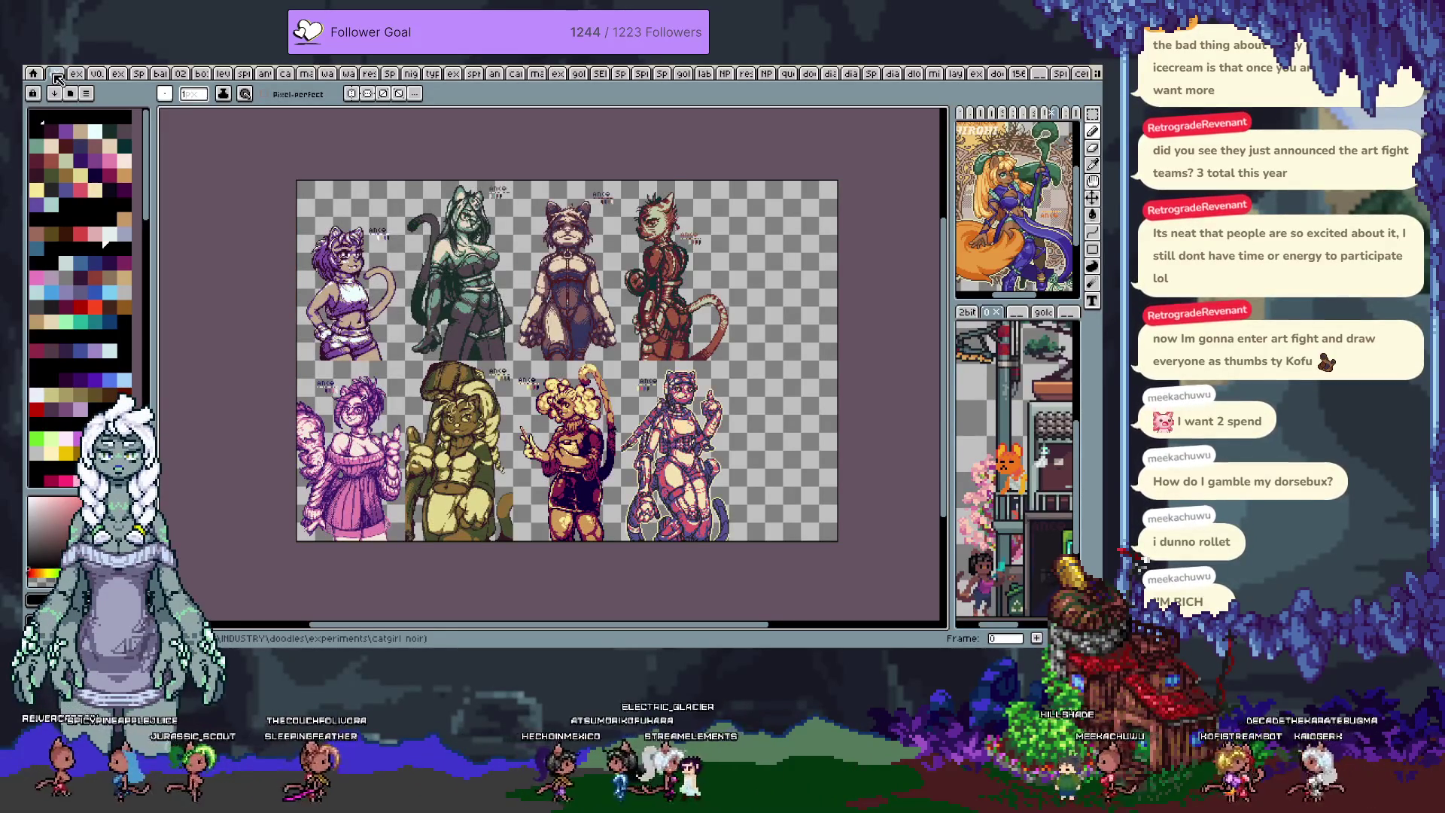
- Advance frame by frame from frame 3 to frame 17, the dark-purple monochrome illustration
key("Right")
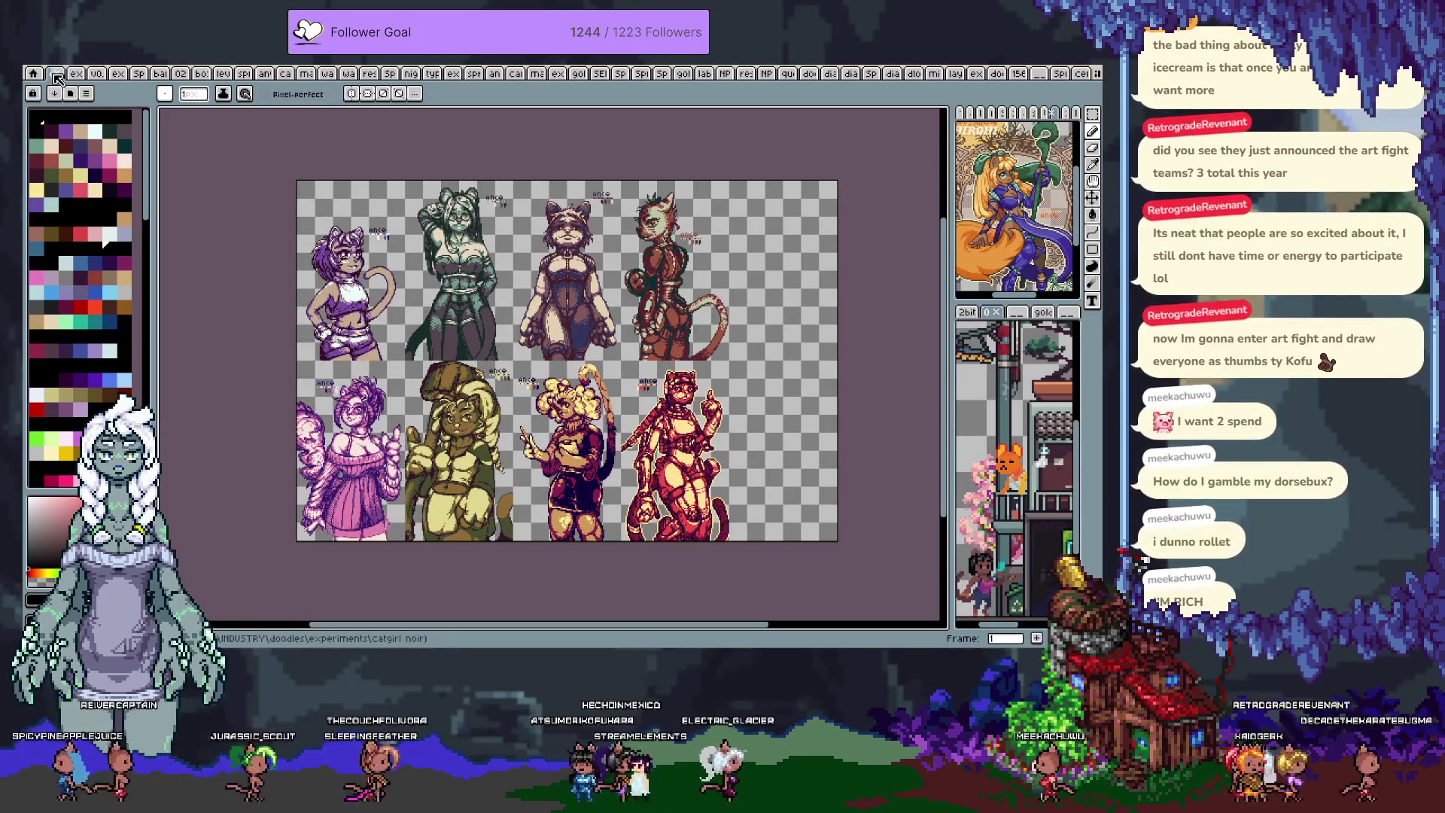
key("Right")
key("Right")
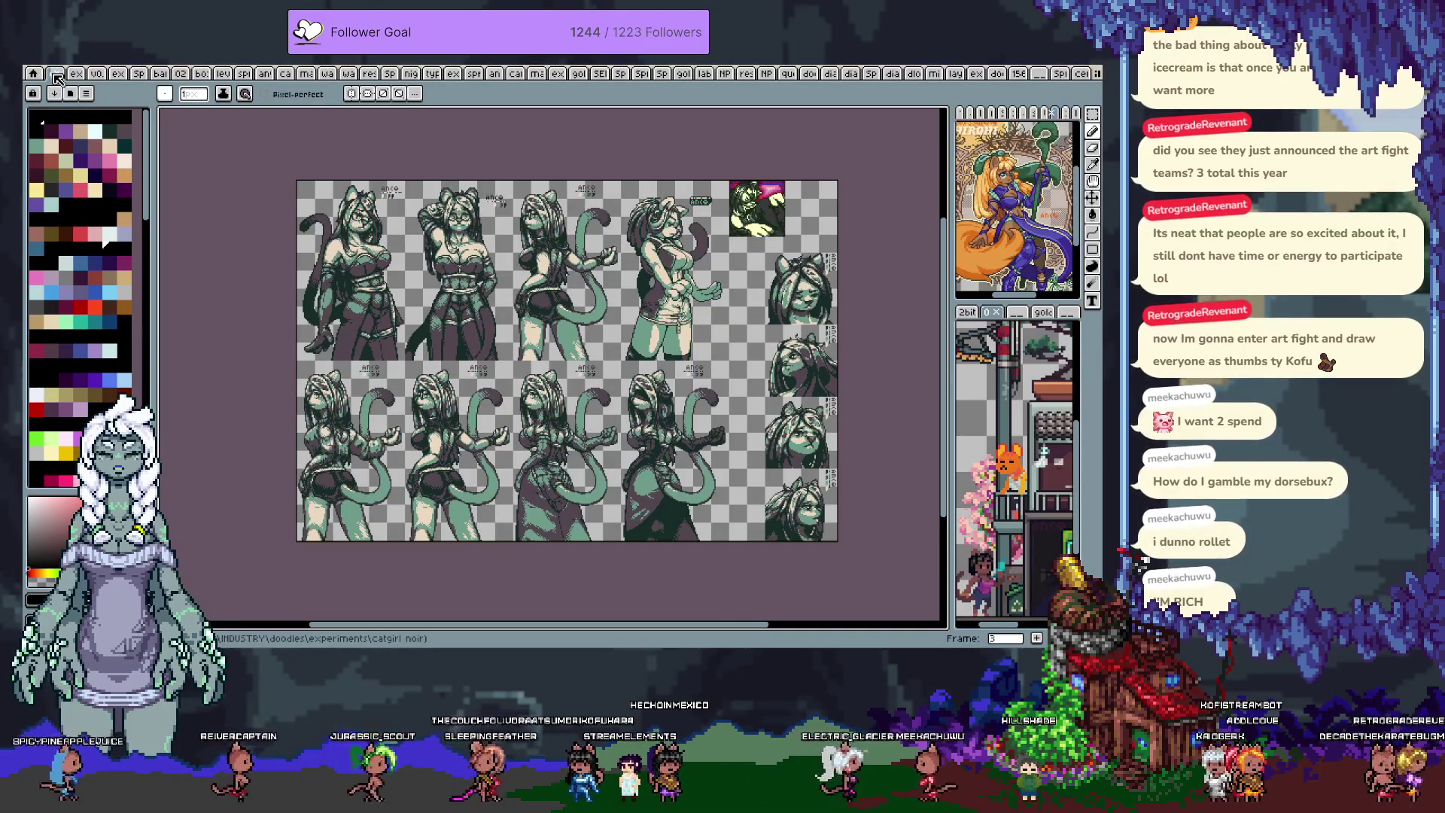
key("Right")
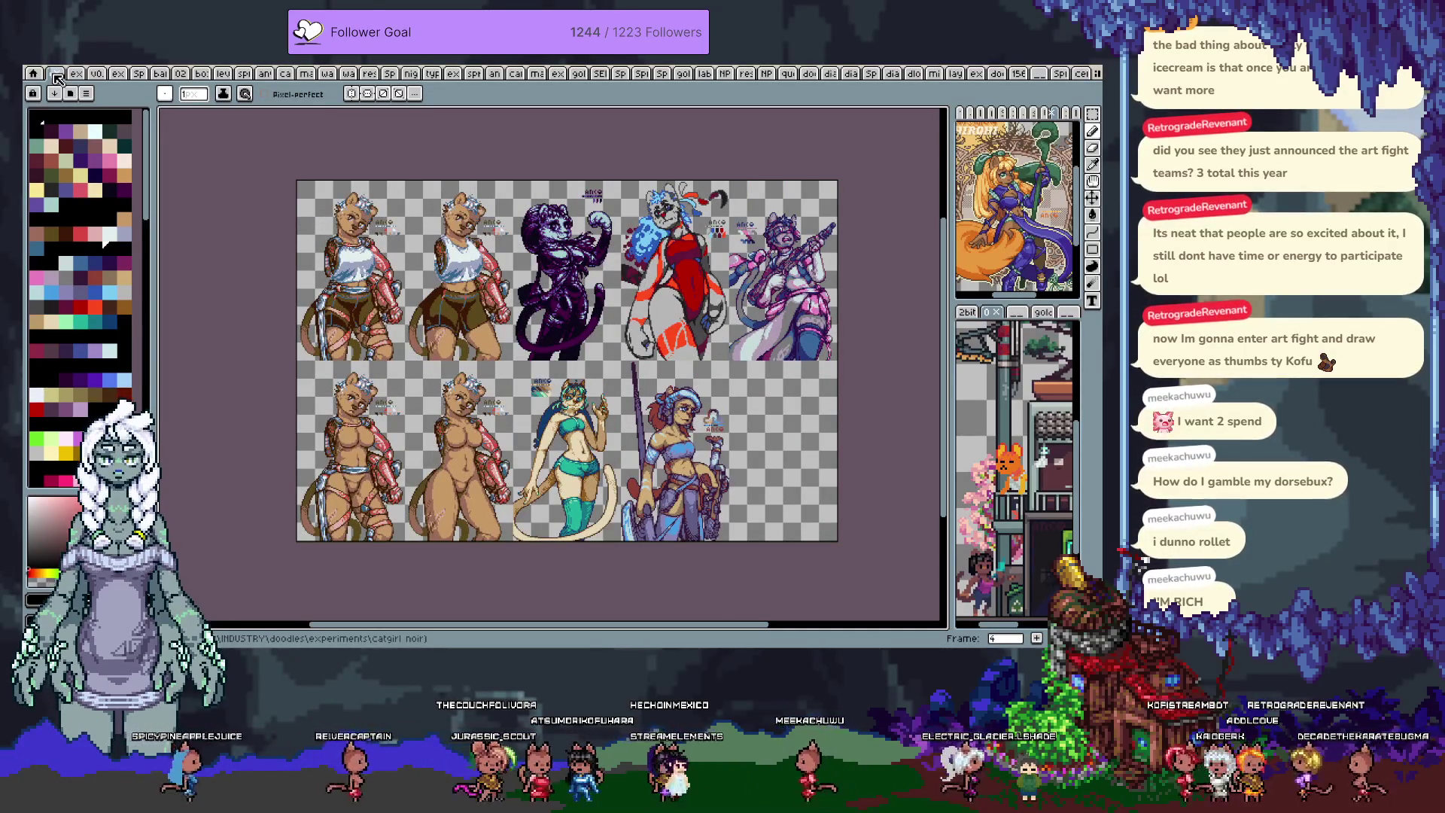
key("Right")
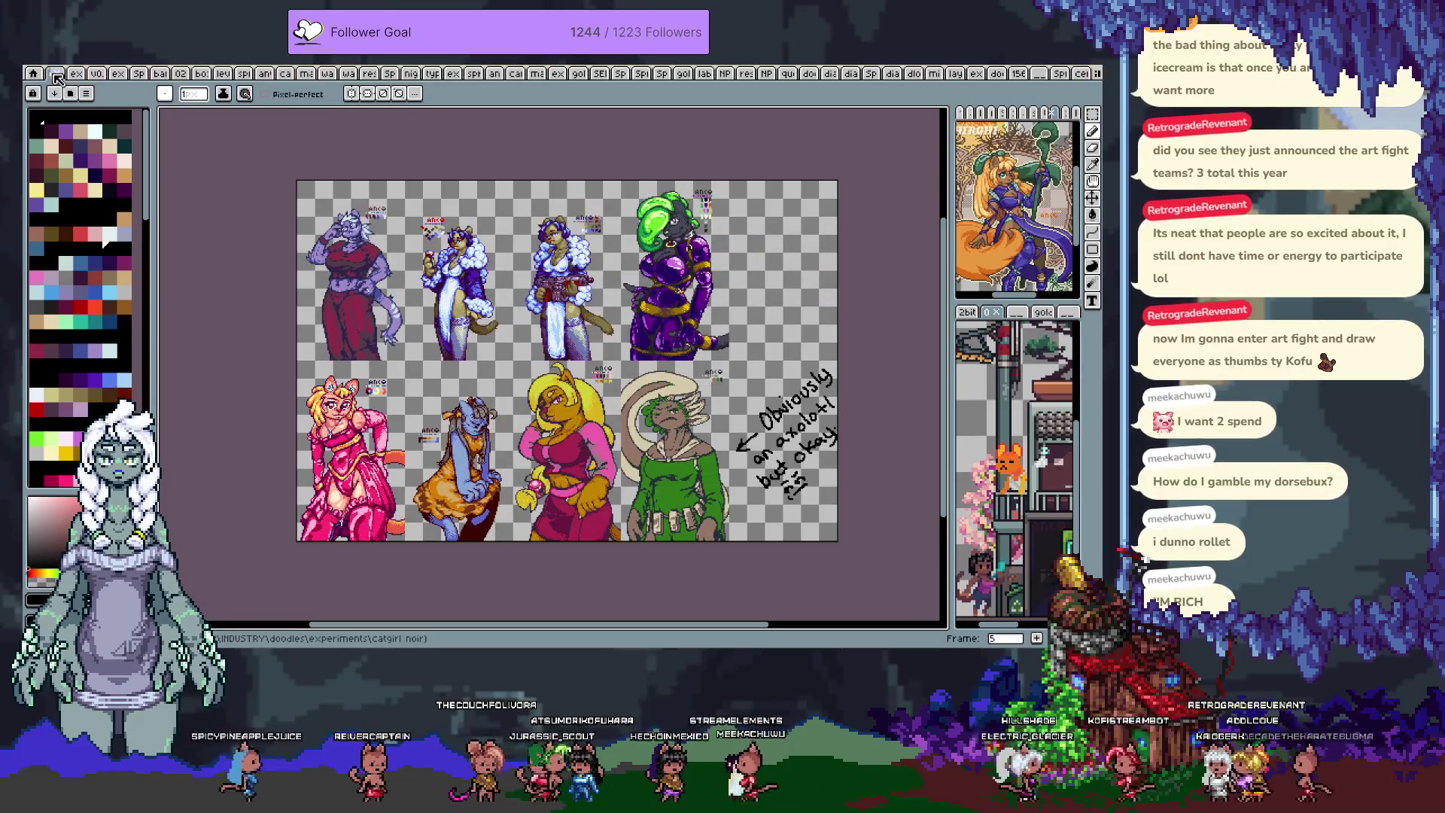
key("Right")
key("Right")
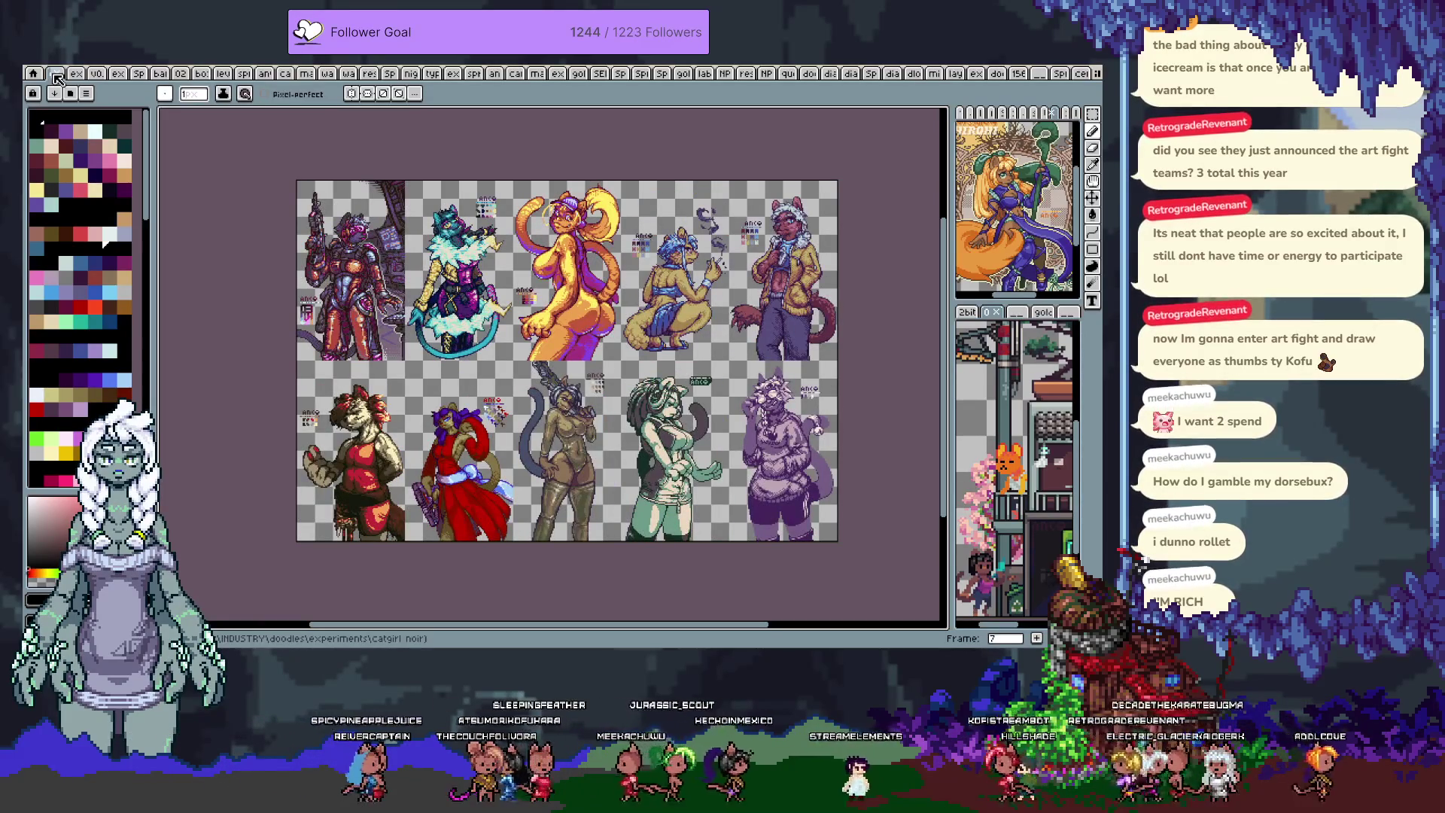
key("Right")
key("Right")
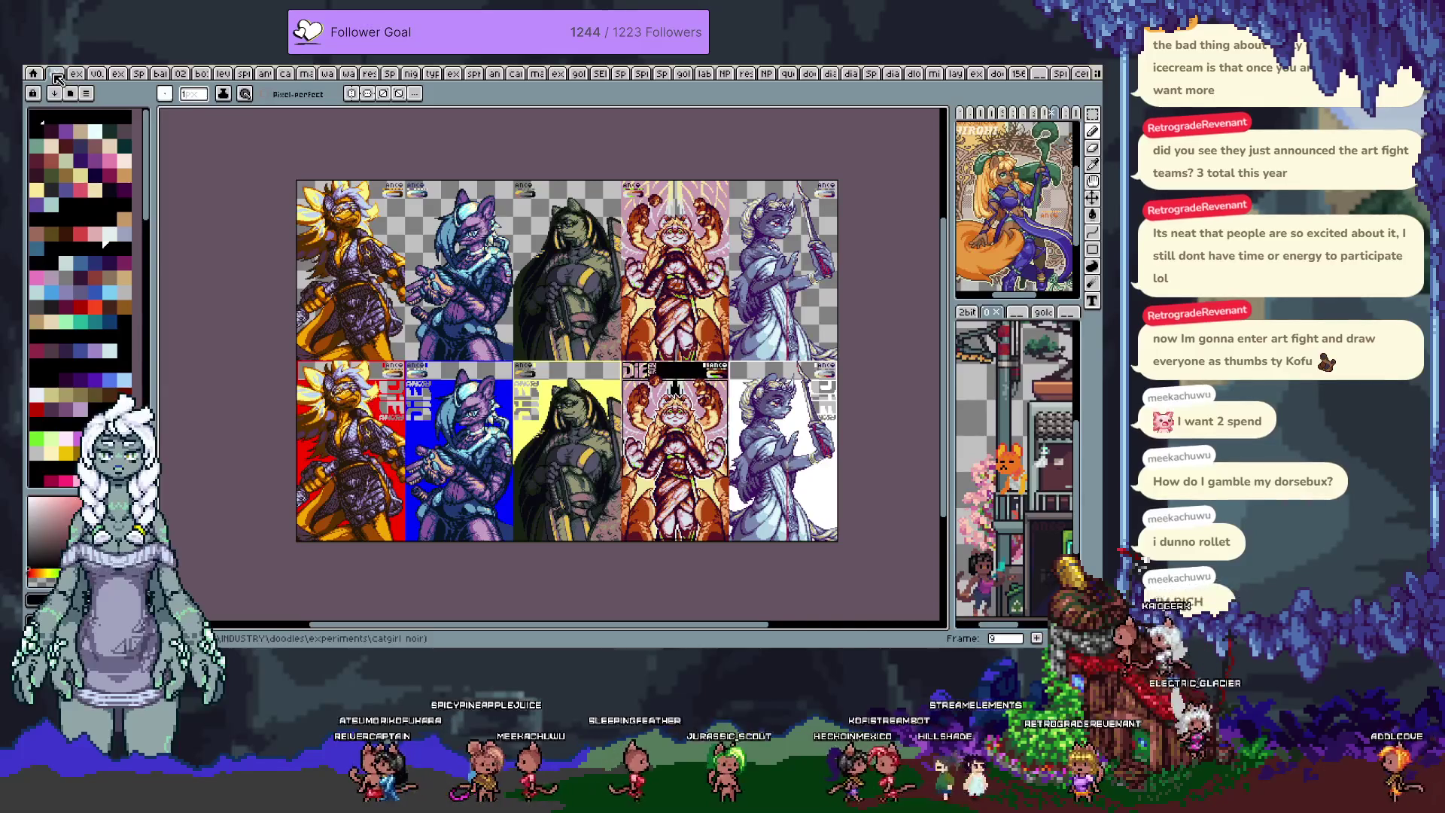
key("Right")
key("Right")
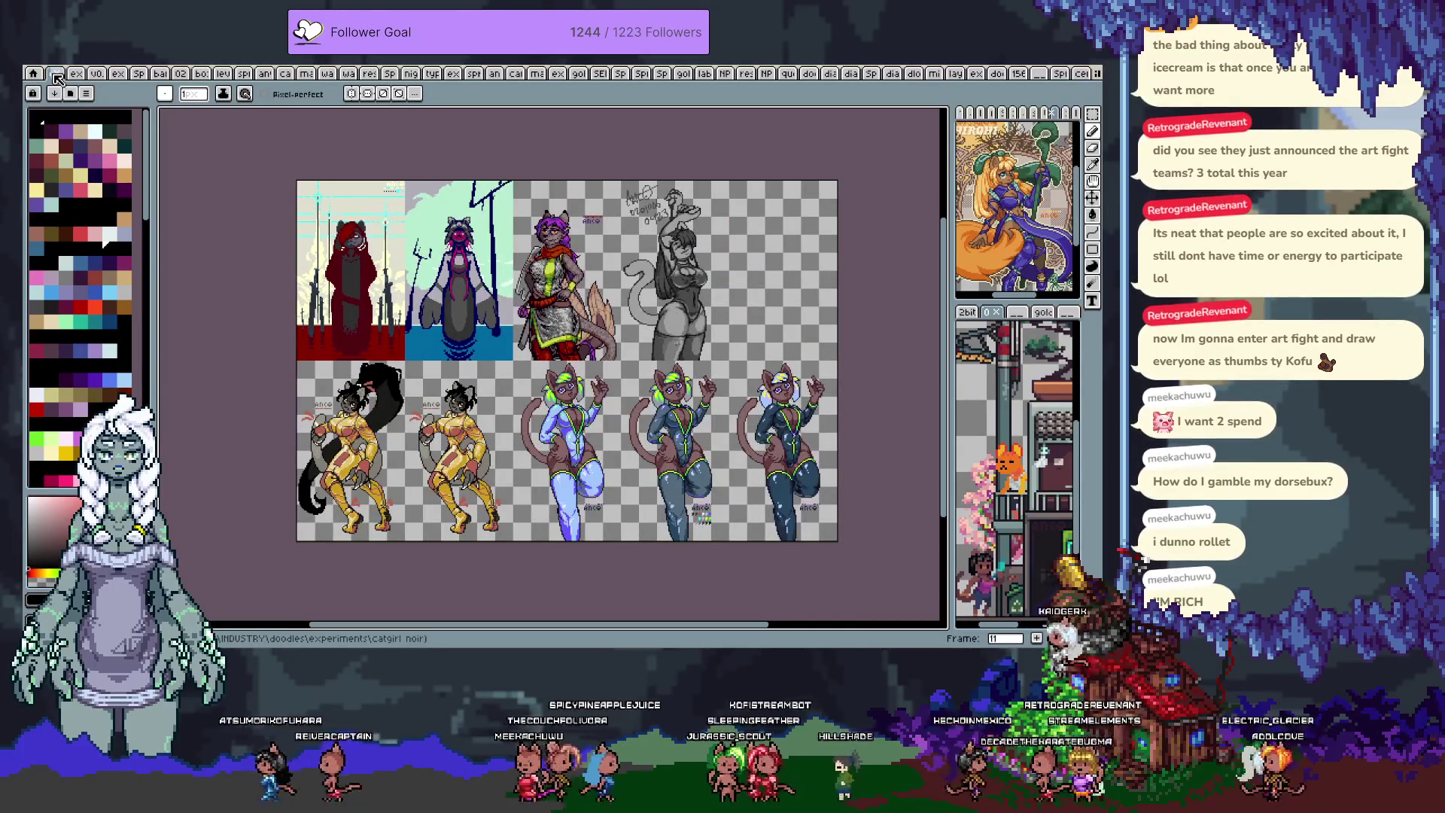
key("Right")
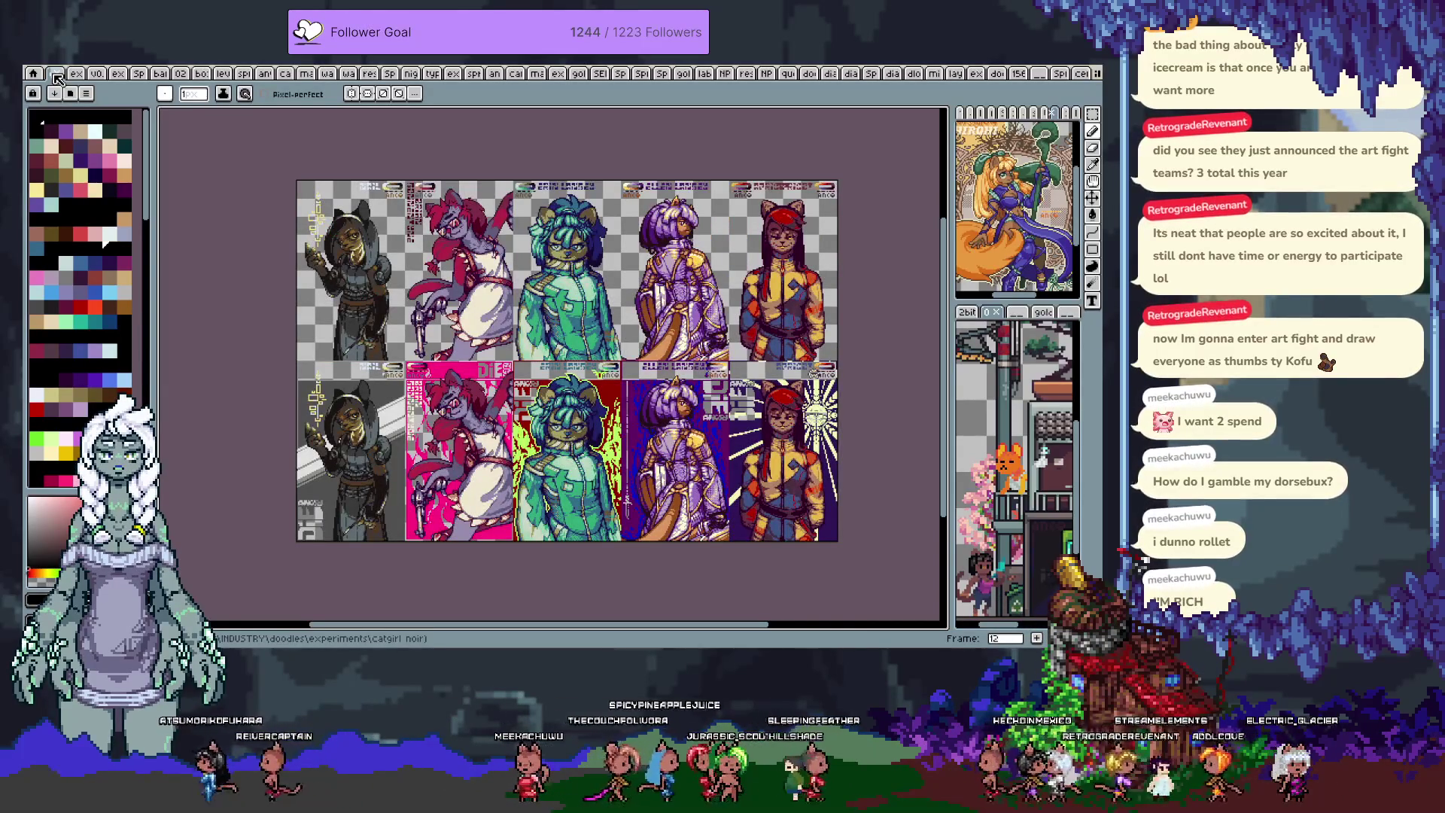
key("Right")
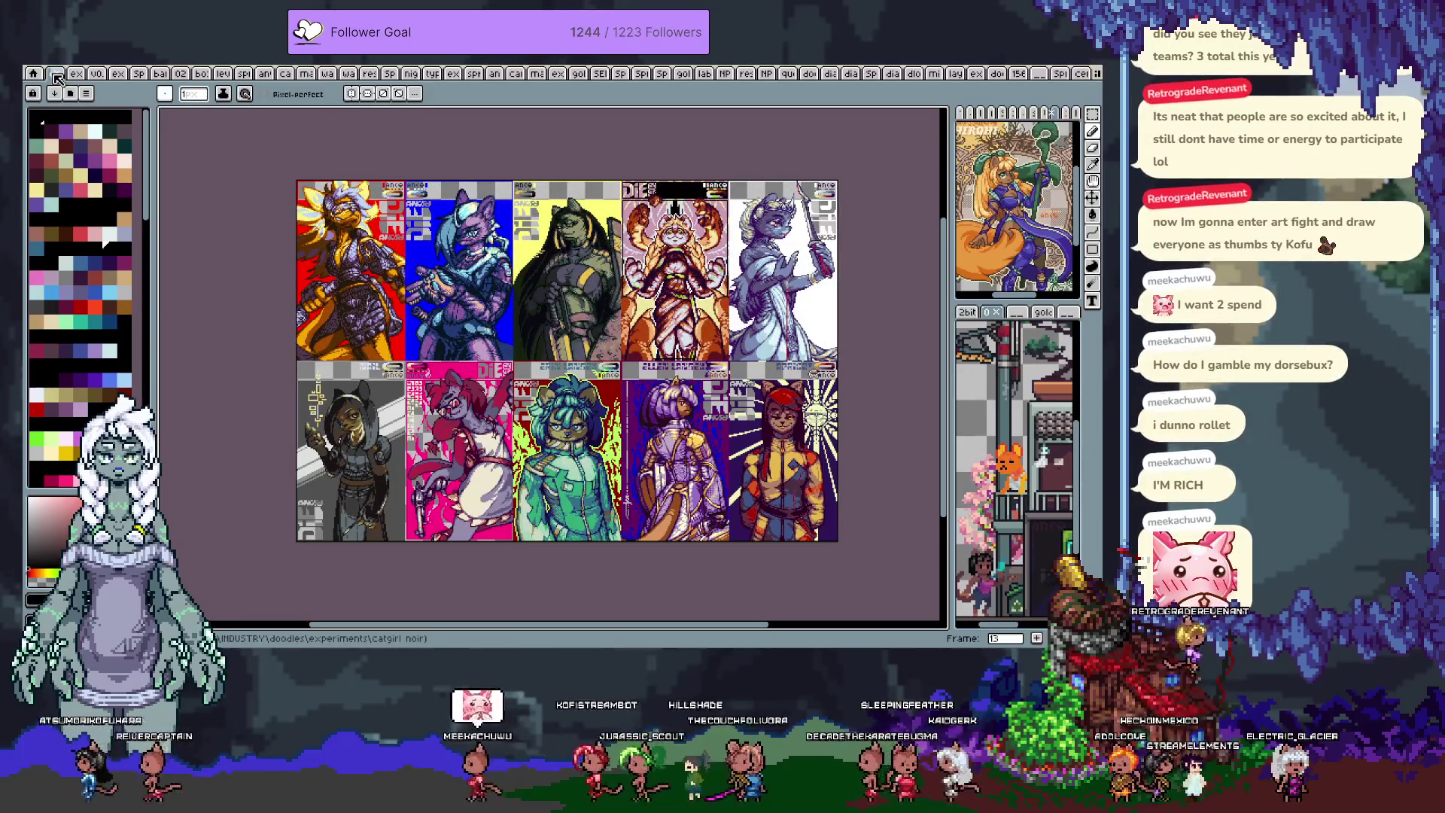
key("Right")
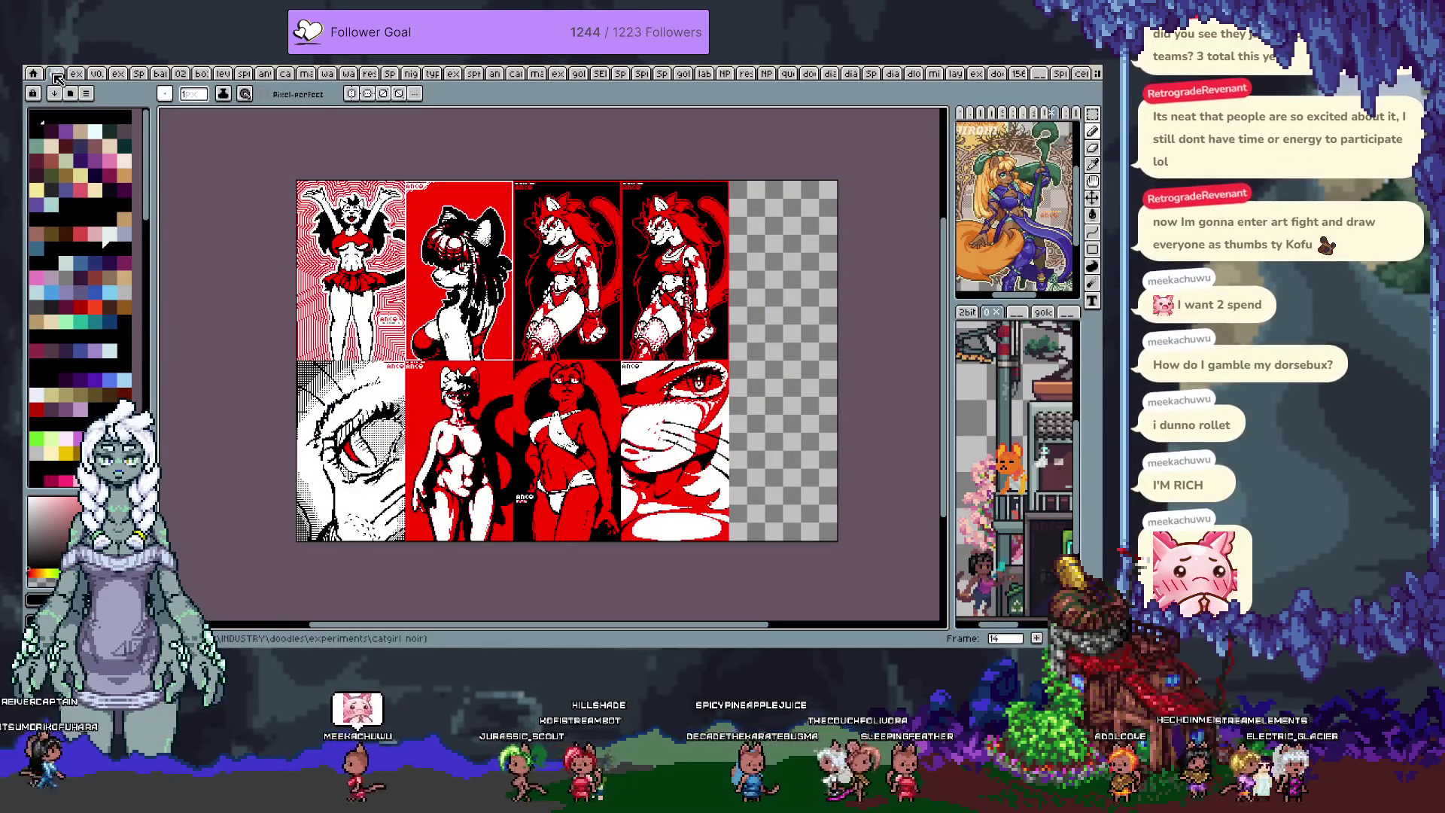
key("Right")
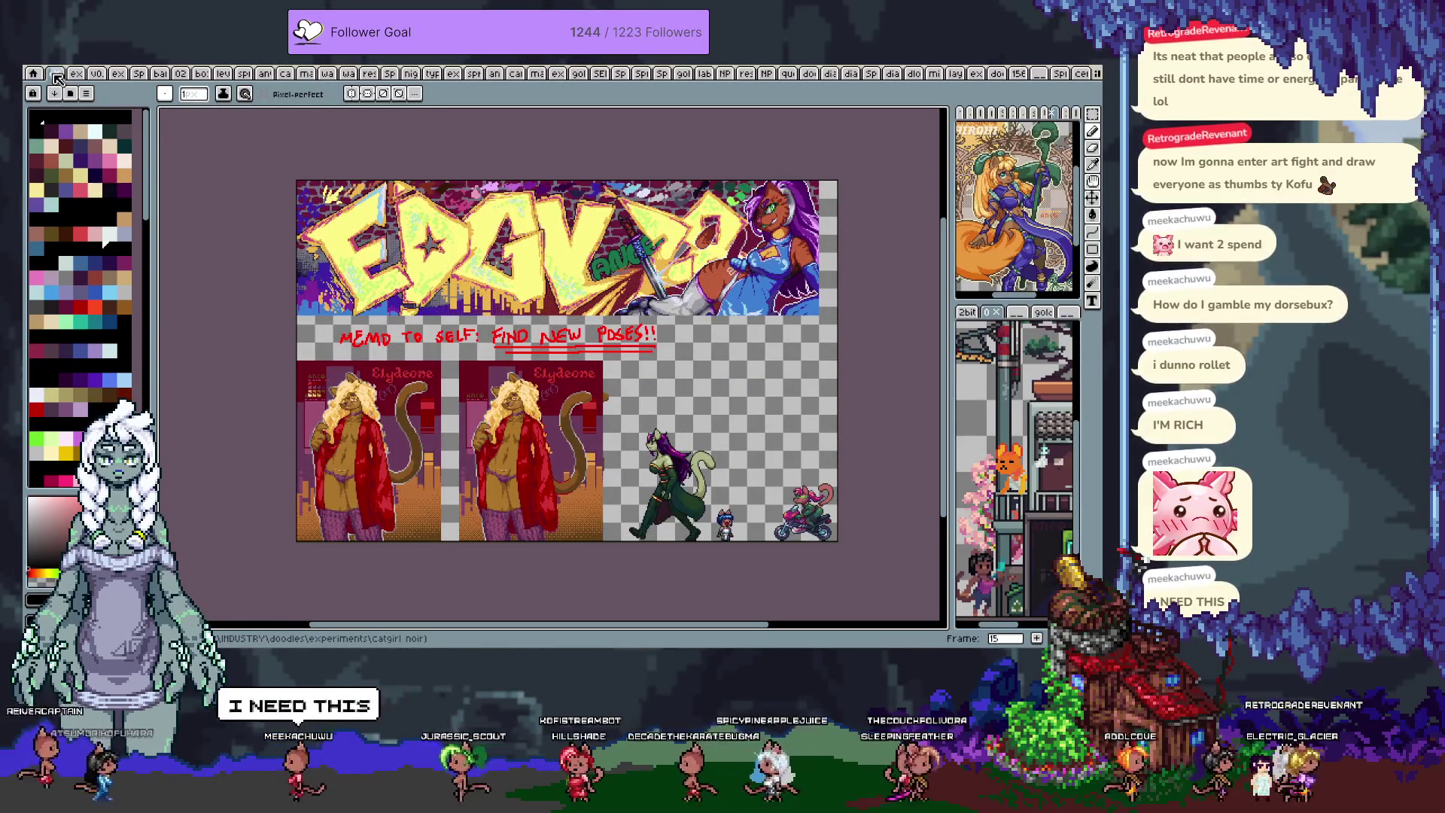
key("Right")
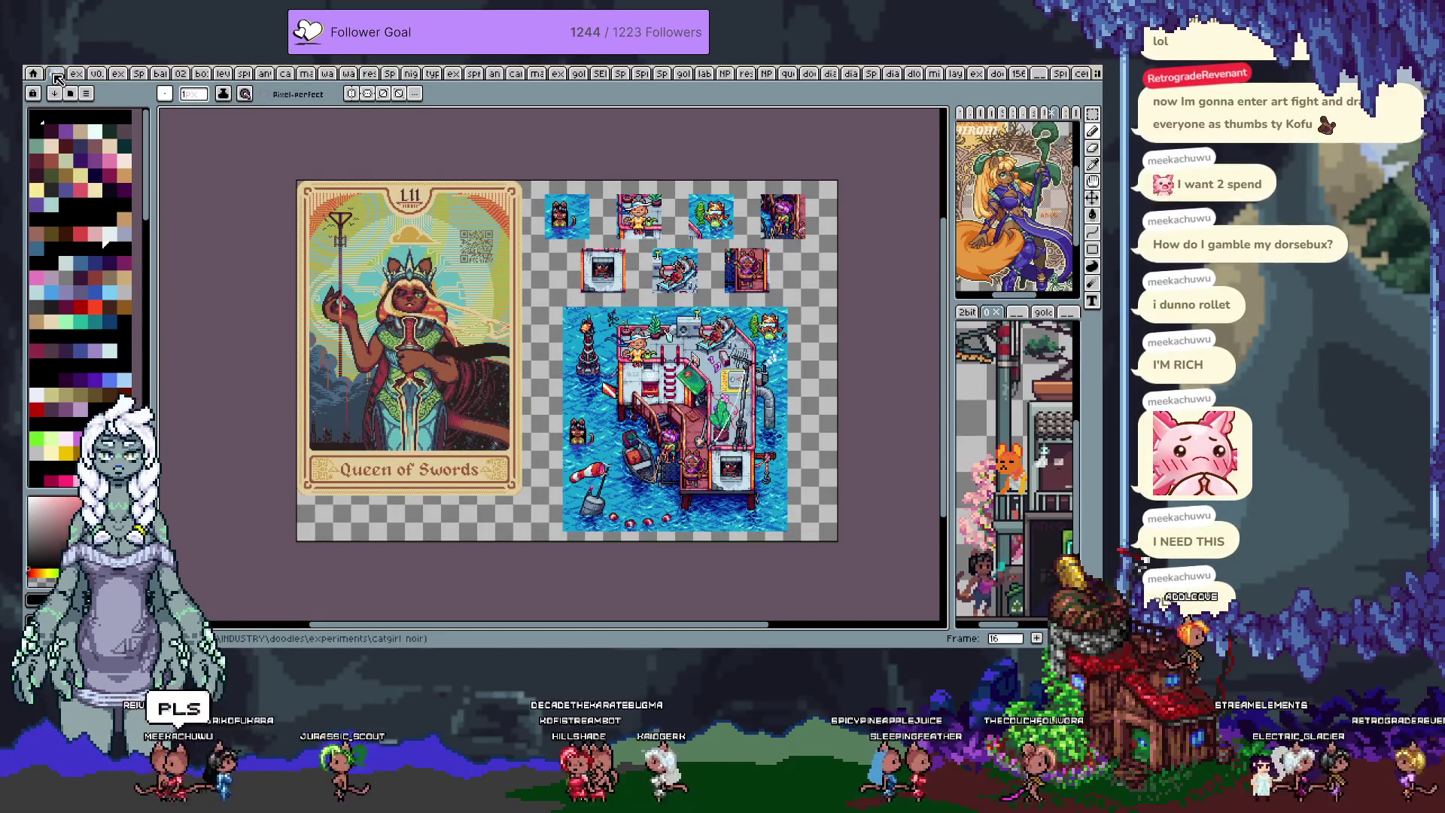
key("Right")
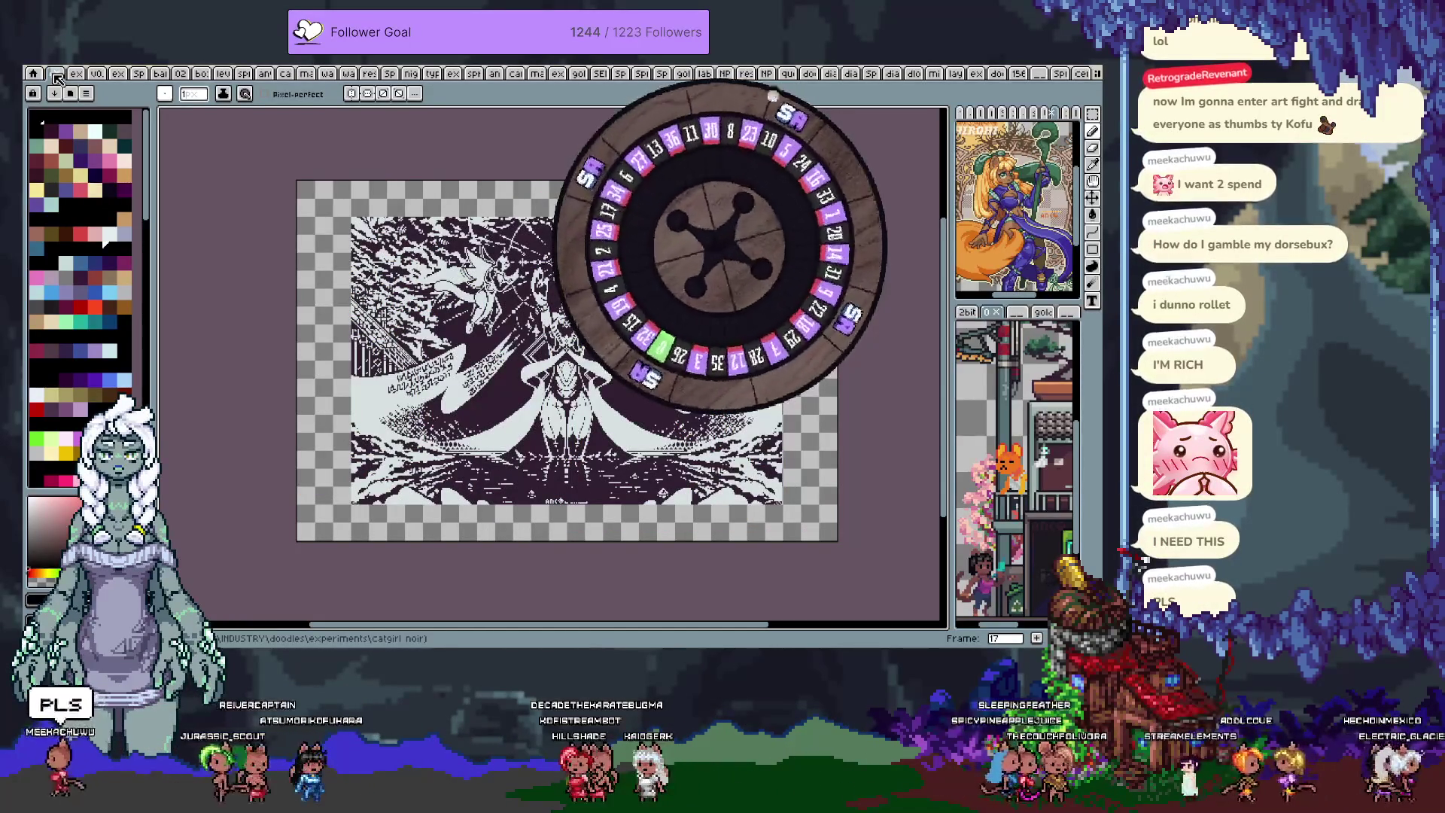
- Step the artwork from frame 35 to frame 49, the grid of six character illustrations
key("Right")
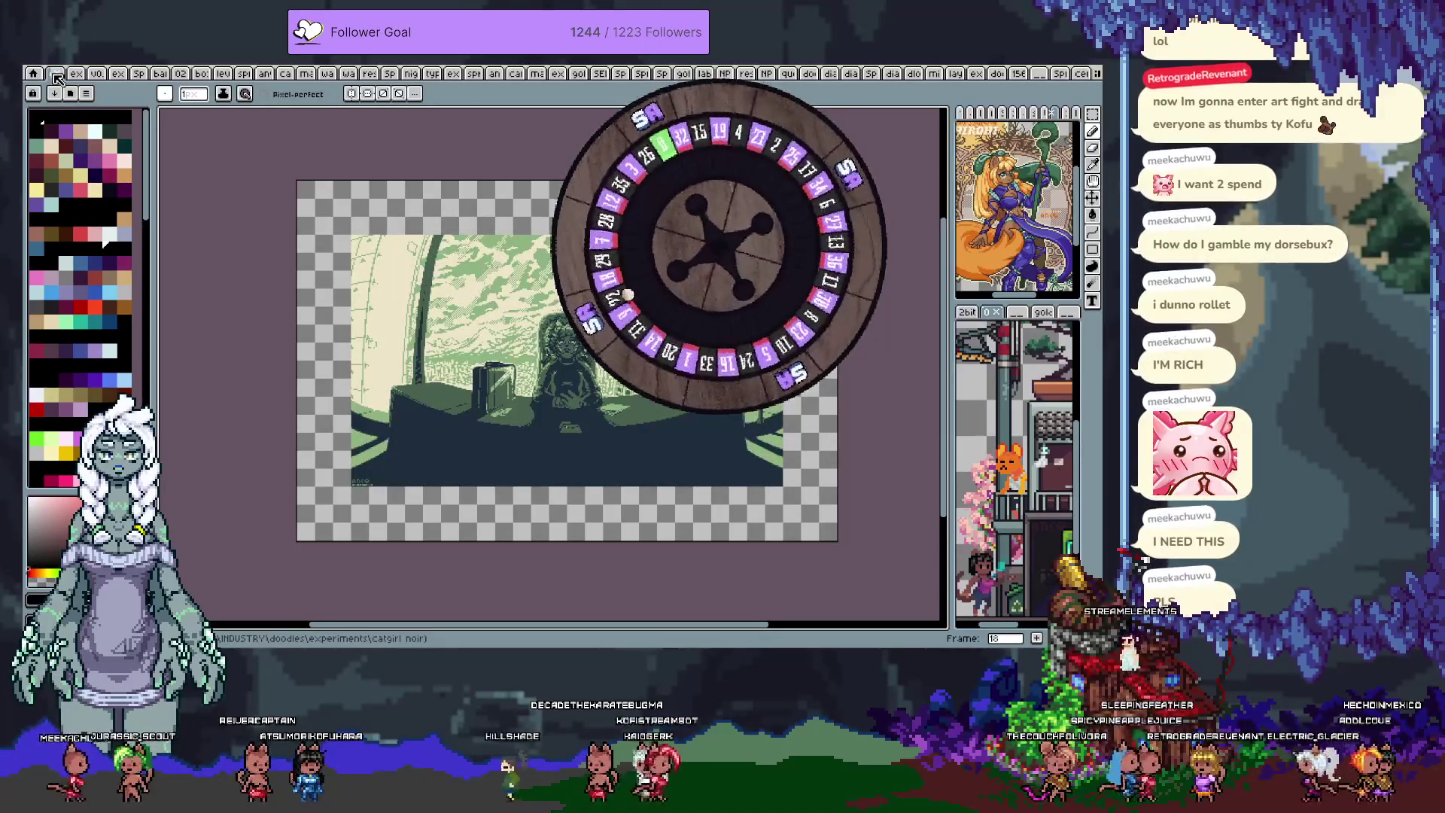
key("Right")
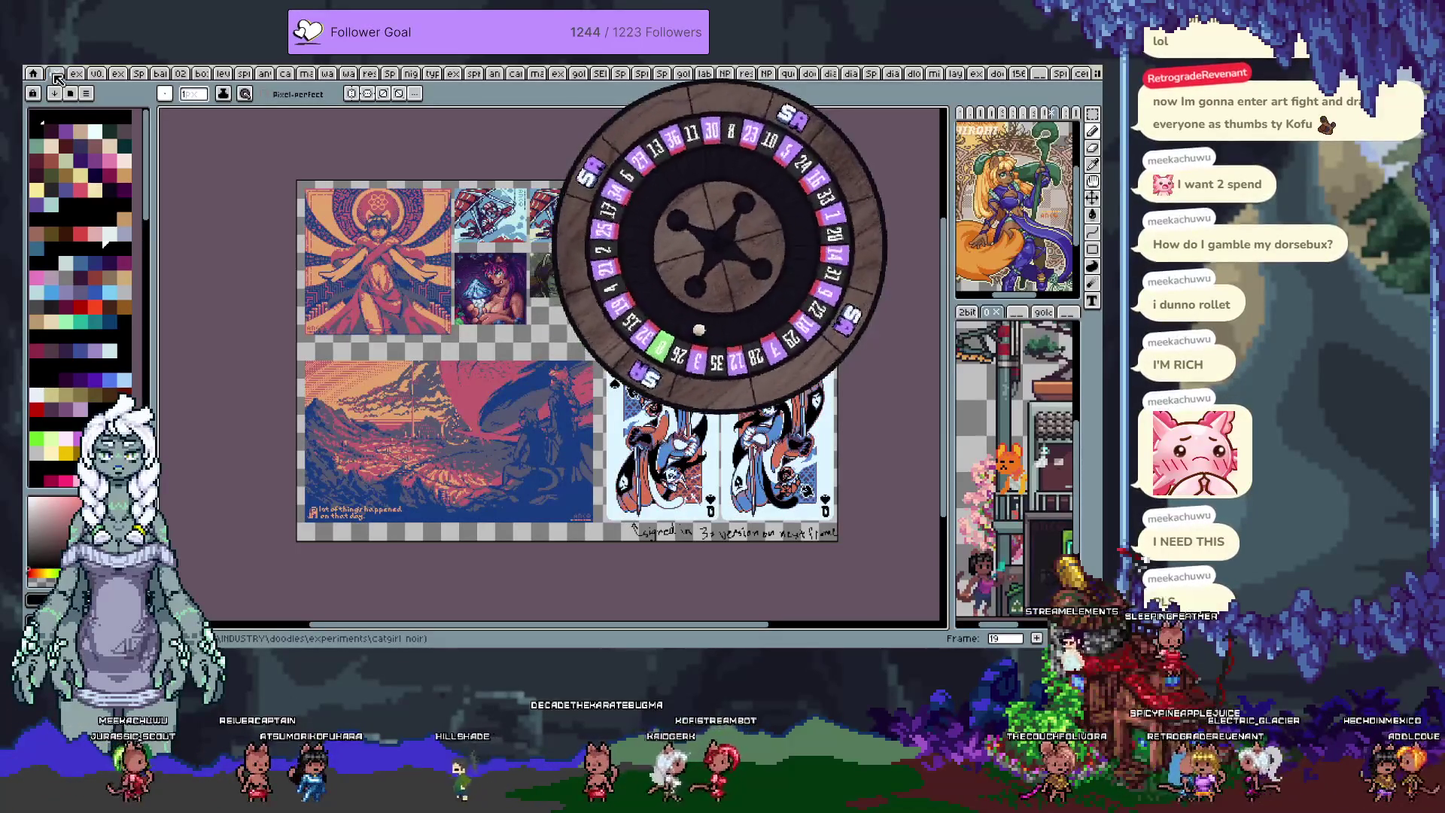
key("Right")
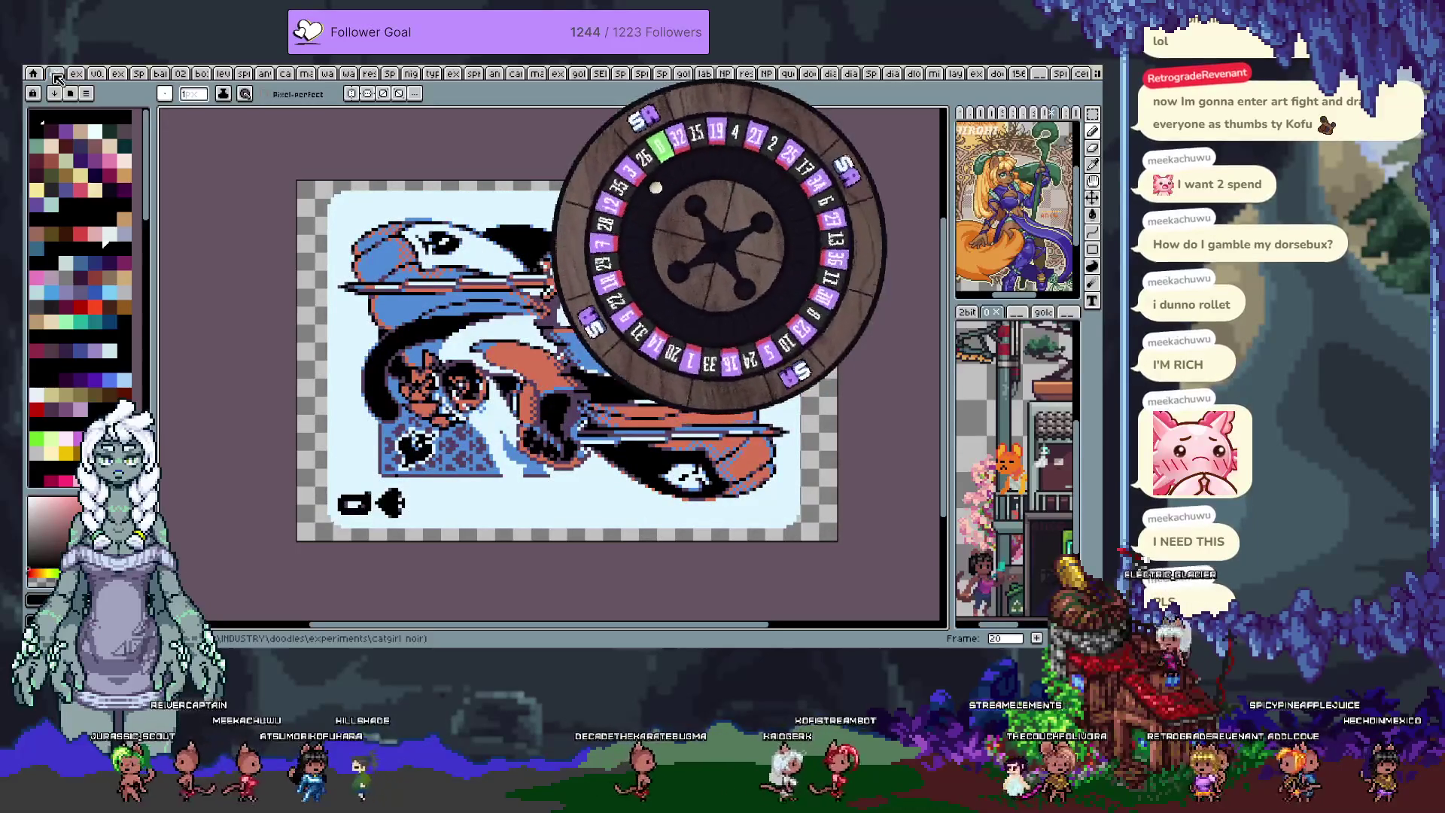
key("Right")
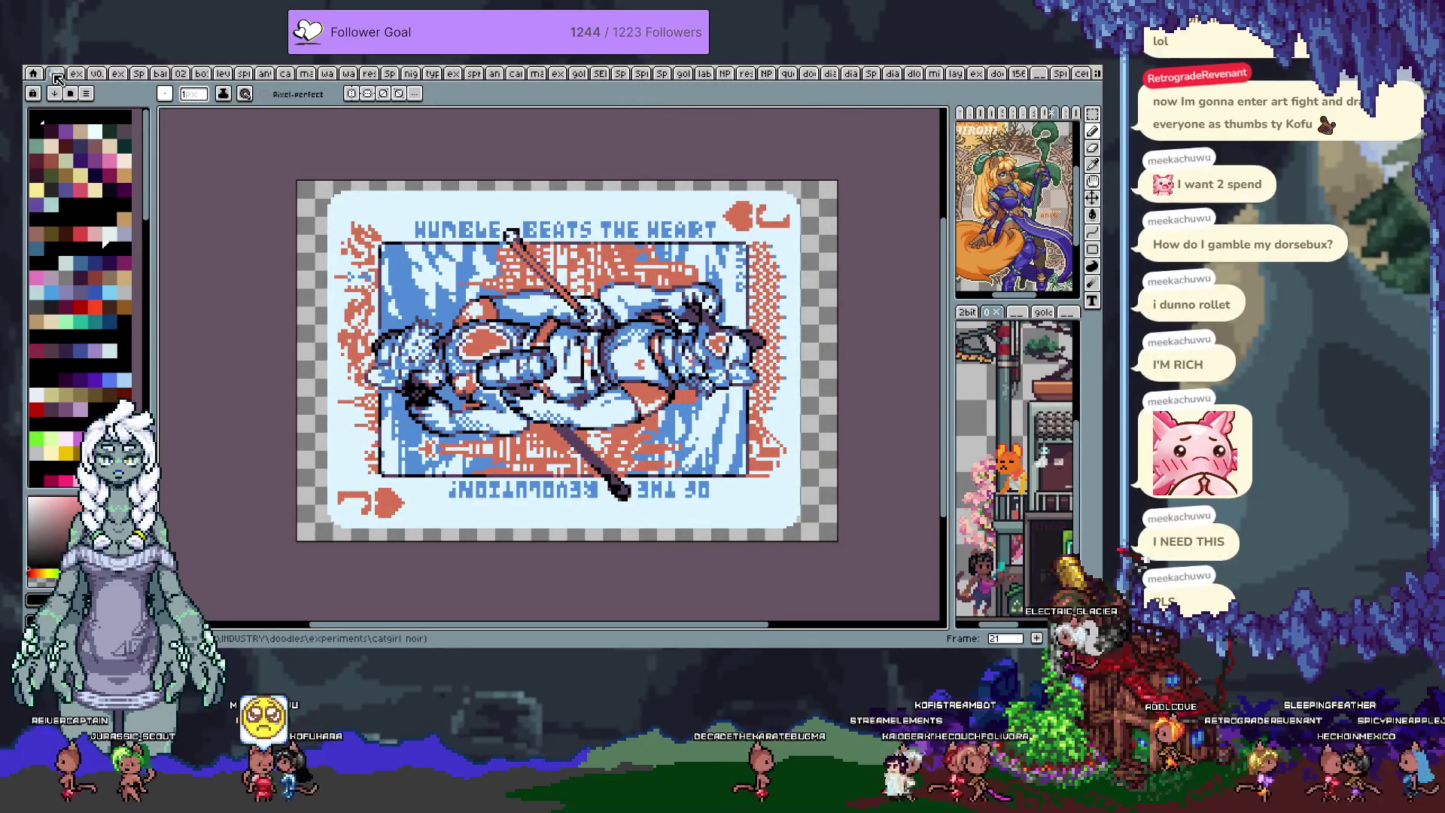
key("Right")
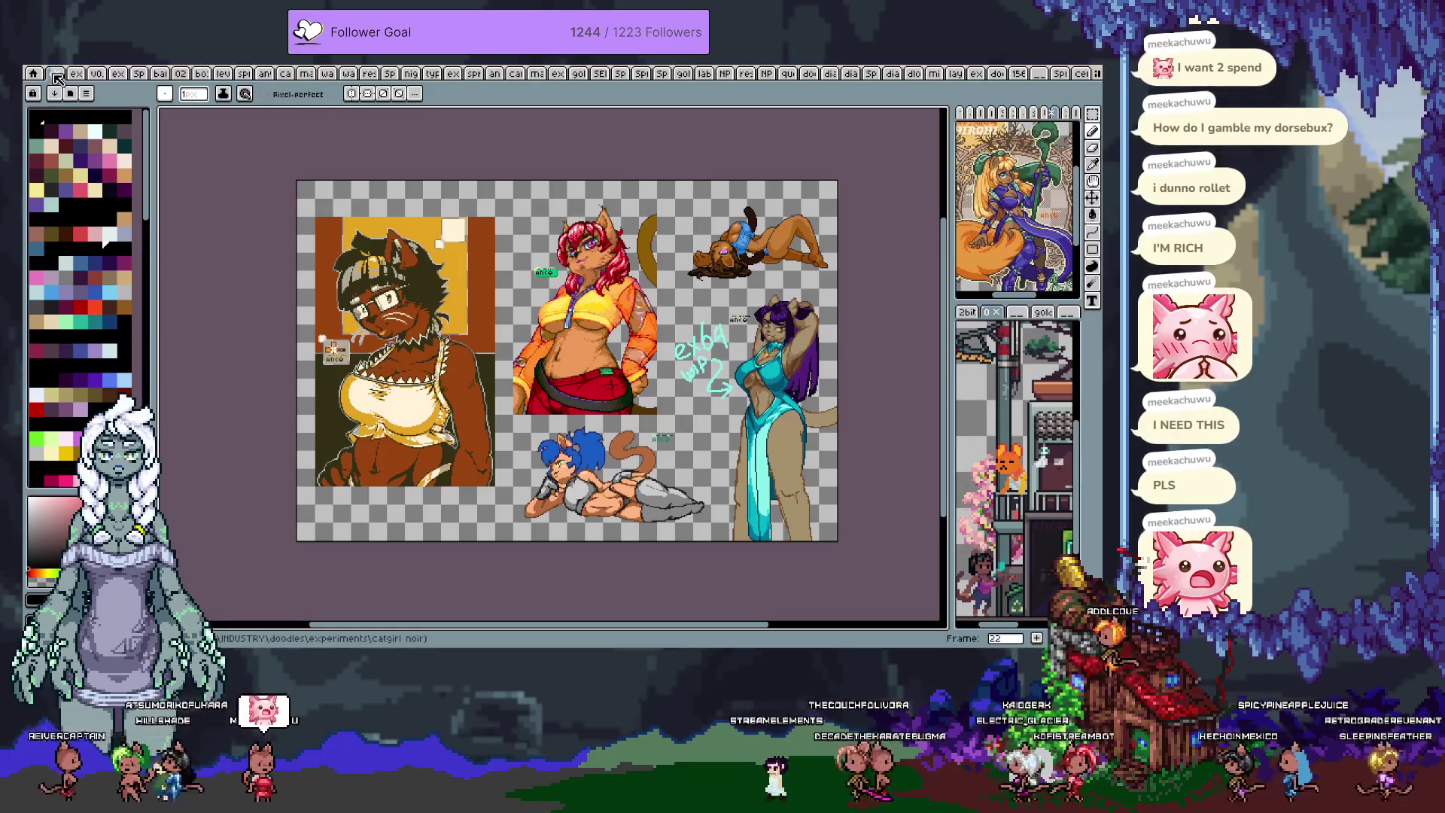
key("Right")
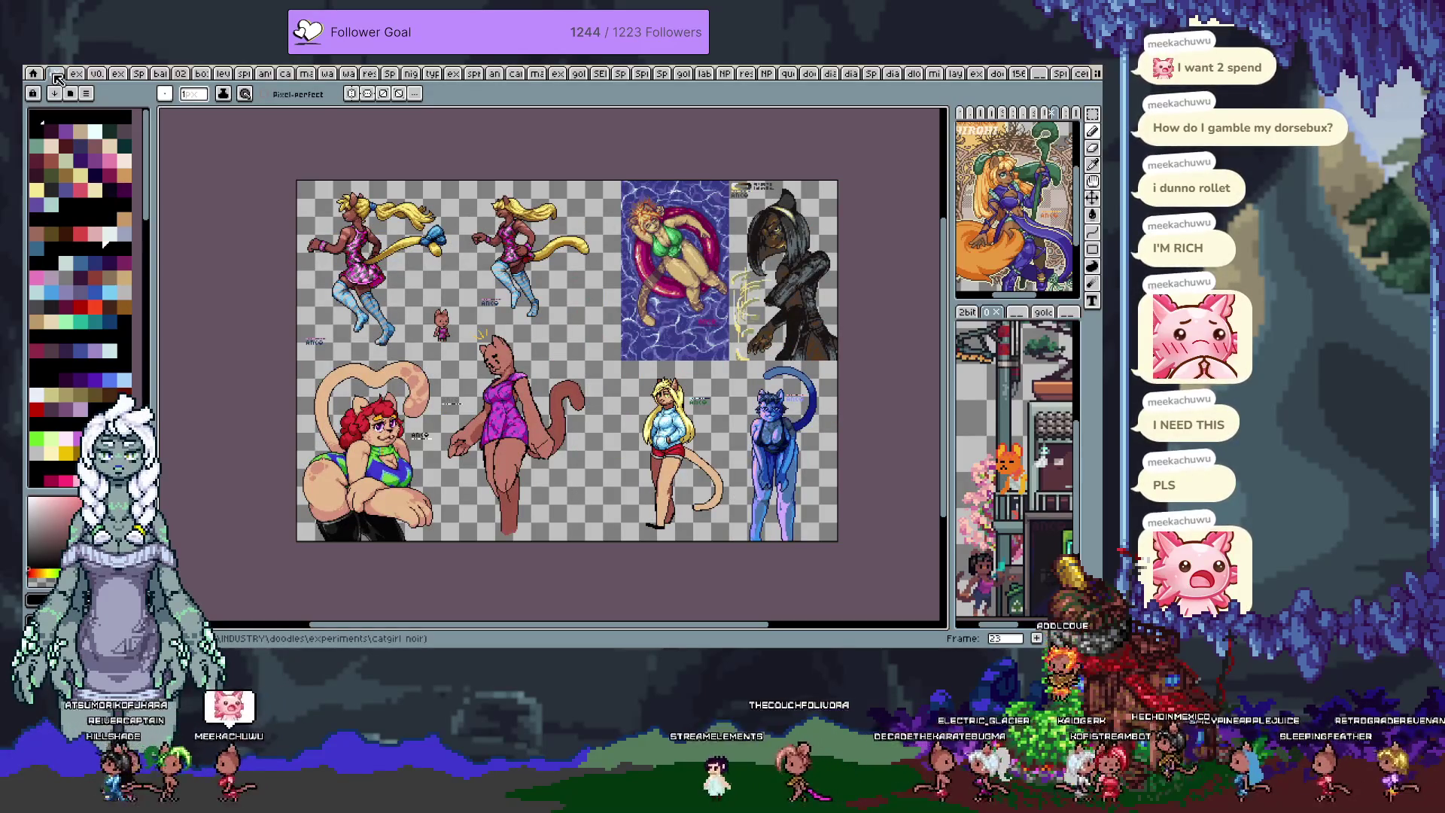
key("Right")
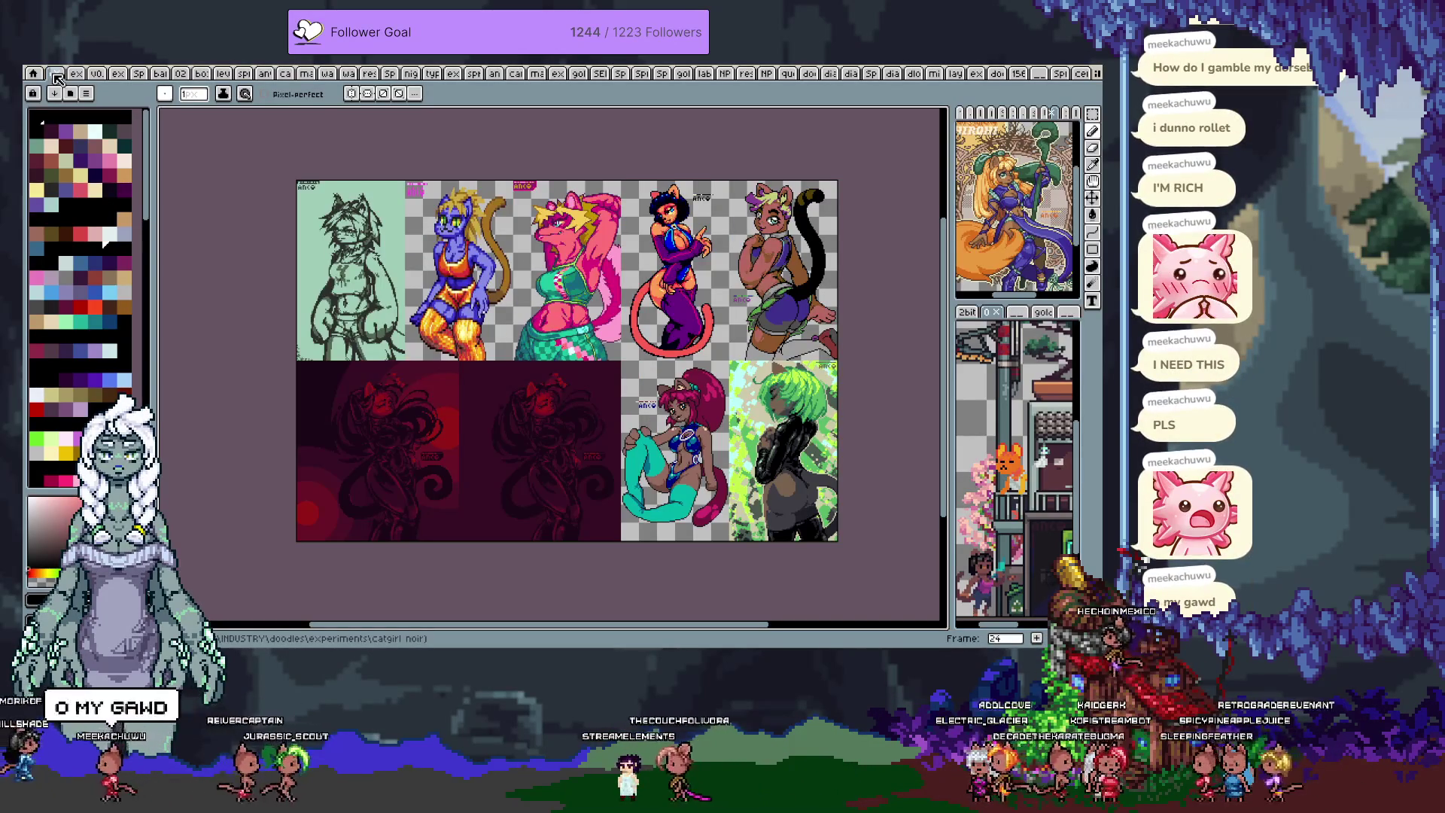
key("Right")
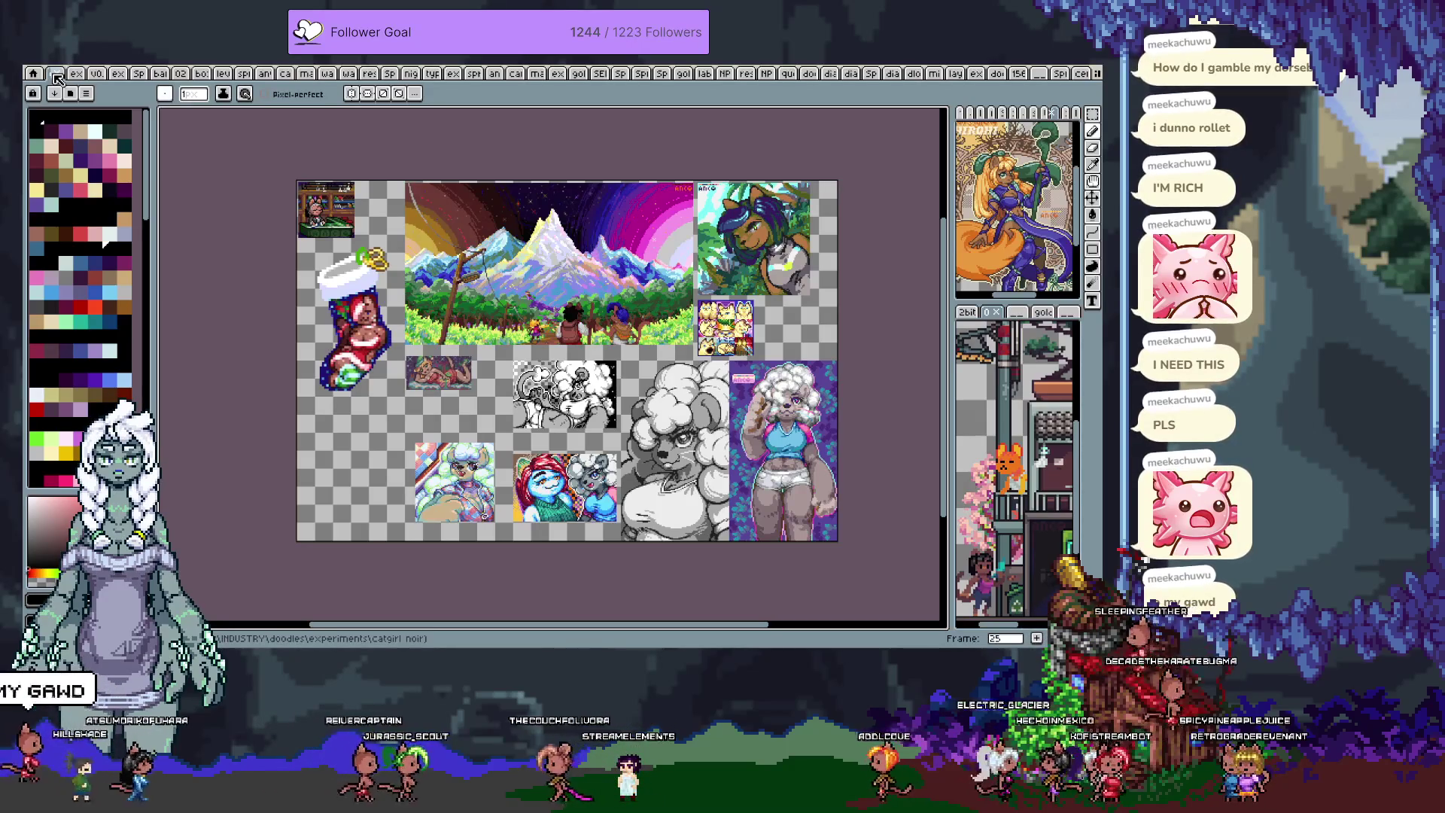
key("Right")
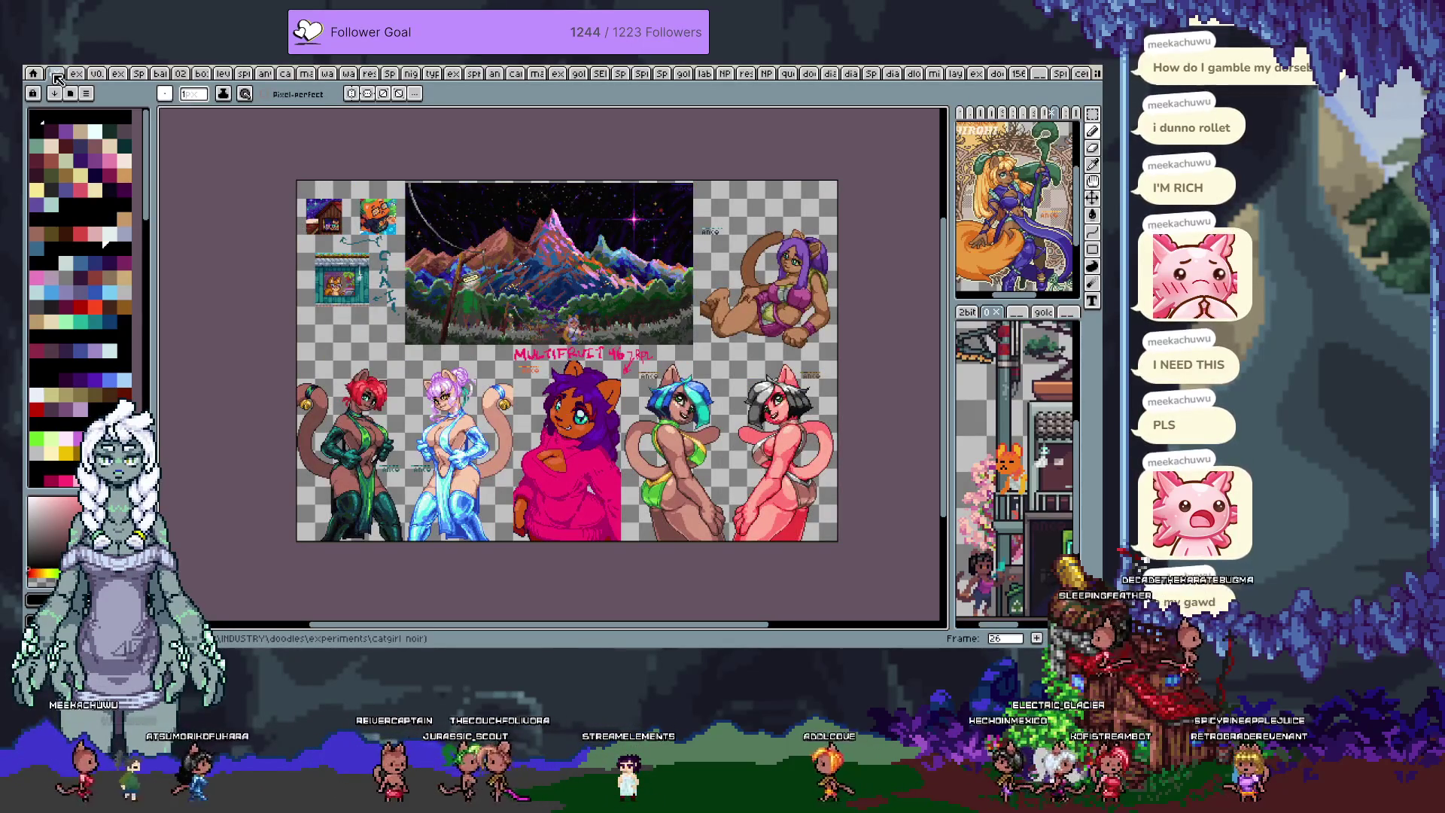
key("Right")
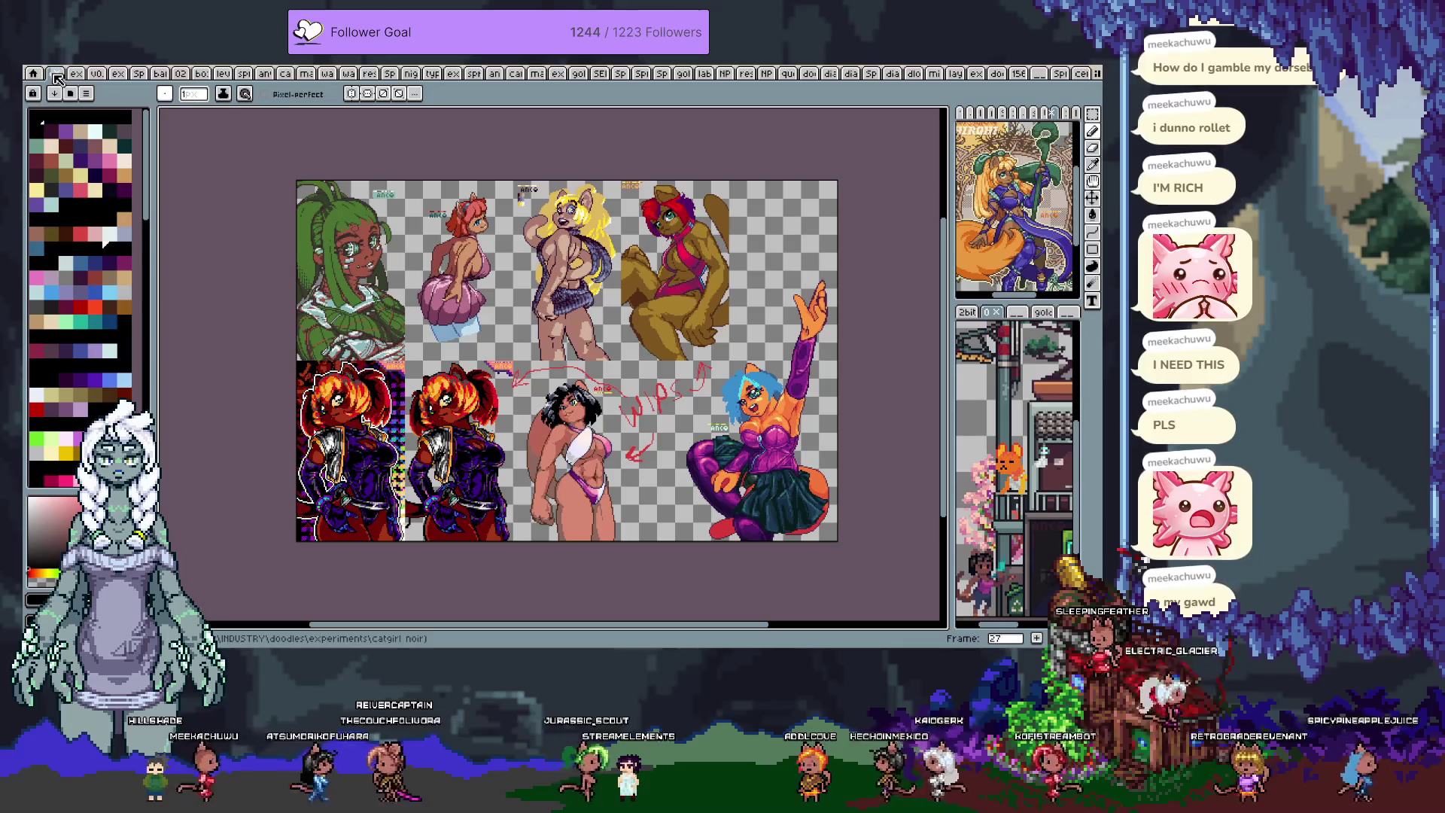
key("Right")
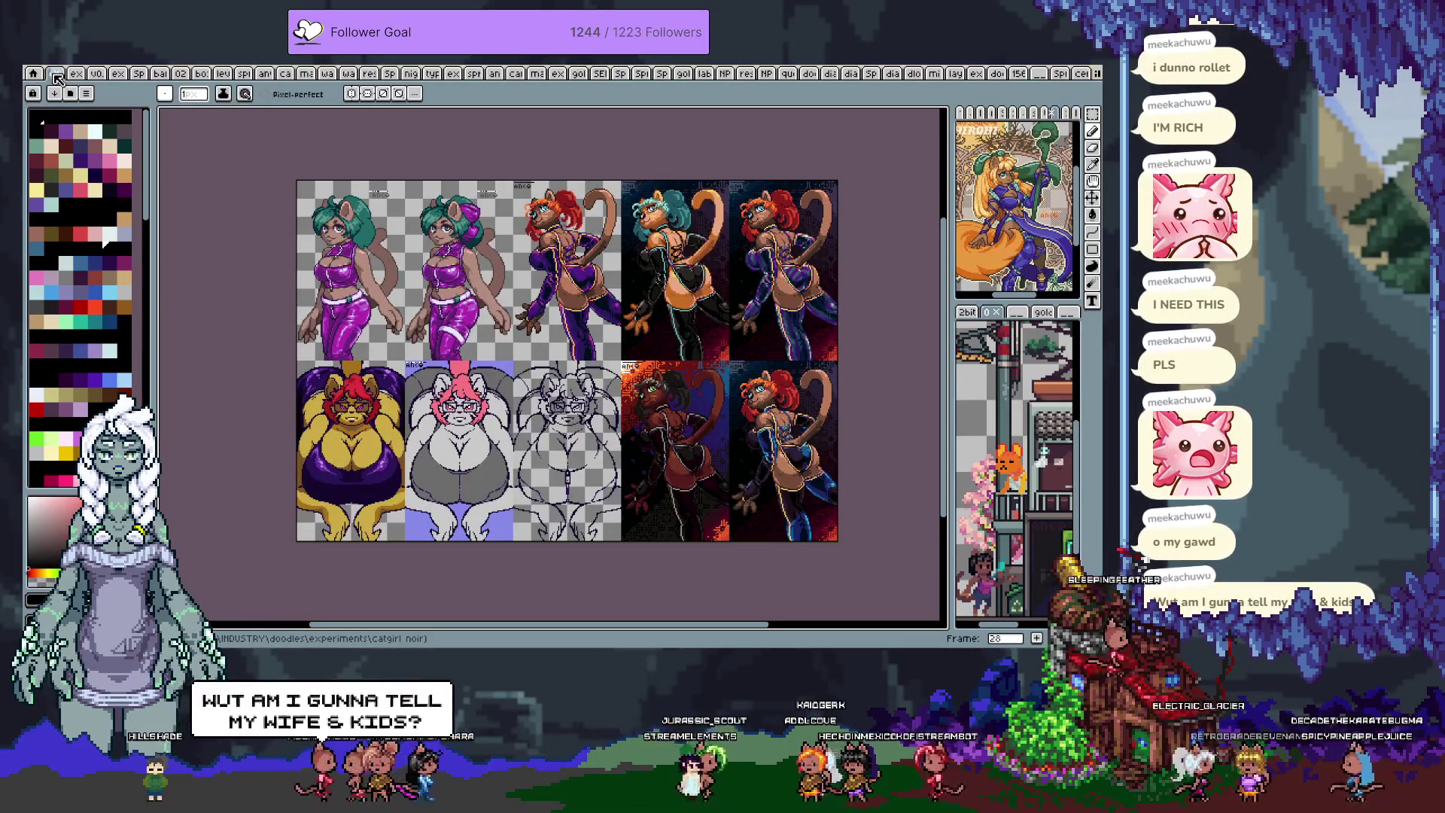
key("Right")
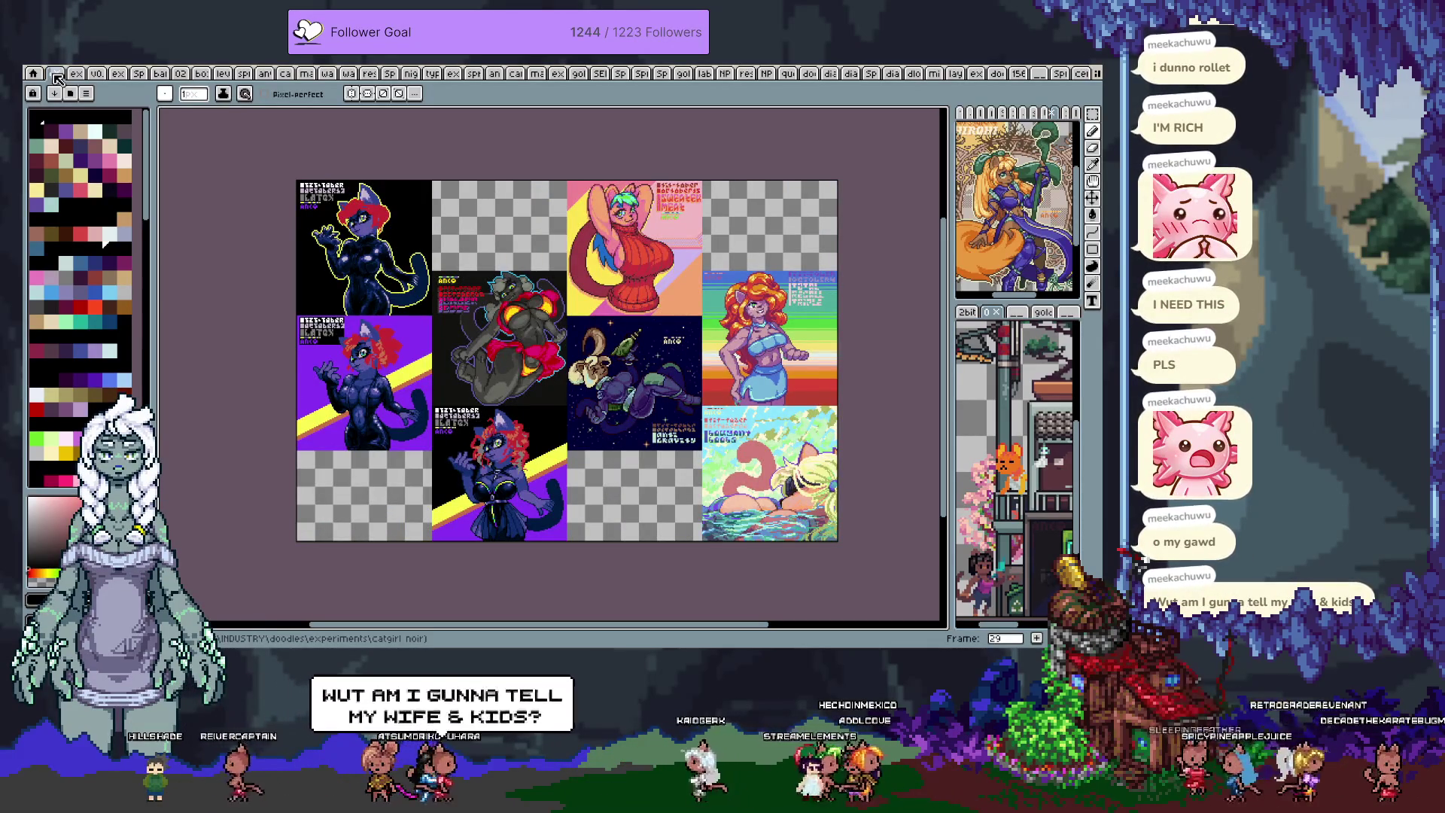
key("Right")
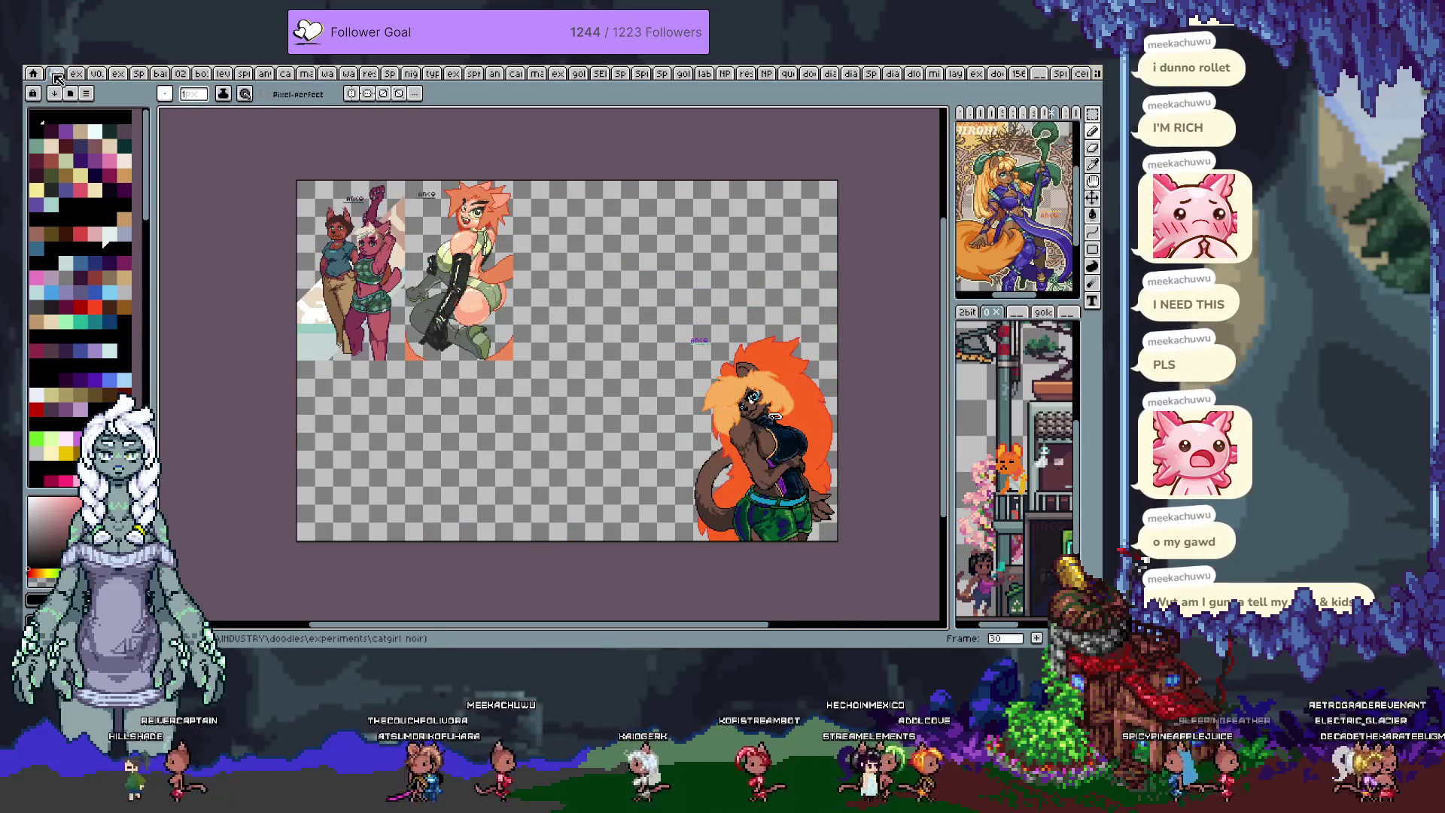
key("Right")
key("Right")
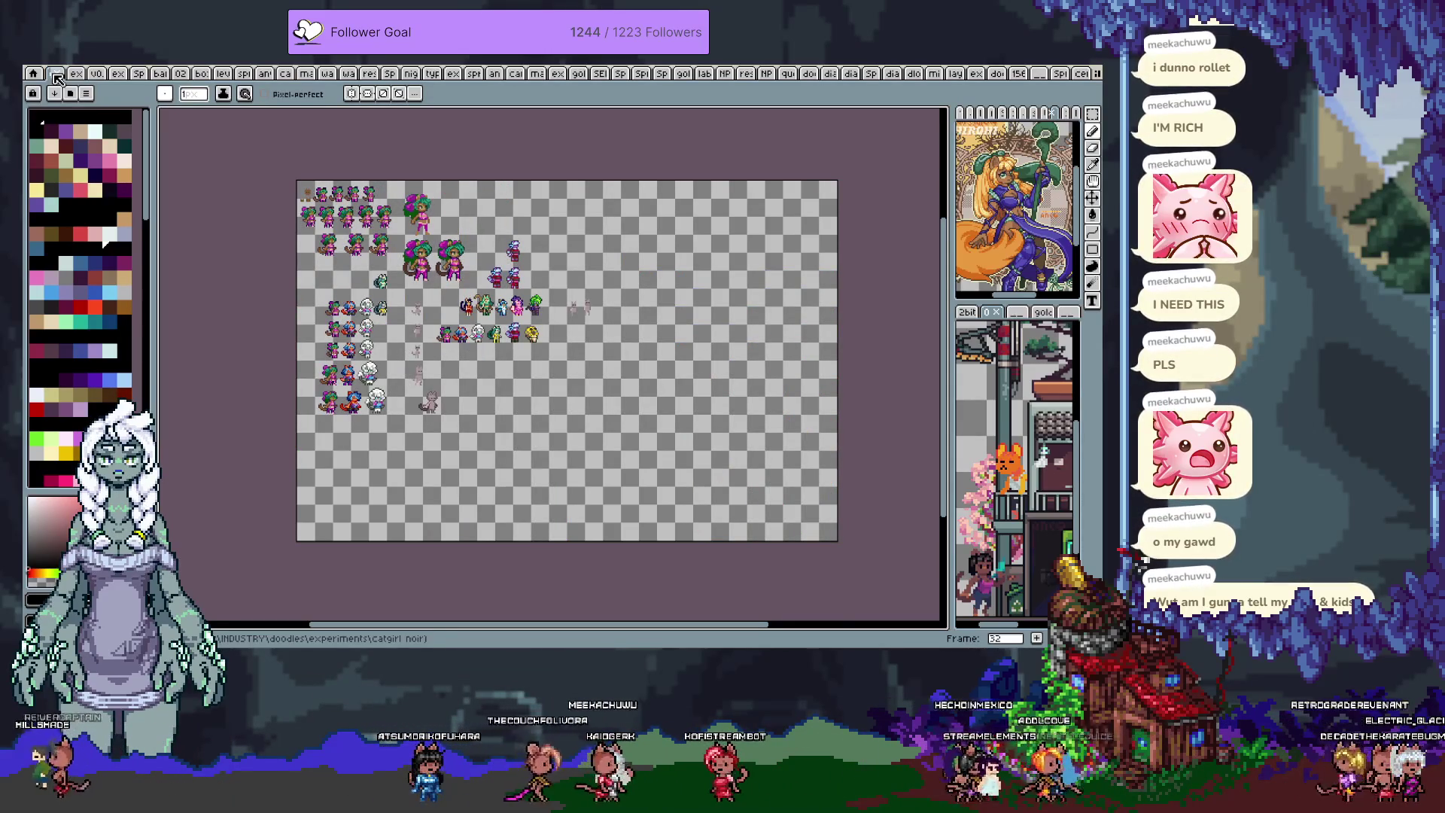
key("Right")
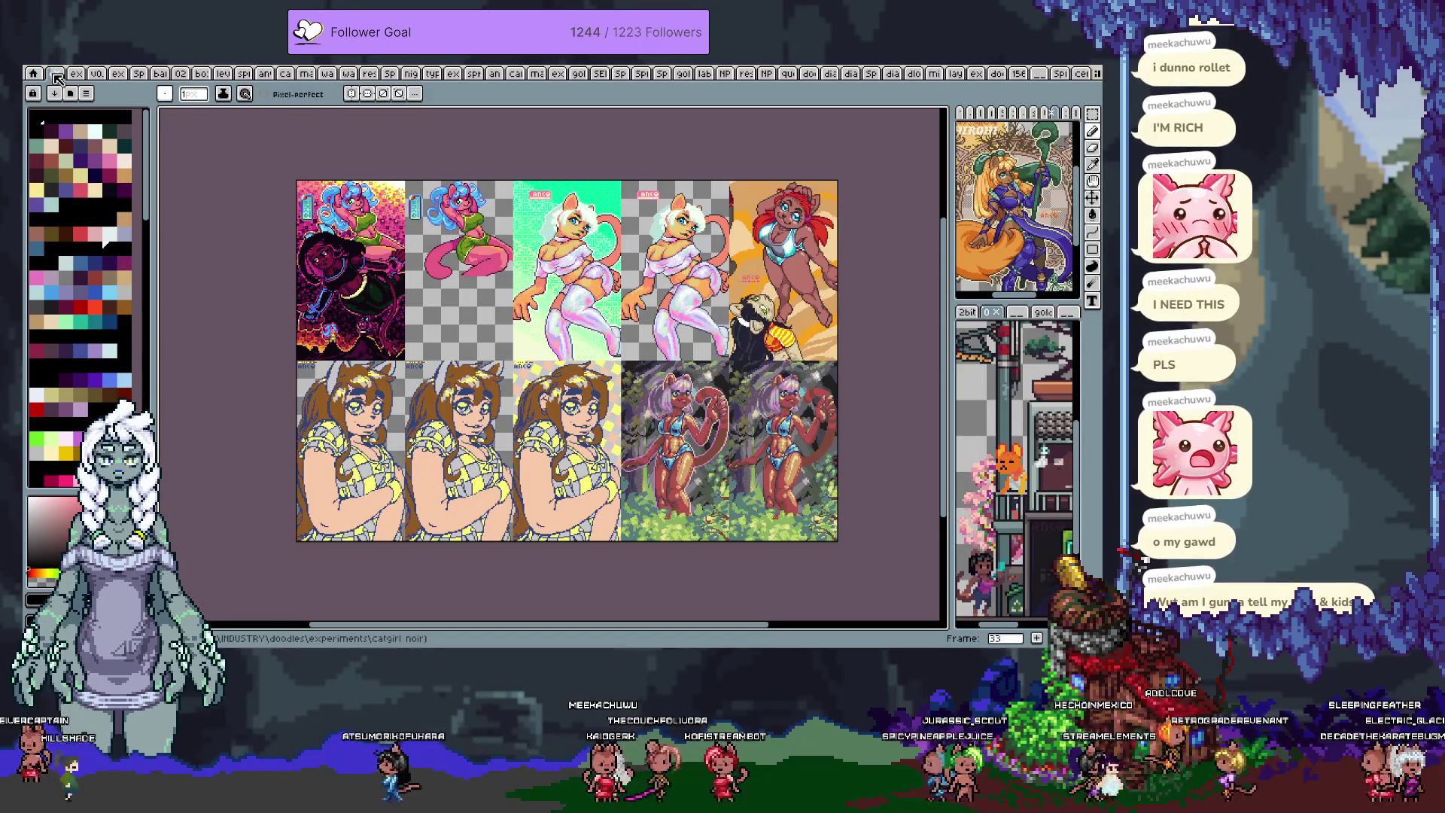
key("Right")
key("Right")
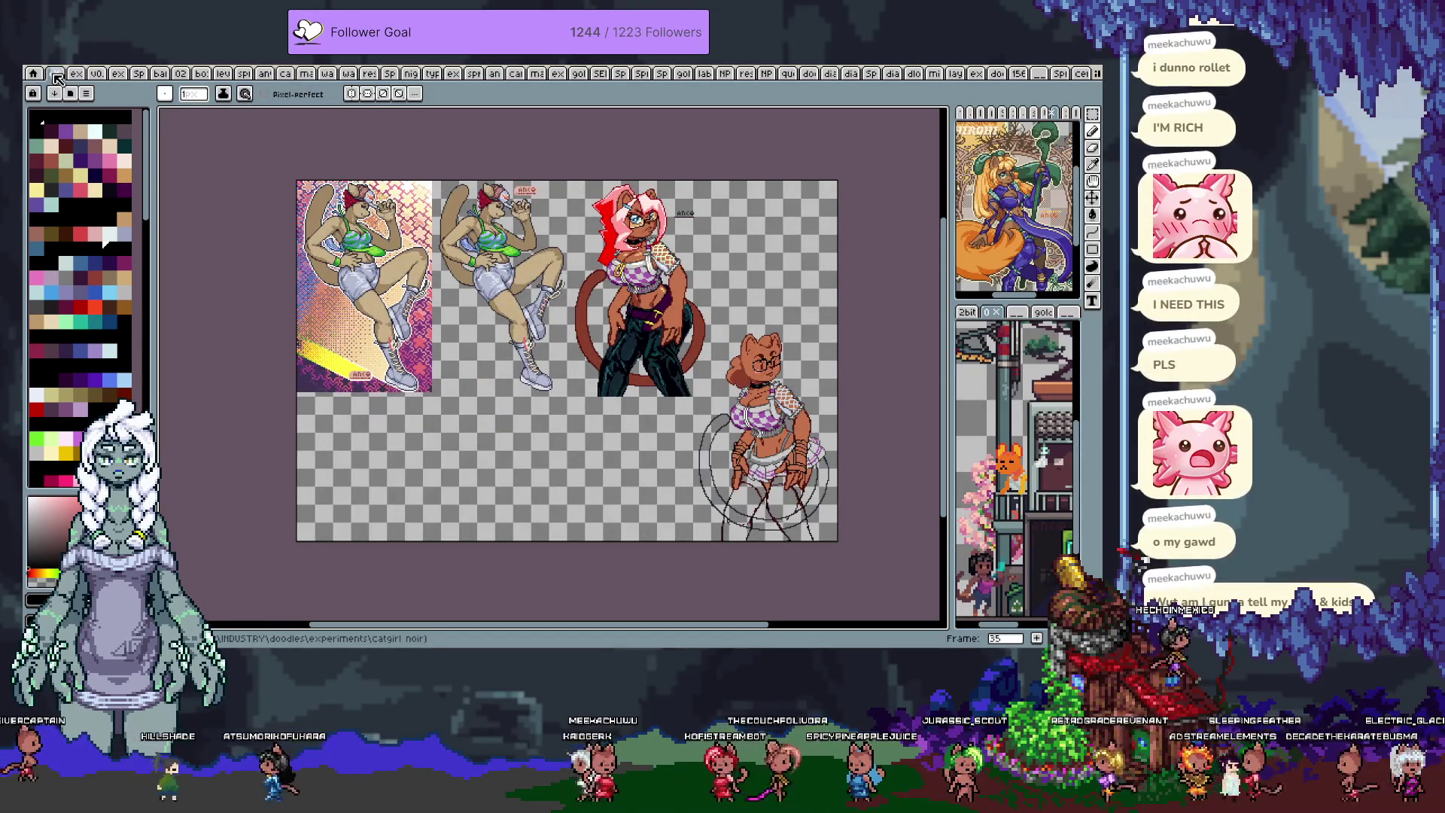
key("Right")
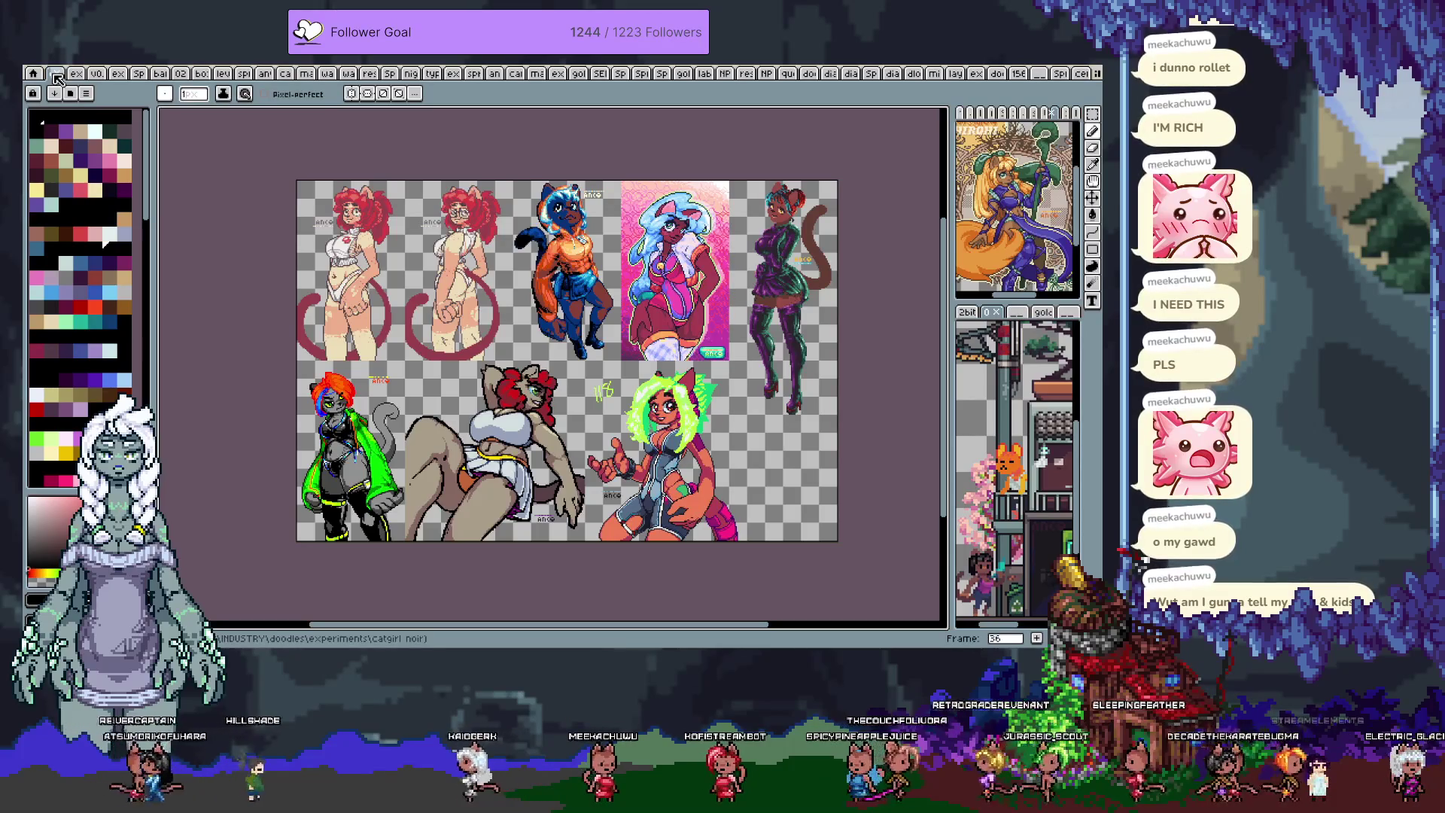
key("Right")
key("Right")
key("Right")
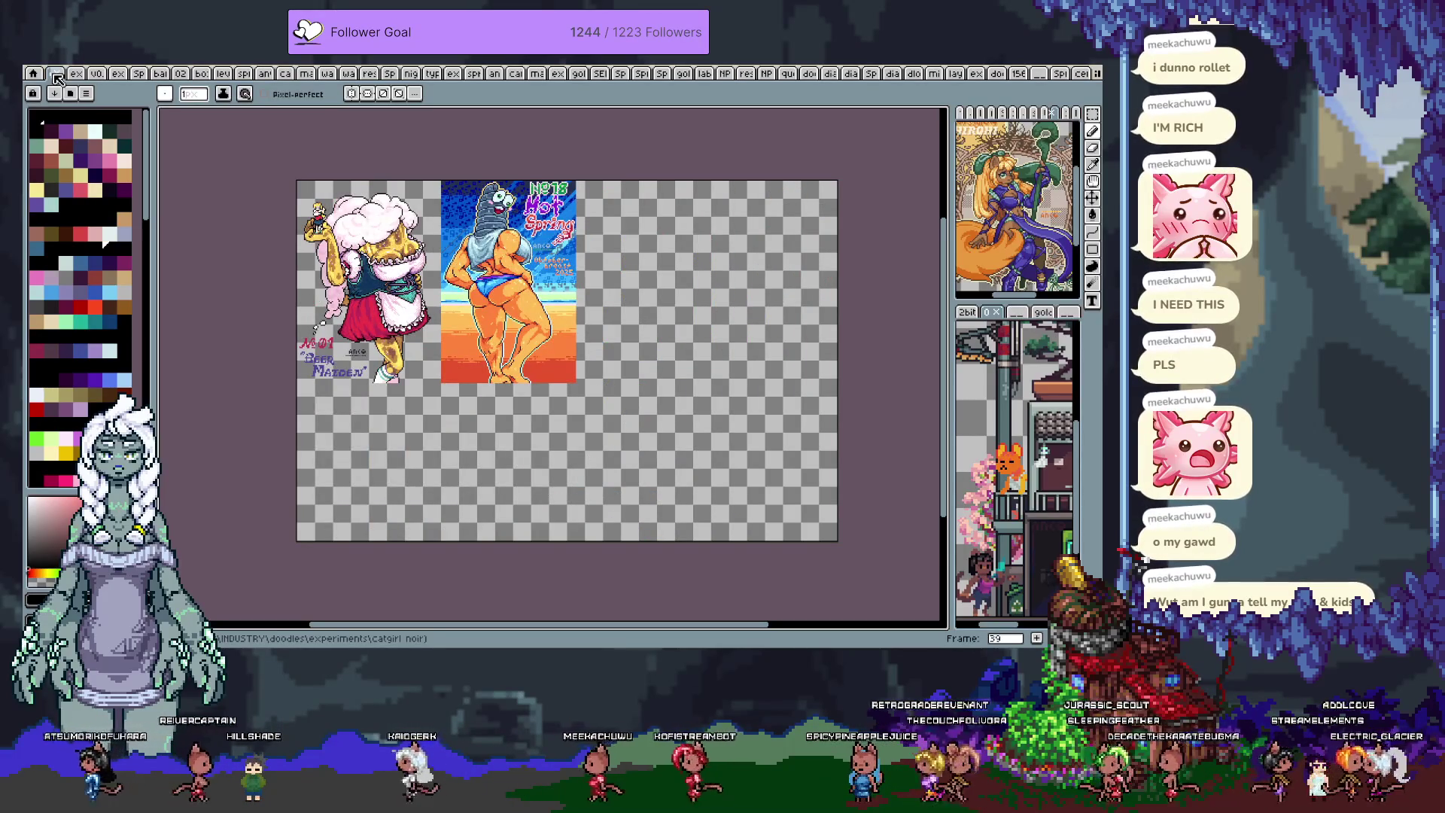
key("Right")
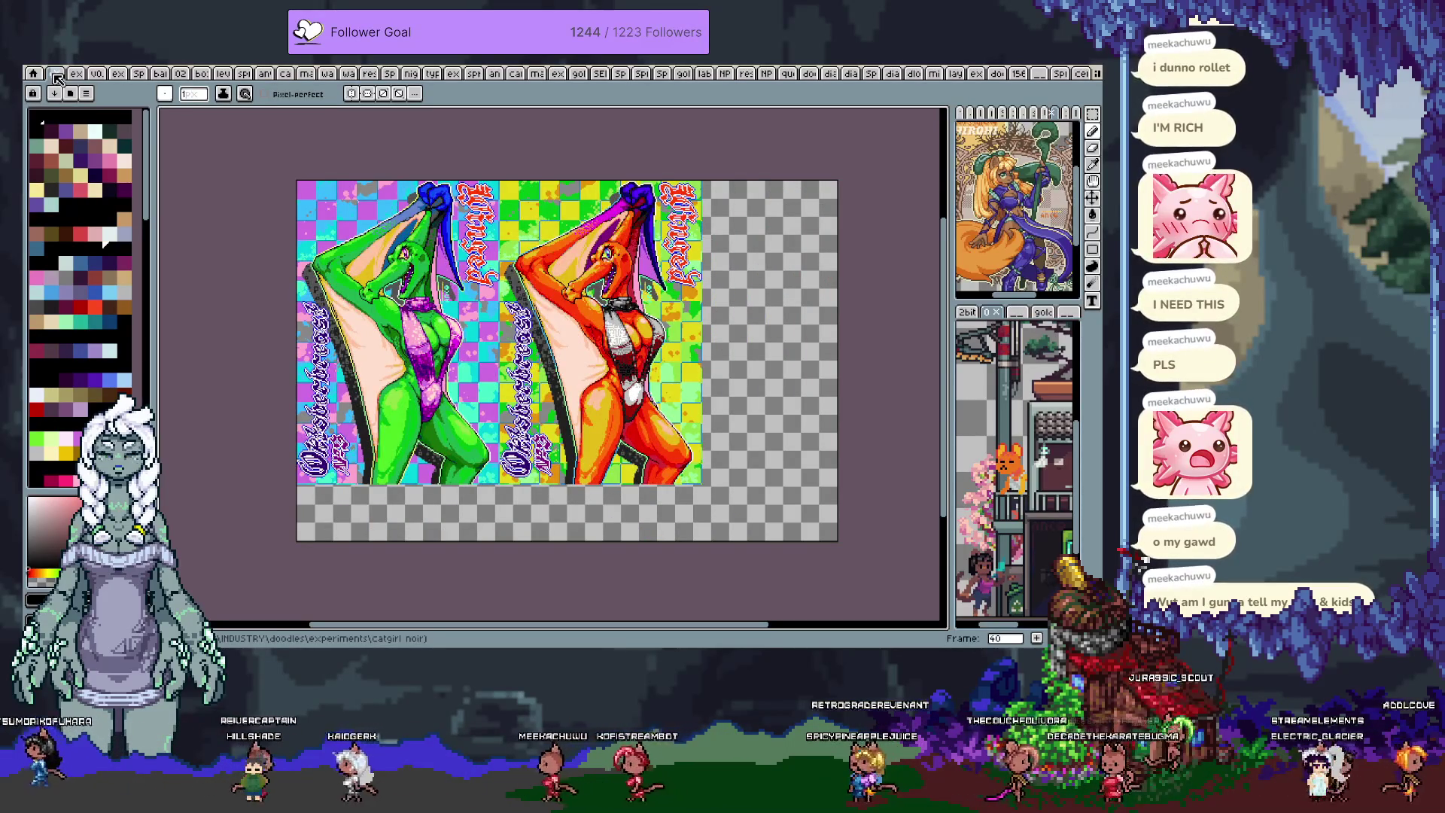
key("Right")
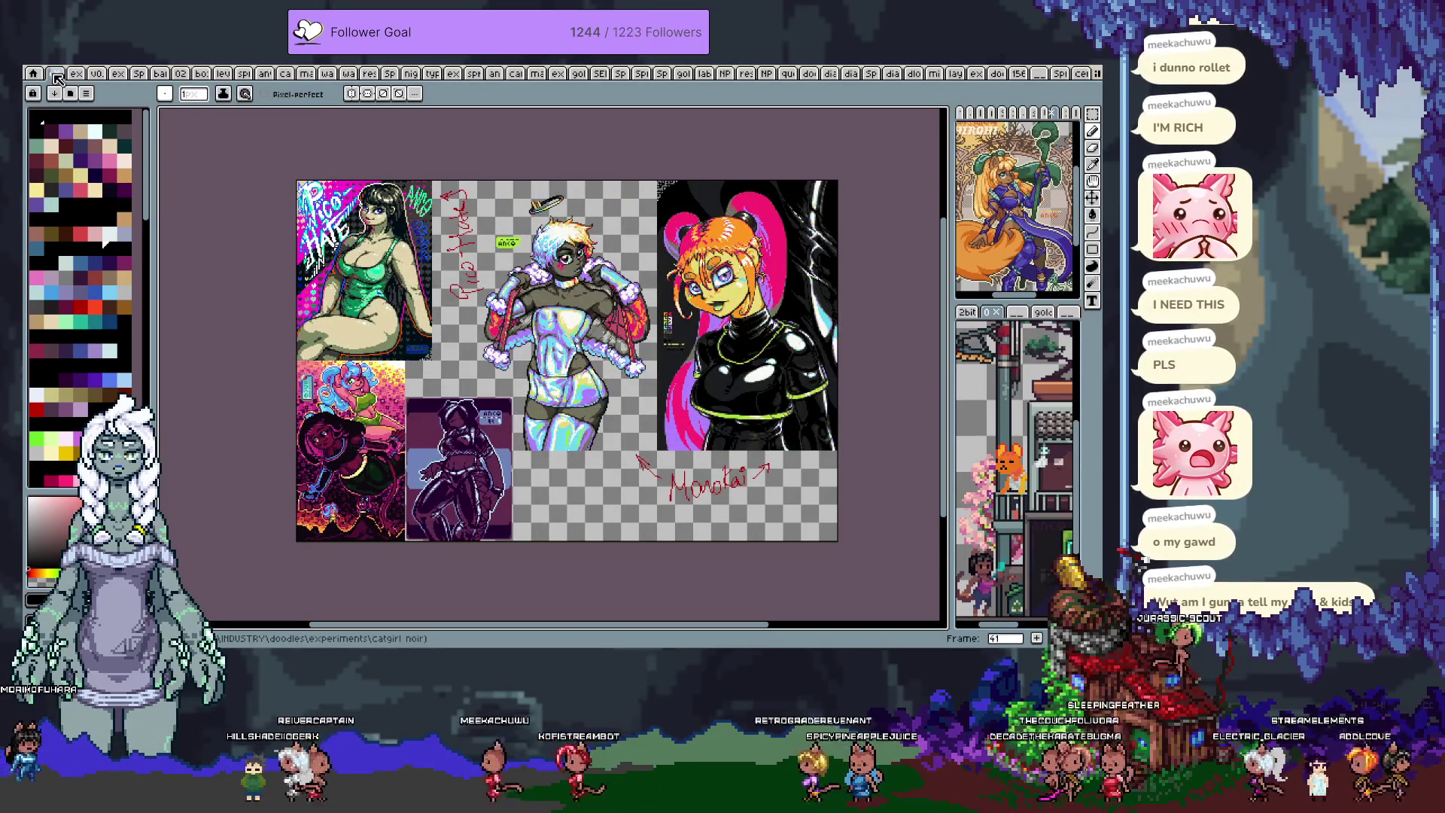
key("Right")
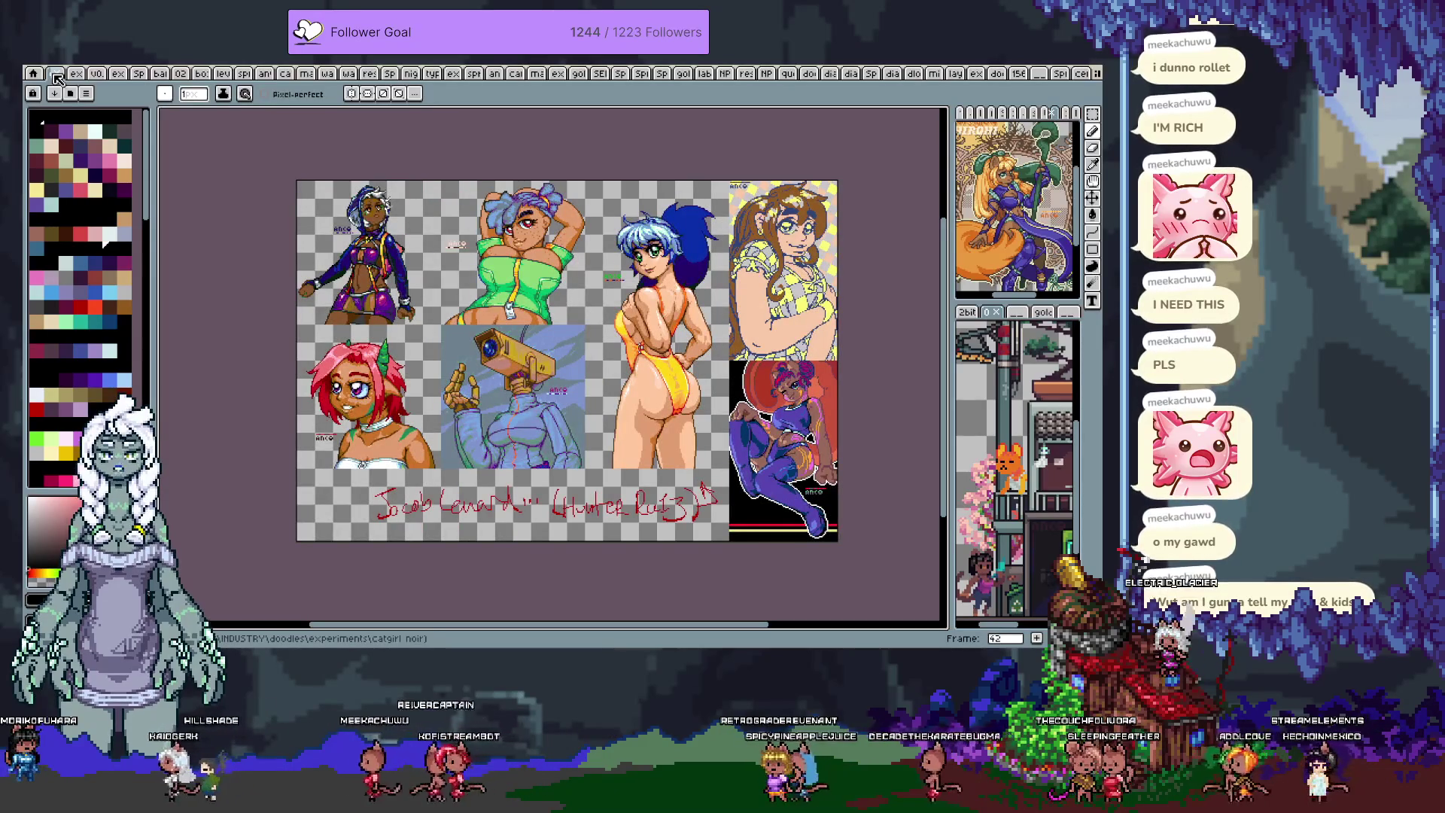
key("Right")
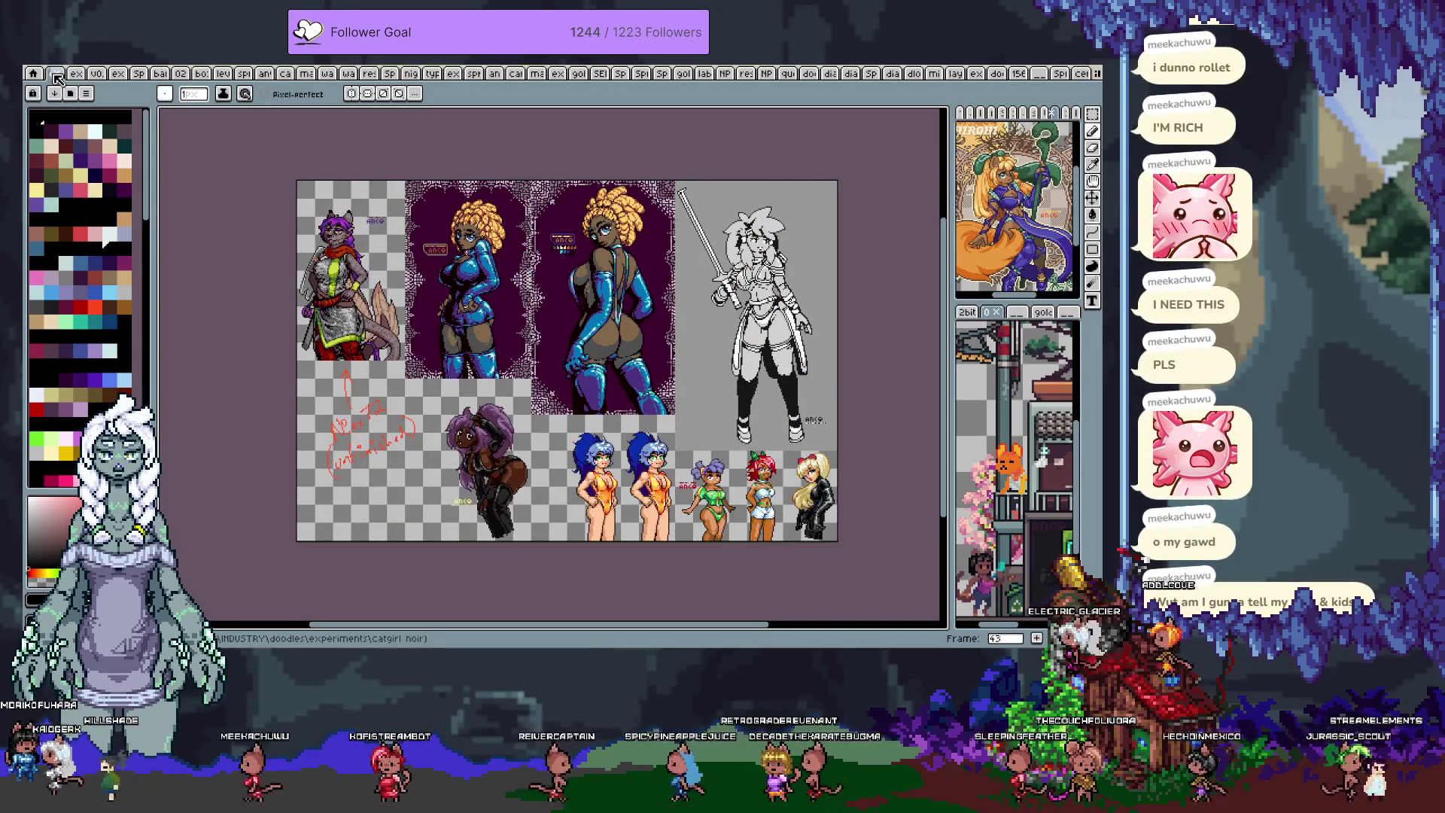
key("Right")
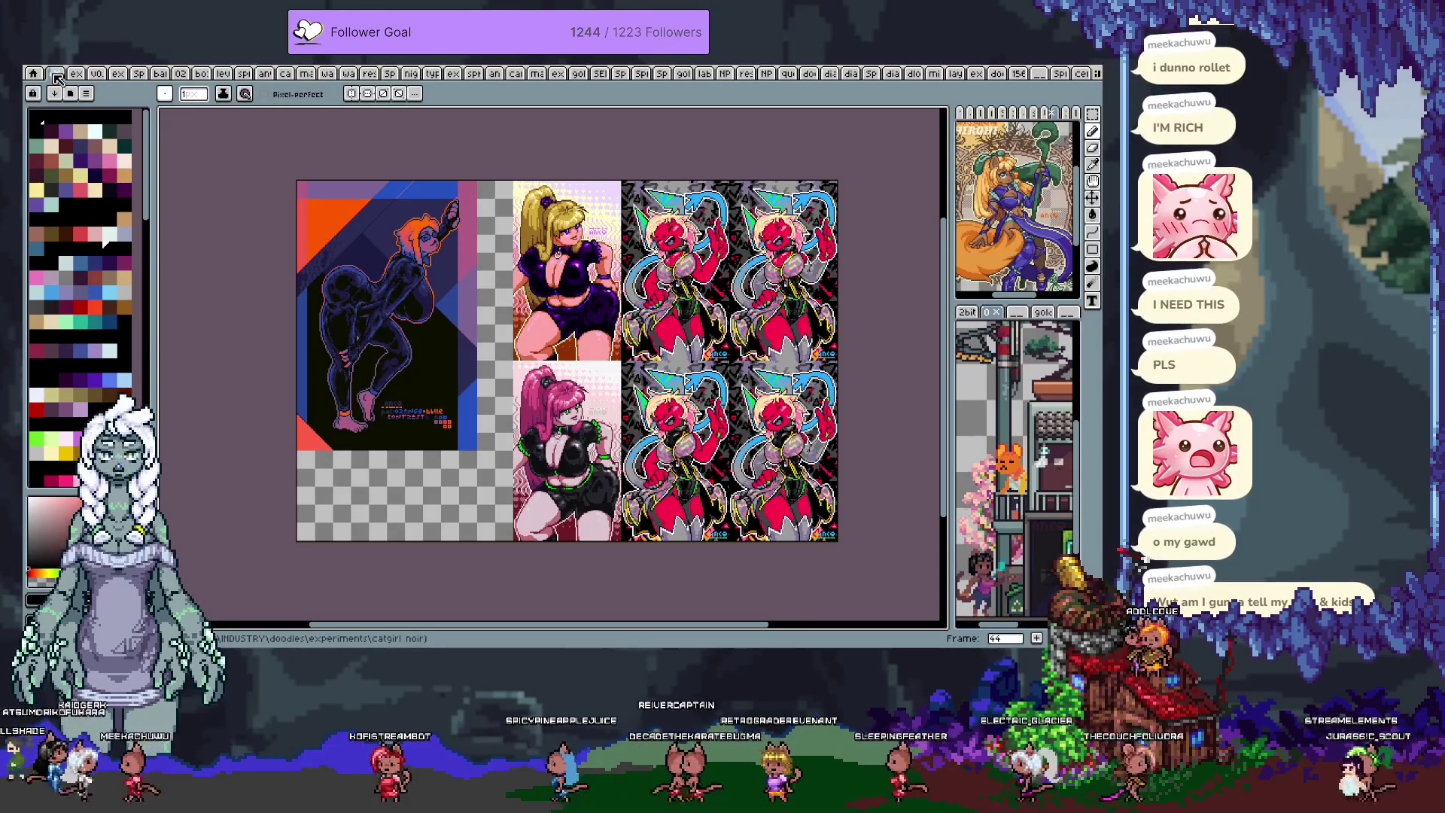
key("Right")
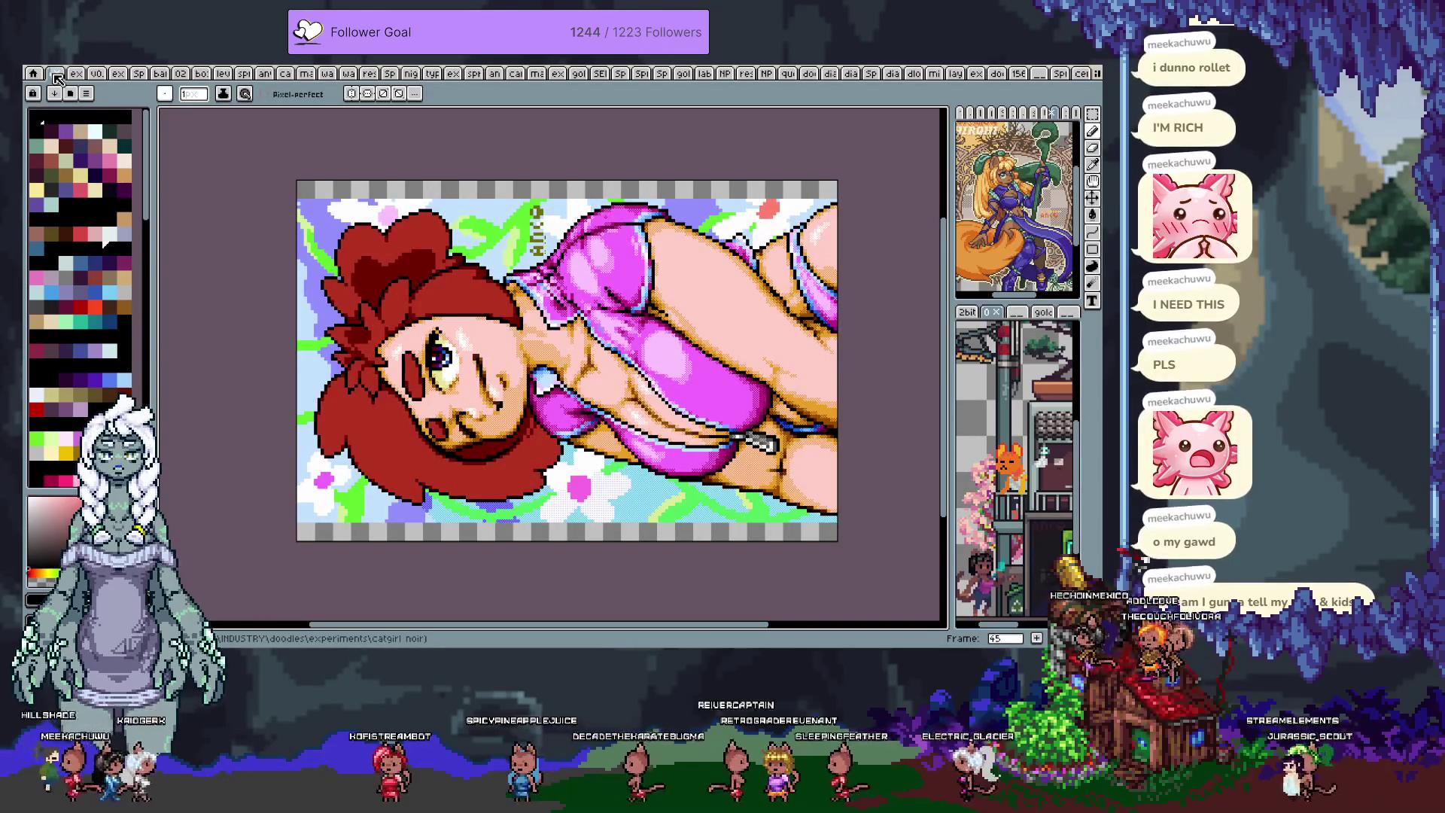
key("Right")
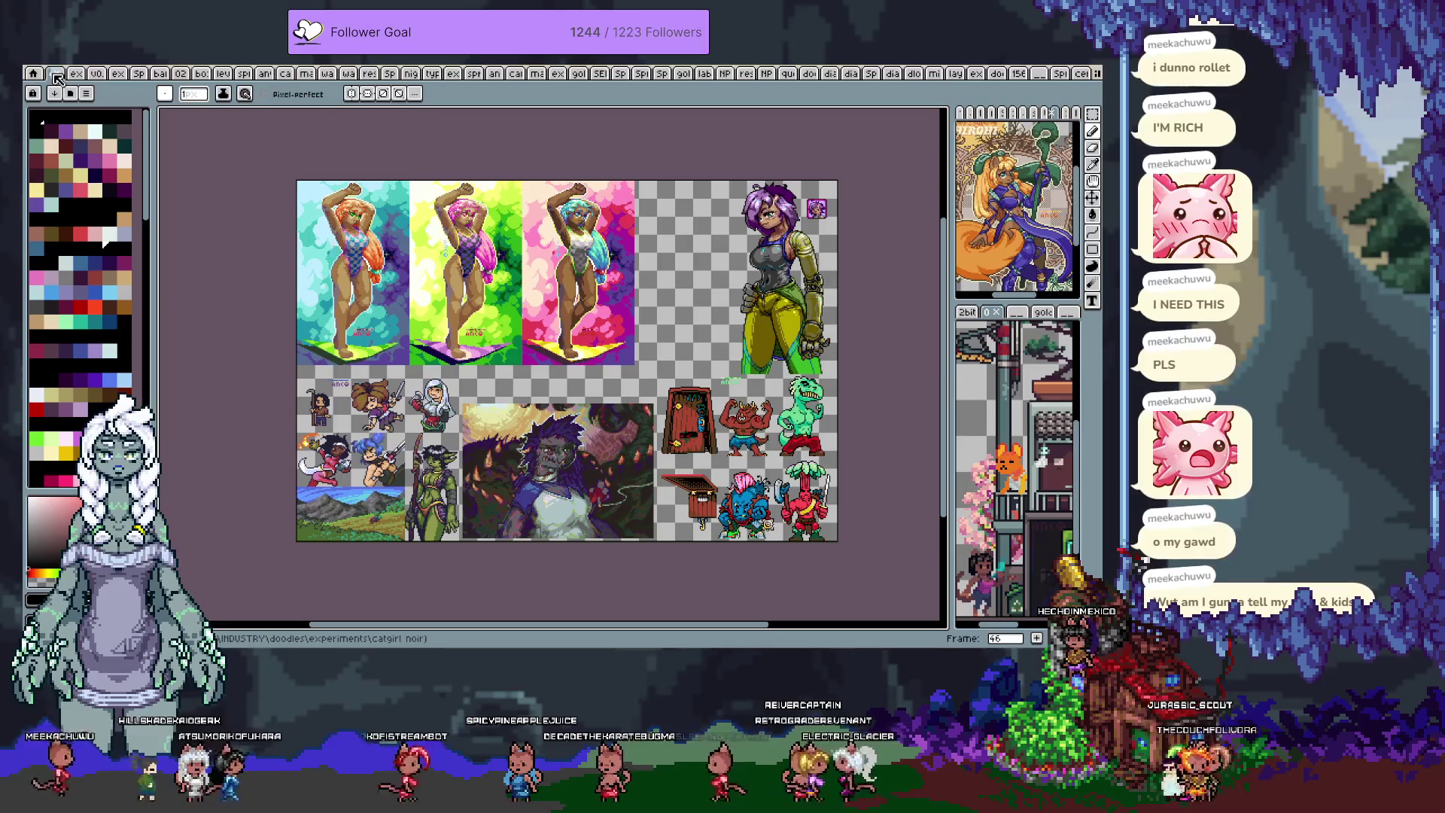
key("Right")
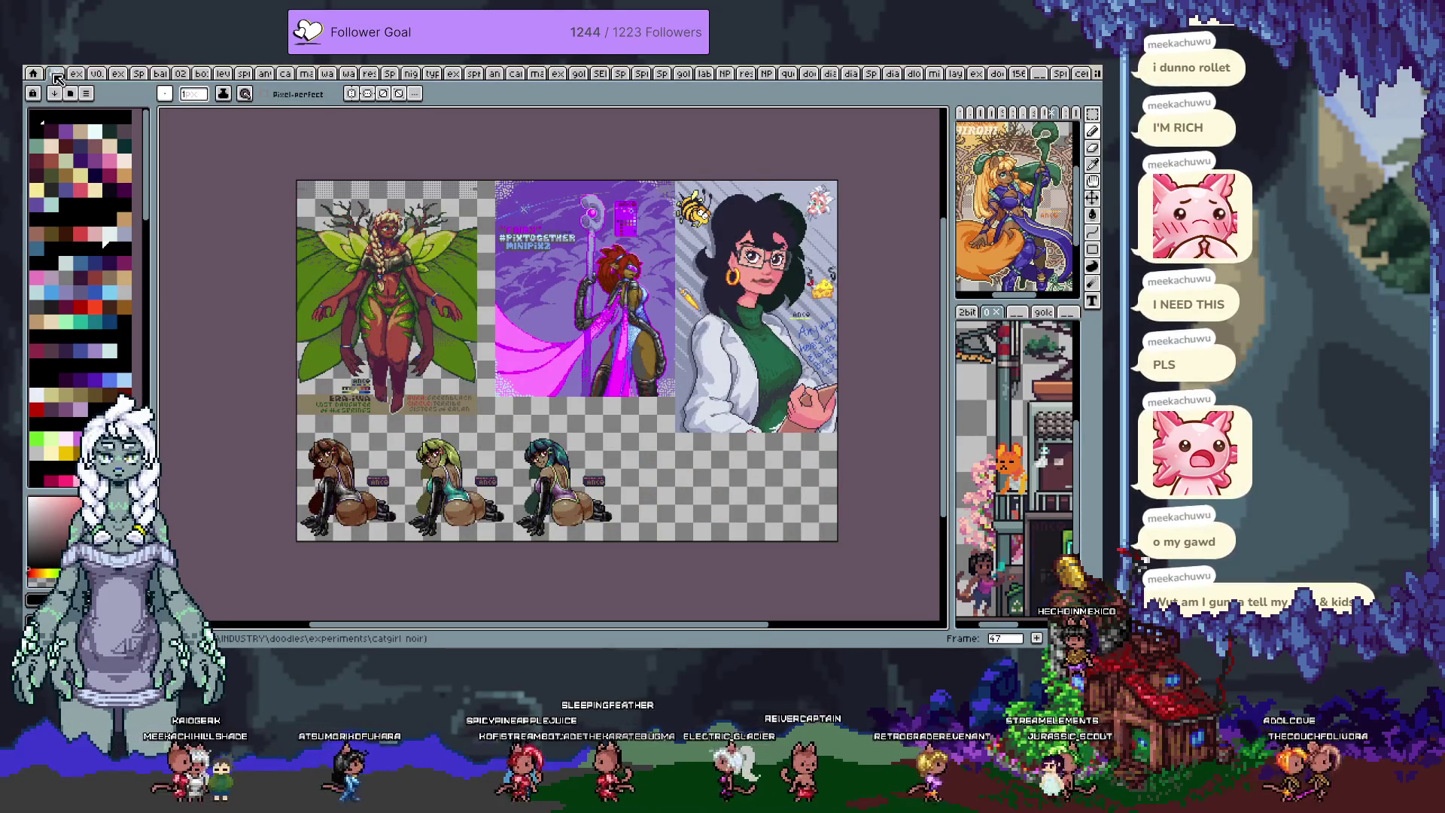
key("Right")
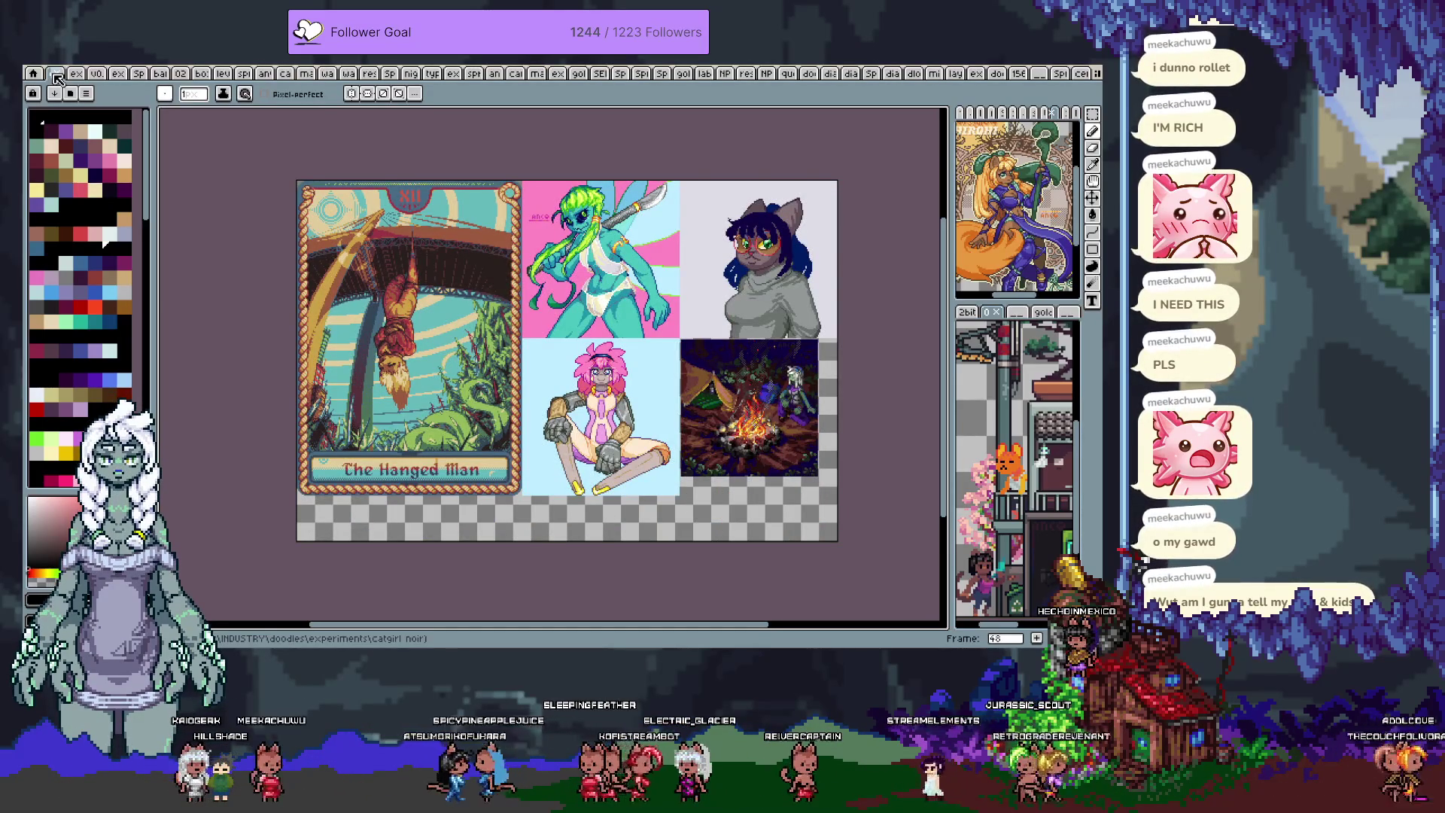
key("Right")
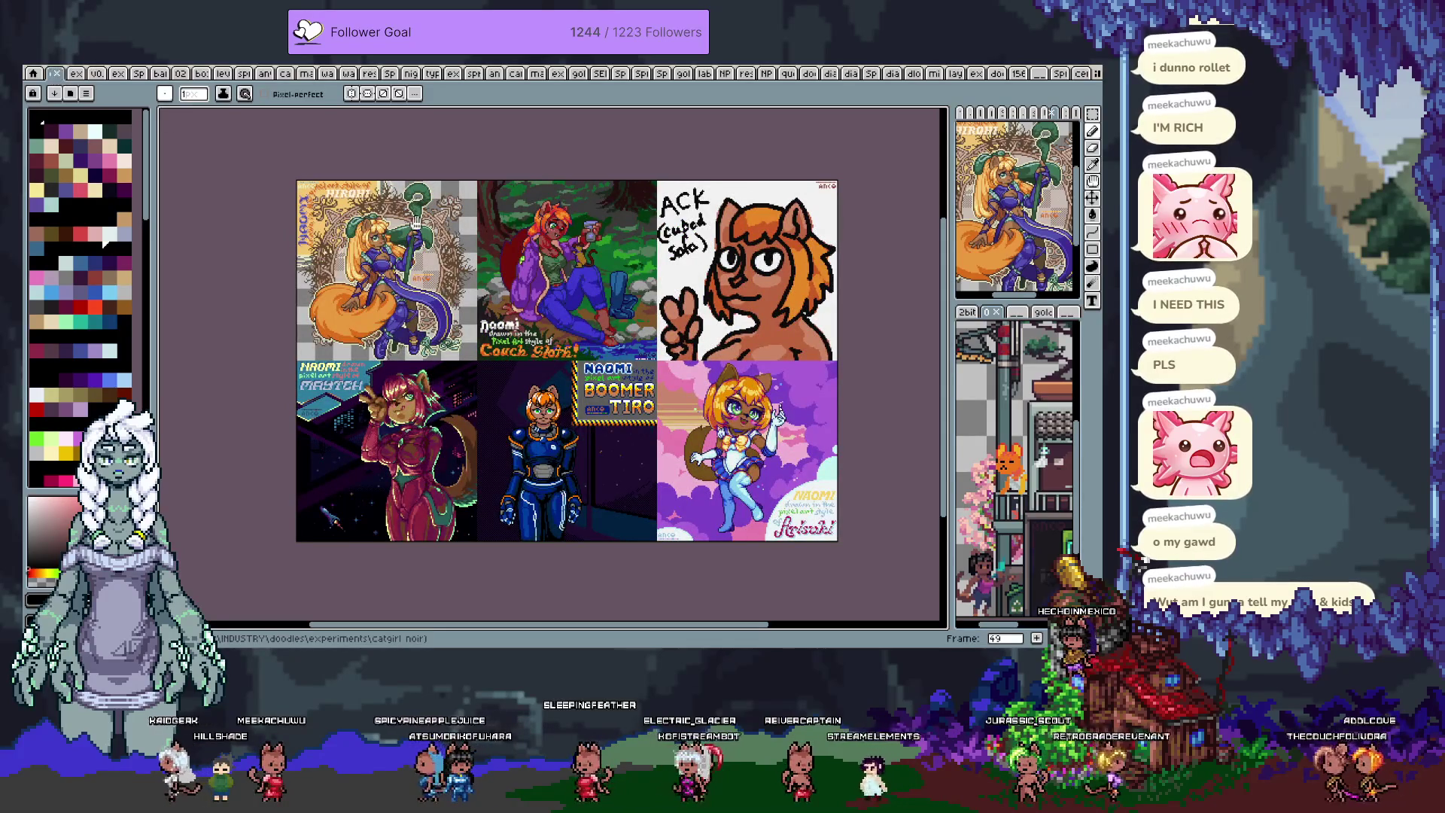
- Switch back to the Pencil and keep stepping forward past frame 56 to the poster frame
key("Right")
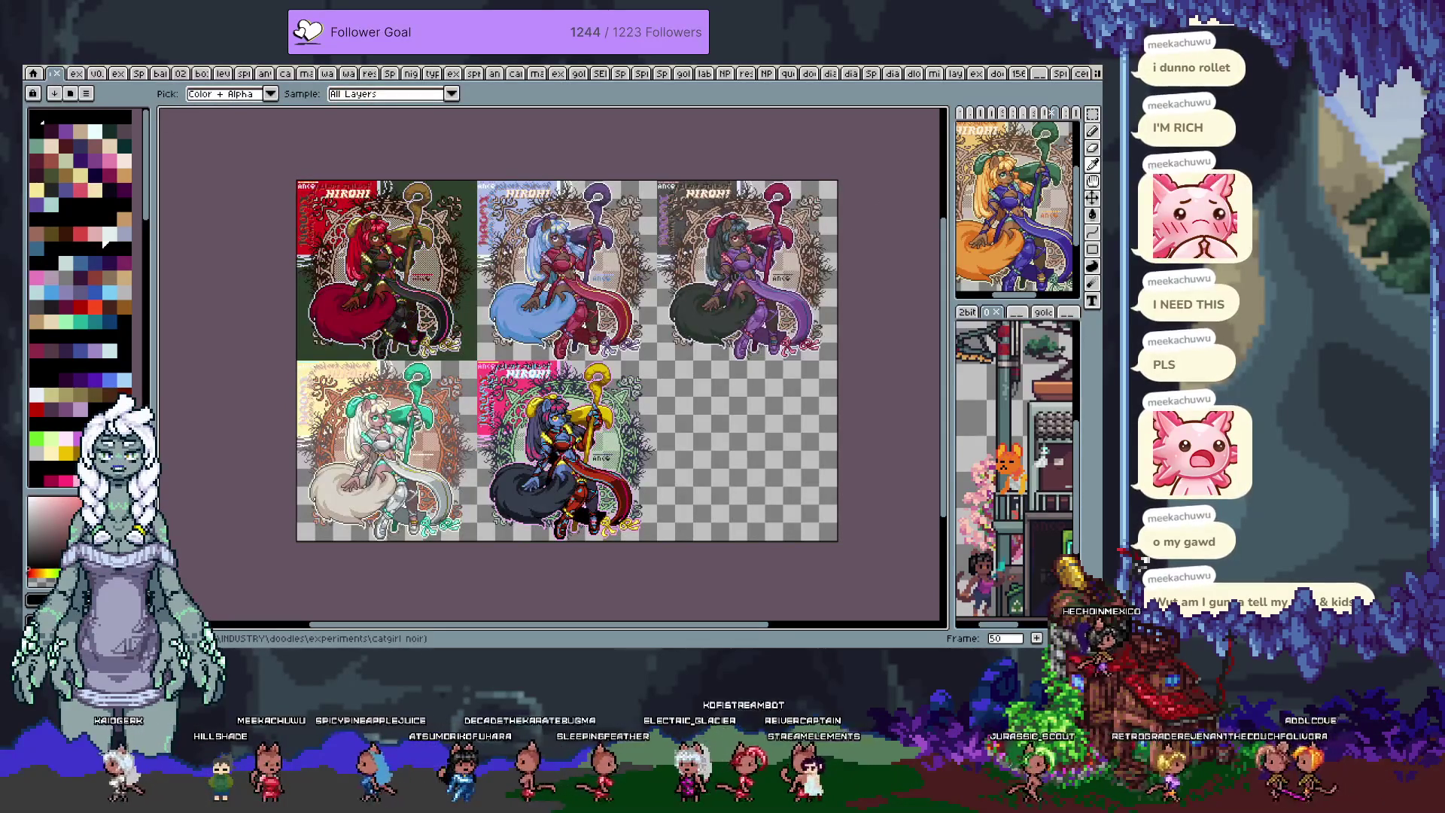
key("b")
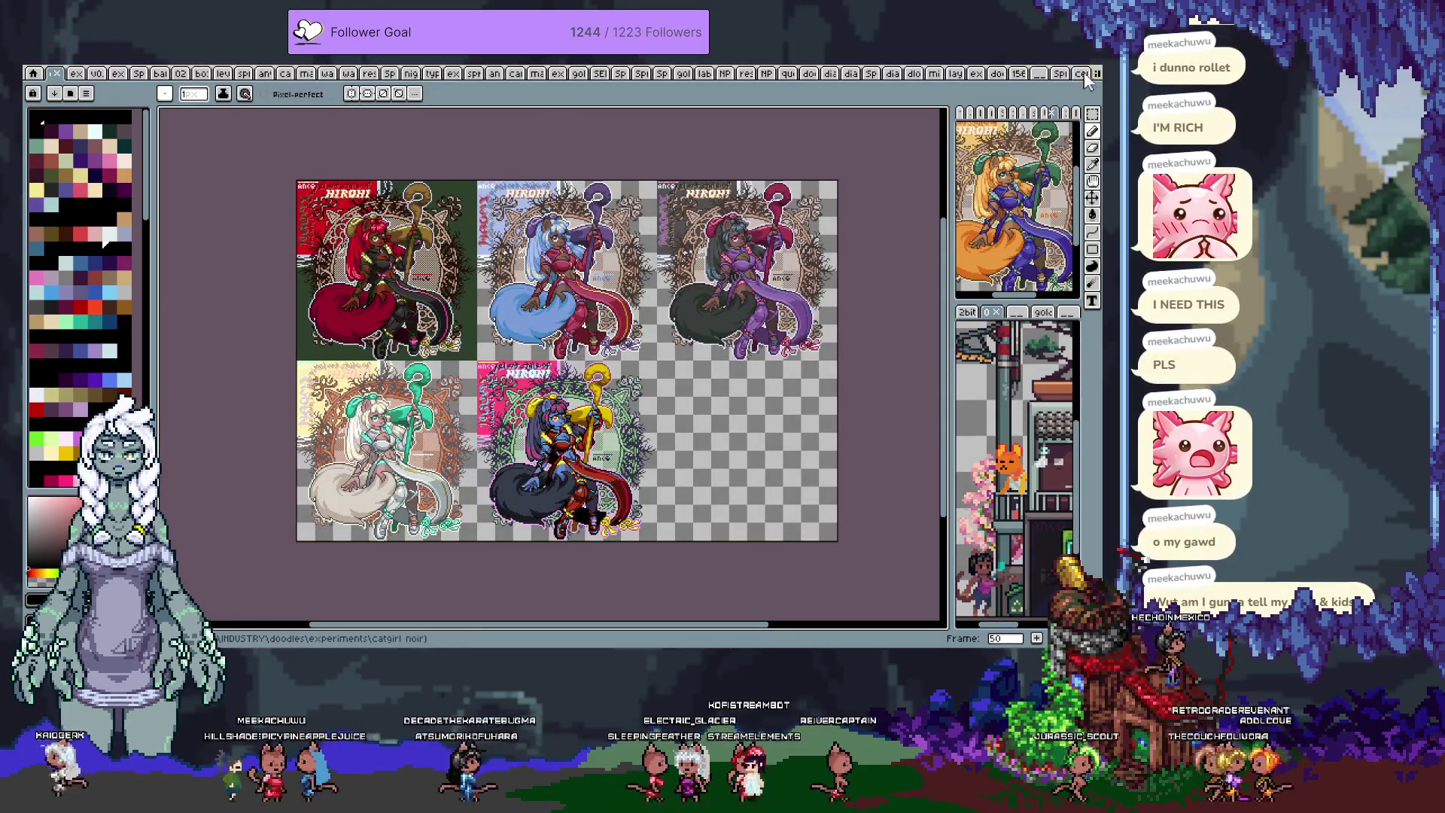
key("Right")
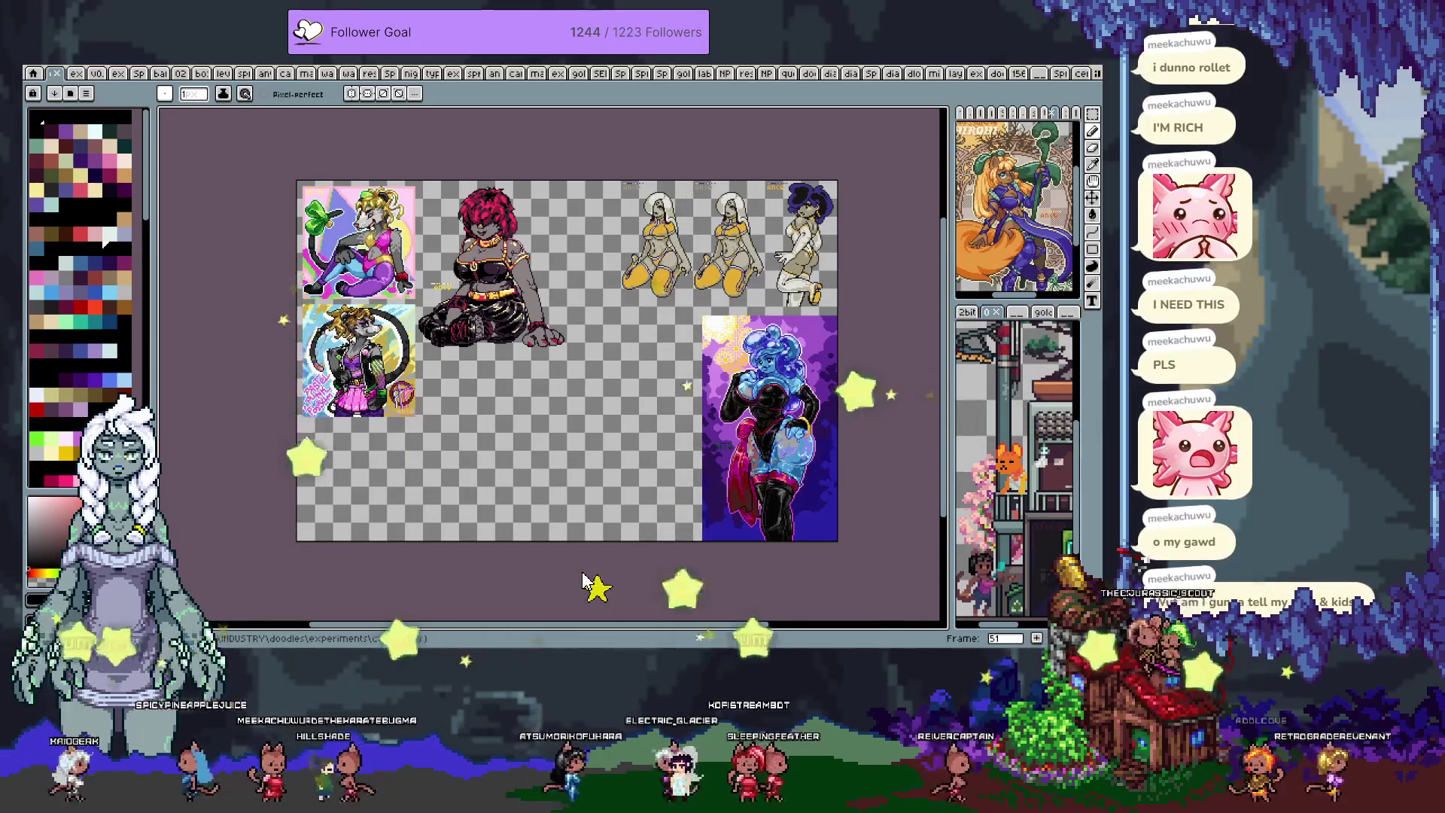
key("Right")
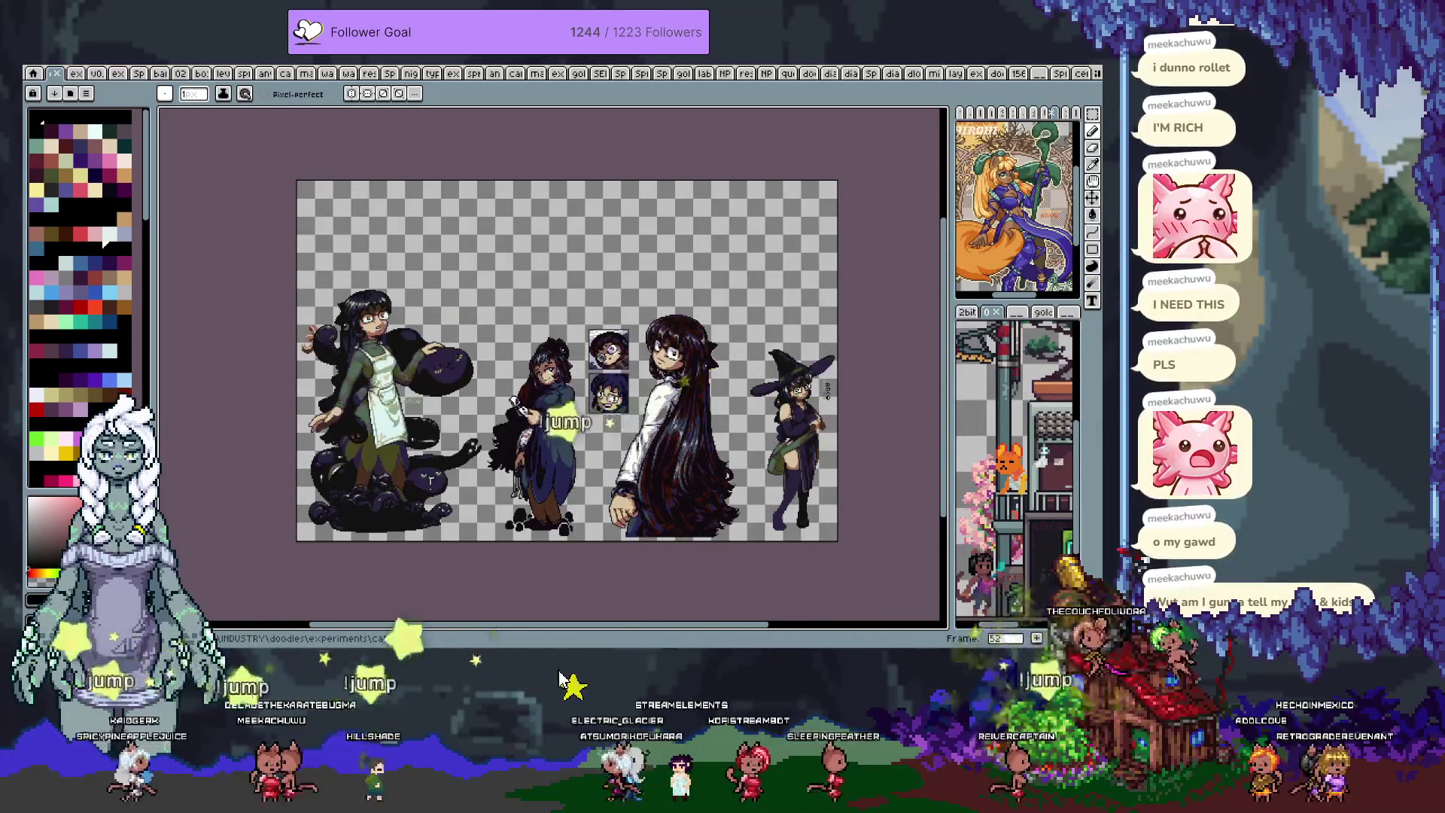
key("Right")
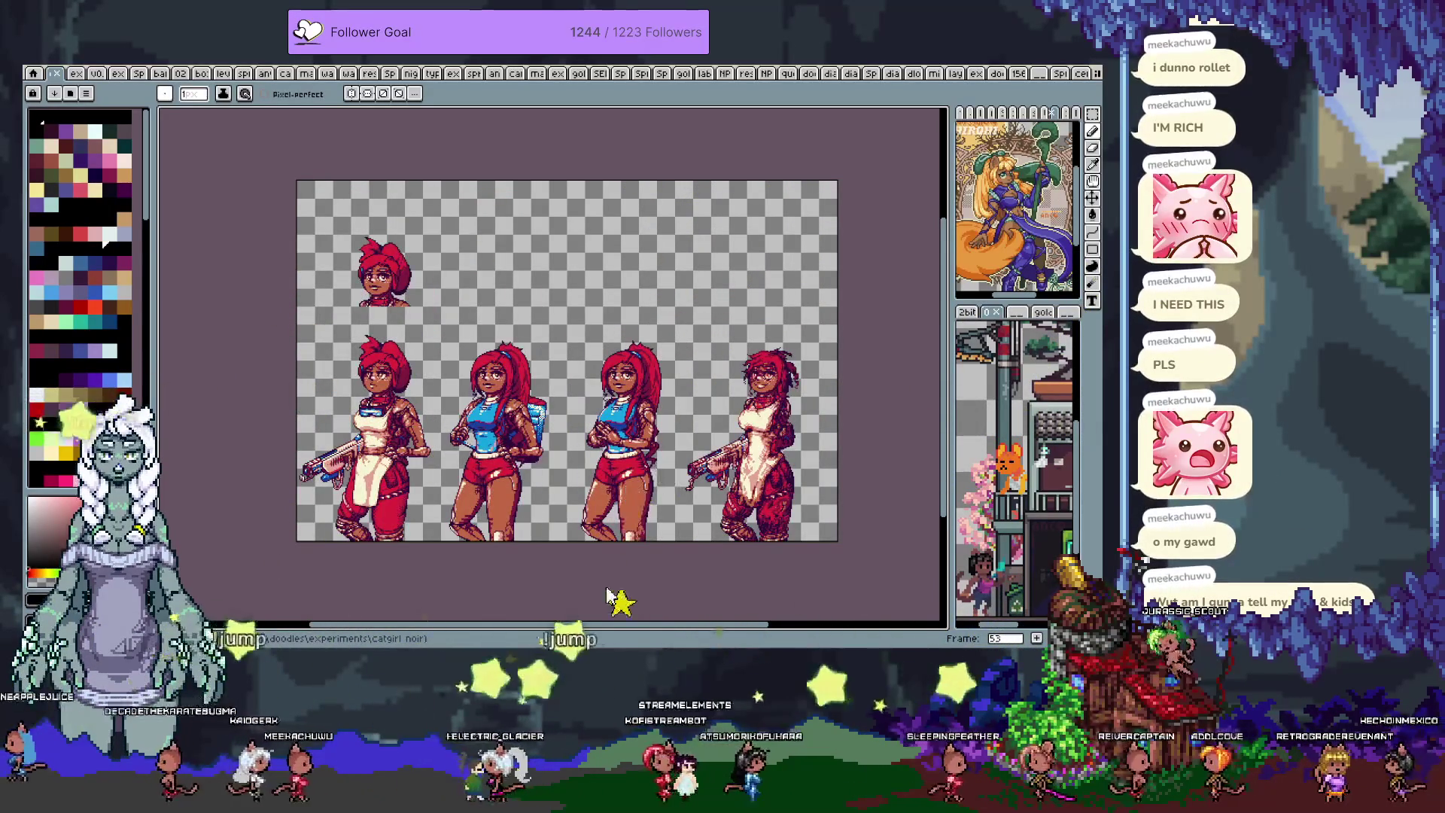
key("Right")
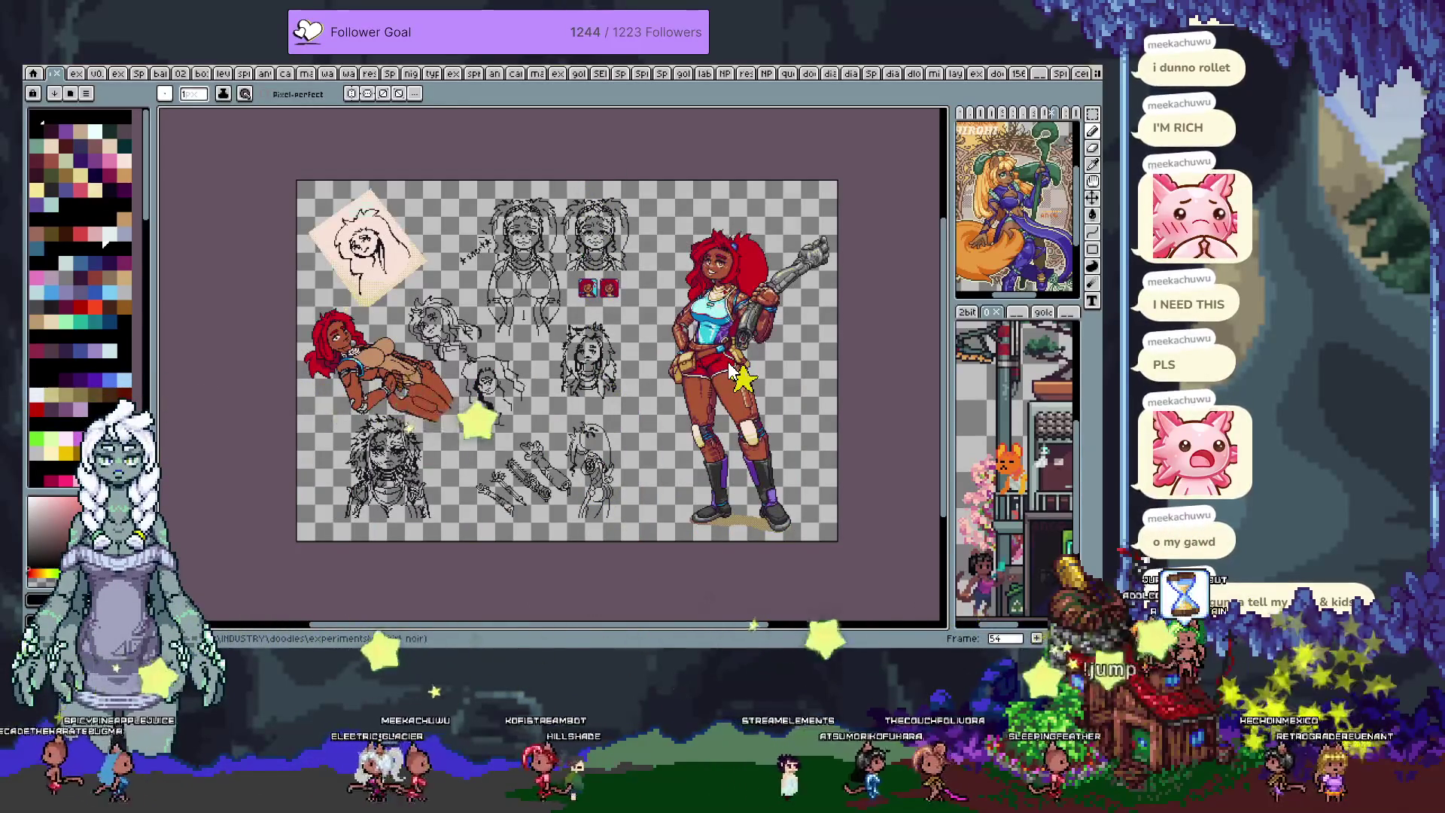
key("Right")
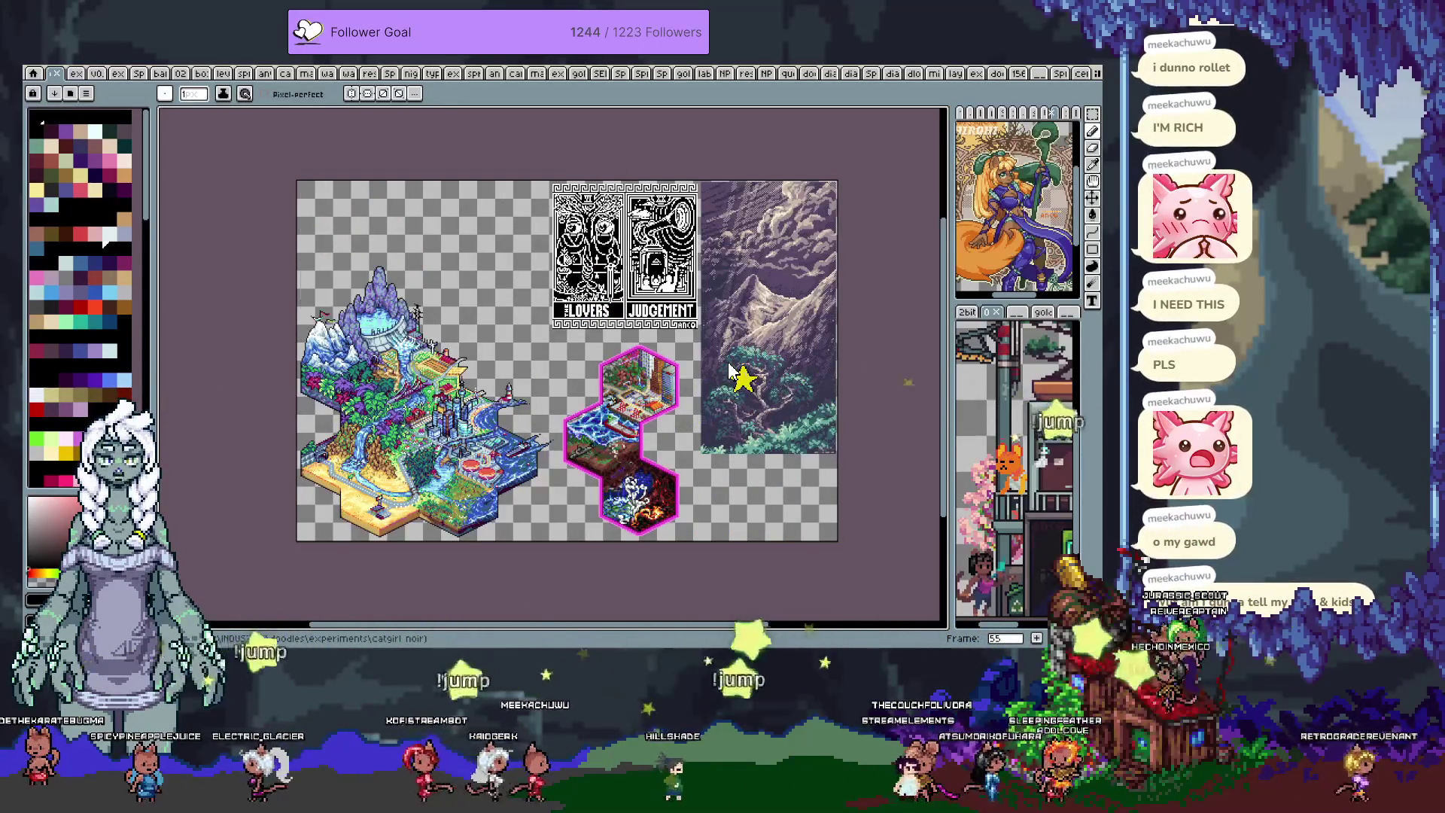
key("Right")
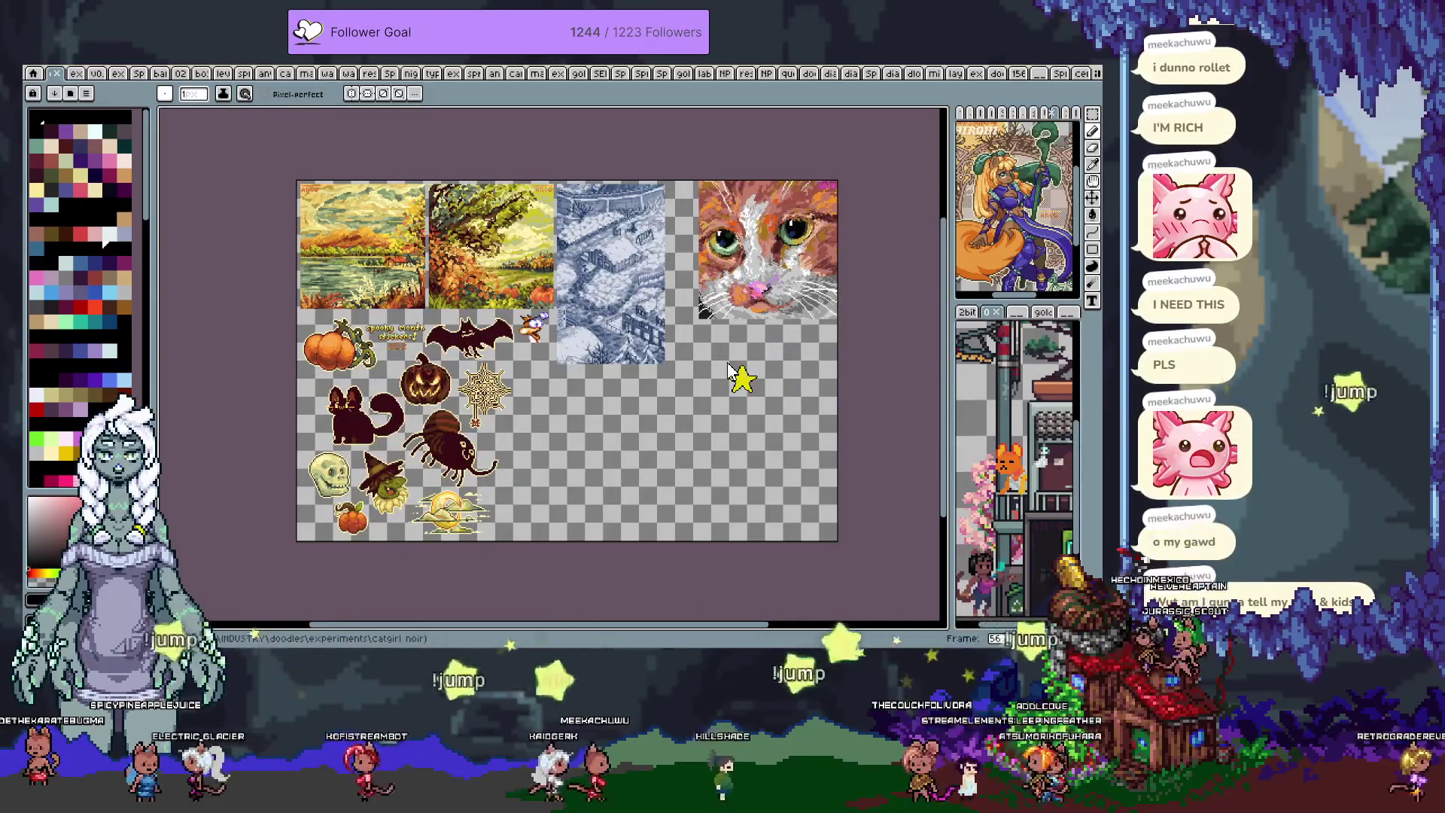
key("Right")
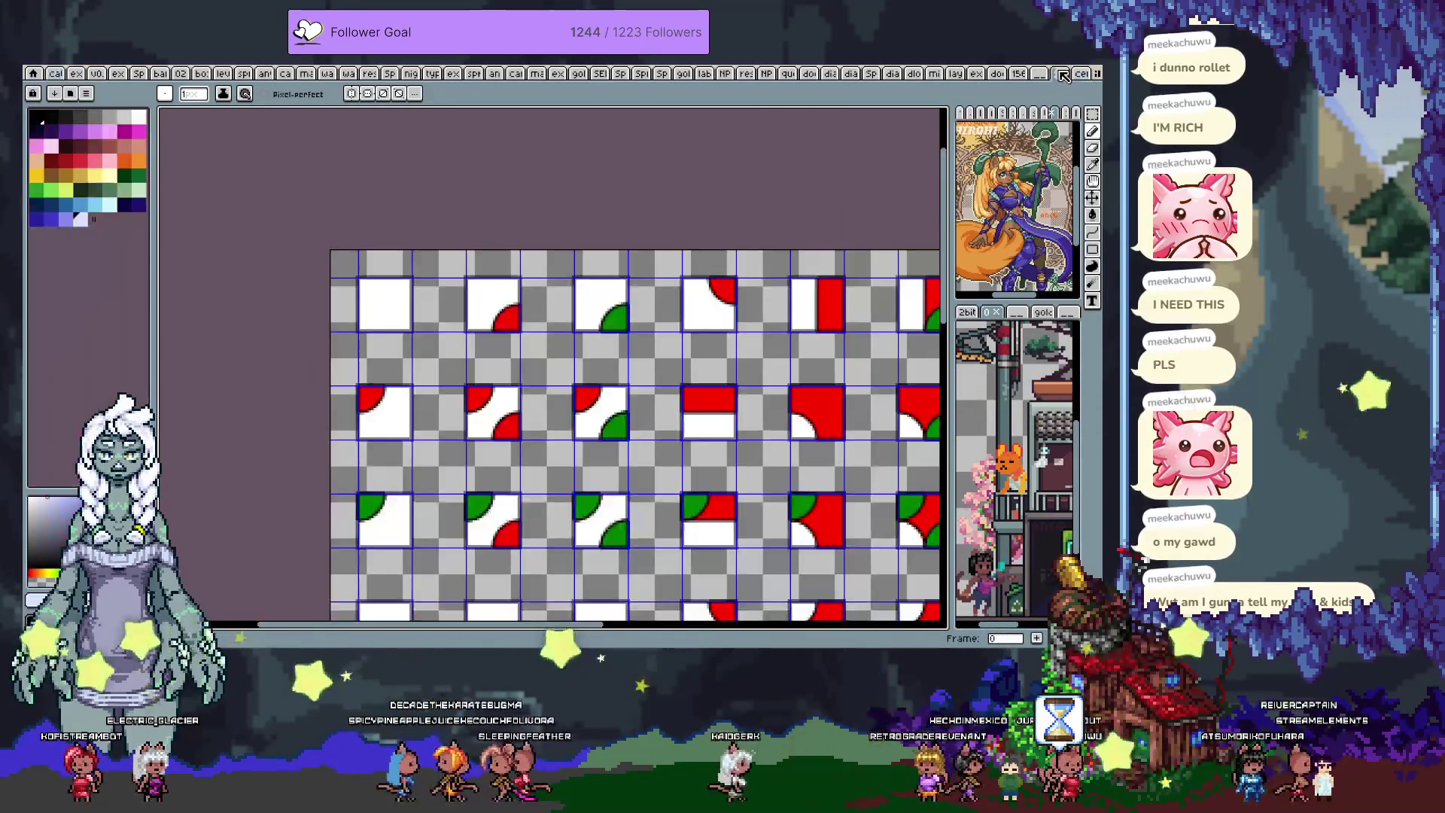
- Return to the grass tile map and sample several darker green shades from the grass
left_click(933, 72)
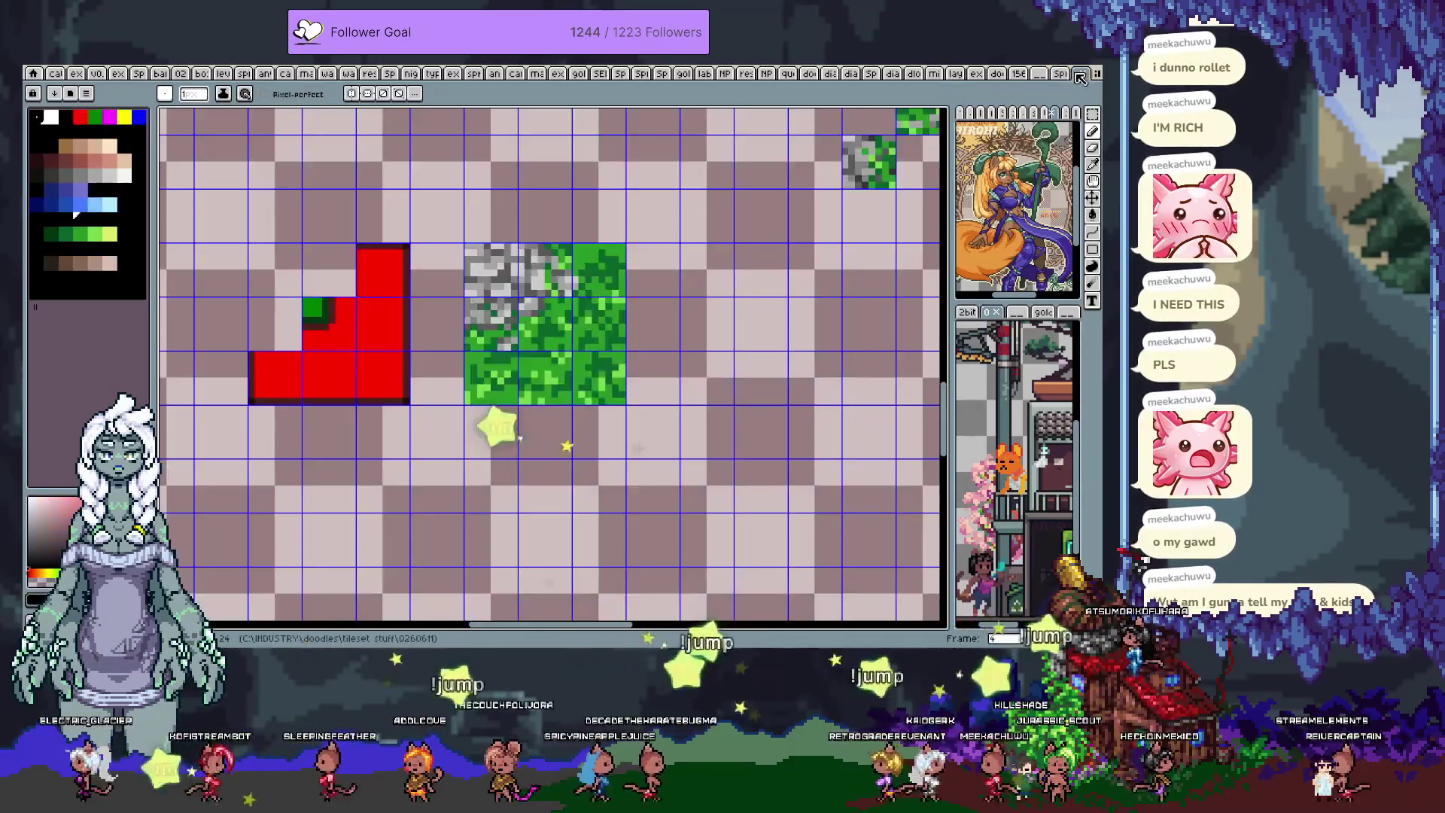
left_click(1061, 73)
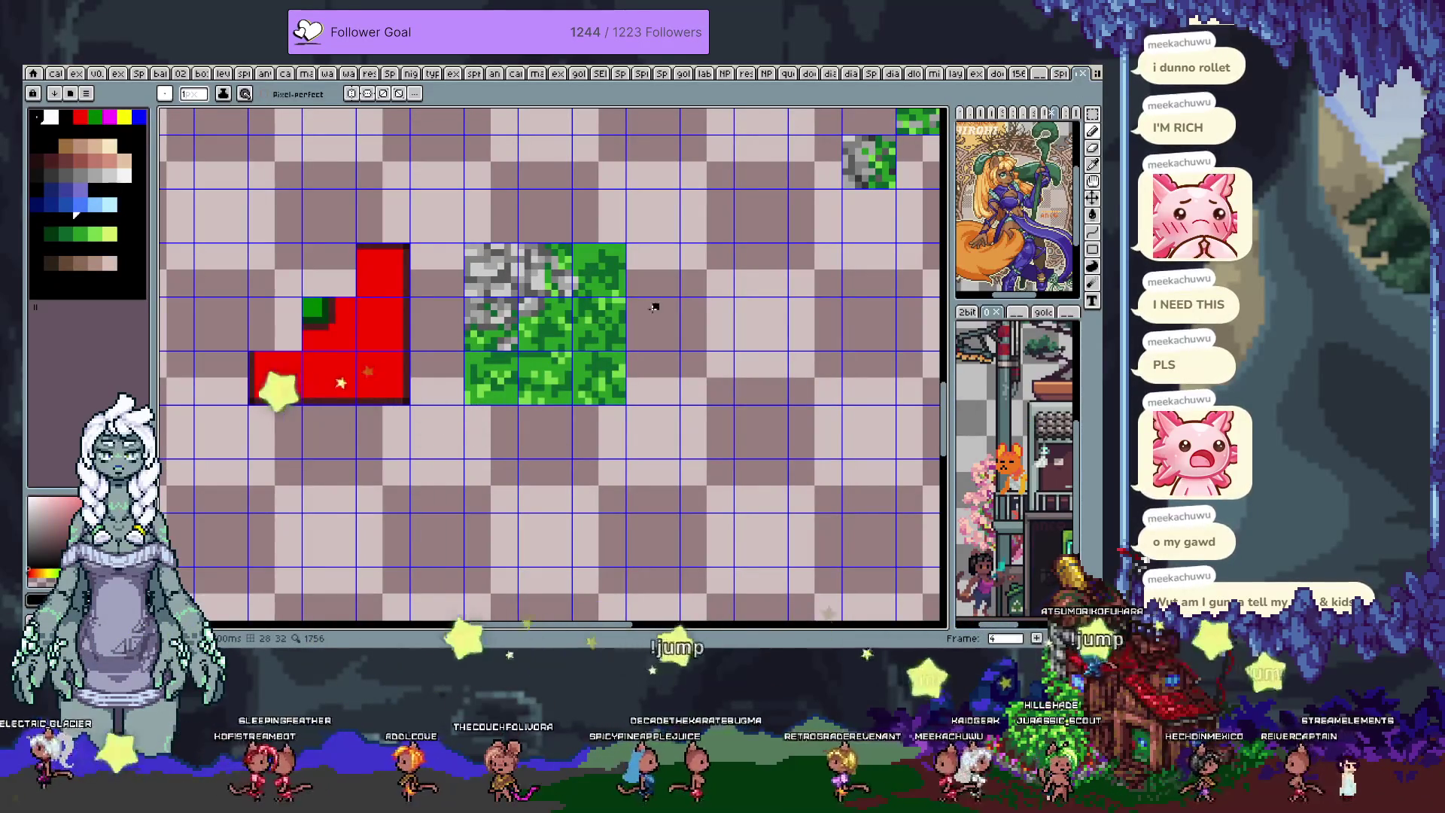
left_click(539, 361, "alt")
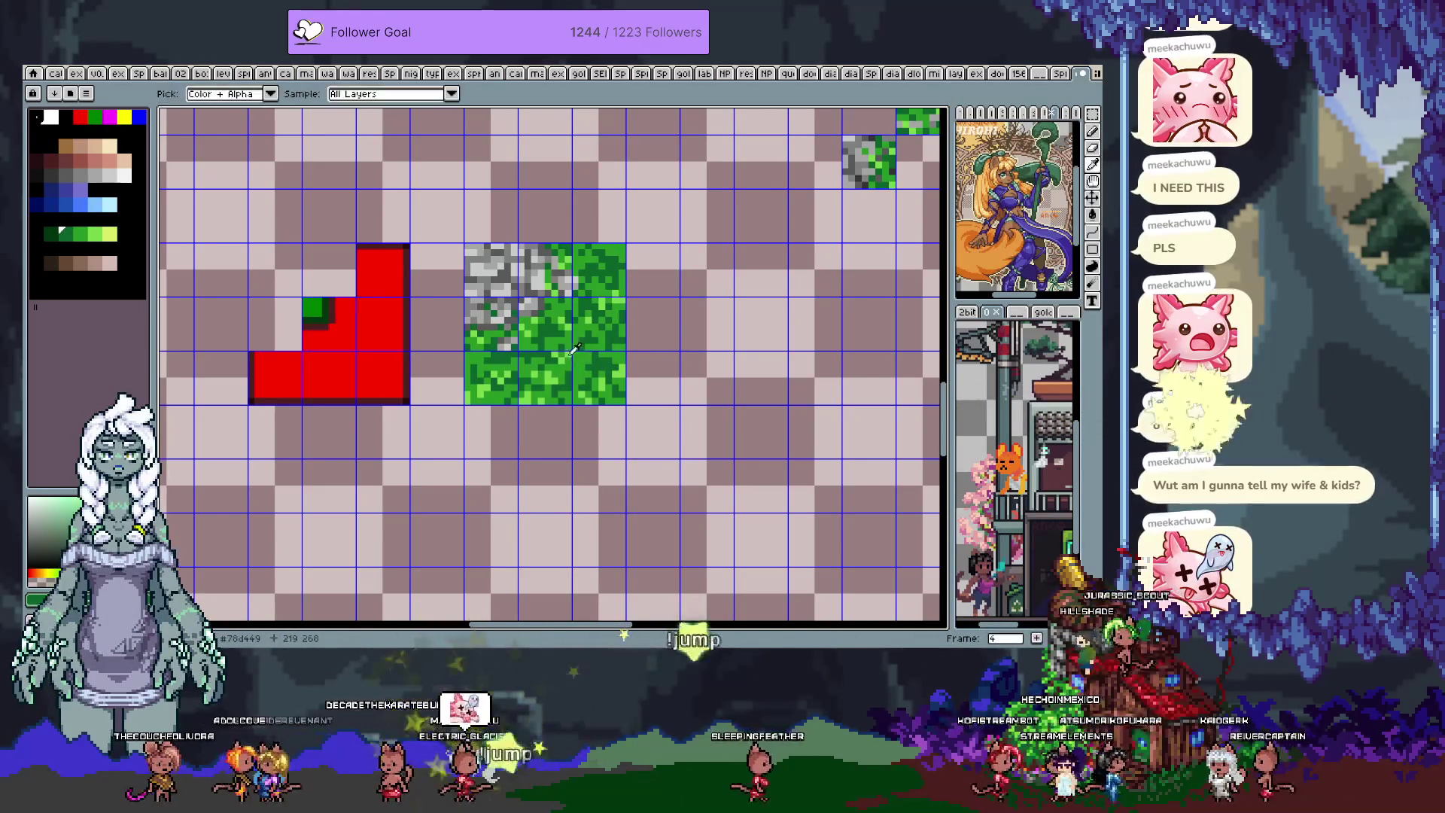
left_click(624, 360, "alt")
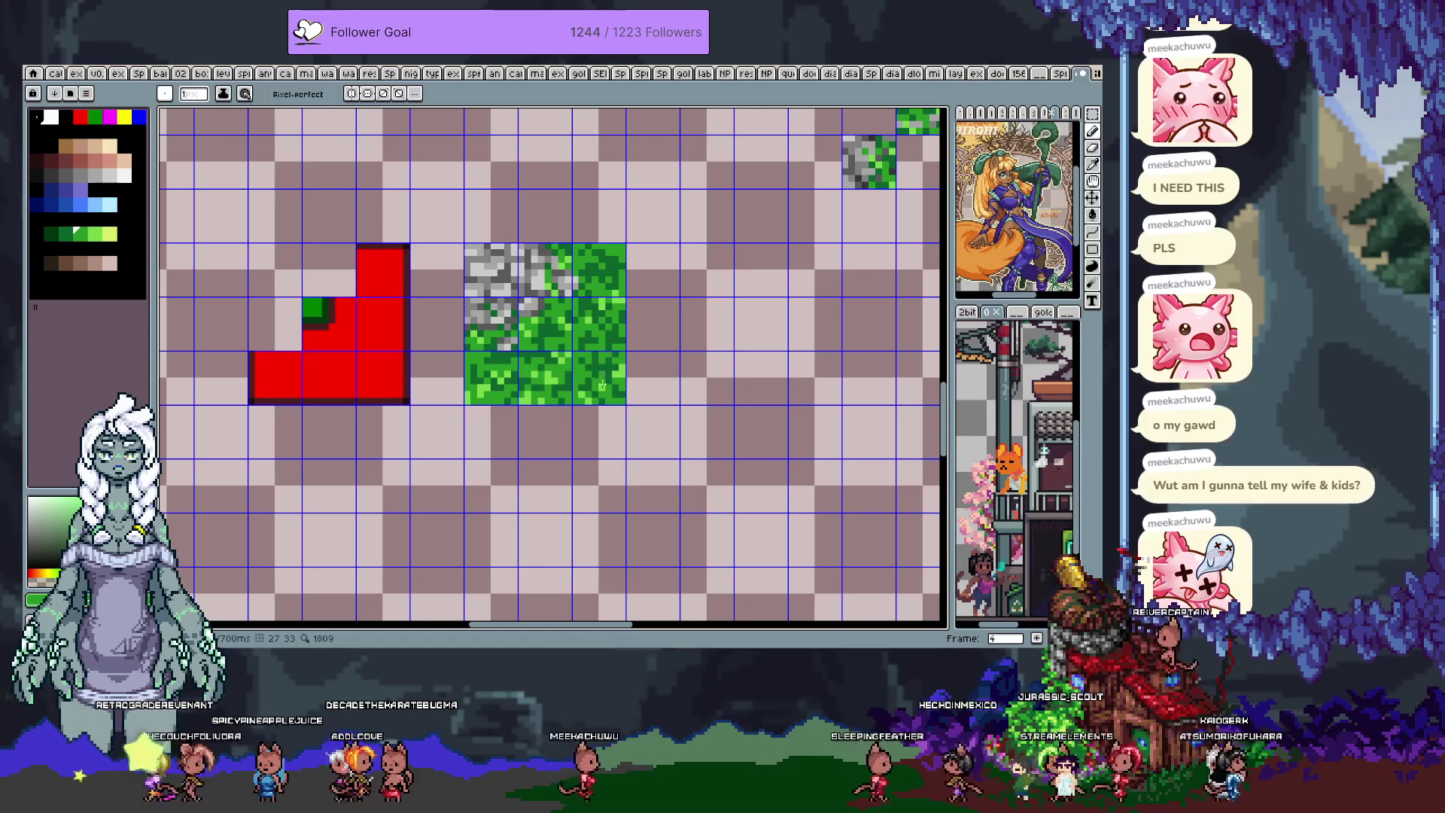
left_click(467, 364, "alt")
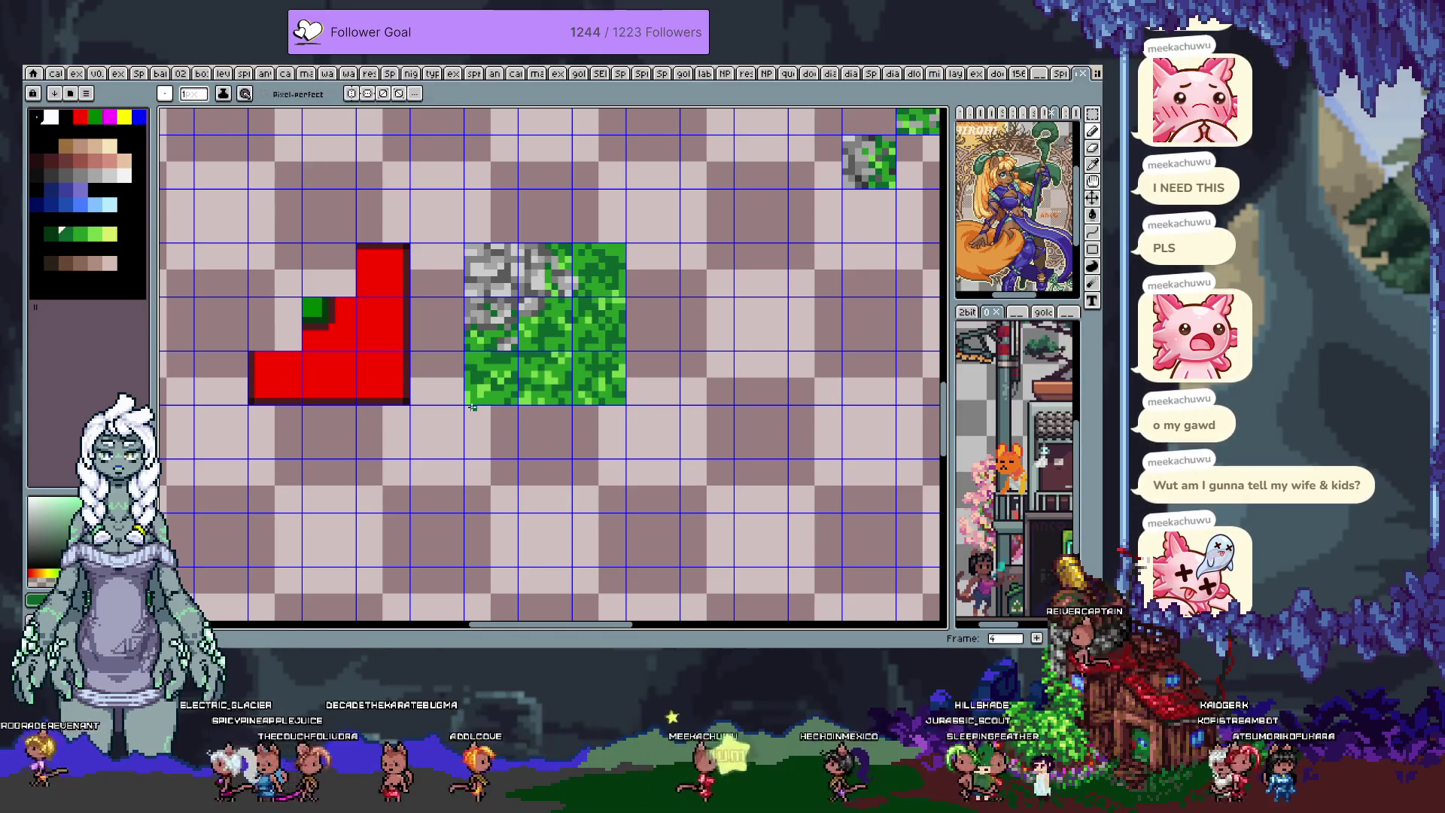
scroll(550, 319, "down", 1)
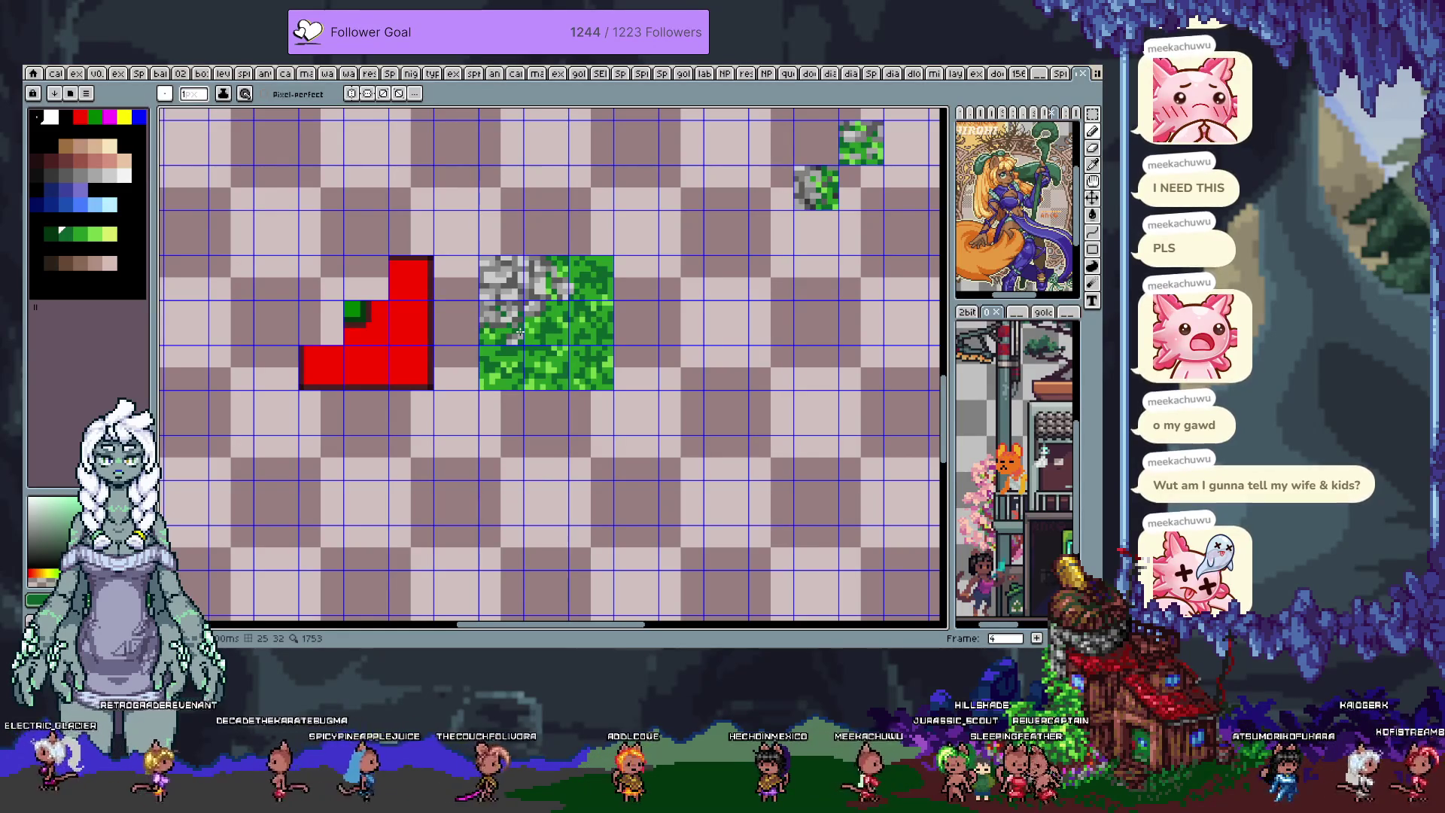
- Select the mossy grass block and move to the tile map in frame 1
key("m")
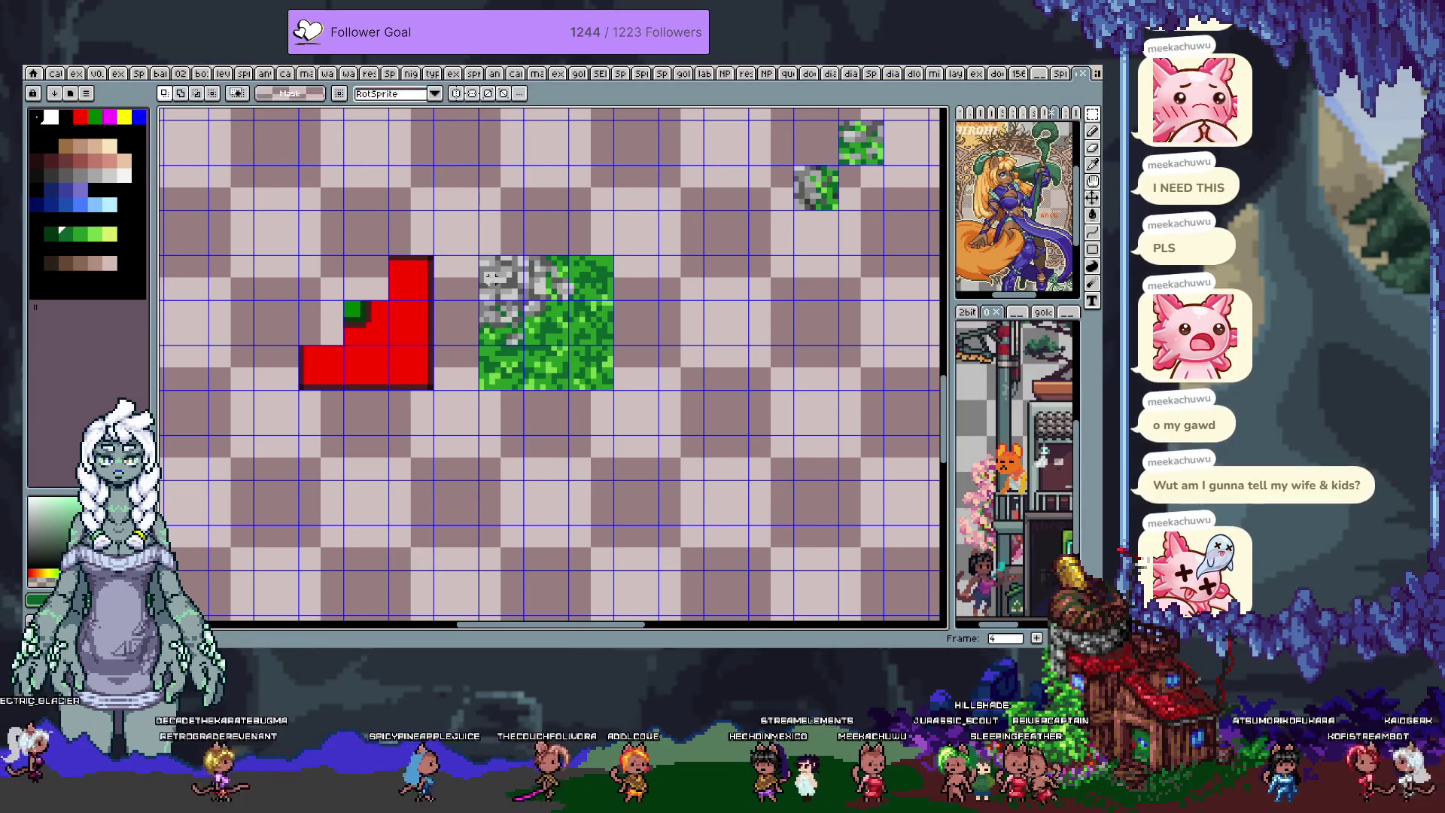
key("ctrl+t")
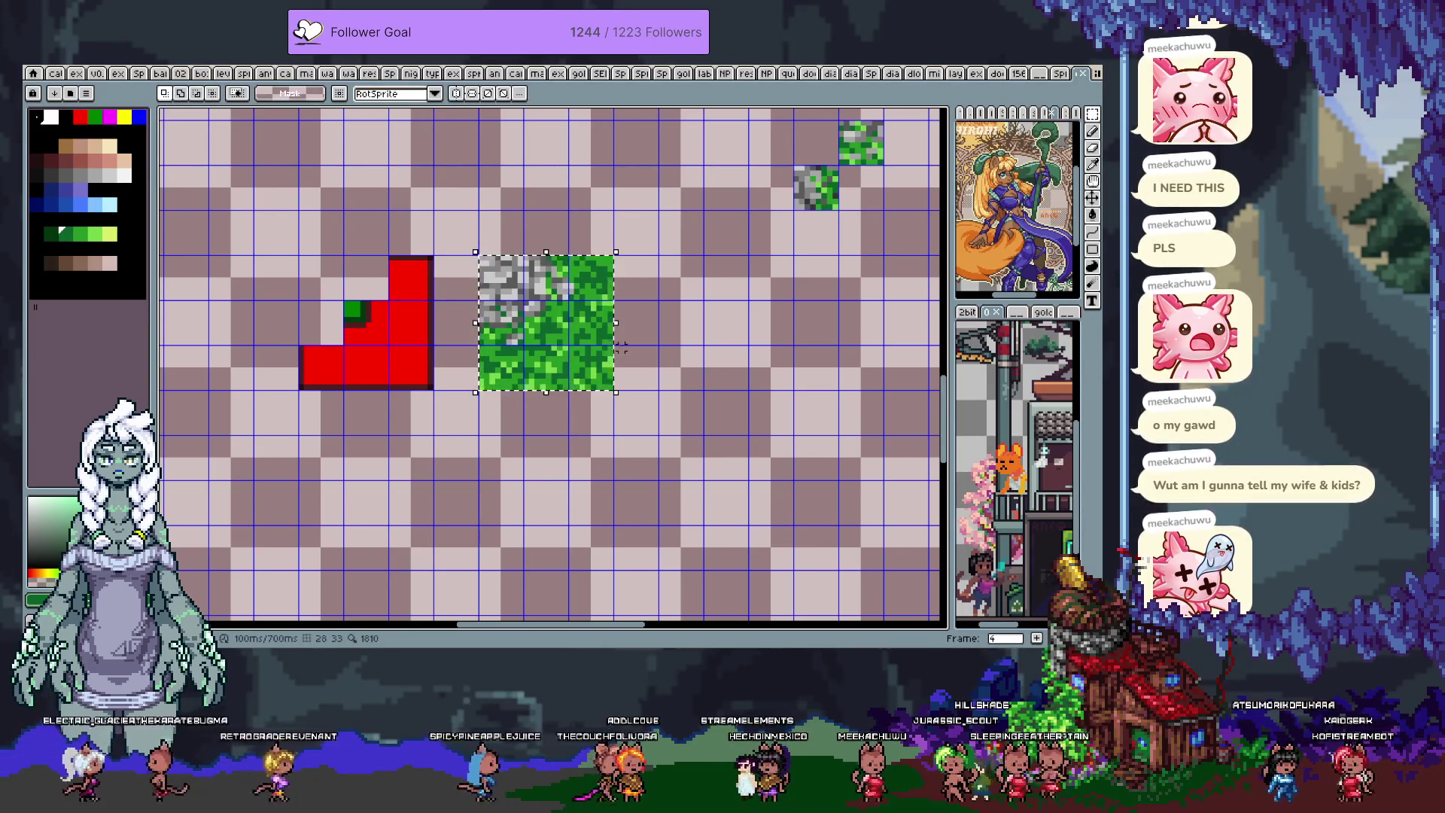
scroll(621, 337, "down", 4)
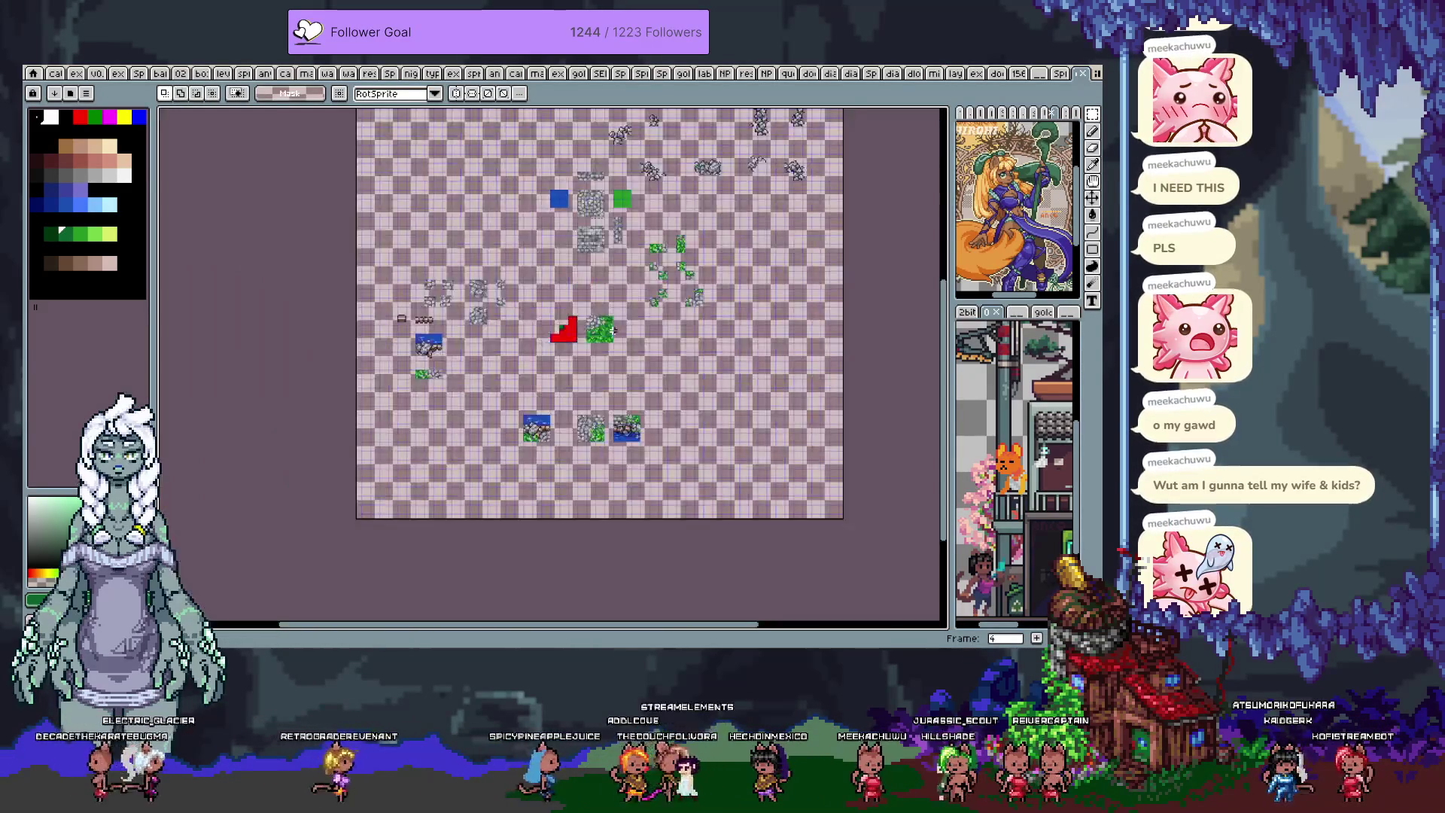
key("comma")
key("period")
key("comma")
scroll(655, 316, "up", 3)
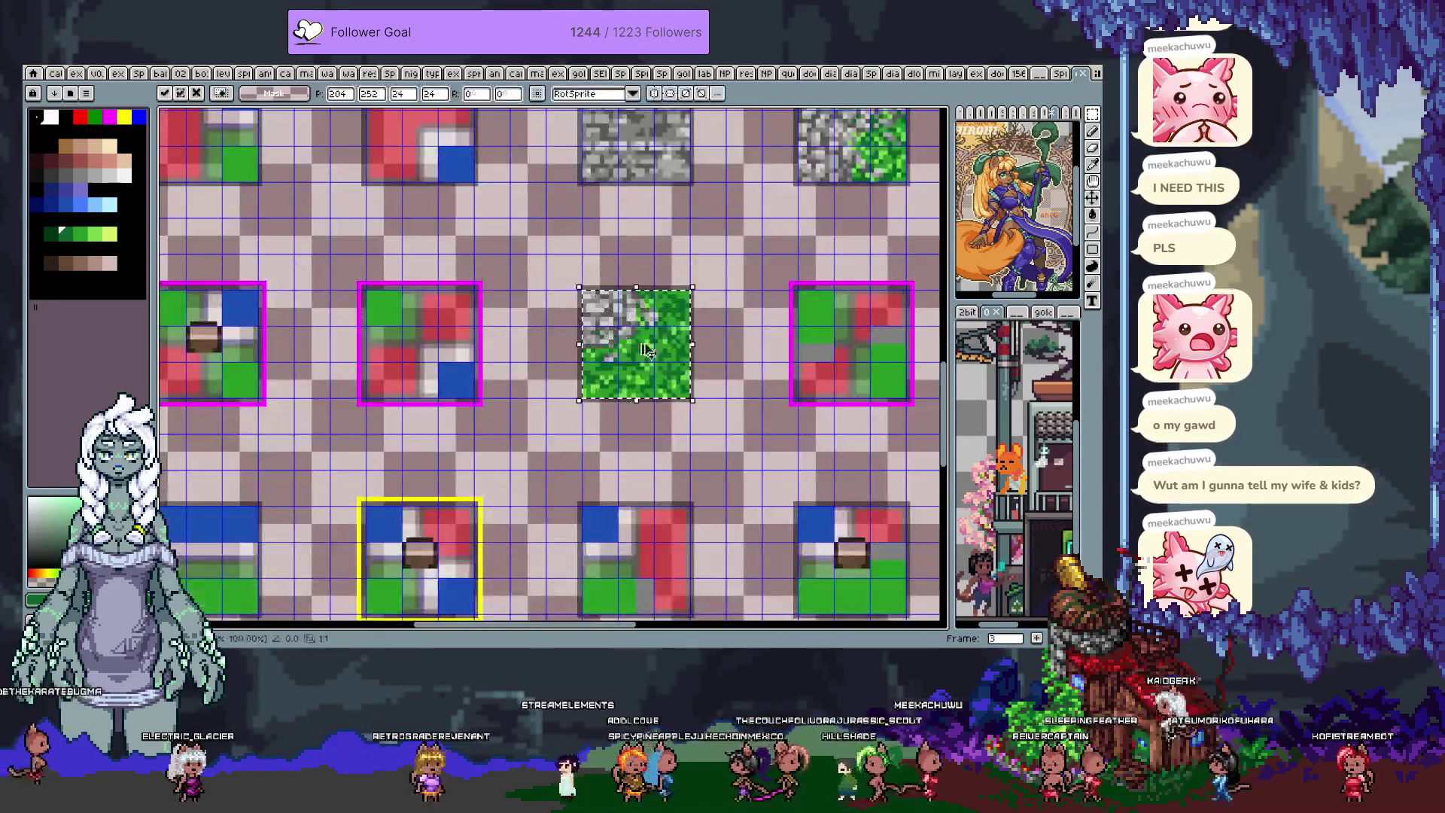
scroll(658, 348, "down", 2)
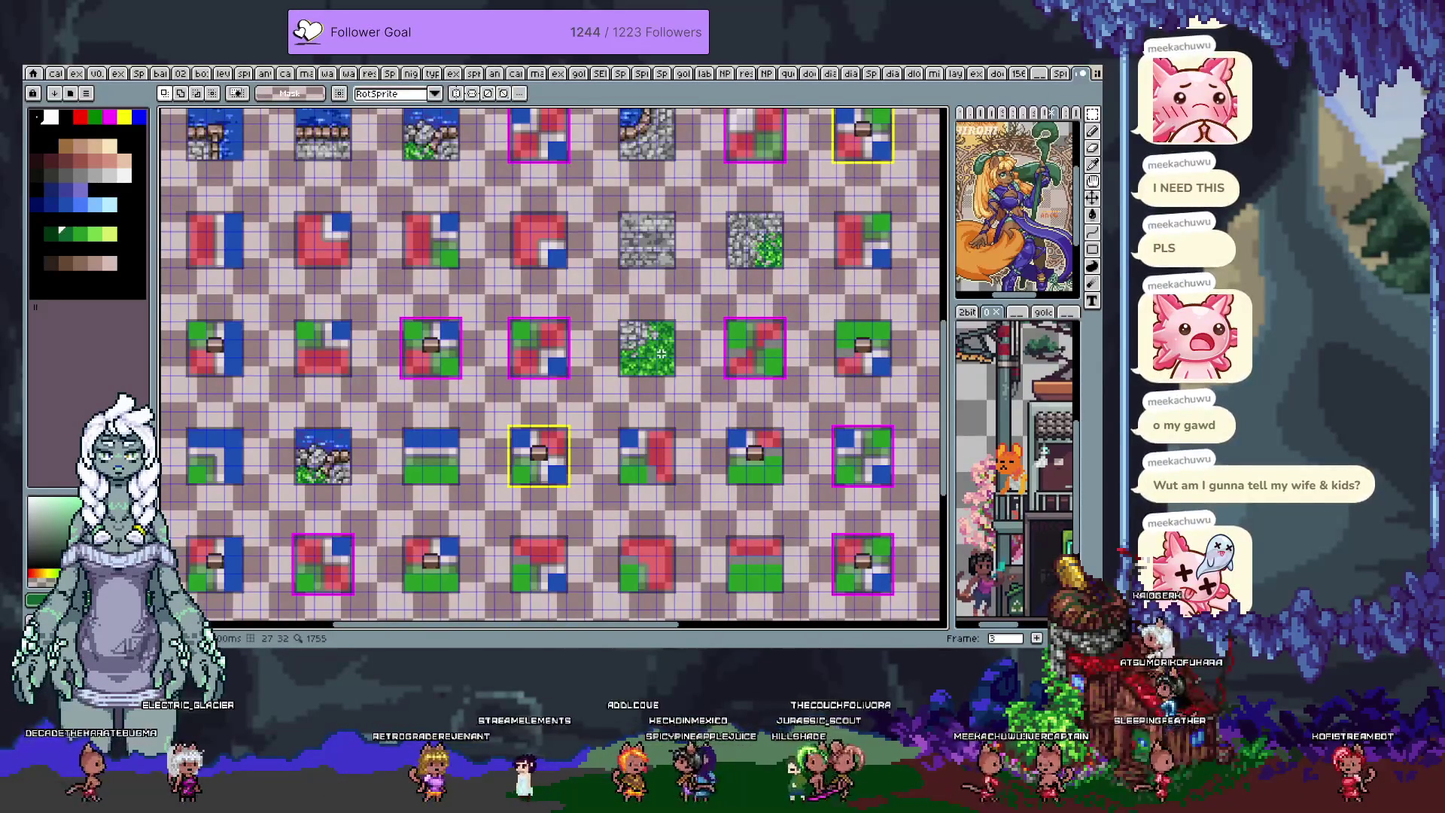
key("comma")
key("comma")
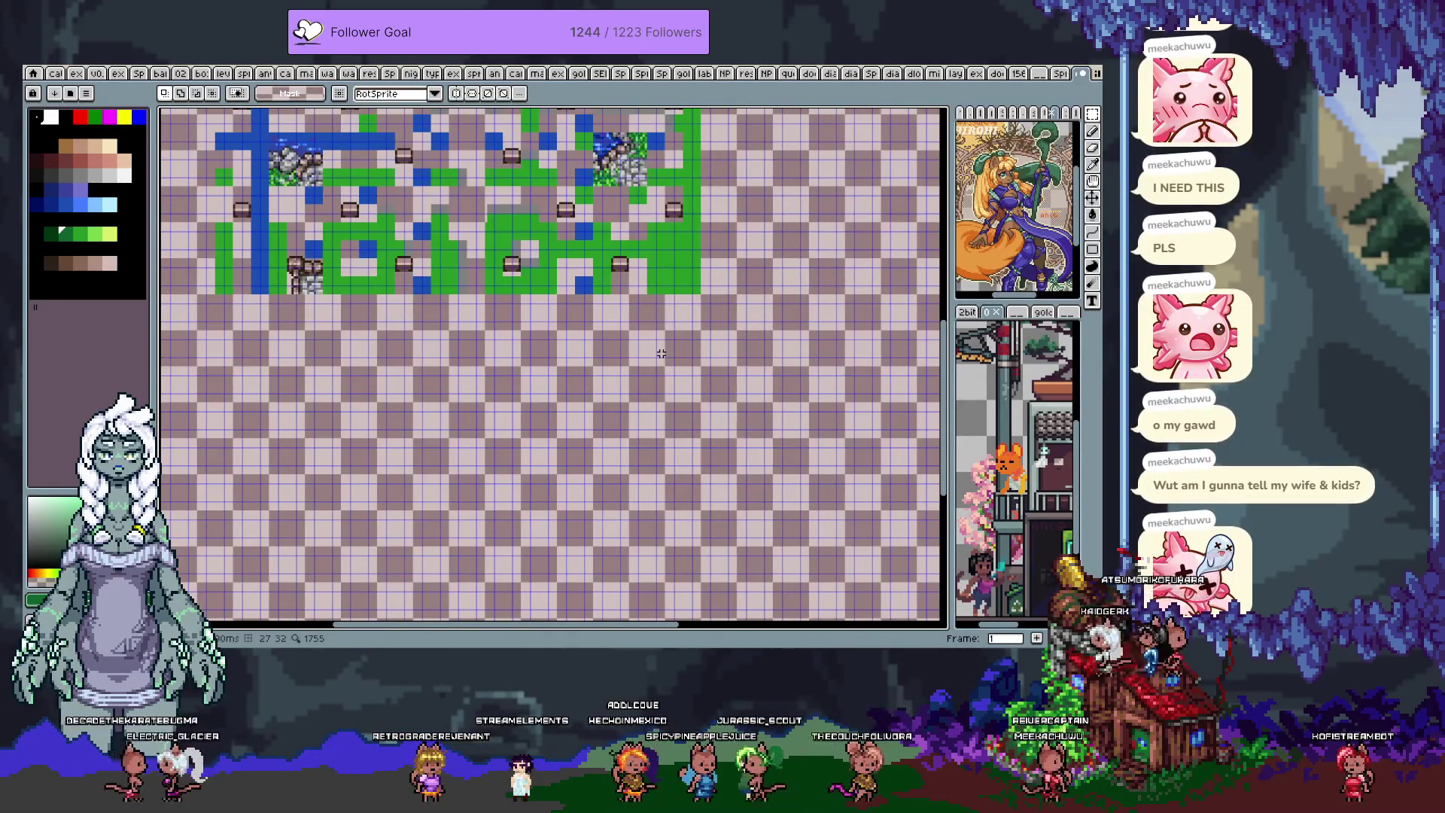
scroll(527, 358, "up", 4)
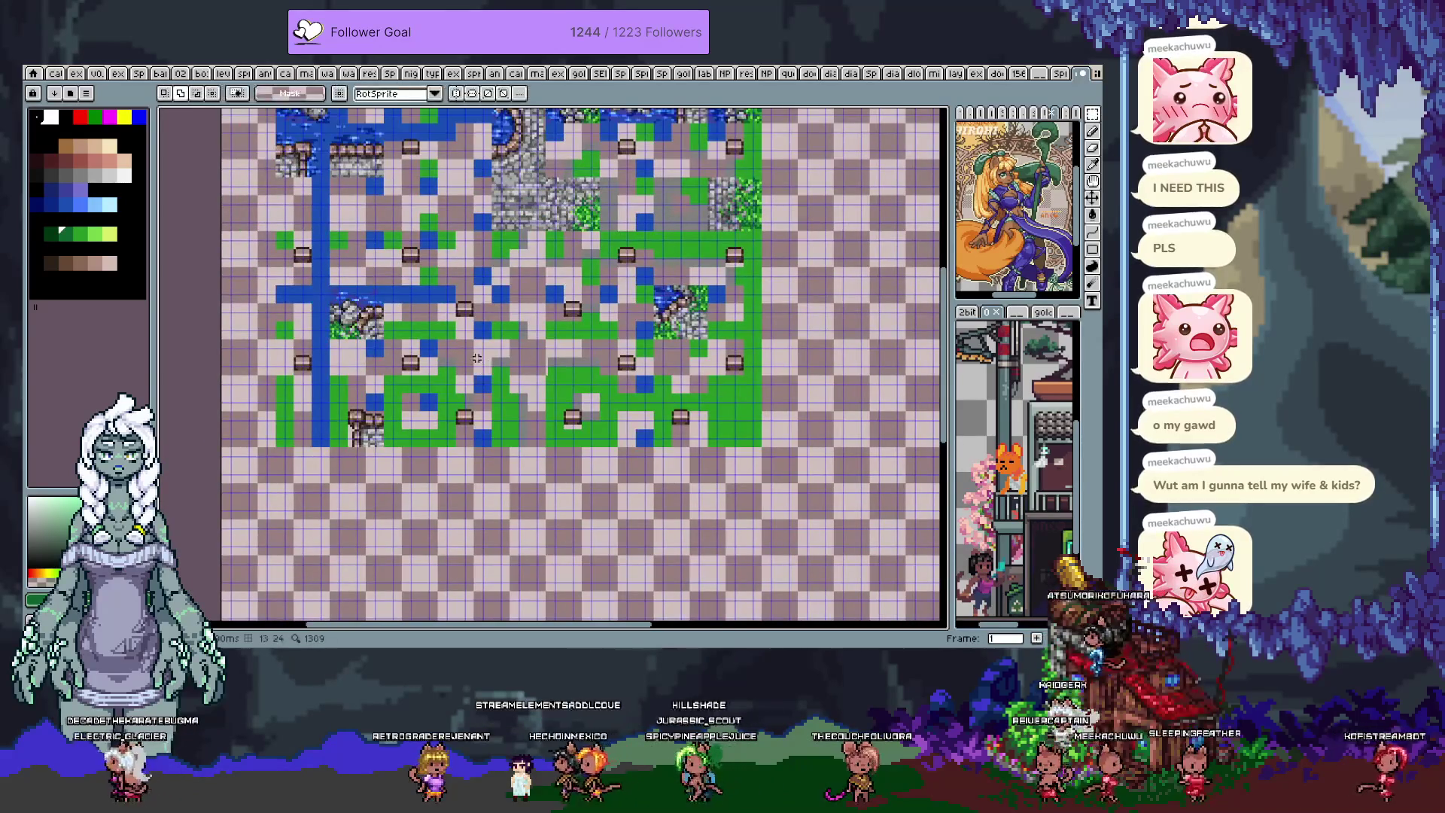
- Switch back to the Pencil and pan the map view to another area
key("b")
scroll(590, 344, "up", 2)
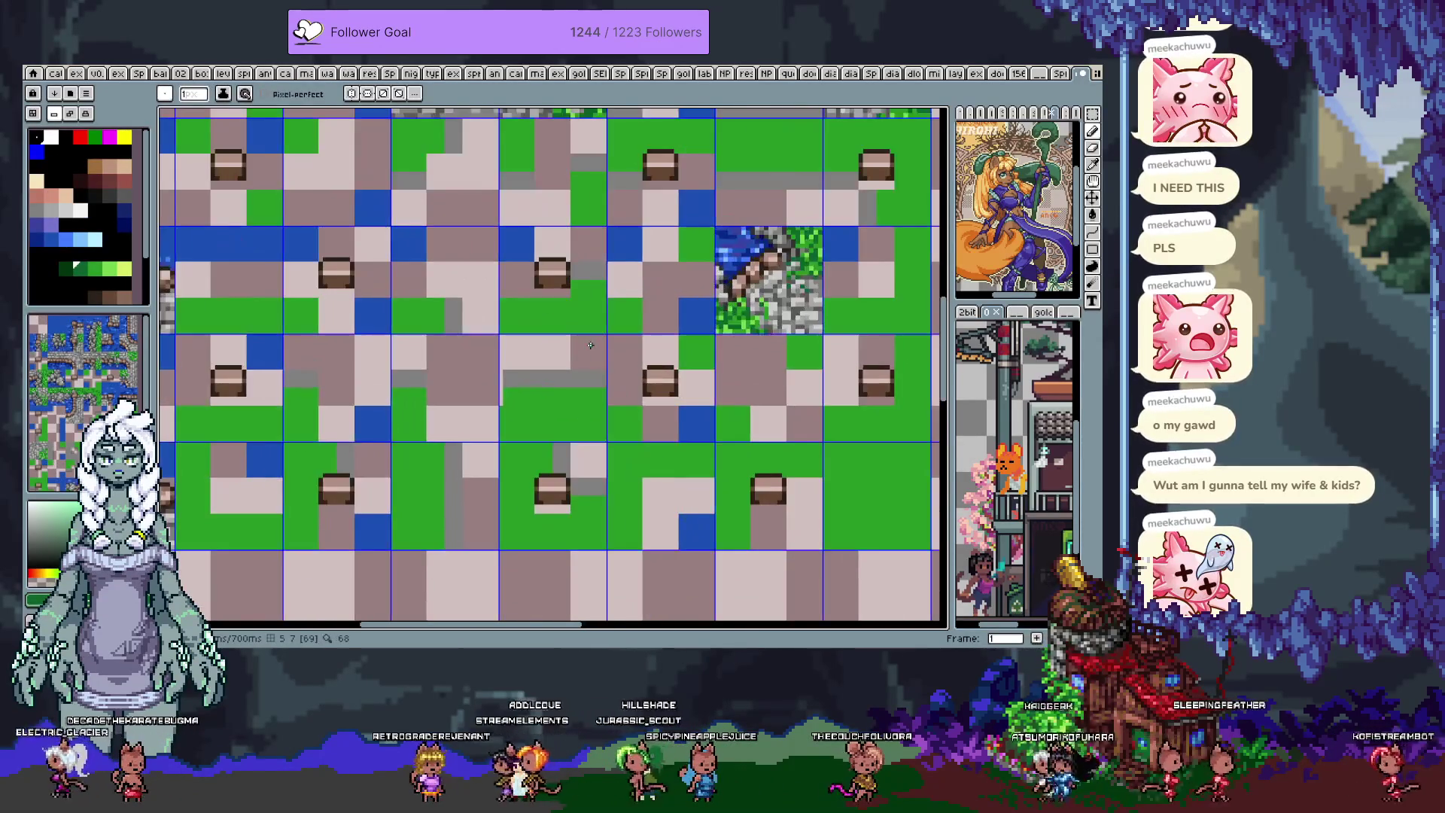
scroll(625, 357, "down", 2)
key("space")
mouse_move(625, 357)
left_mouse_down()
mouse_move(579, 354)
mouse_move(559, 371)
left_mouse_up()
scroll(559, 370, "down", 4)
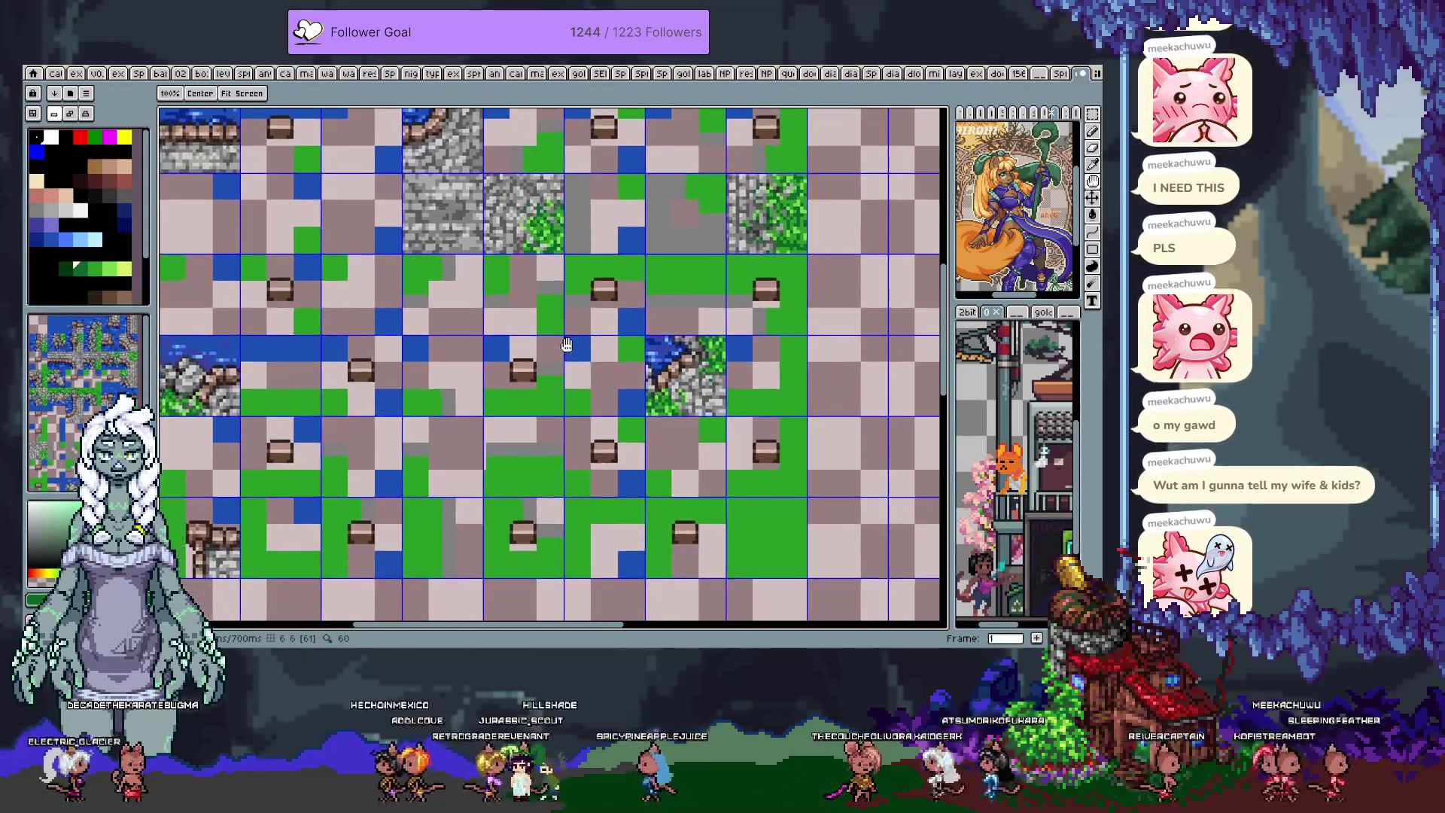
scroll(609, 356, "up", 1)
- Paste the grass block, nudge it up one tile, then cancel the paste
key("ctrl+v")
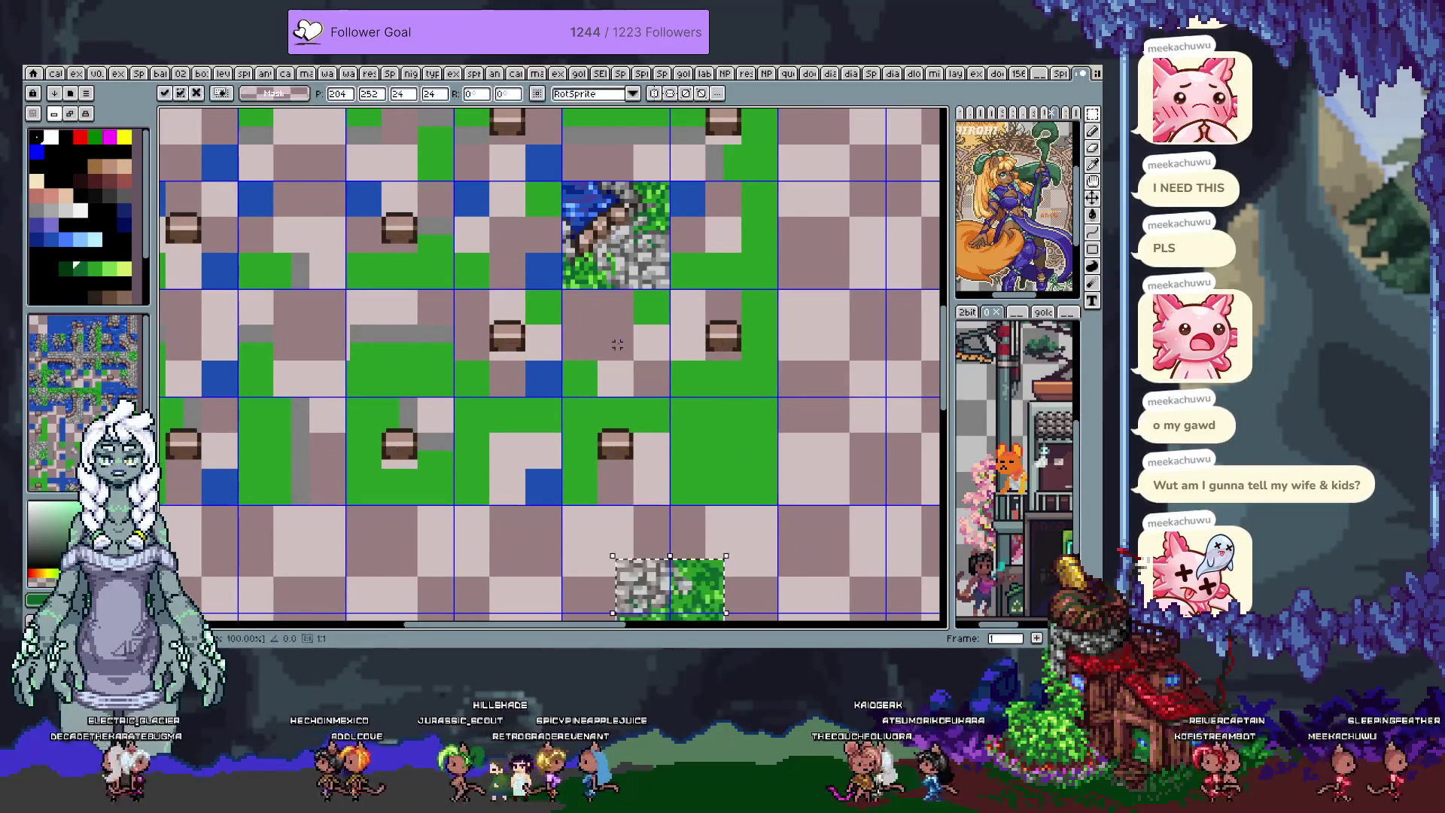
key("shift+Up")
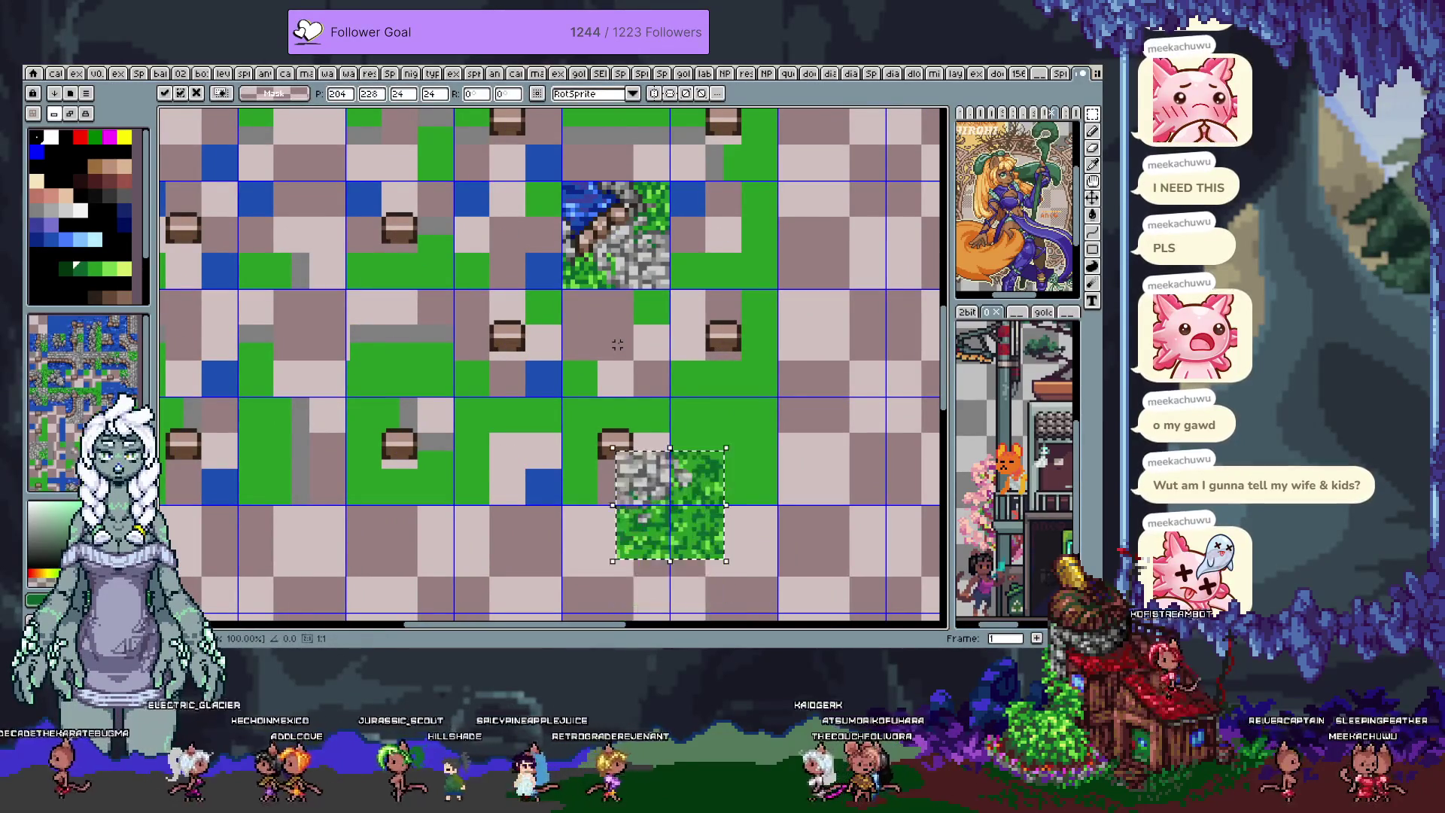
key("Escape")
scroll(621, 340, "down", 2)
scroll(622, 340, "up", 1)
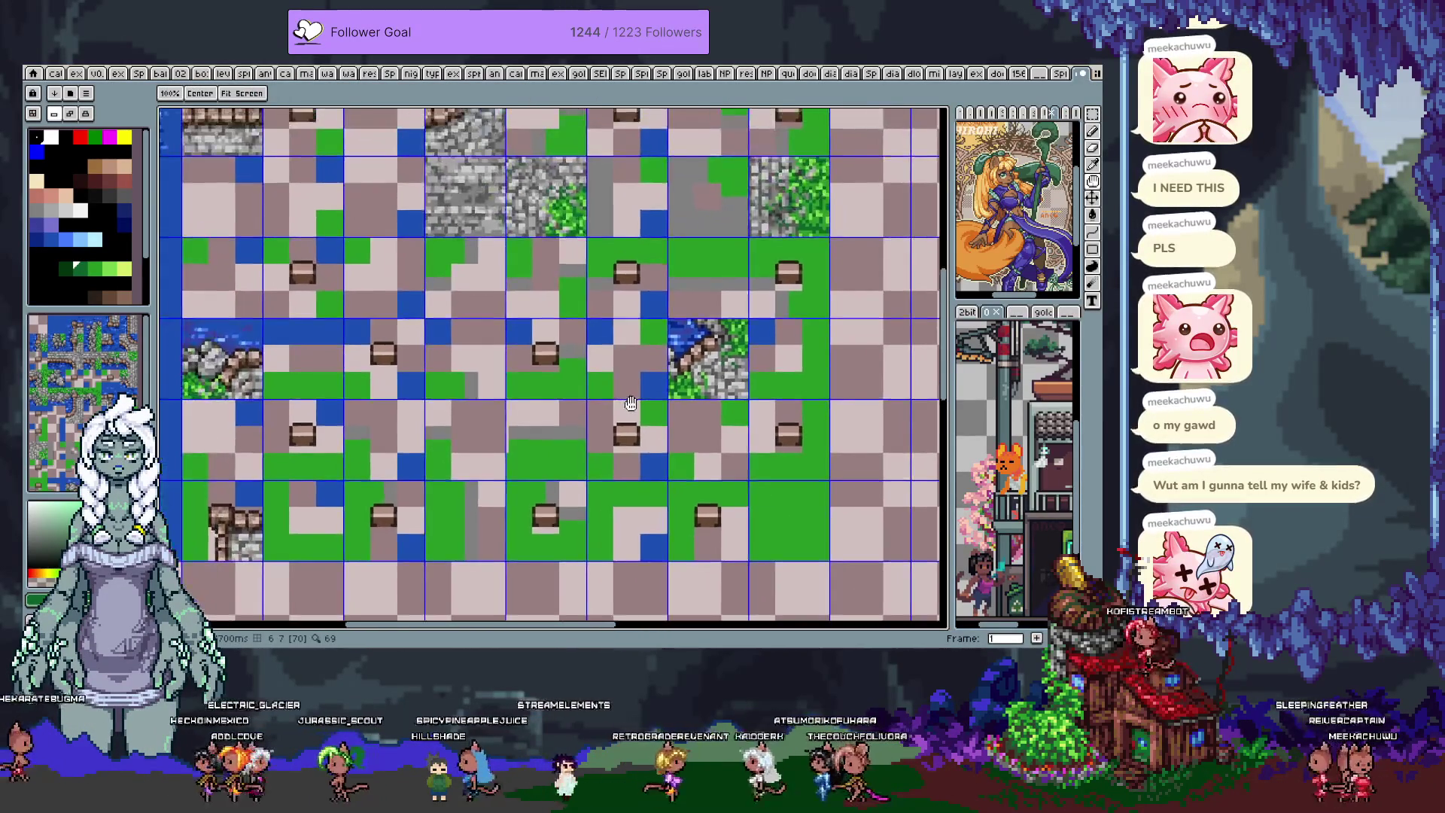
mouse_move(621, 340)
left_mouse_down()
mouse_move(621, 414)
mouse_move(578, 465)
left_mouse_up()
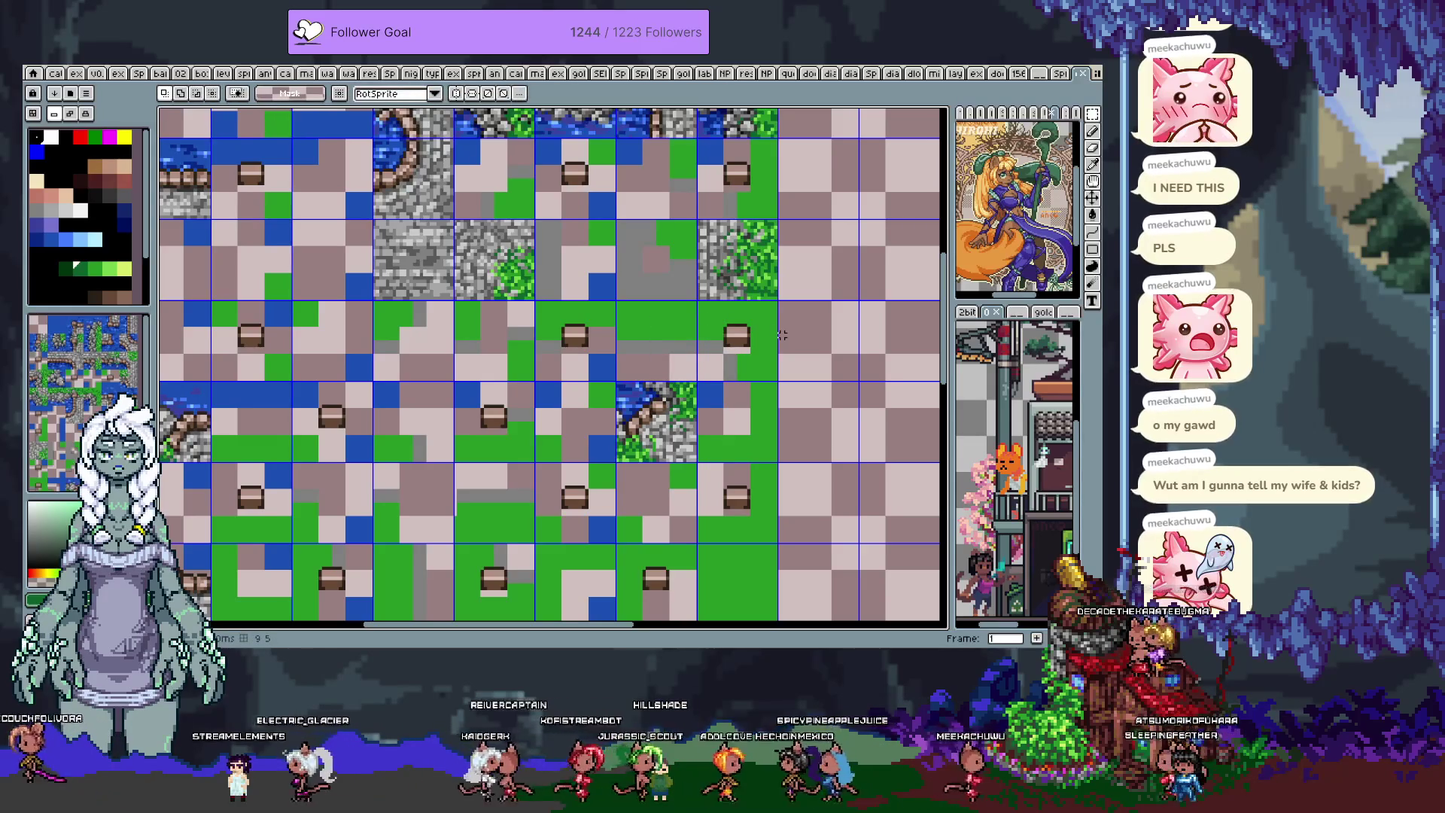
left_click_drag(525, 510, 561, 392)
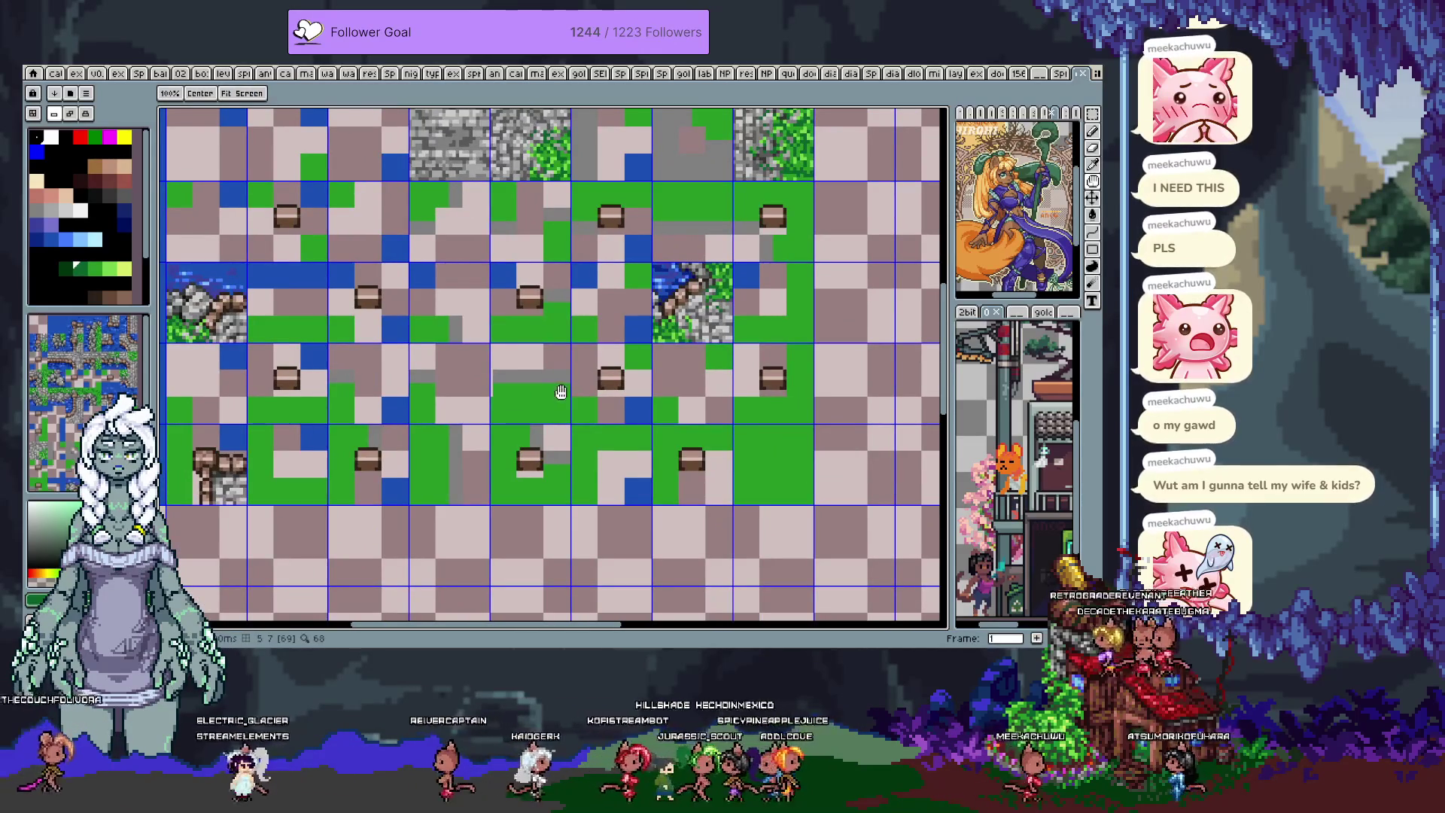
- Paste the mossy grass block, nudge it up and right, place it, and undo a stray stamp
scroll(790, 413, "down", 1)
scroll(657, 309, "up", 2)
key("ctrl+v")
key("Up")
key("Up")
key("Up")
key("Right")
key("Right")
key("Right")
key("Right")
key("Right")
key("Right")
key("Up")
key("Up")
key("Up")
key("Up")
key("Up")
key("Up")
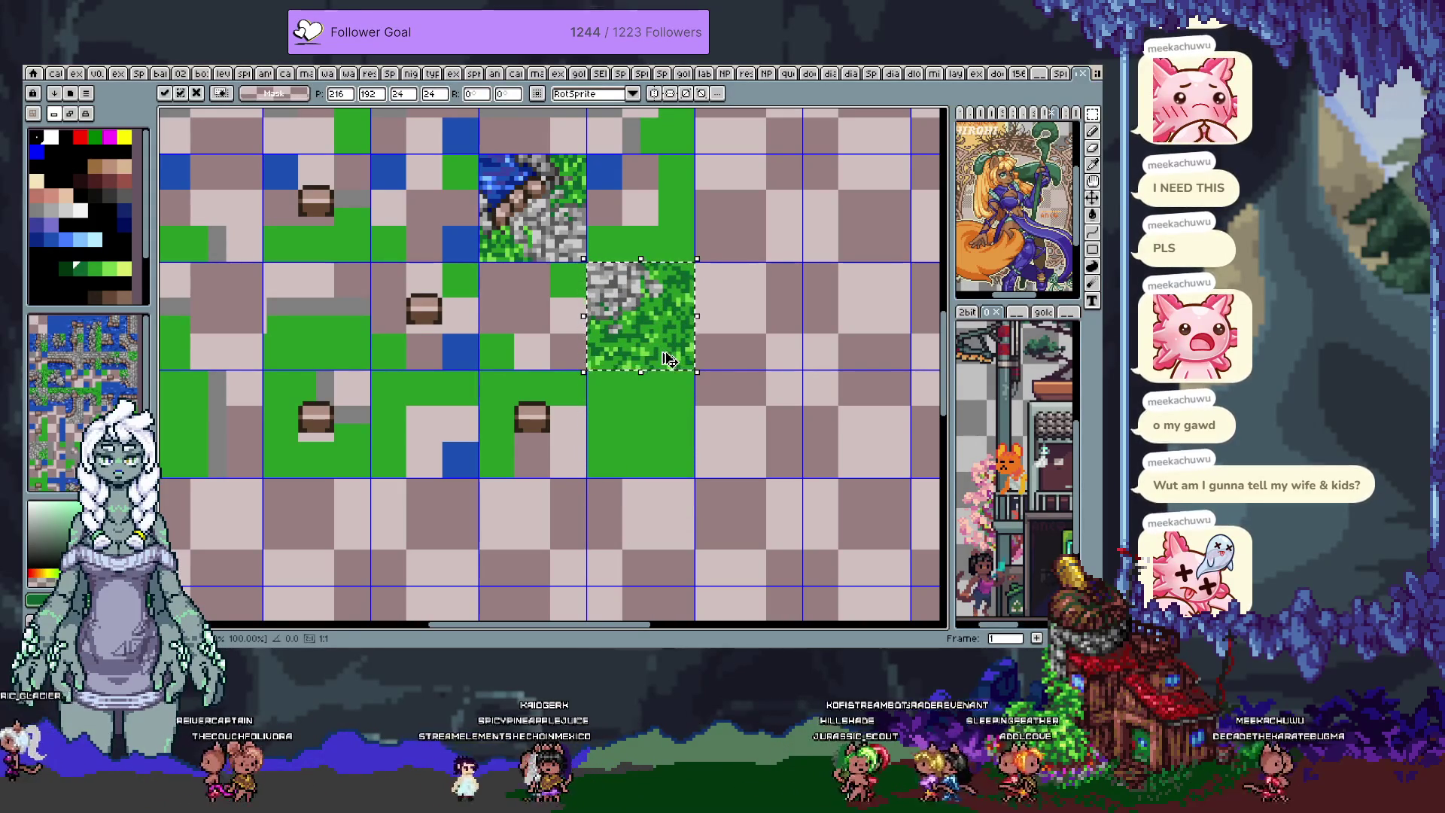
key("Return")
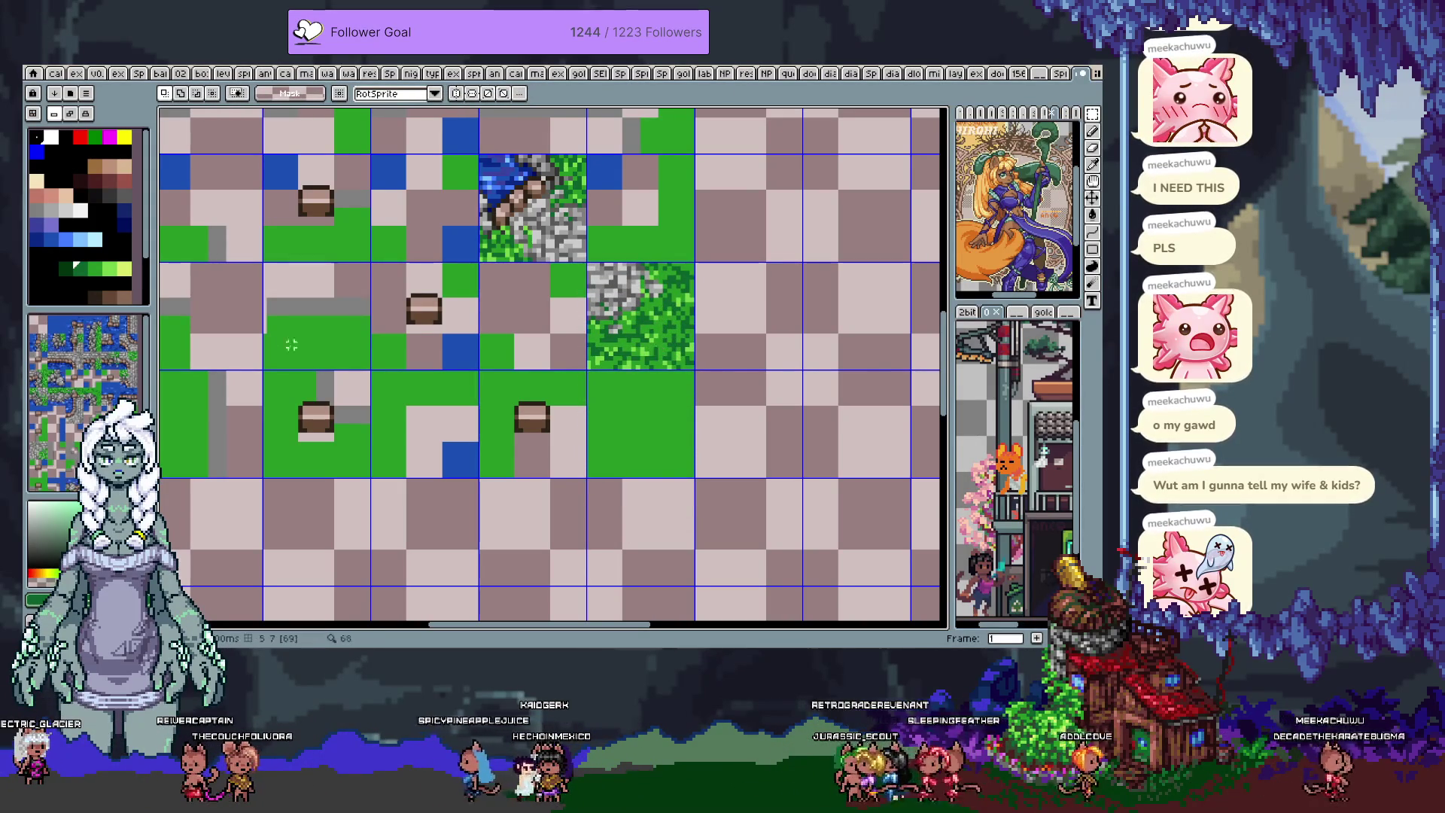
left_click(639, 316)
key("ctrl+z")
scroll(615, 470, "down", 3)
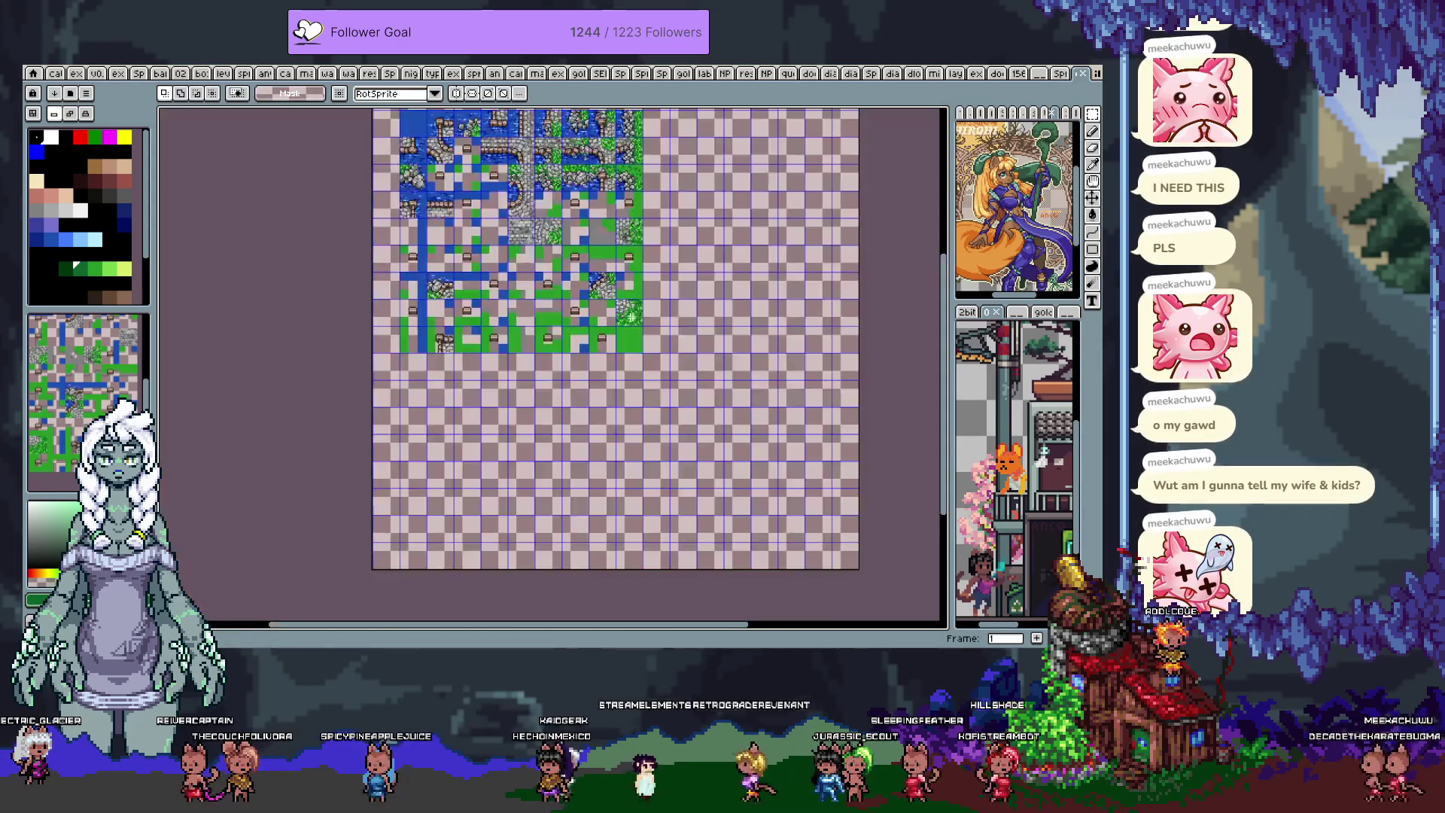
- Go to frame 4 and delete the red stepped marker shape
scroll(648, 491, "up", 1)
key("Right")
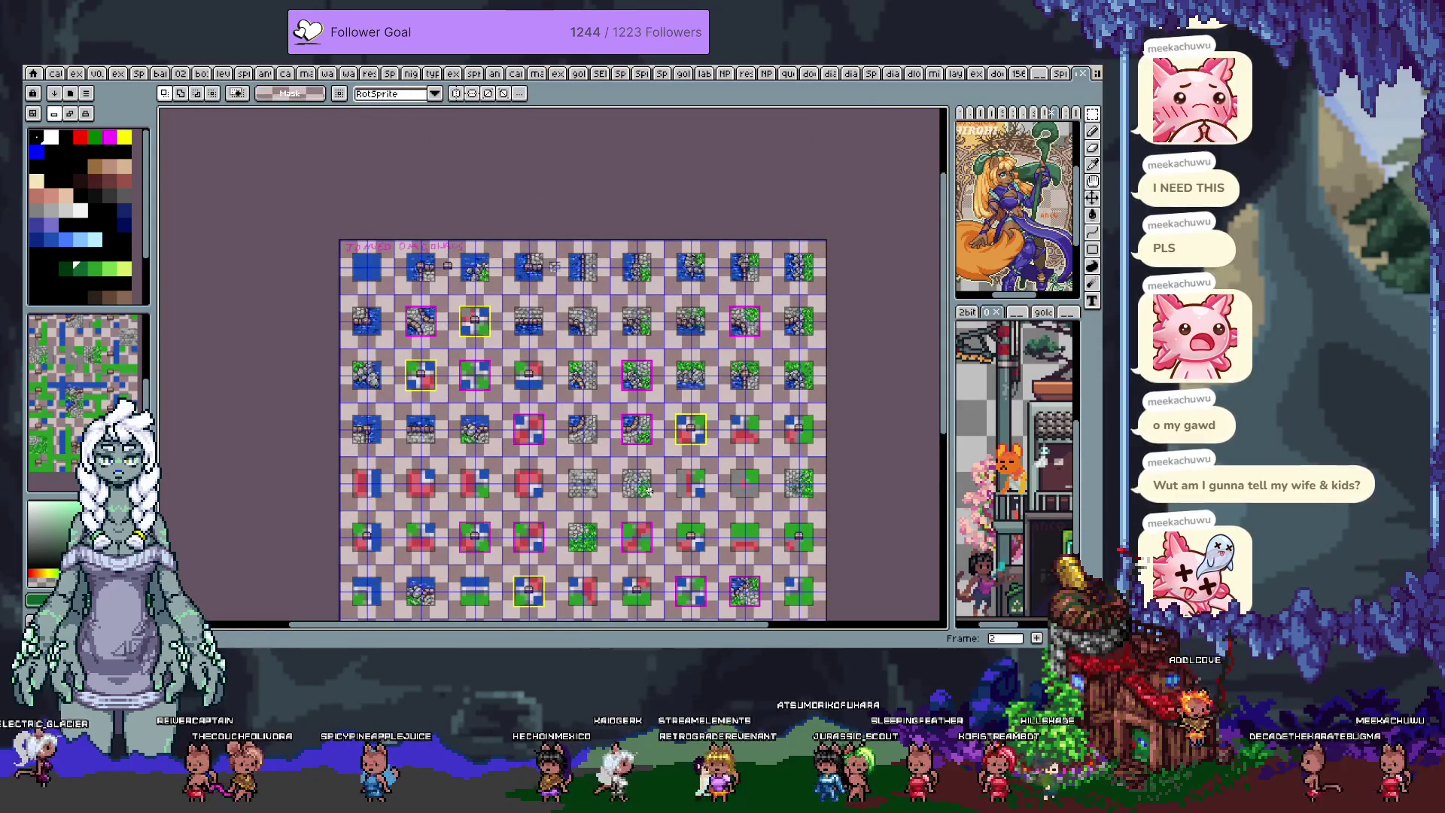
key("Left")
key("Left")
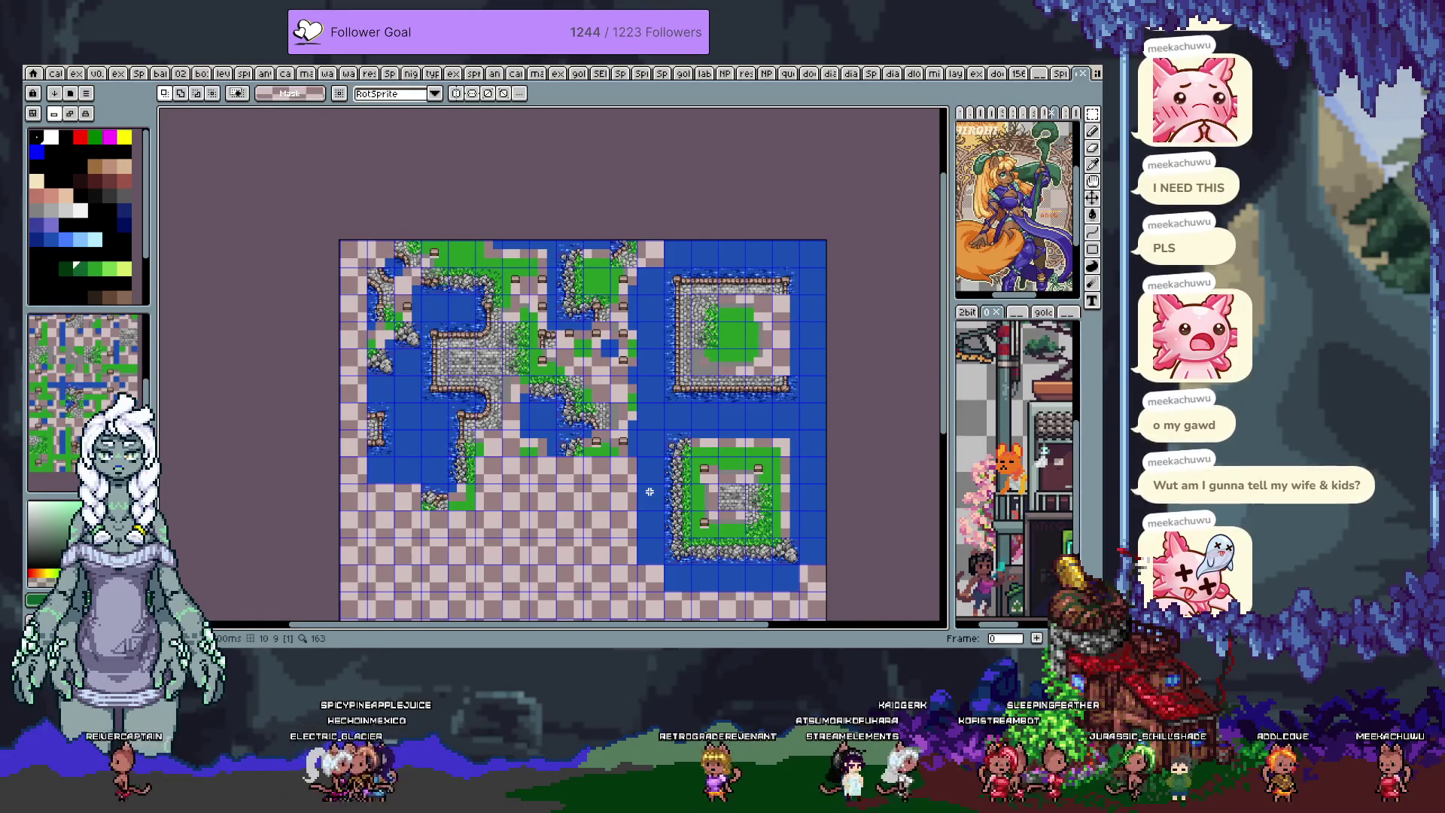
key("Right")
key("Right")
key("Right")
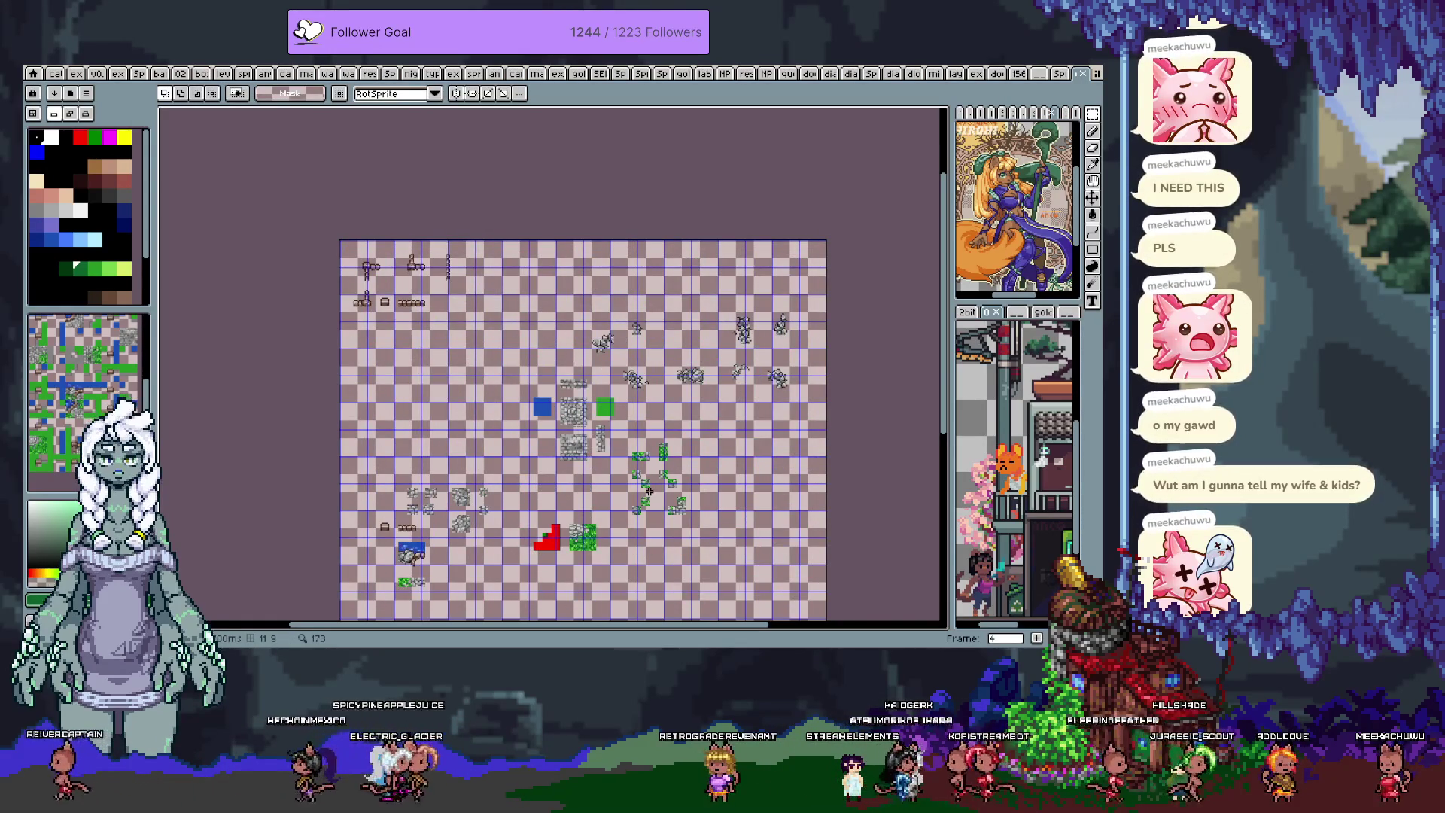
left_click_drag(649, 490, 649, 334)
scroll(553, 369, "up", 3)
left_click_drag(664, 427, 589, 372)
key("m")
mouse_move(393, 262)
left_mouse_down()
mouse_move(542, 394)
mouse_move(547, 446)
left_mouse_up()
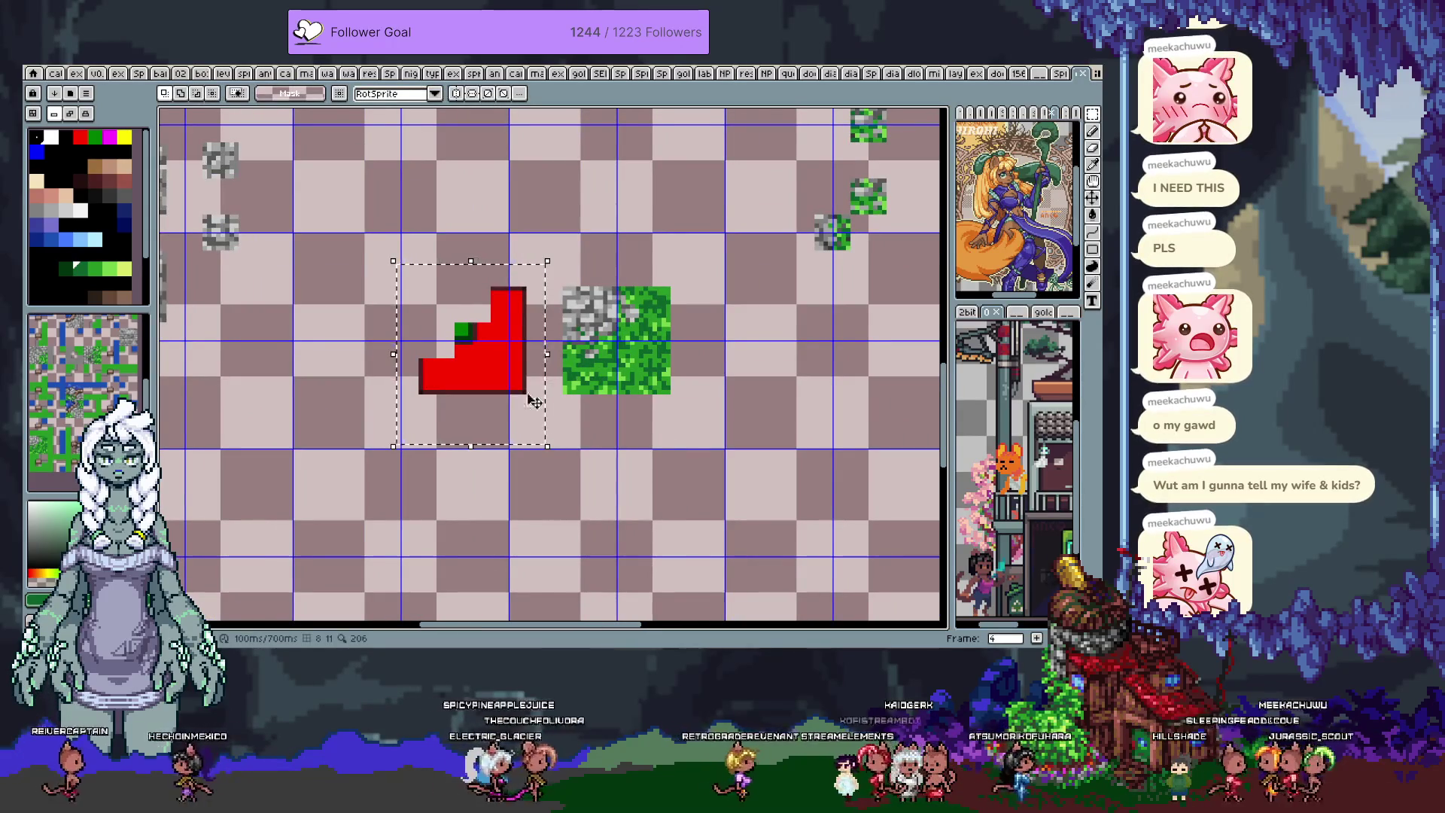
key("Tab")
key("Delete")
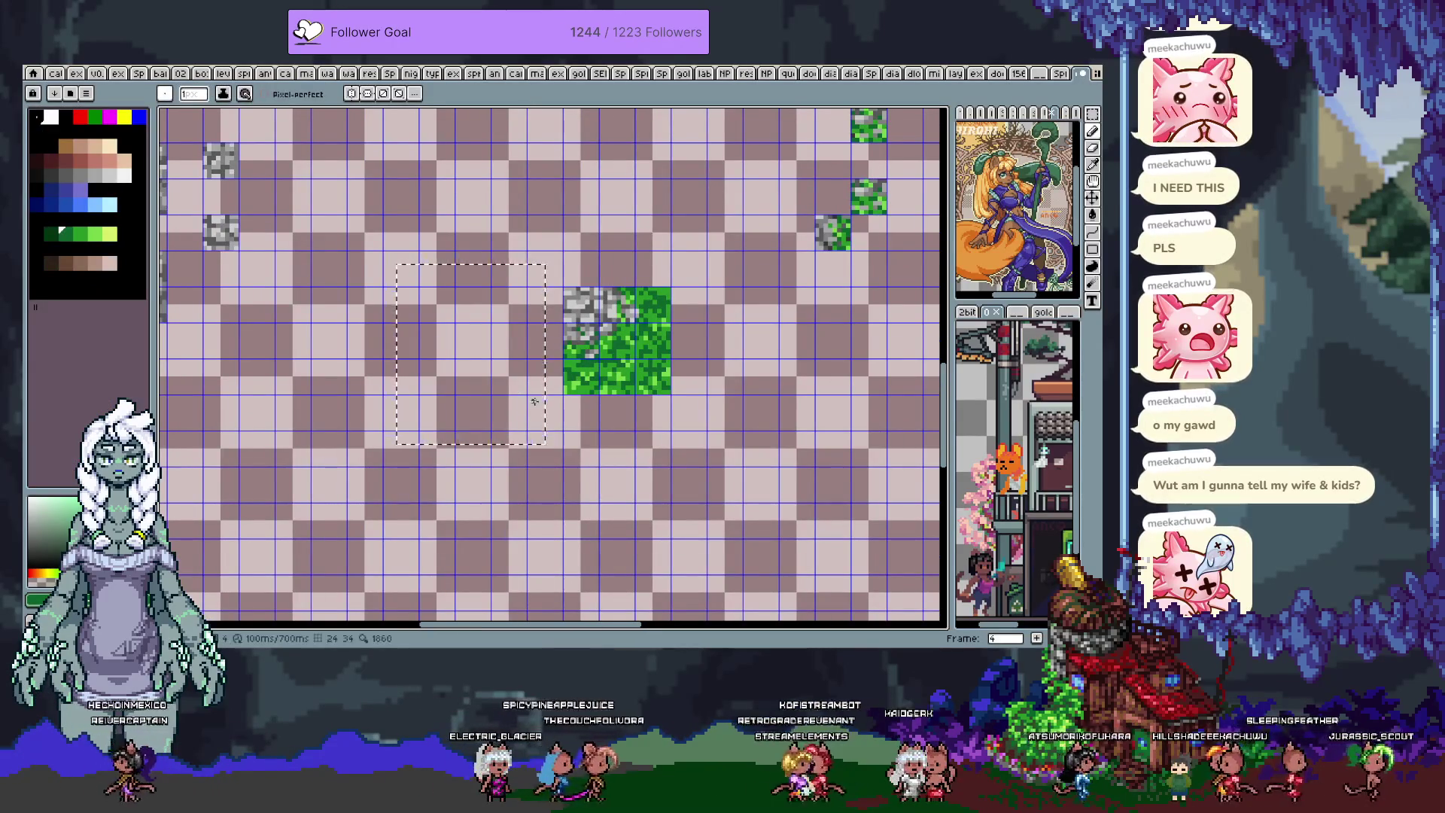
- Cut the mossy grass block, paste it back and move it down below the stone tiles
key("m")
left_click_drag(549, 216, 709, 404)
key("Delete")
key("ctrl+v")
scroll(685, 316, "down", 2)
key("Down")
key("Down")
key("Down")
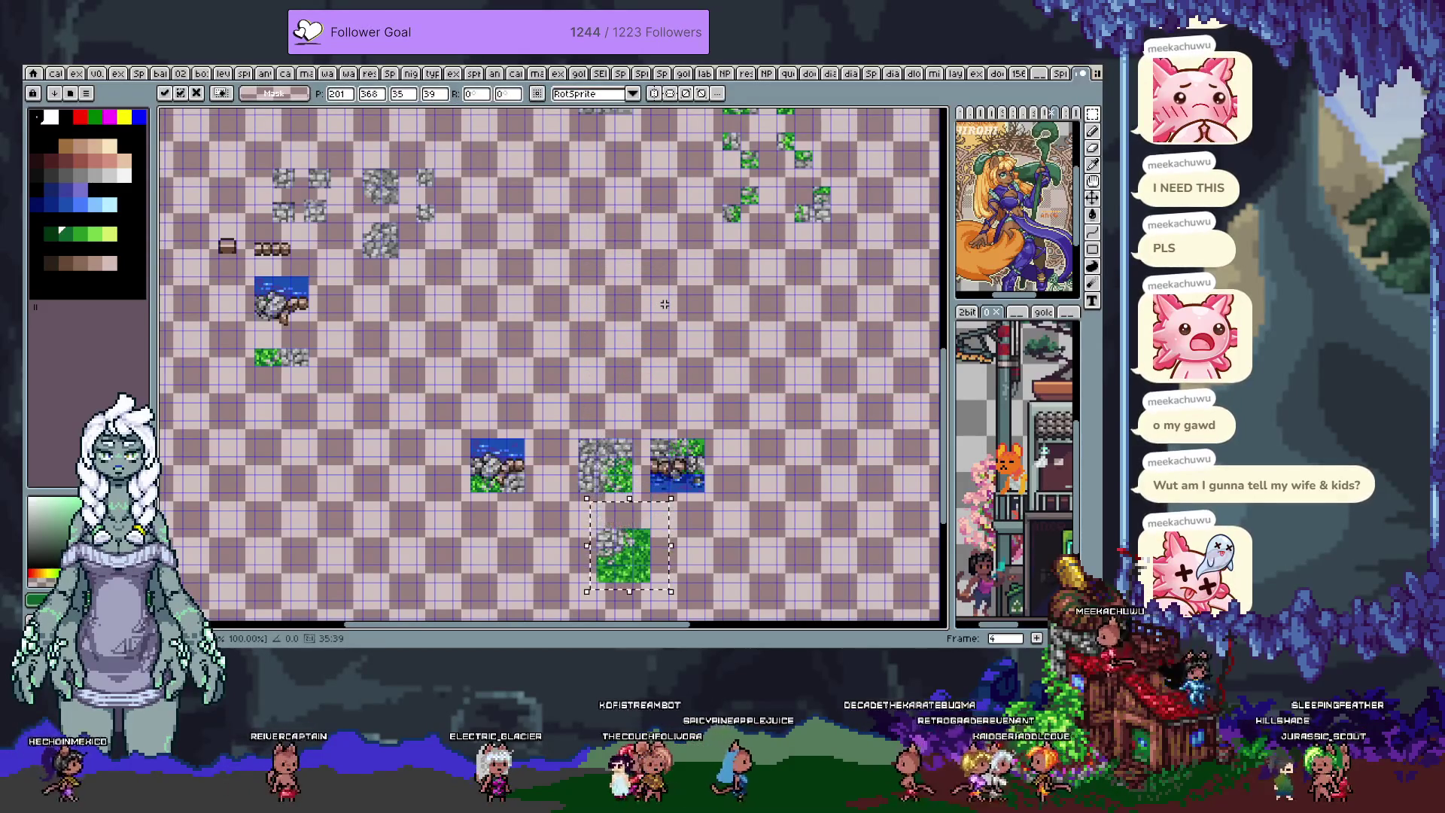
- Drop the grass block in its new spot and return to the tile sheet frame
left_click_drag(623, 555, 605, 538)
key("h")
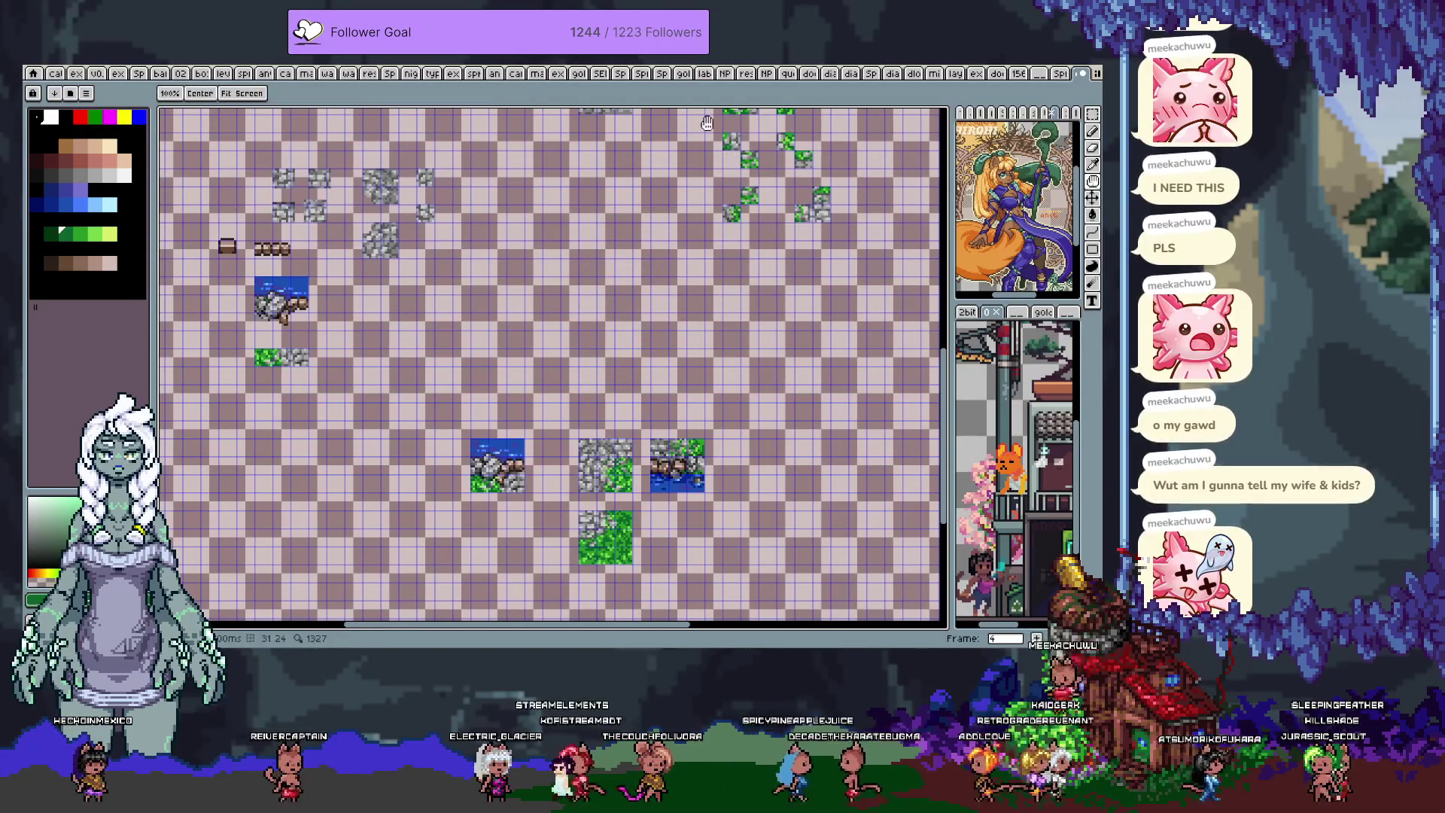
key("Tab")
key("Tab")
key("comma")
key("m")
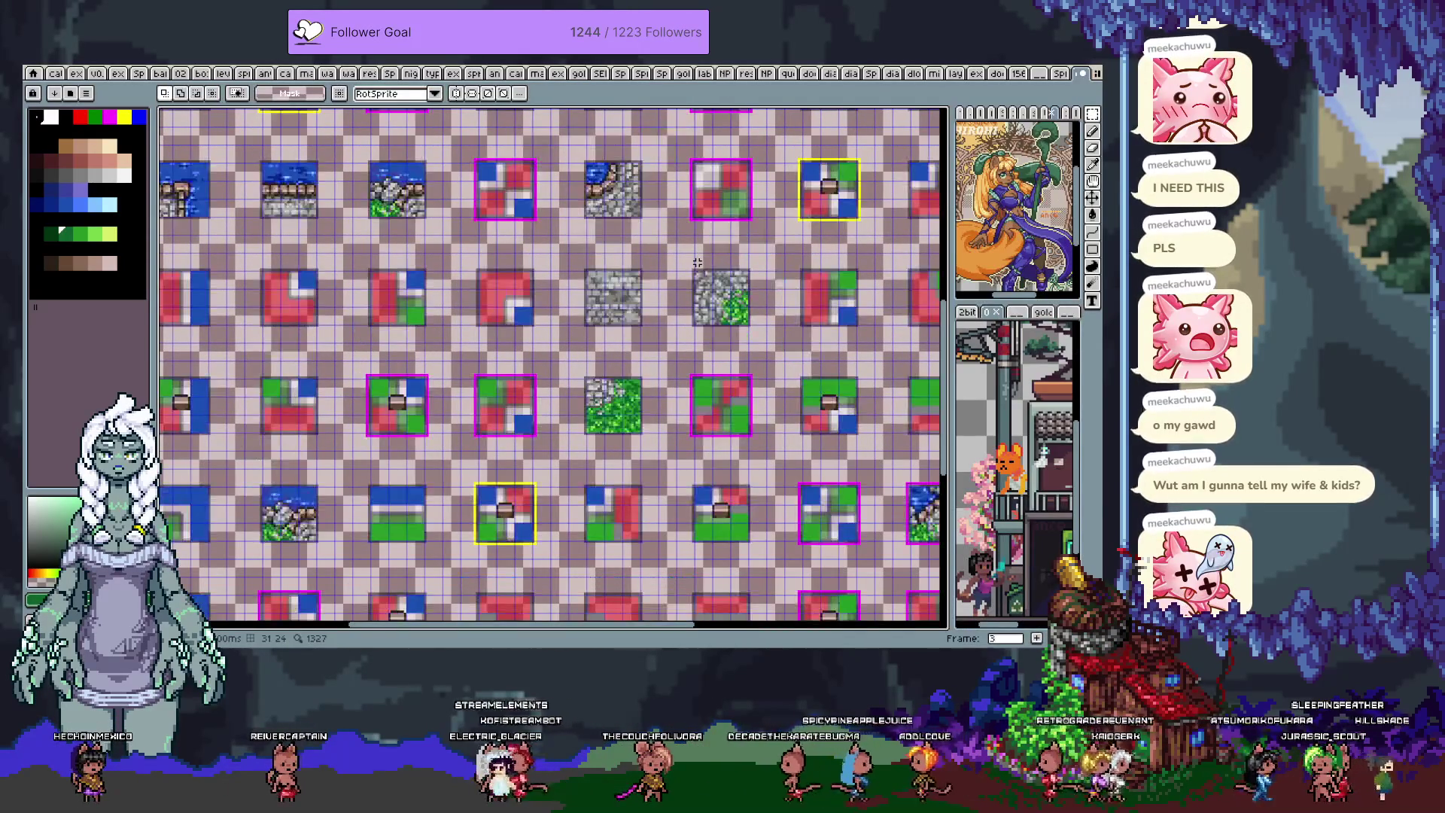
key("h")
left_click_drag(573, 285, 467, 329)
key("m")
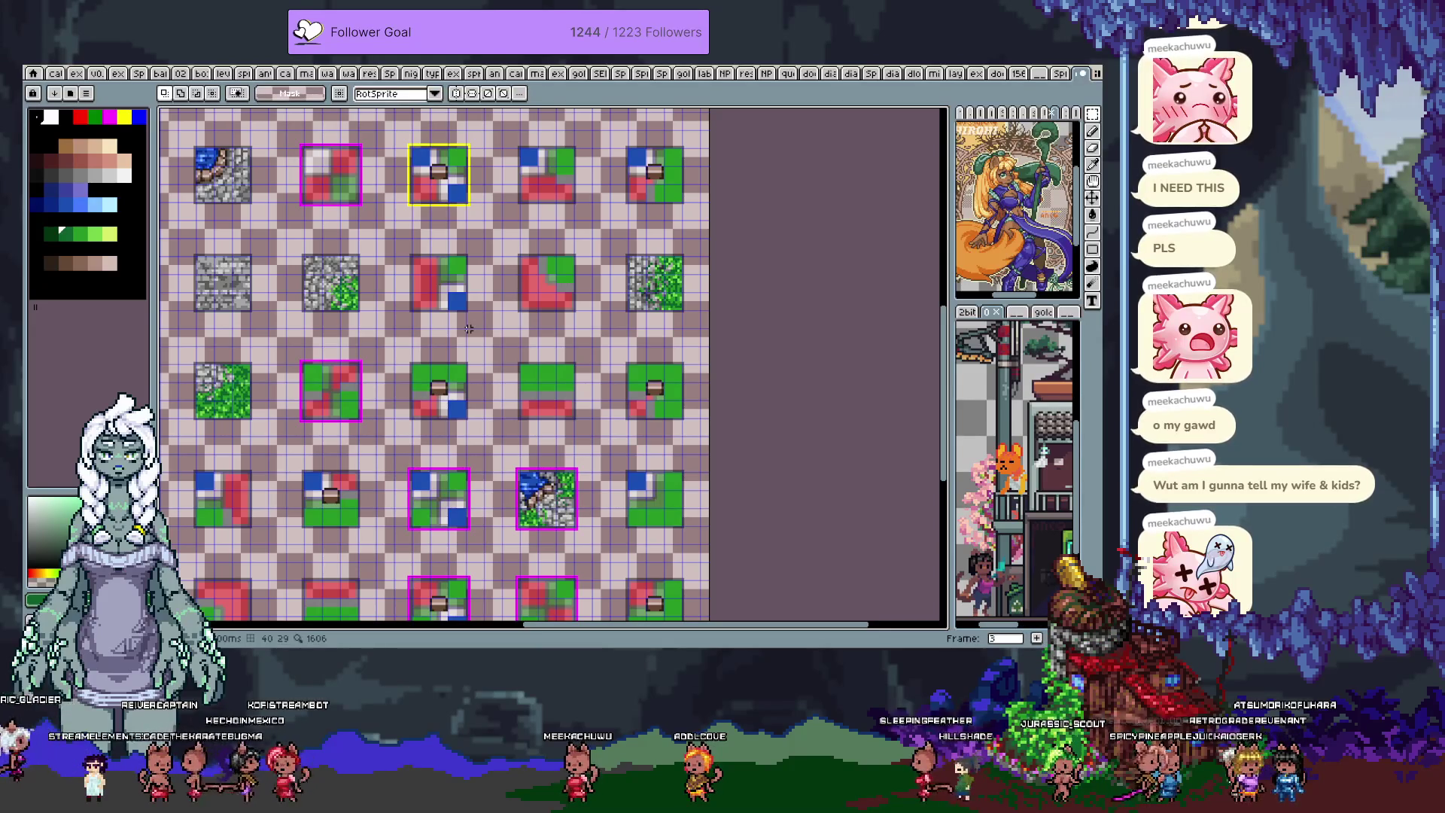
- Copy the two green tiles with red edges, deselect, and go to frame 4
scroll(486, 358, "up", 2)
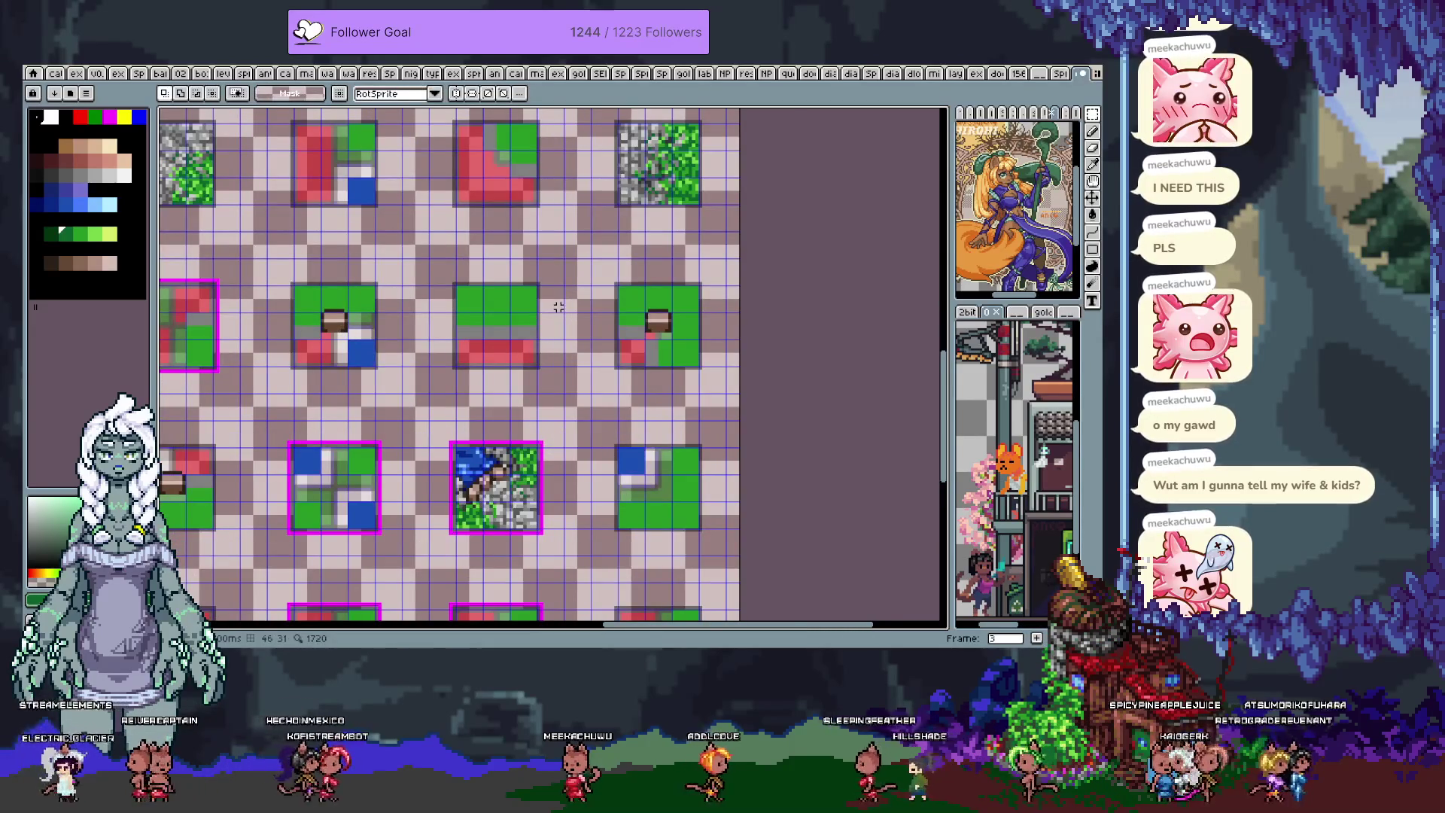
scroll(559, 307, "up", 1)
left_click_drag(432, 291, 743, 388)
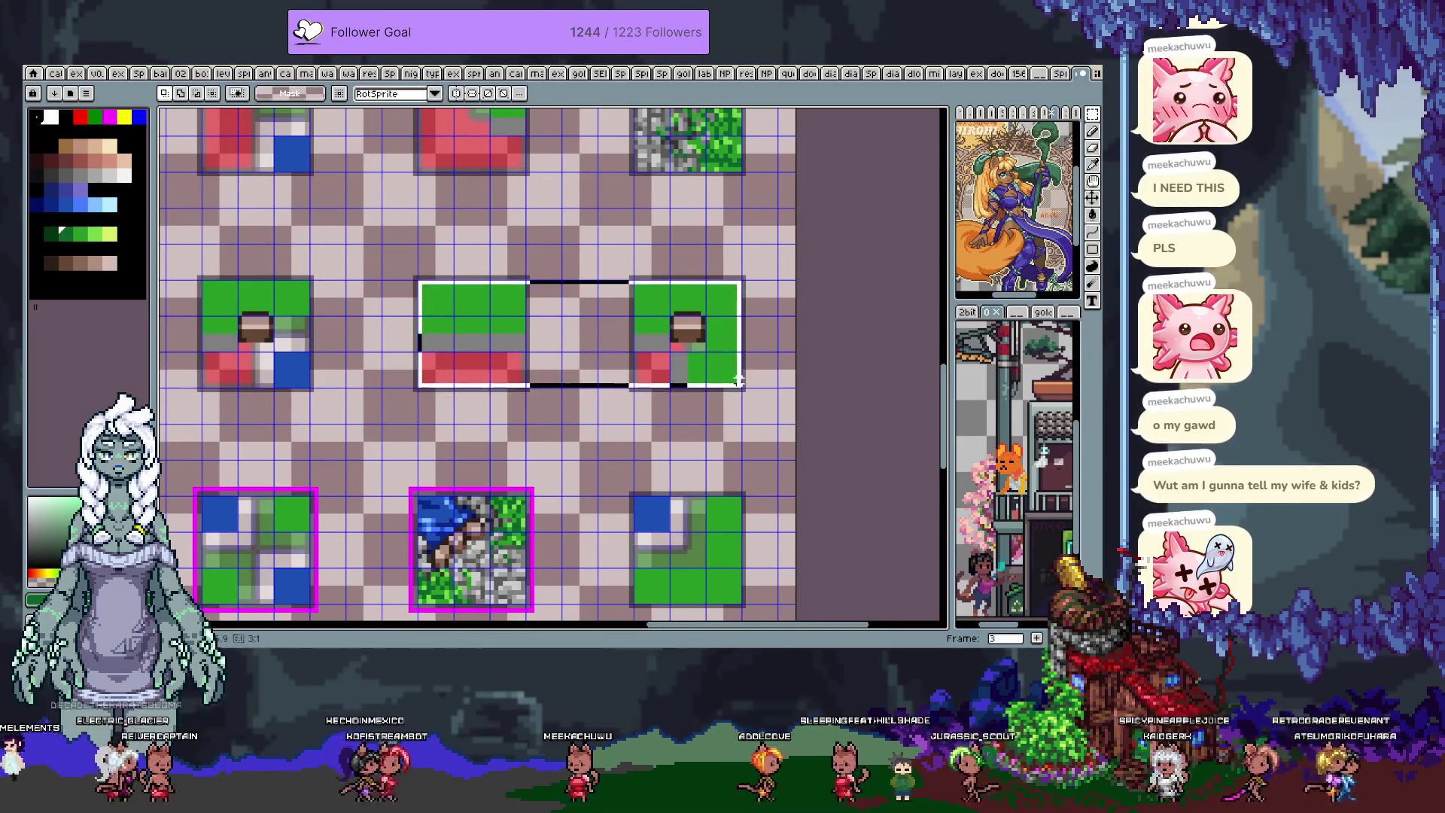
left_click(647, 359)
scroll(647, 359, "down", 2)
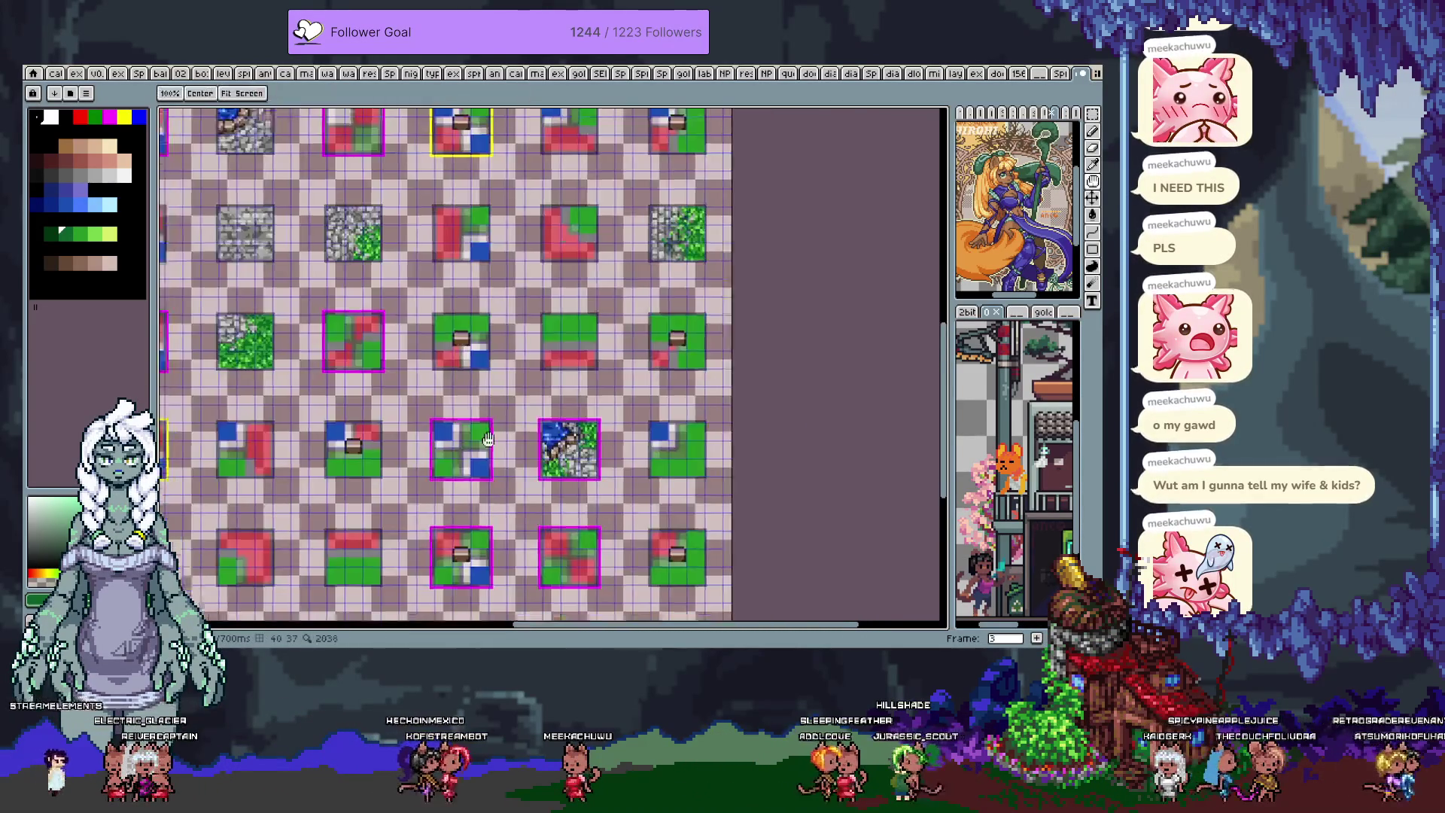
key("period")
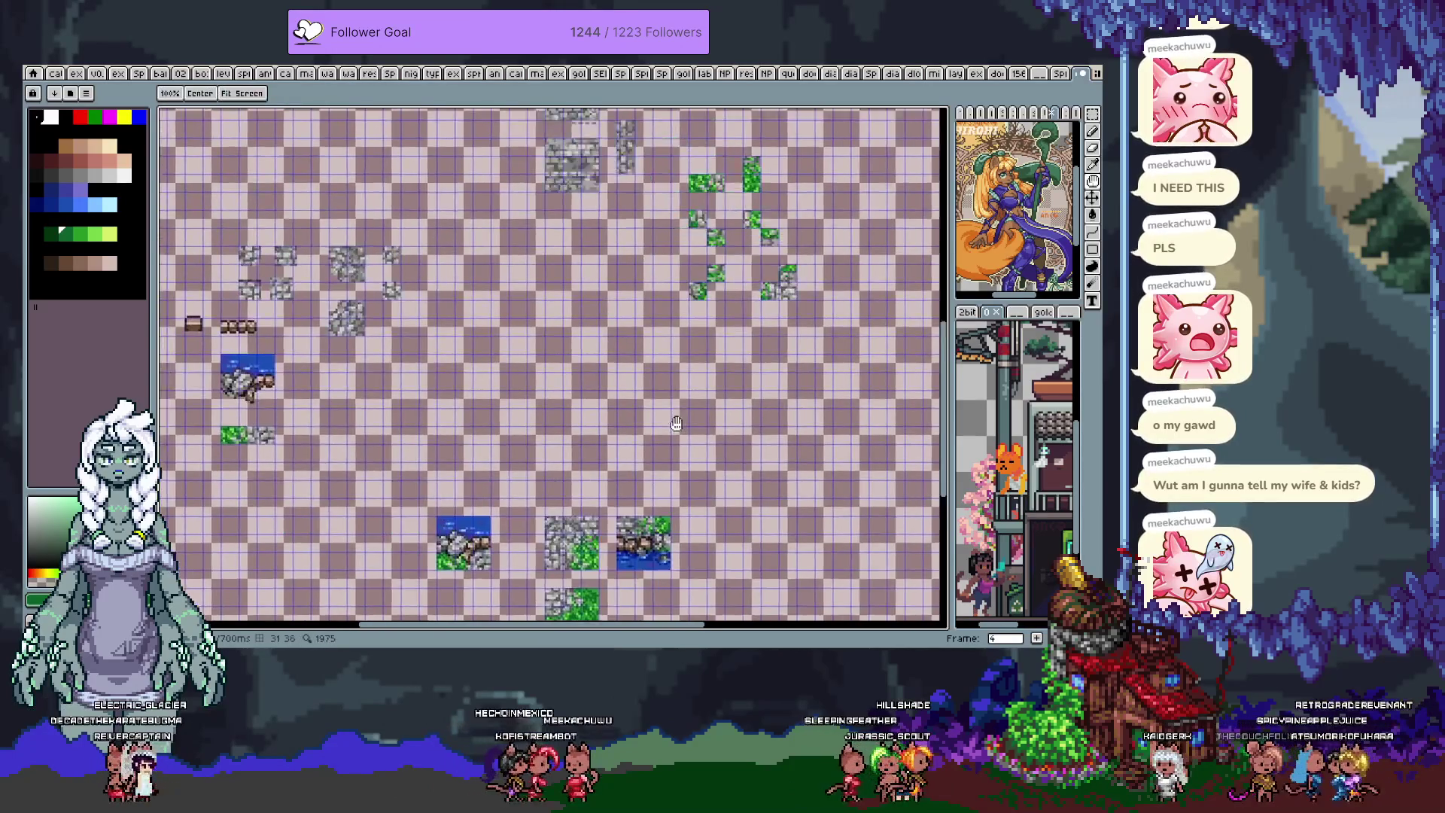
- Paste the two red-edged green tiles into frame 4 and place them below the stone pieces
mouse_move(591, 371)
left_mouse_down()
mouse_move(668, 464)
mouse_move(638, 478)
mouse_move(603, 460)
mouse_move(603, 382)
mouse_move(603, 510)
left_mouse_up()
scroll(600, 392, "up", 1)
key("ctrl+v")
key("h")
left_click_drag(643, 442, 577, 418)
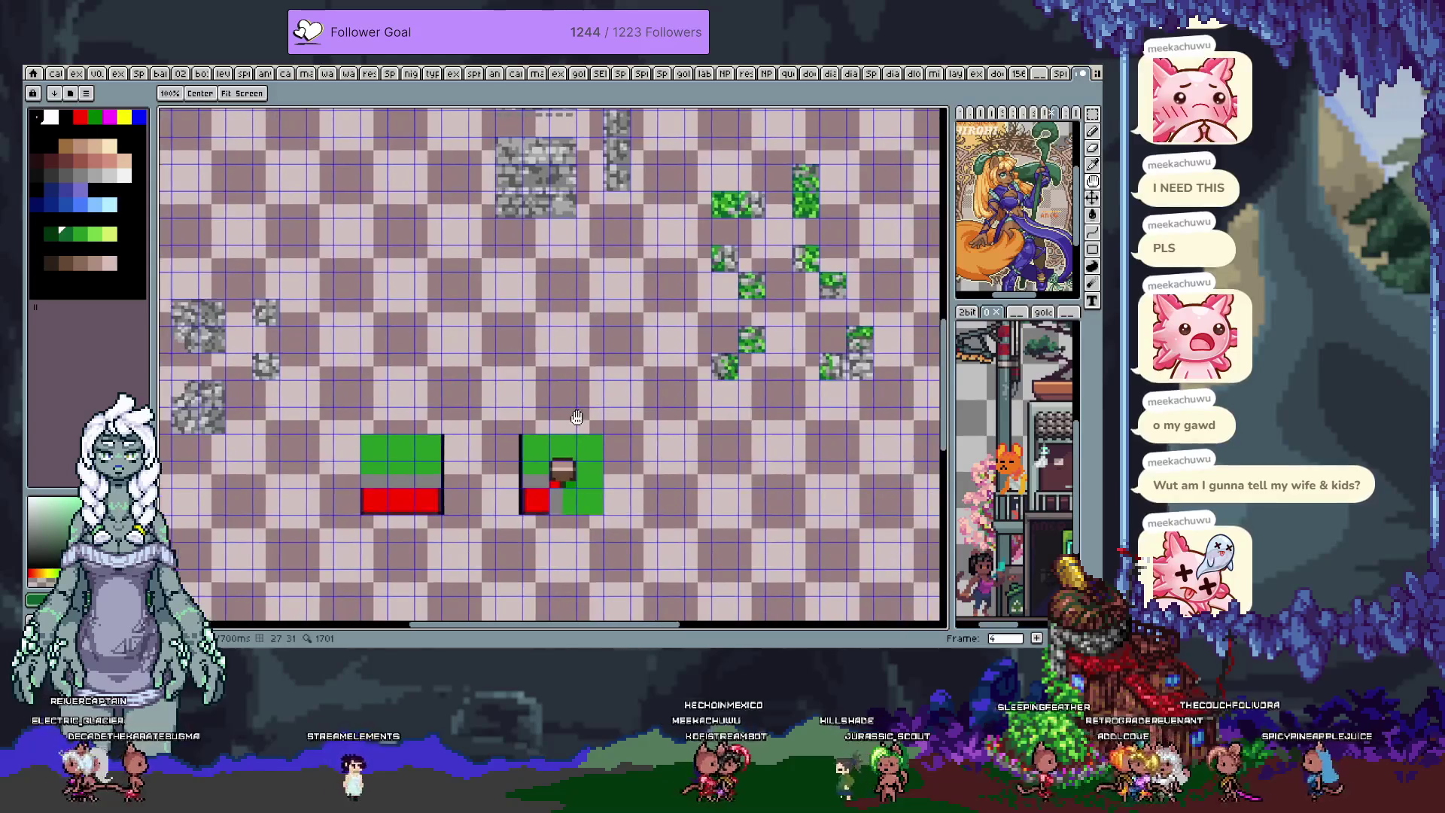
key("m")
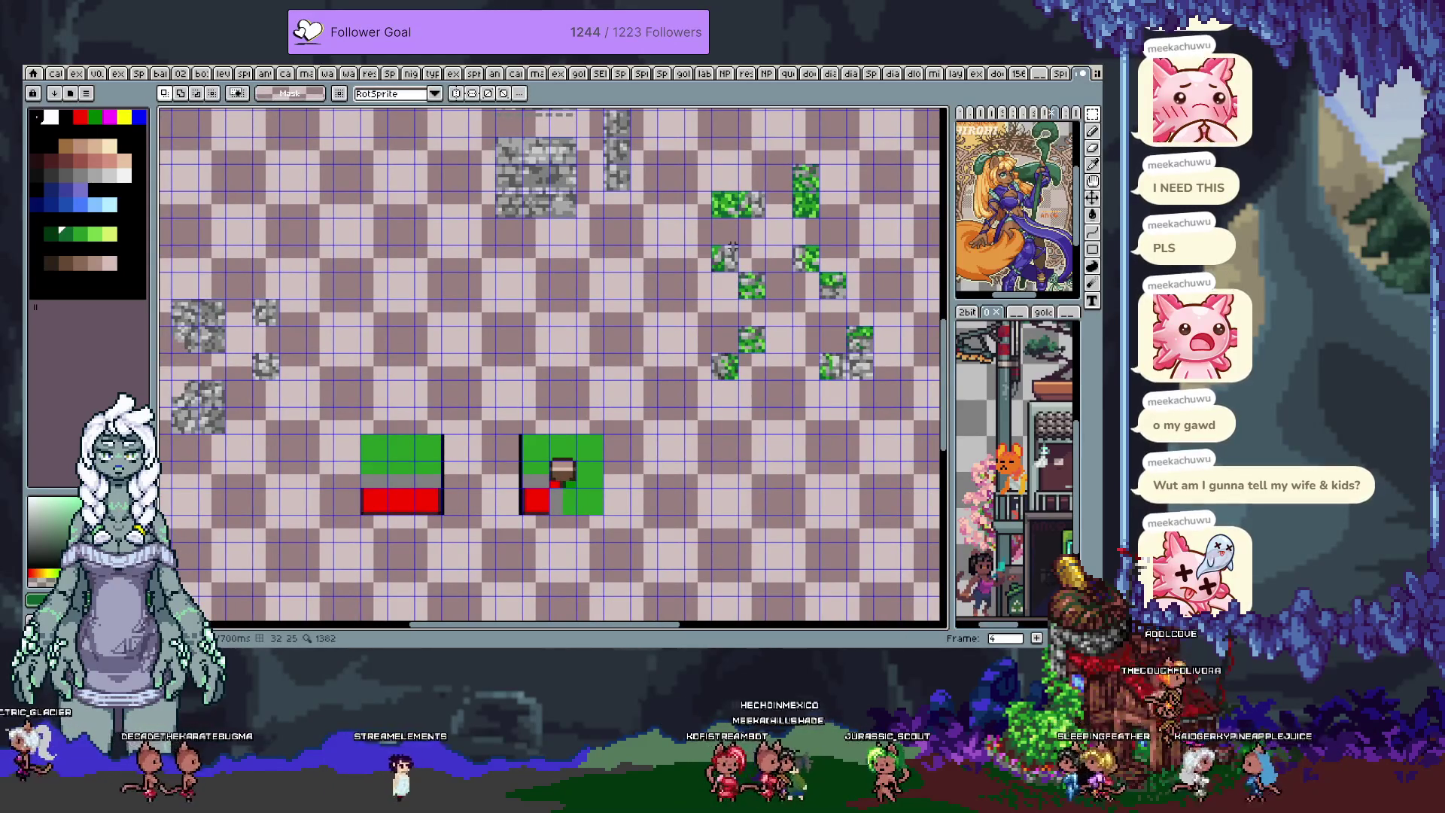
scroll(730, 248, "down", 1)
key("h")
left_click_drag(740, 230, 738, 226)
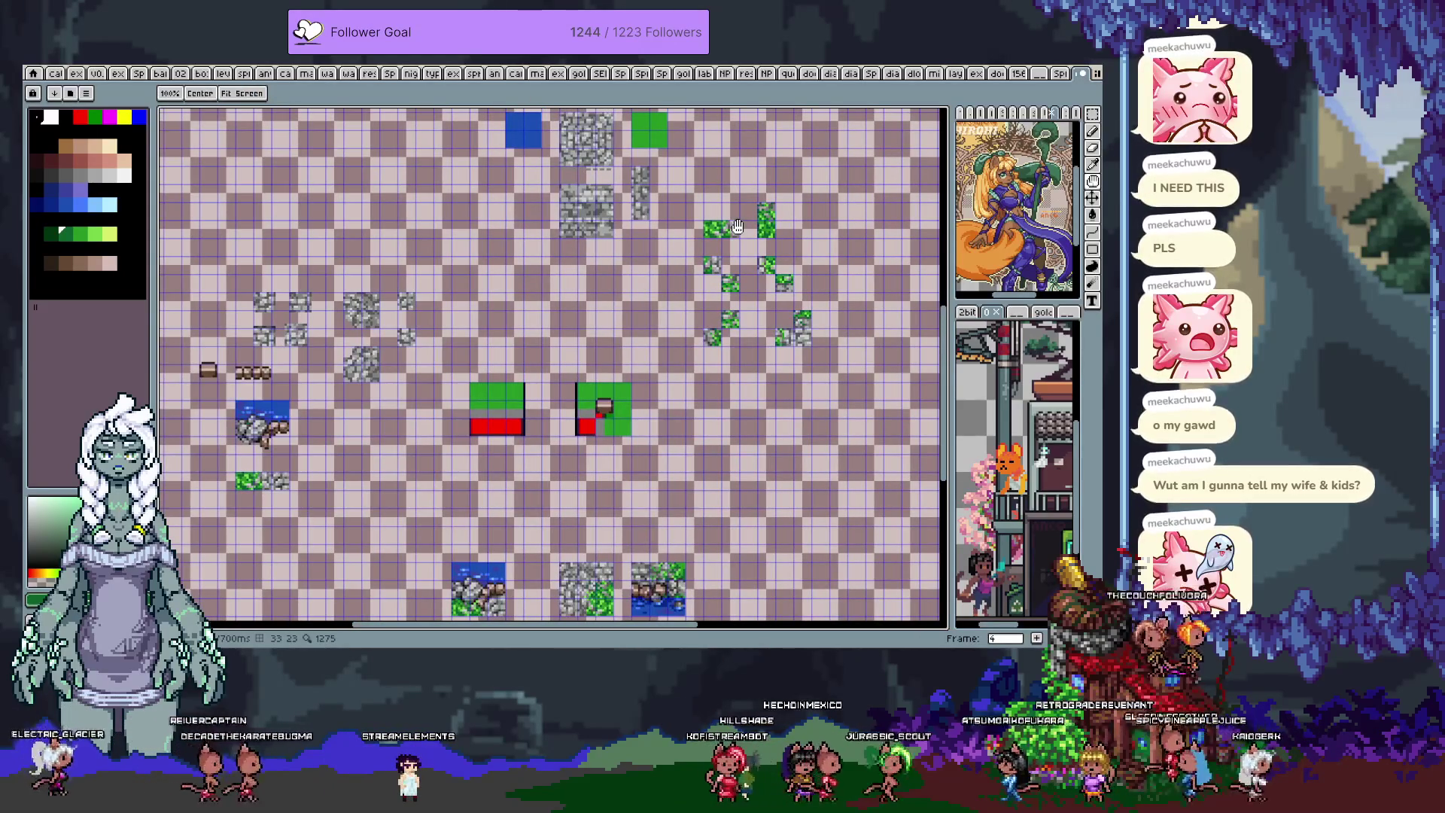
mouse_move(690, 227)
left_mouse_down()
mouse_move(742, 279)
mouse_move(704, 317)
mouse_move(649, 469)
mouse_move(687, 239)
left_mouse_up()
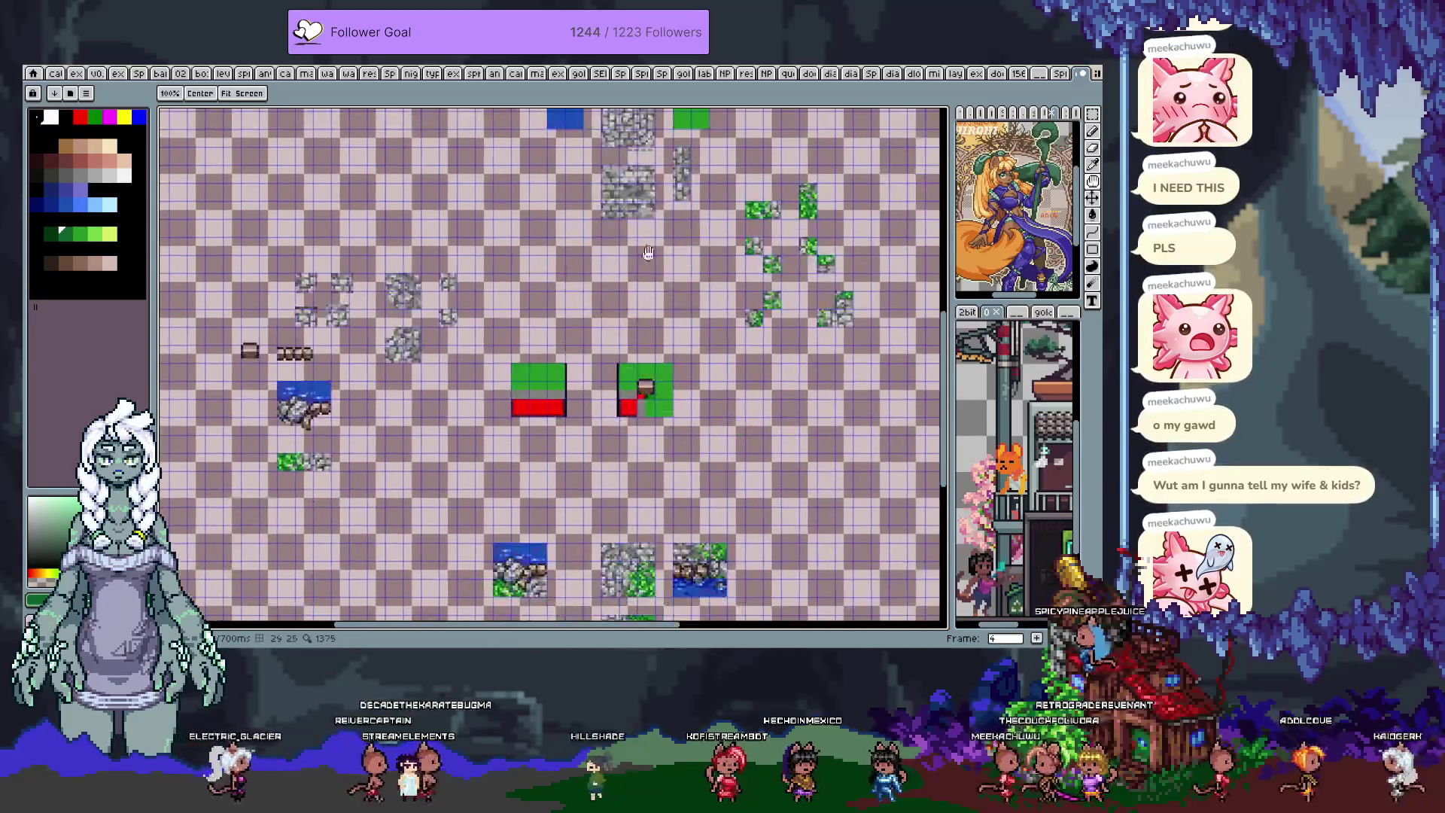
scroll(817, 479, "up", 2)
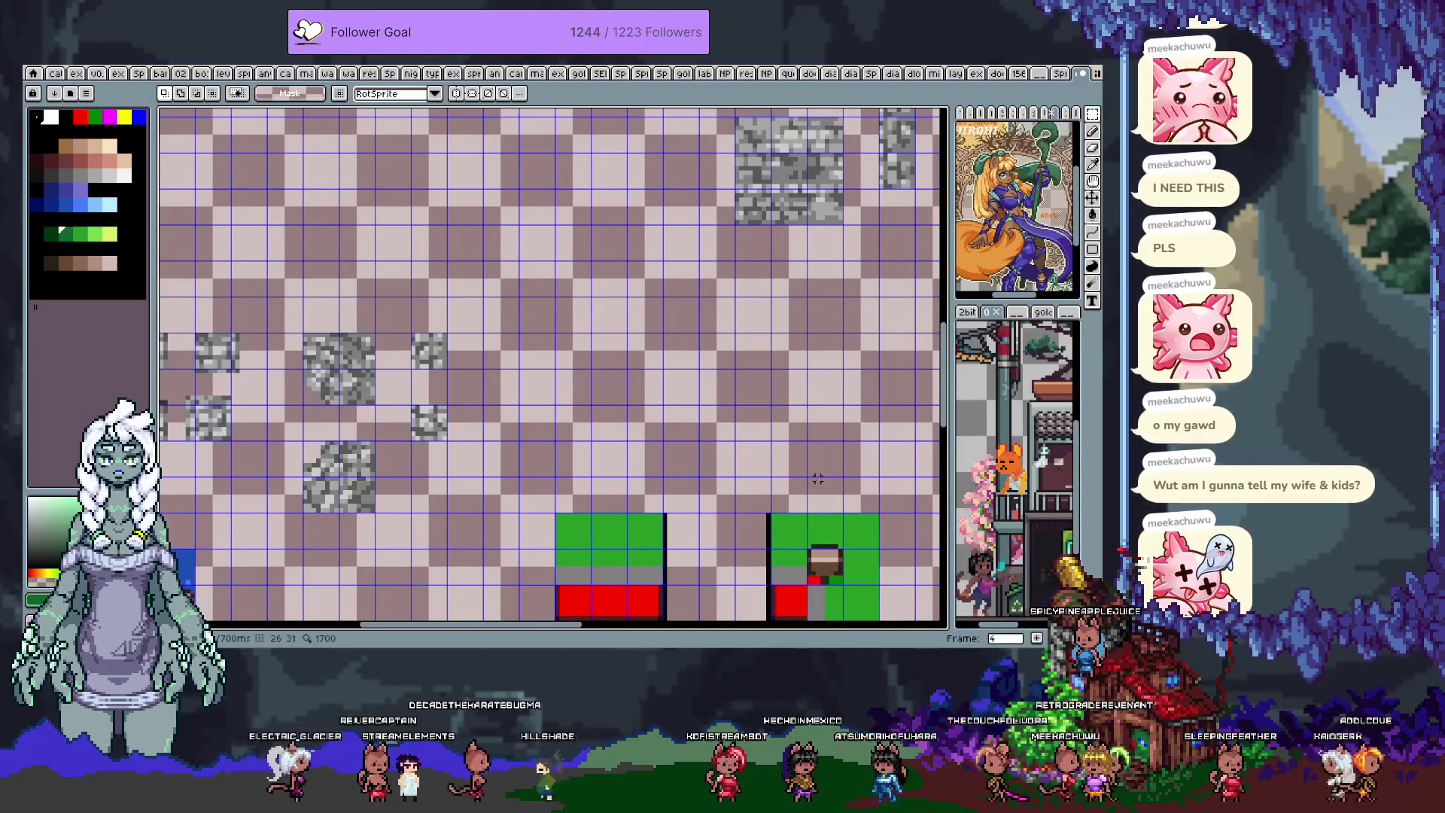
- Paint-bucket fill a 3×3 block of empty grid cells with green
key("b")
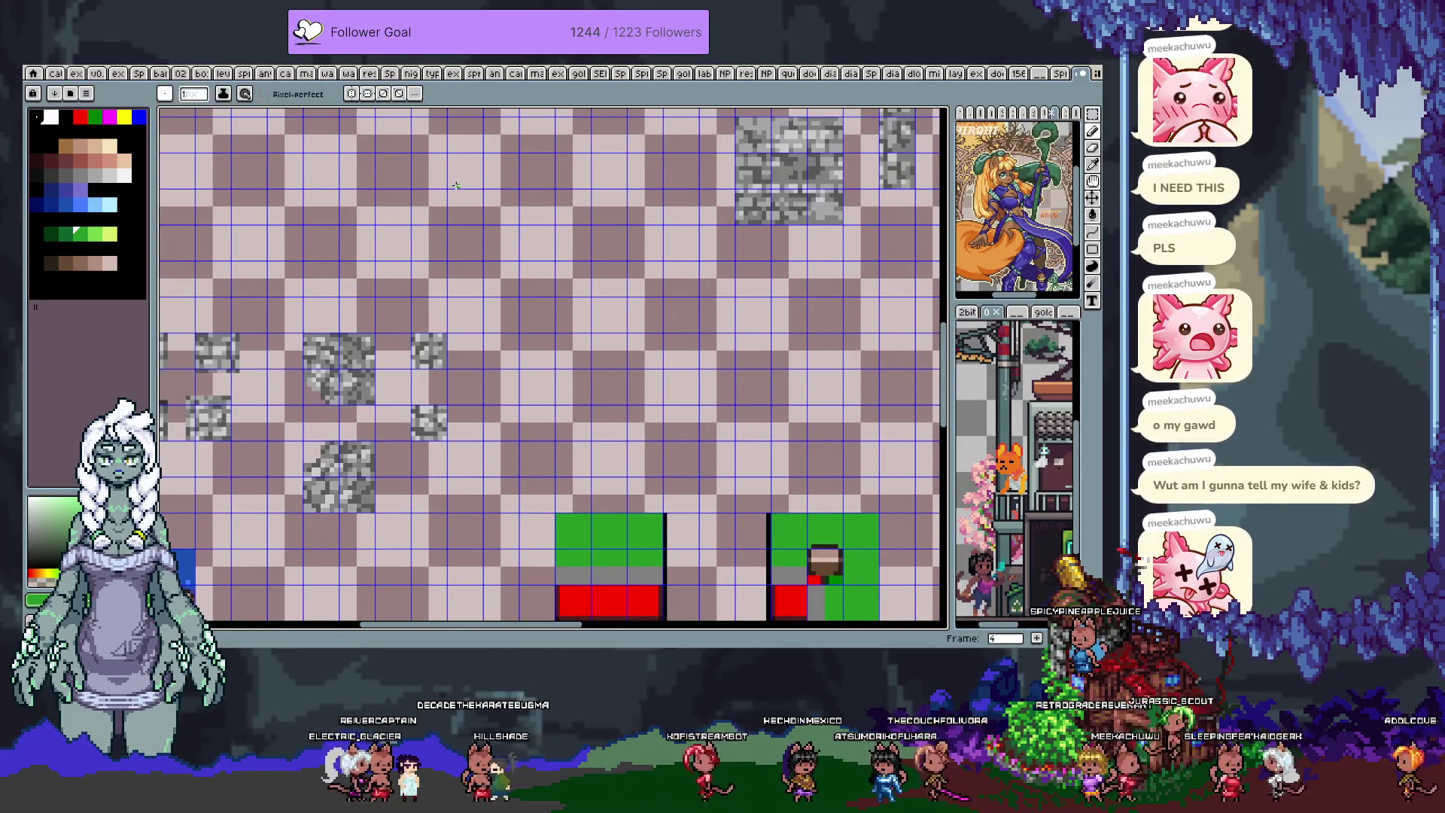
left_click(535, 259)
key("g")
left_click(534, 260)
left_click_drag(536, 290, 573, 220)
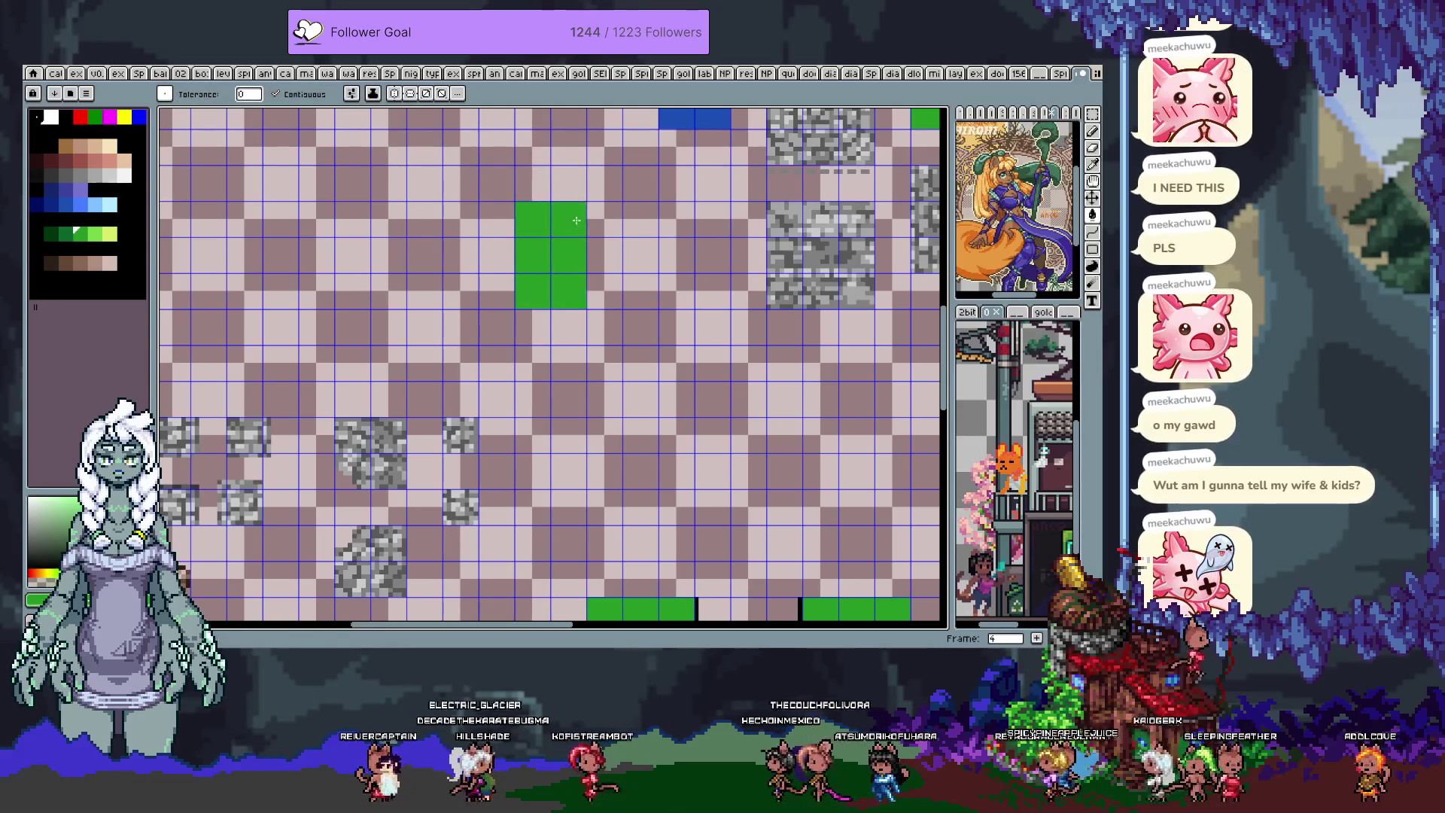
left_click(602, 279)
- Switch to the Pencil and choose the darker grass green in the palette
scroll(587, 320, "up", 2)
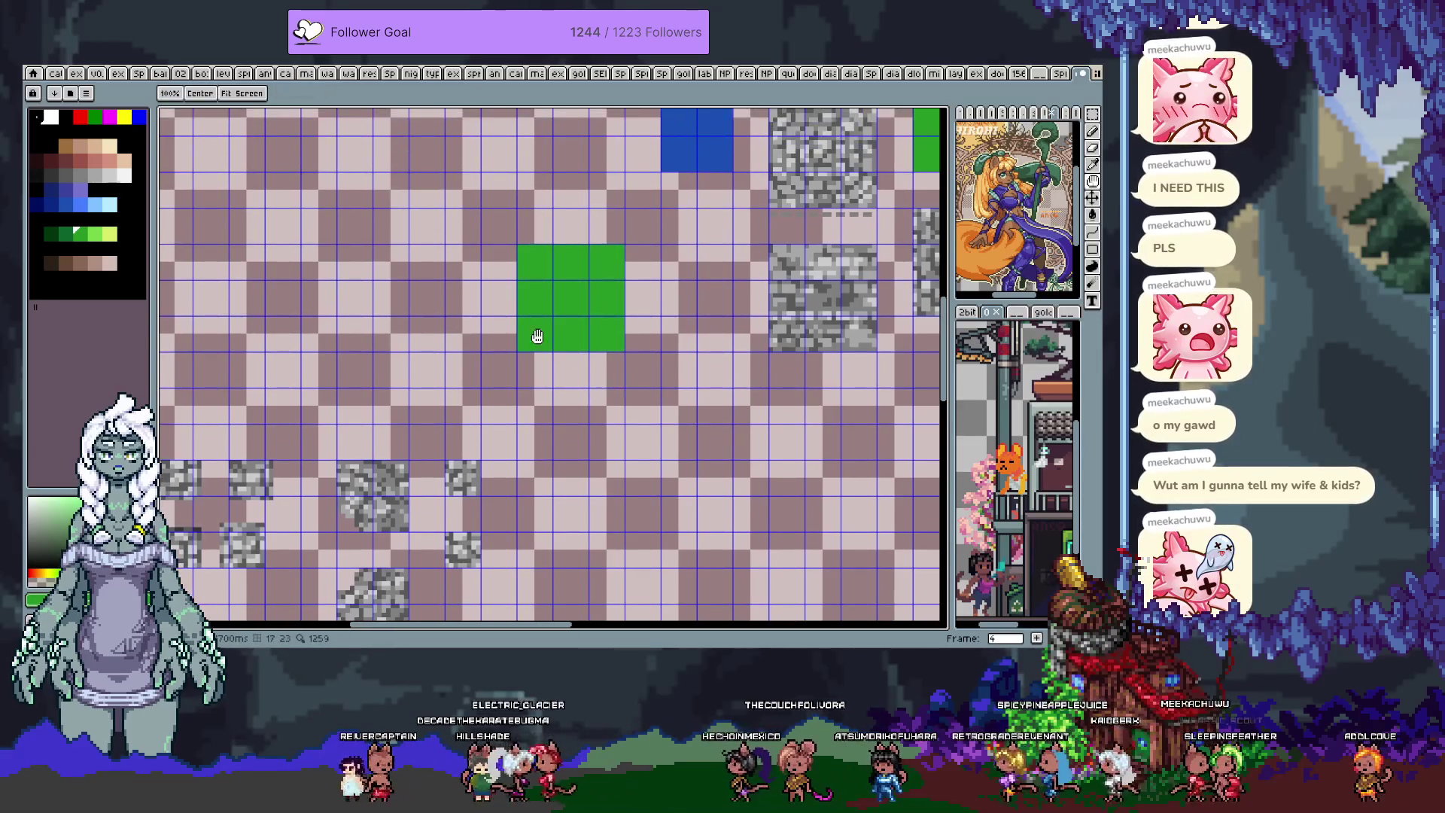
left_click(97, 240)
key("b")
scroll(571, 269, "up", 3)
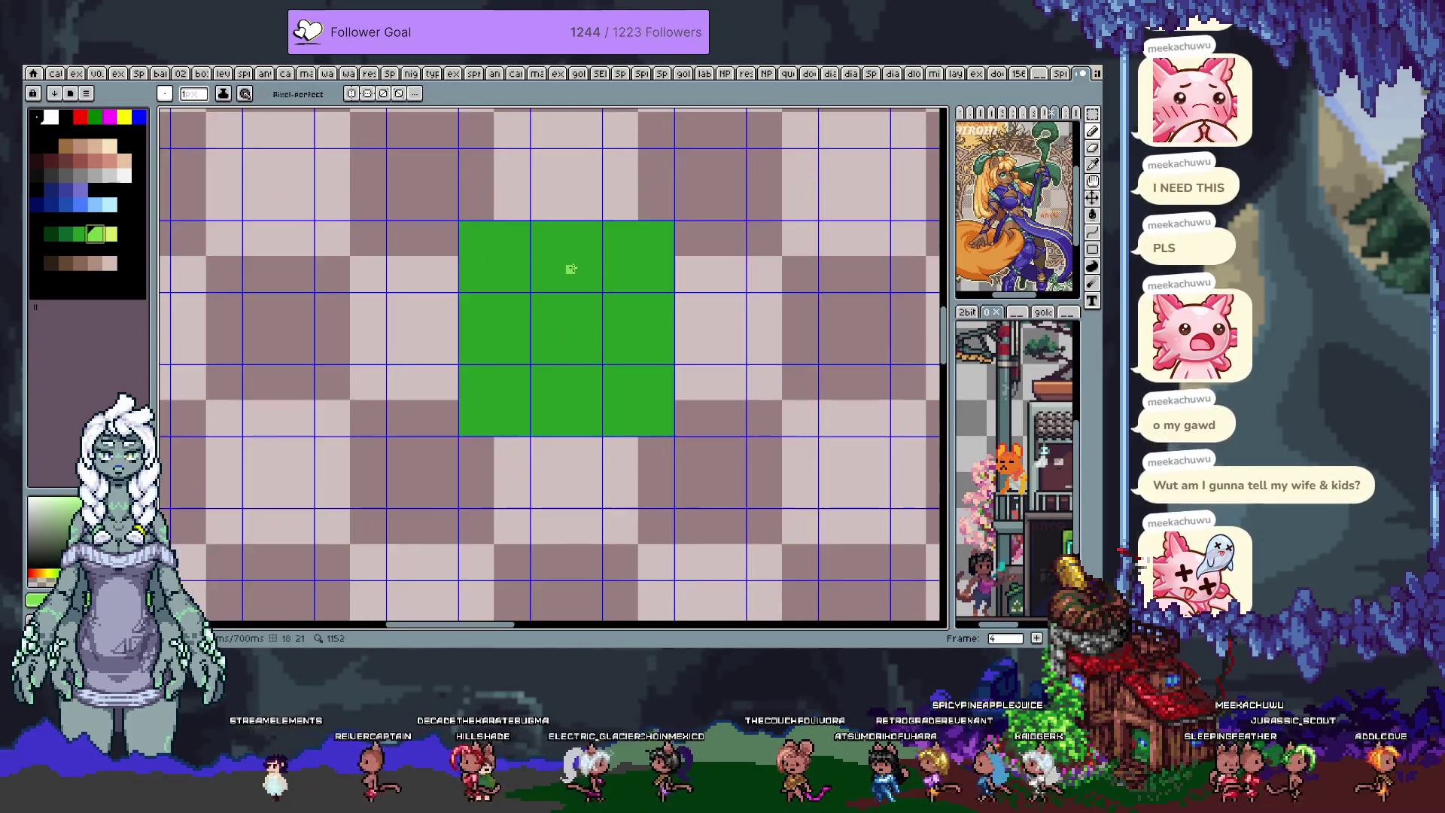
left_click(66, 235)
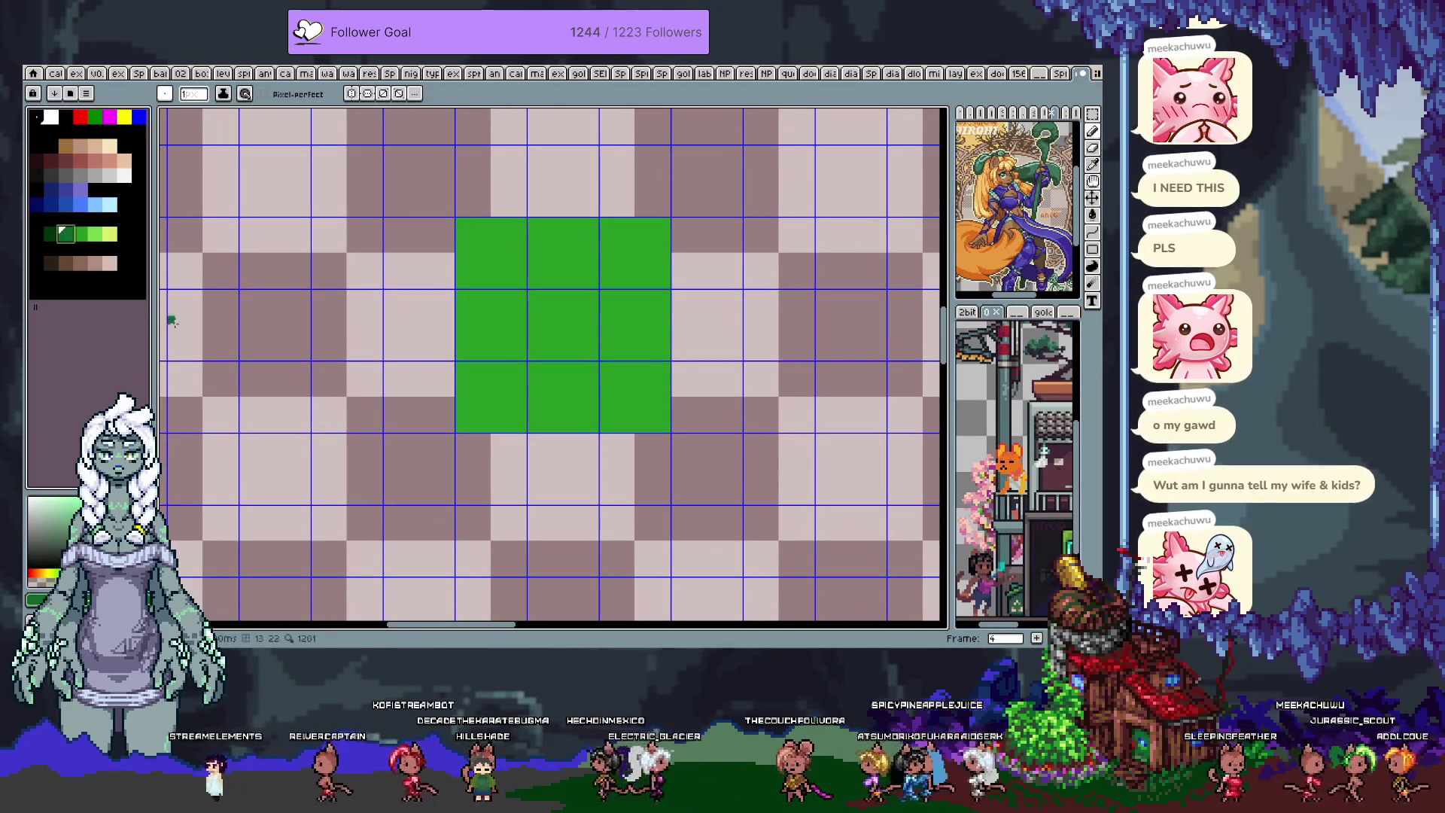
- Paint dark green grass patches across the block, undoing stray strokes
key("ctrl+z")
key("ctrl+z")
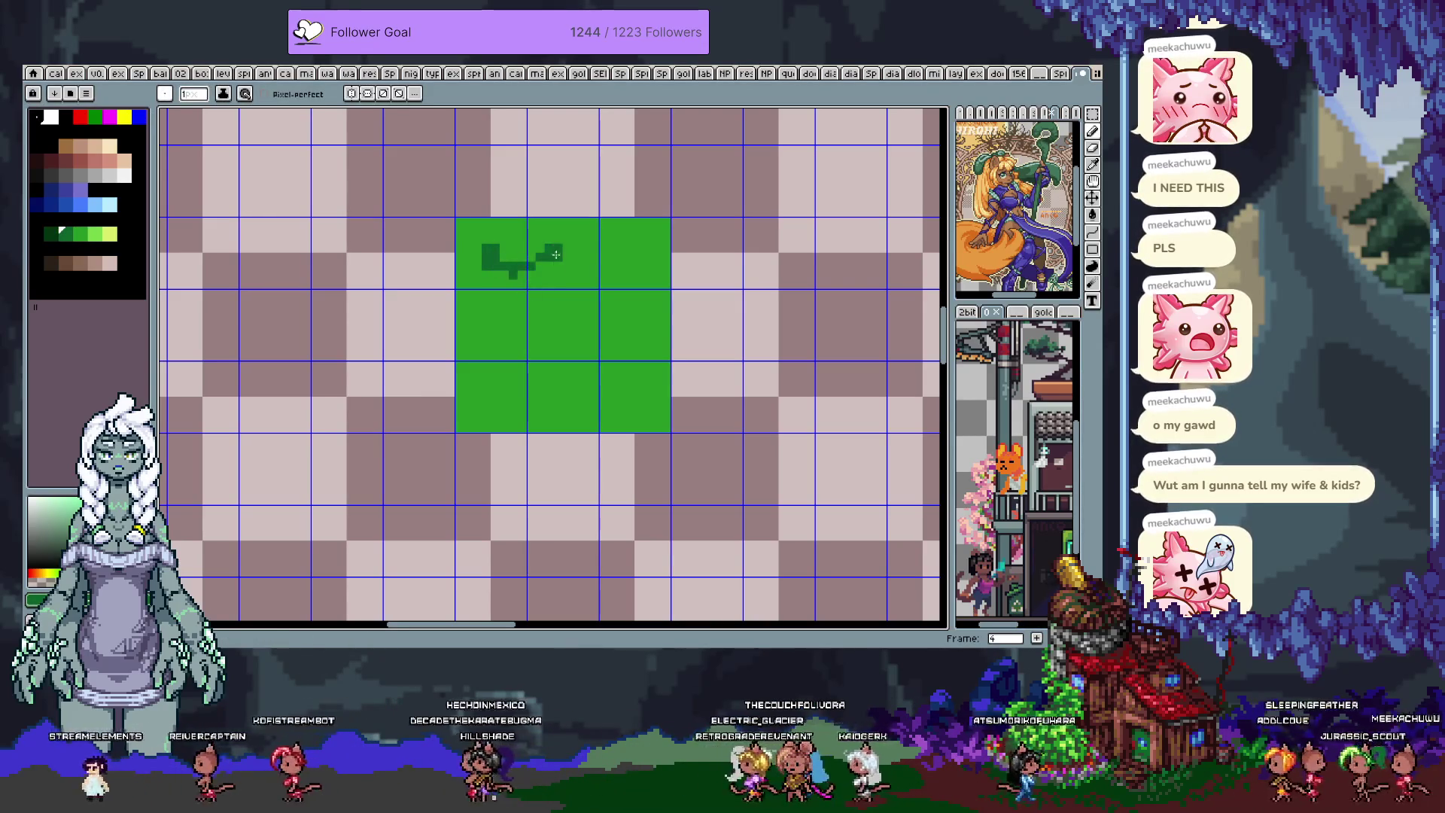
left_click_drag(576, 354, 639, 323)
mouse_move(481, 335)
left_mouse_down()
mouse_move(527, 380)
mouse_move(467, 337)
left_mouse_up()
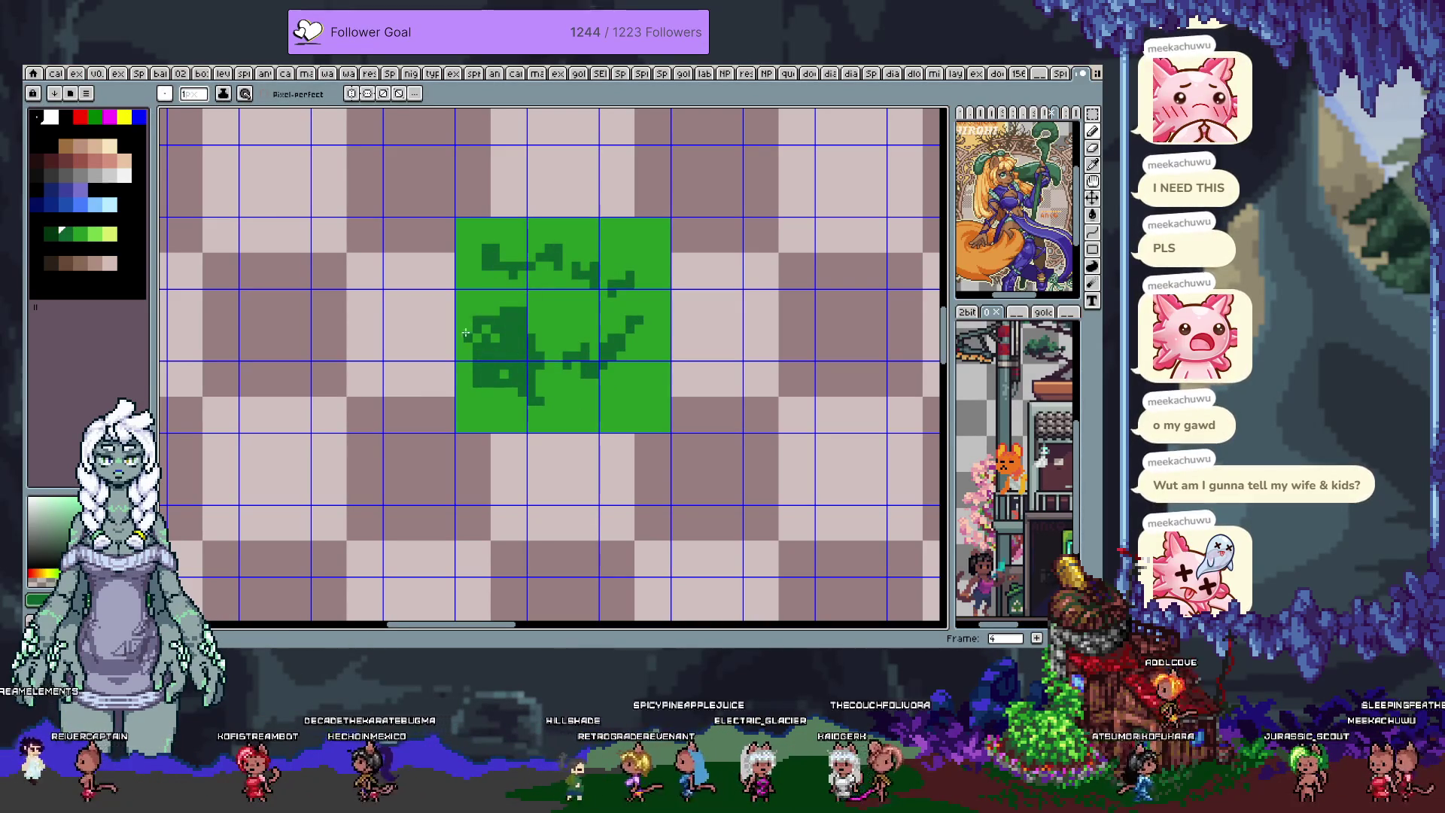
left_click_drag(564, 328, 541, 295)
key("ctrl+z")
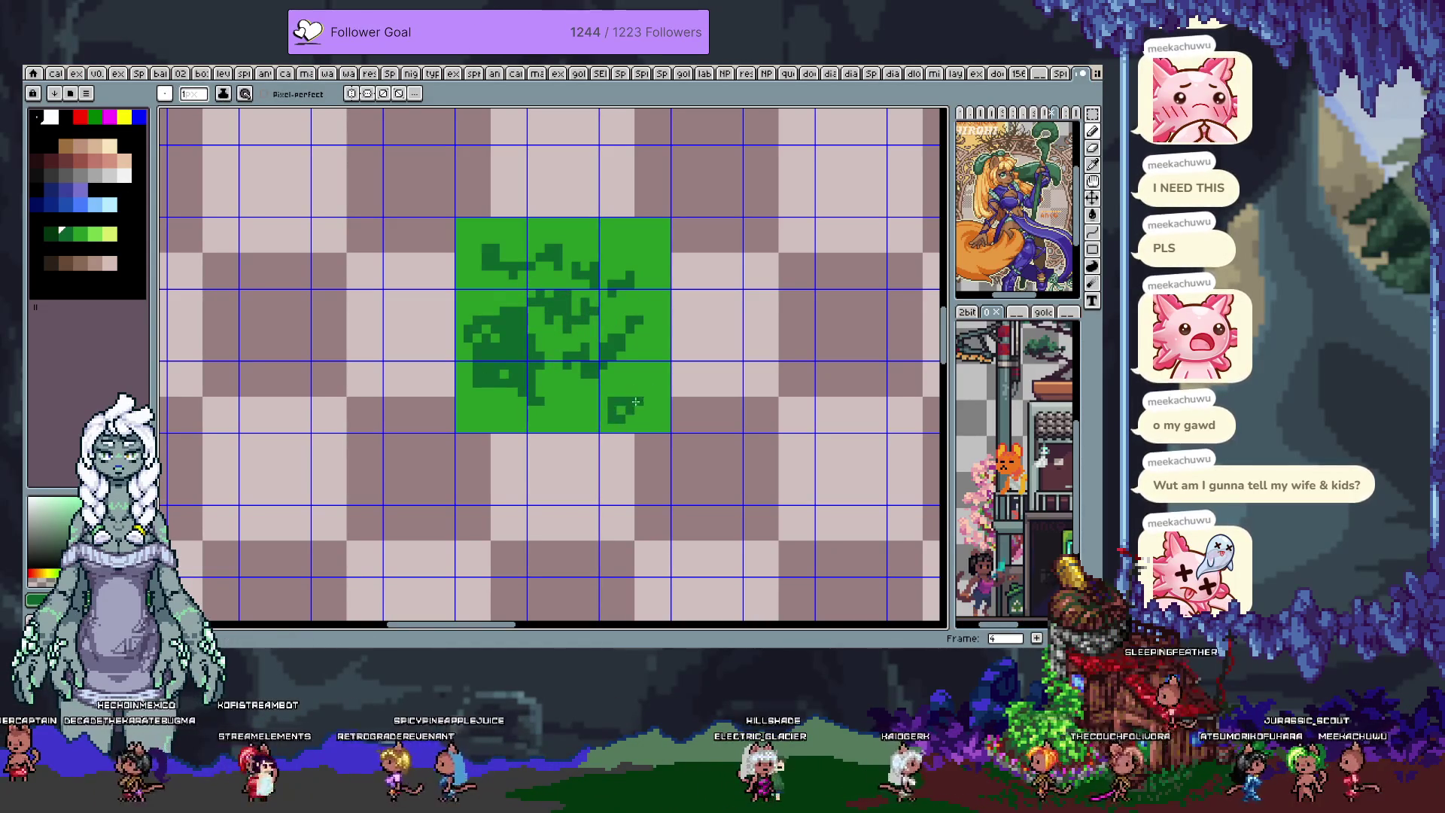
left_click_drag(486, 410, 479, 428)
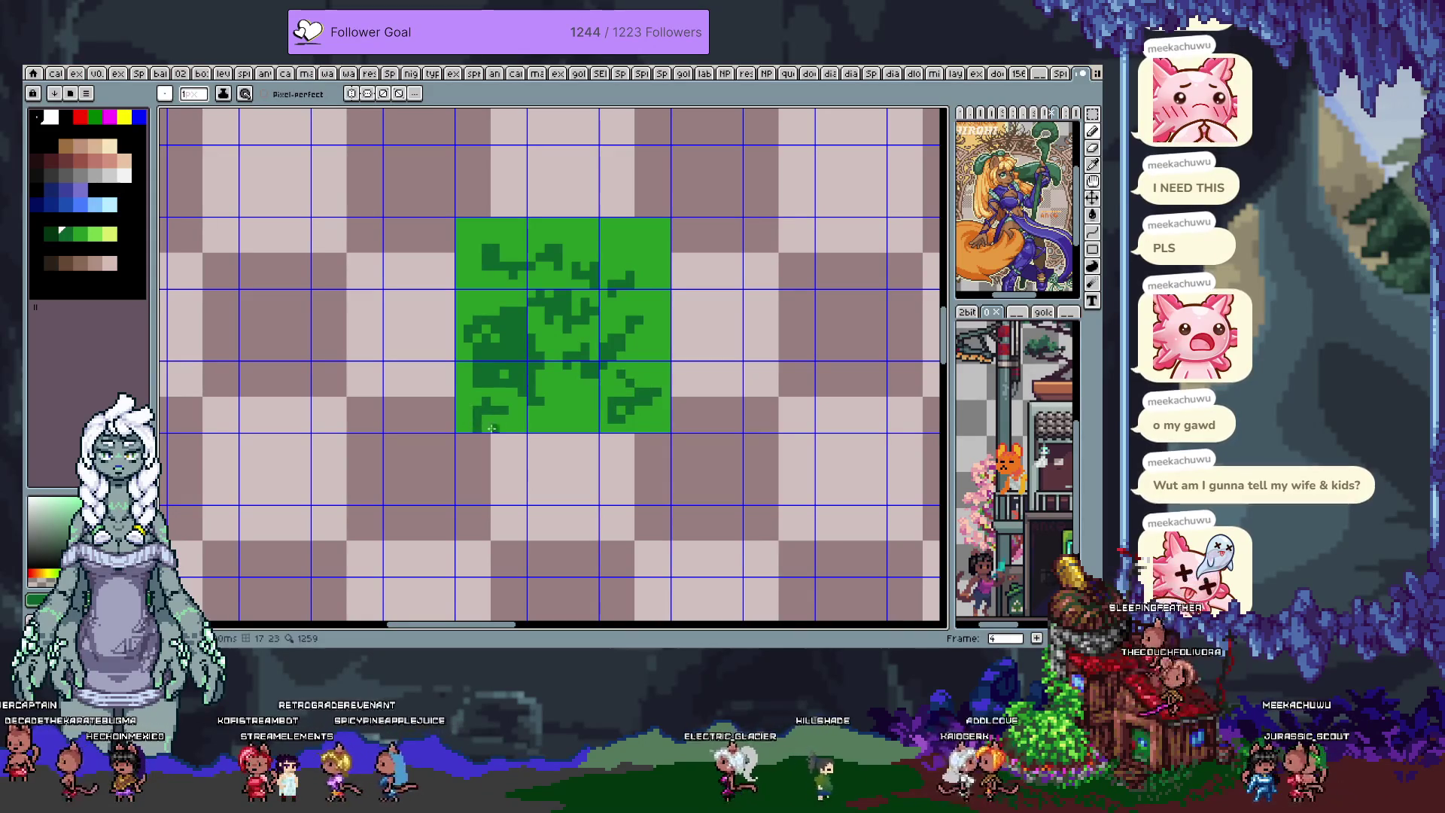
left_click_drag(641, 233, 617, 236)
key("ctrl+z")
- Sample the block's dark and light greens and add final dark grass pixels
key("i")
key("b")
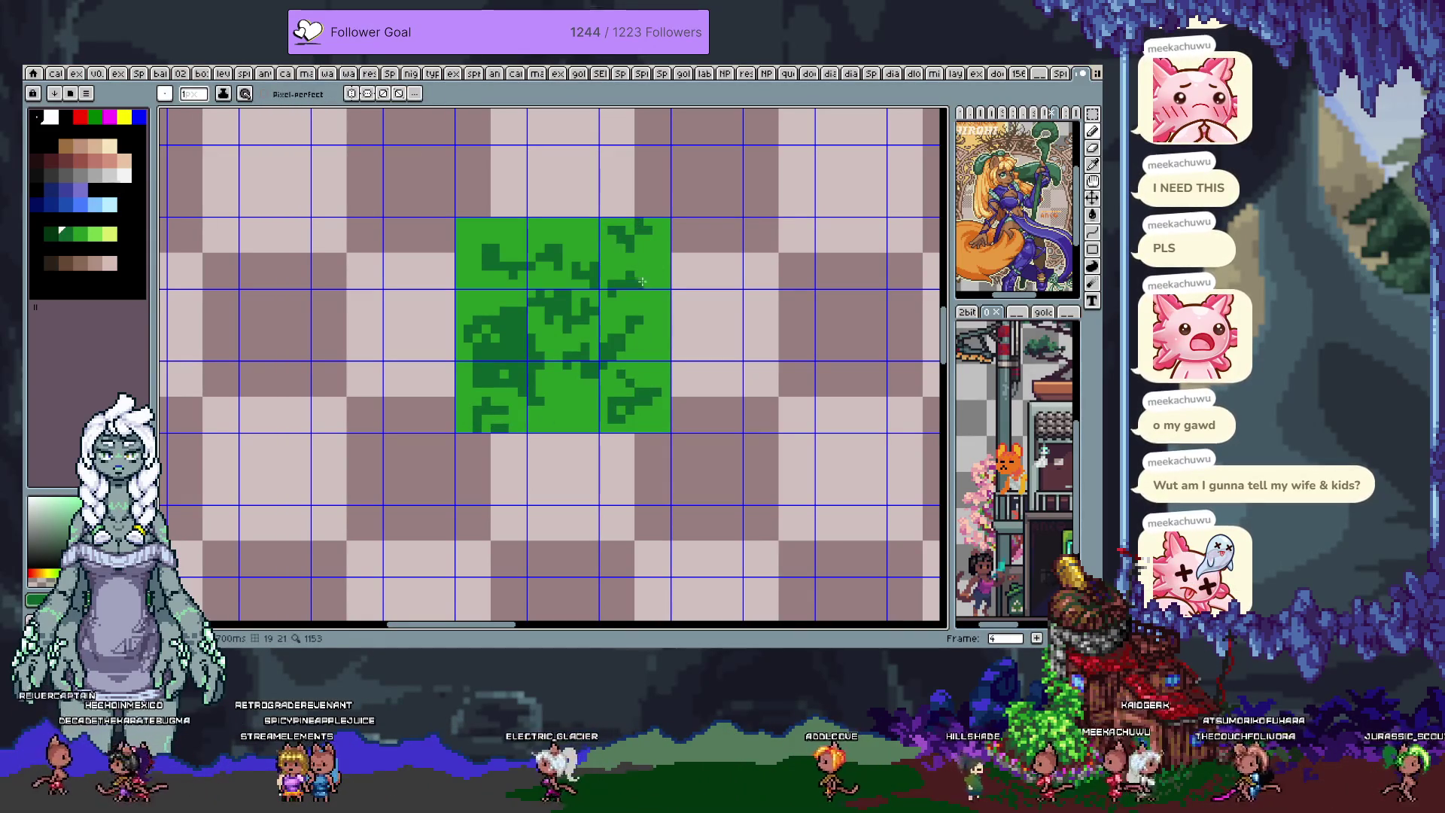
key("ctrl+z")
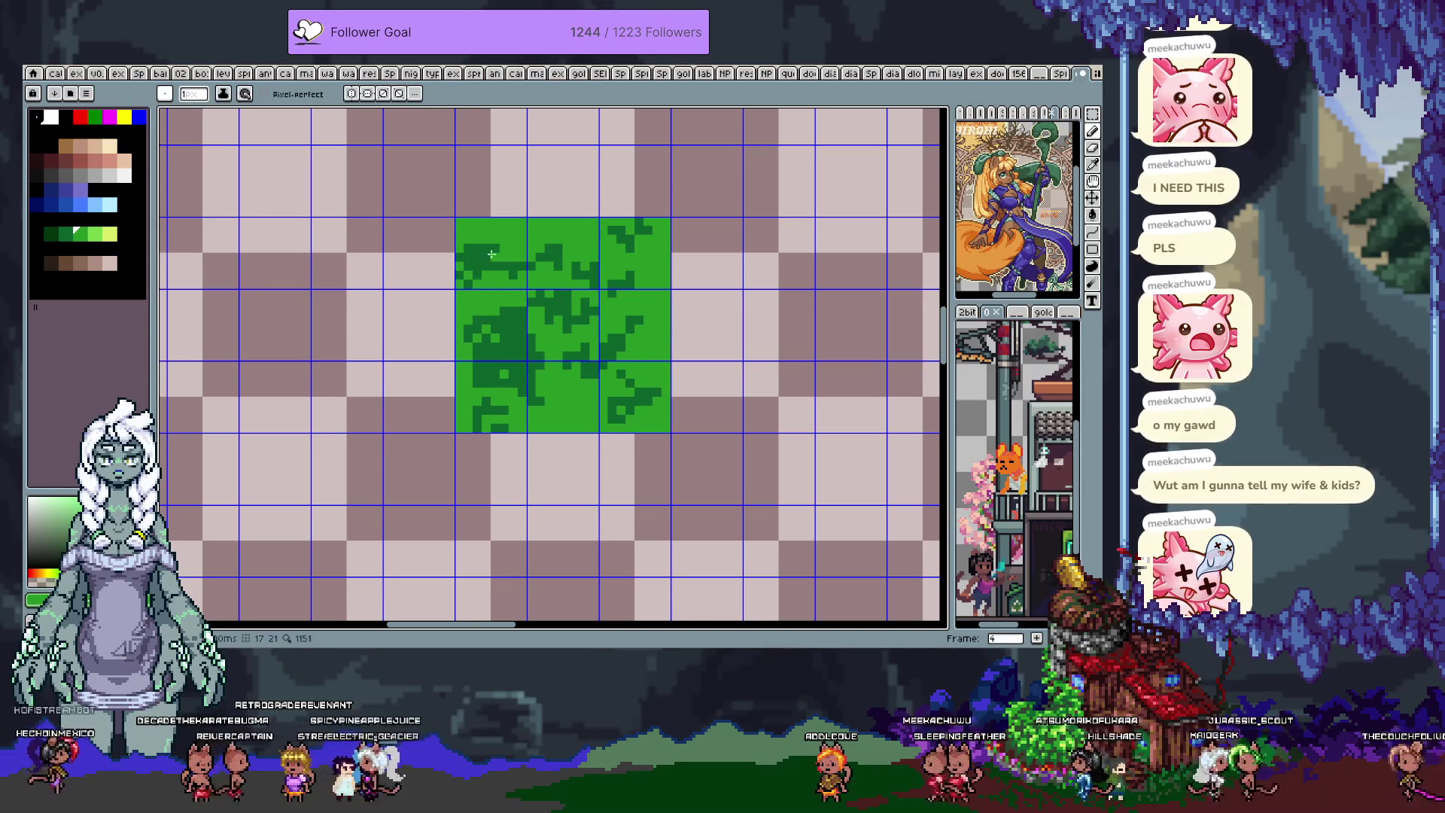
left_click(497, 244, "alt")
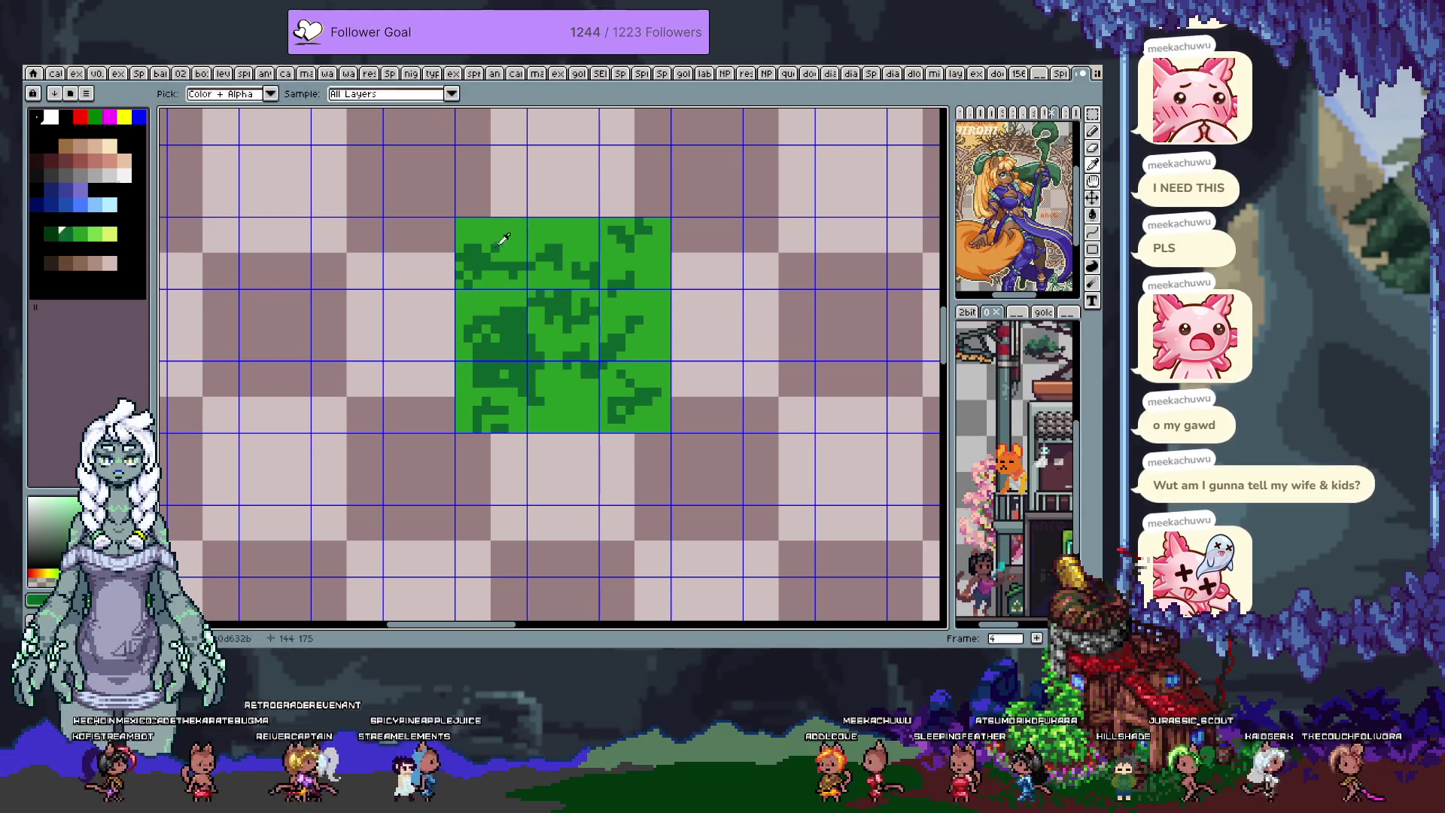
left_click(476, 260, "alt")
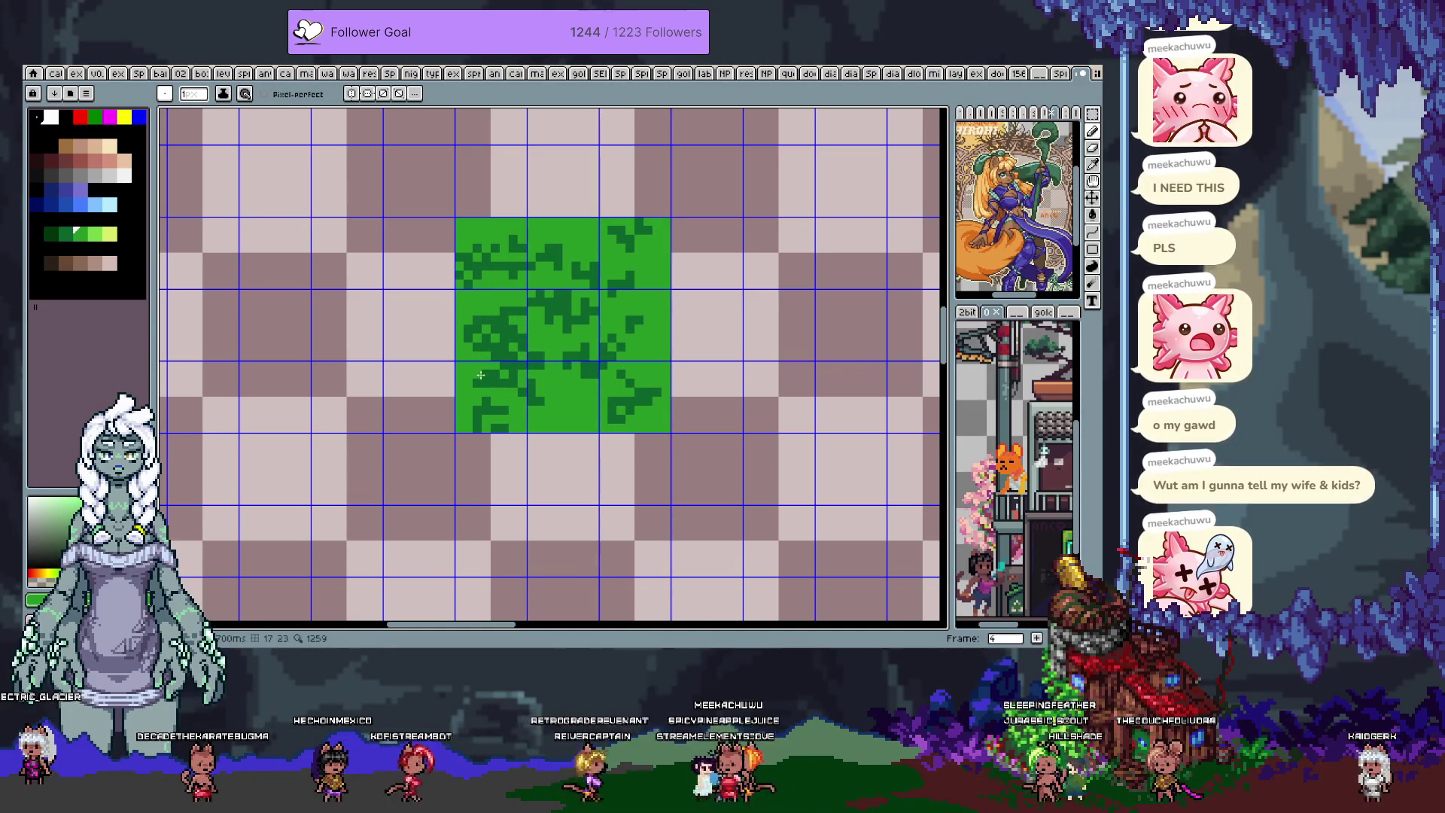
left_click(522, 390, "alt")
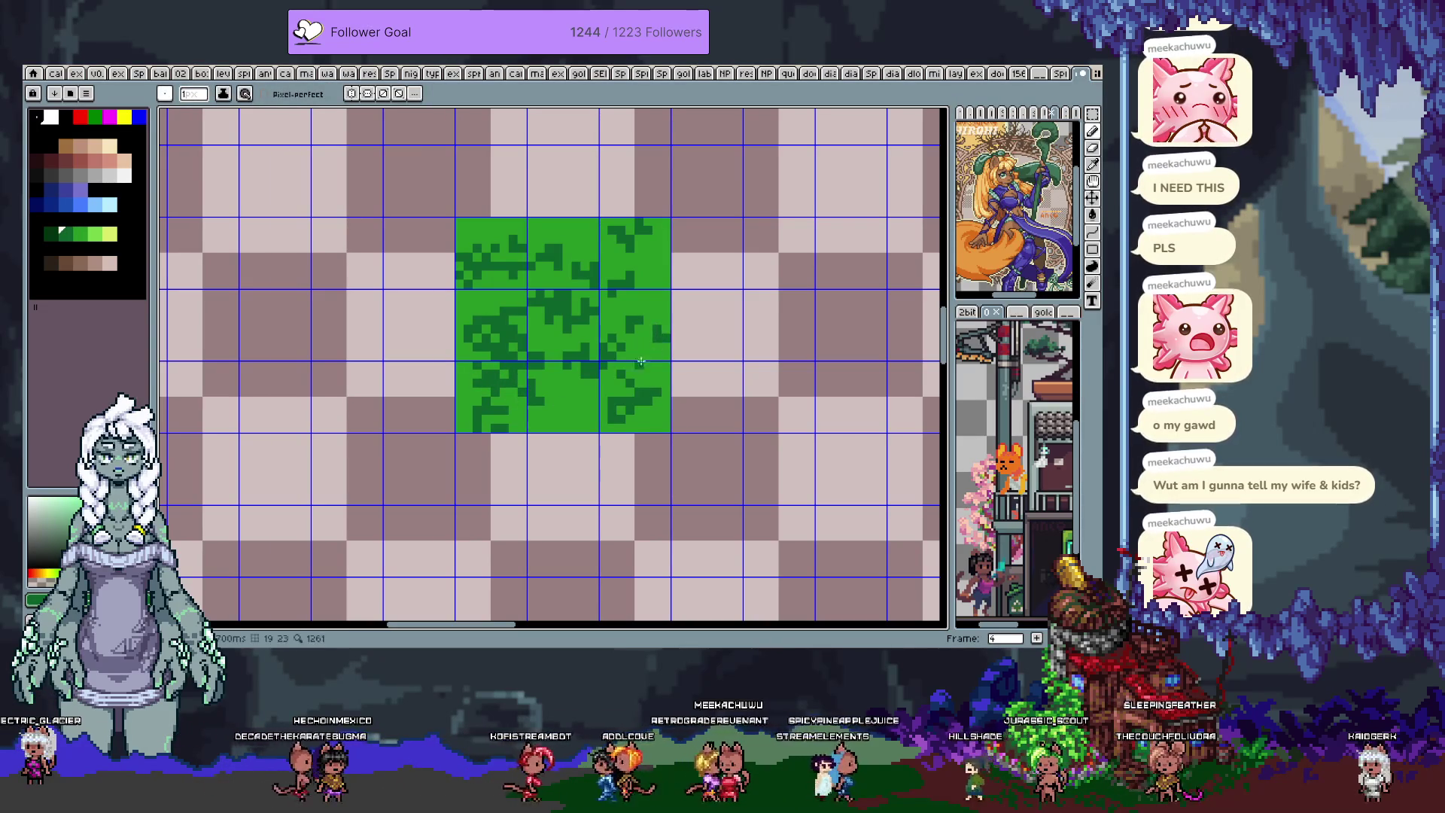
left_click(565, 402)
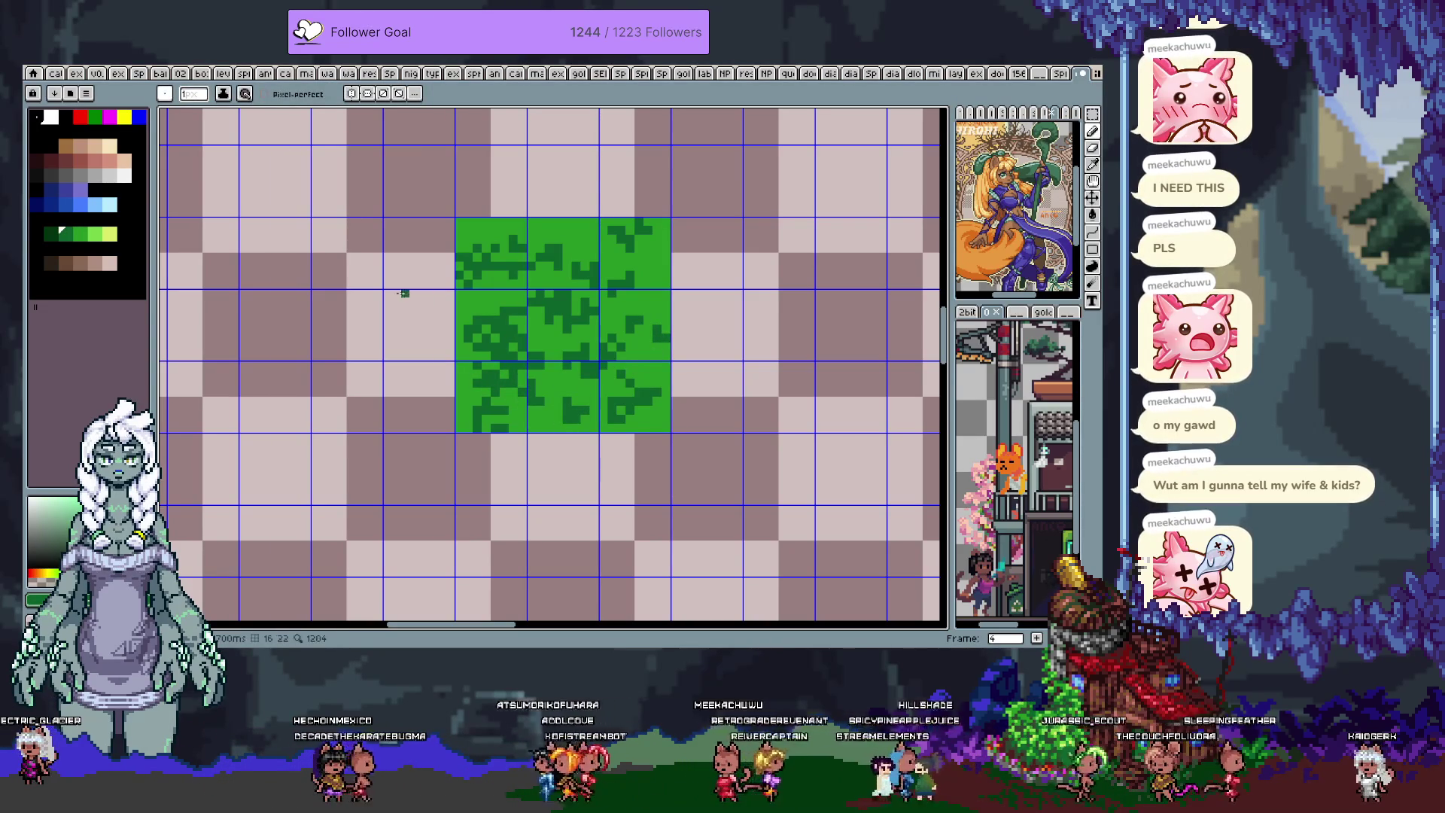
scroll(460, 383, "down", 2)
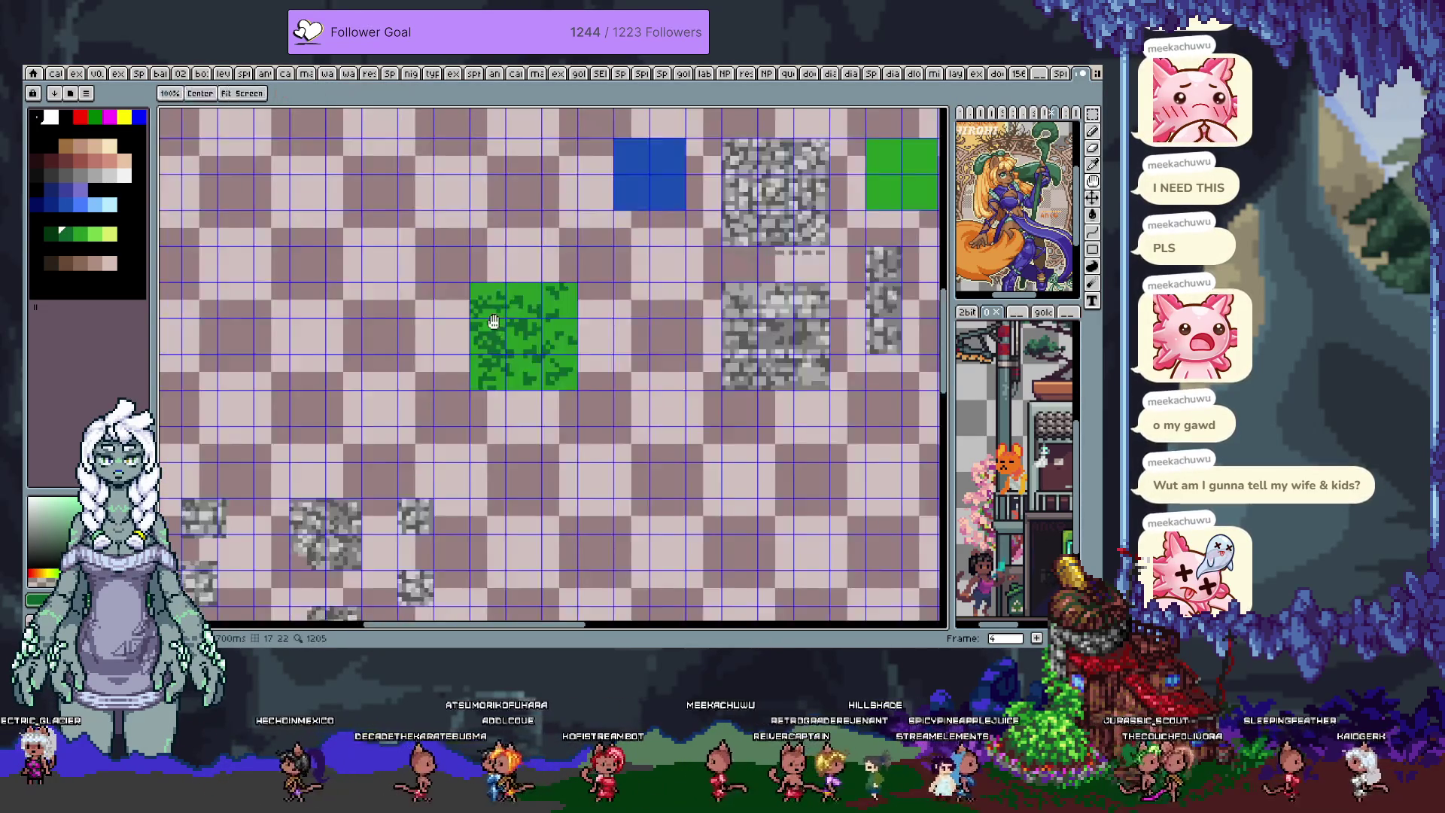
scroll(449, 401, "down", 1)
mouse_move(921, 458)
left_mouse_down()
mouse_move(734, 432)
mouse_move(762, 395)
left_mouse_up()
key("space")
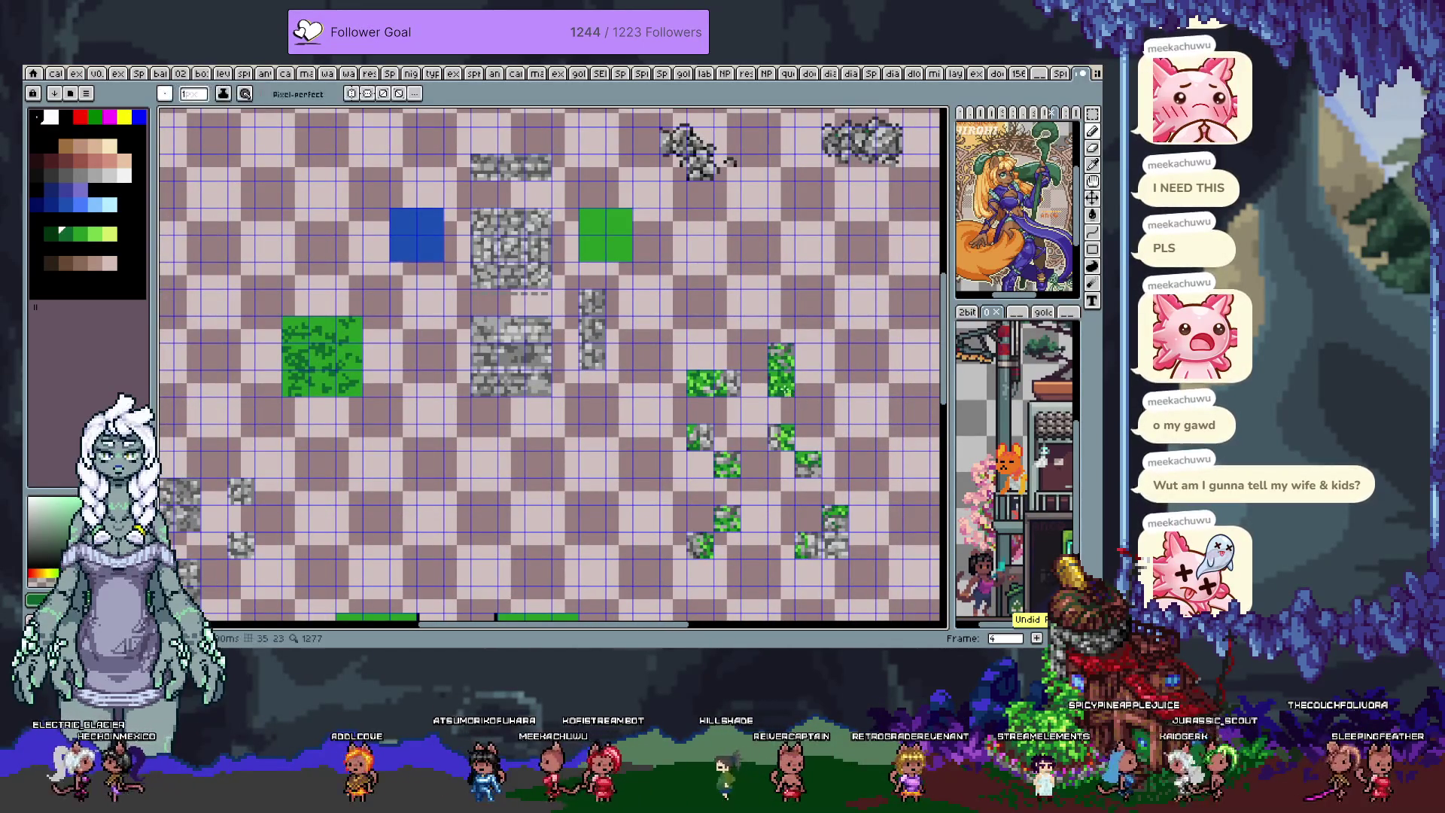
key("m")
key("ctrl+c")
key("ctrl+v")
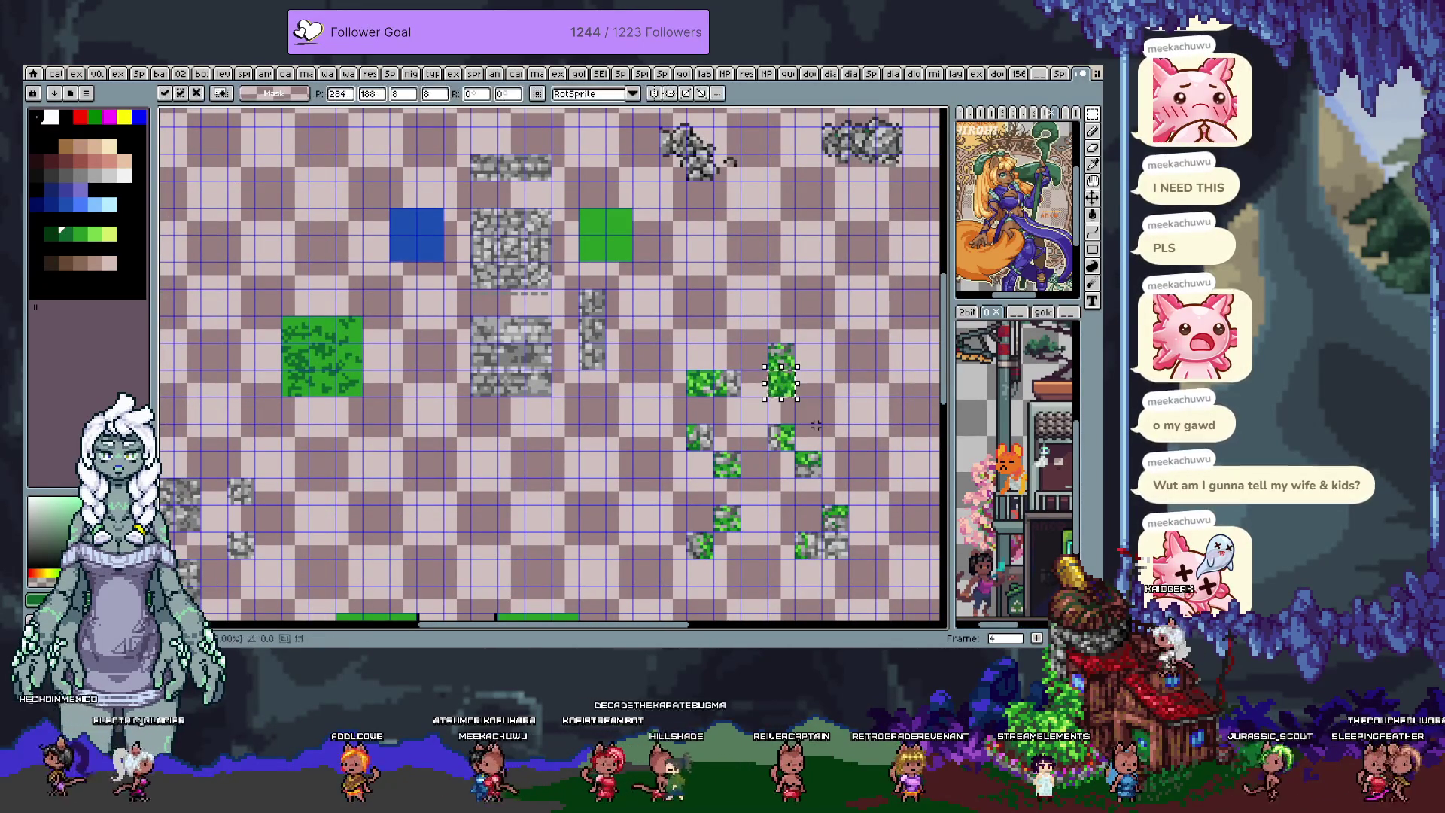
left_click_drag(592, 383, 377, 383)
key("space")
left_click_drag(639, 372, 948, 331)
scroll(550, 361, "up", 4)
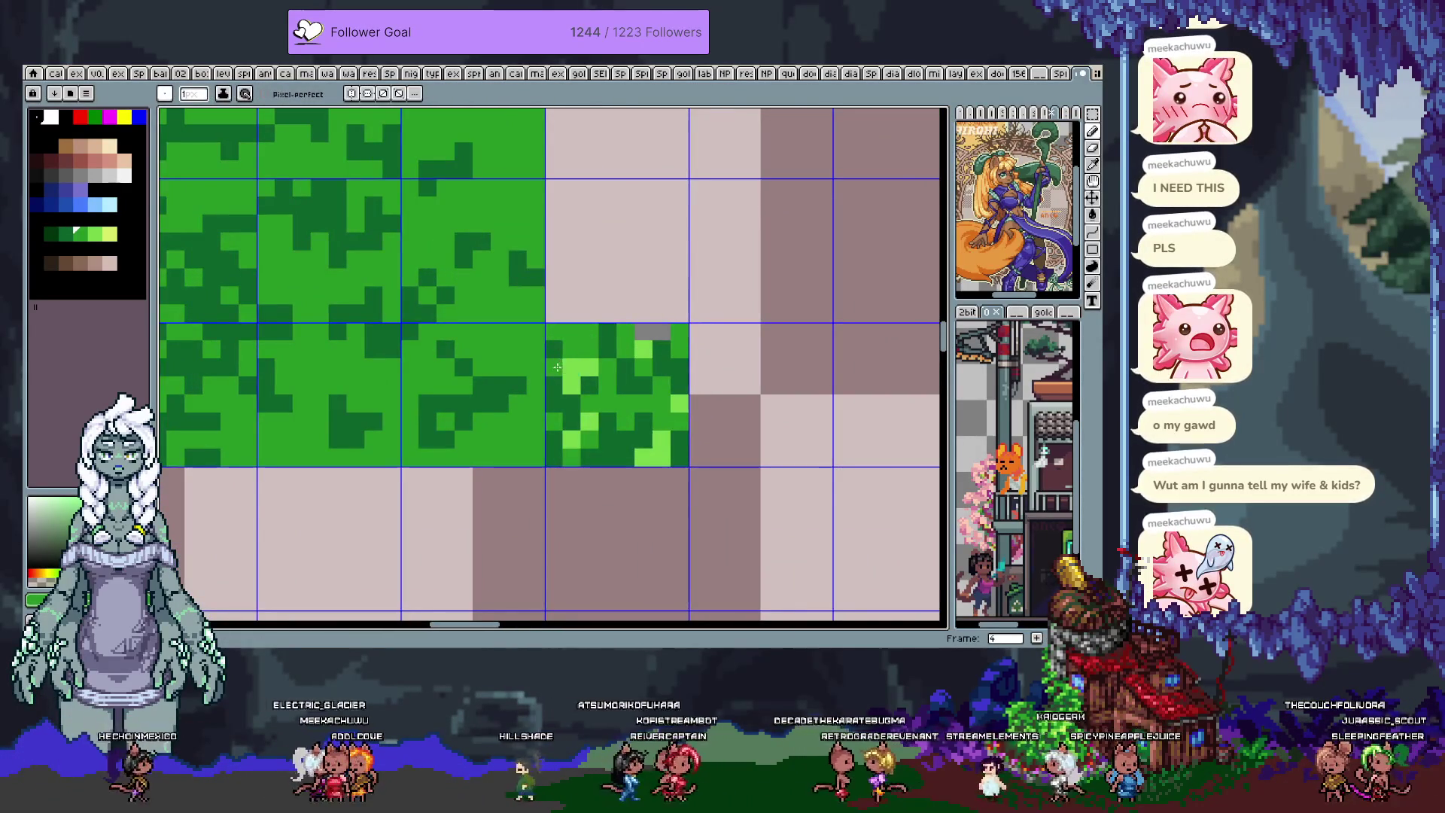
scroll(550, 361, "down", 5)
key("space")
scroll(717, 350, "down", 1)
scroll(717, 350, "up", 3)
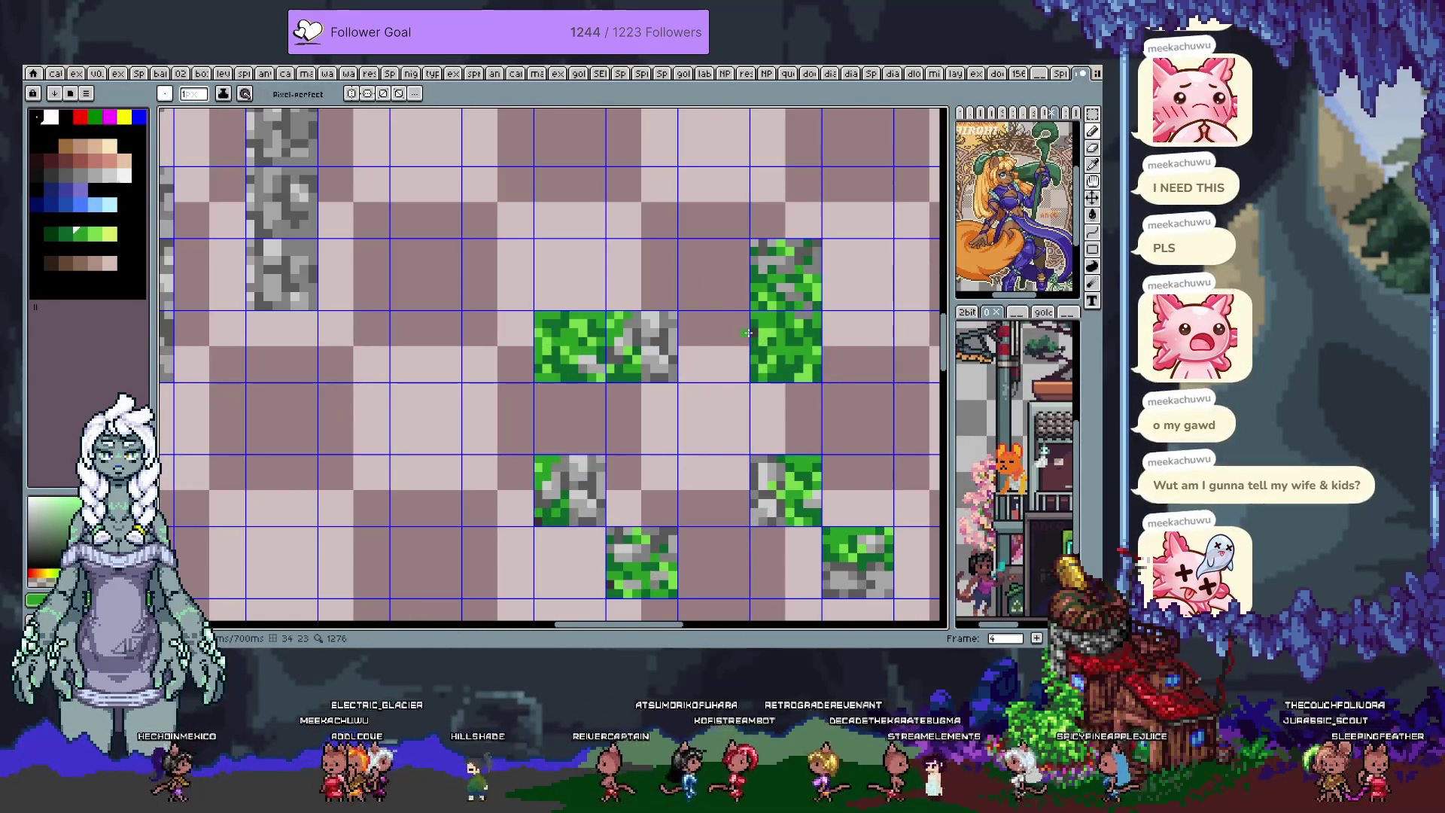
scroll(717, 350, "down", 3)
left_click_drag(487, 375, 933, 375)
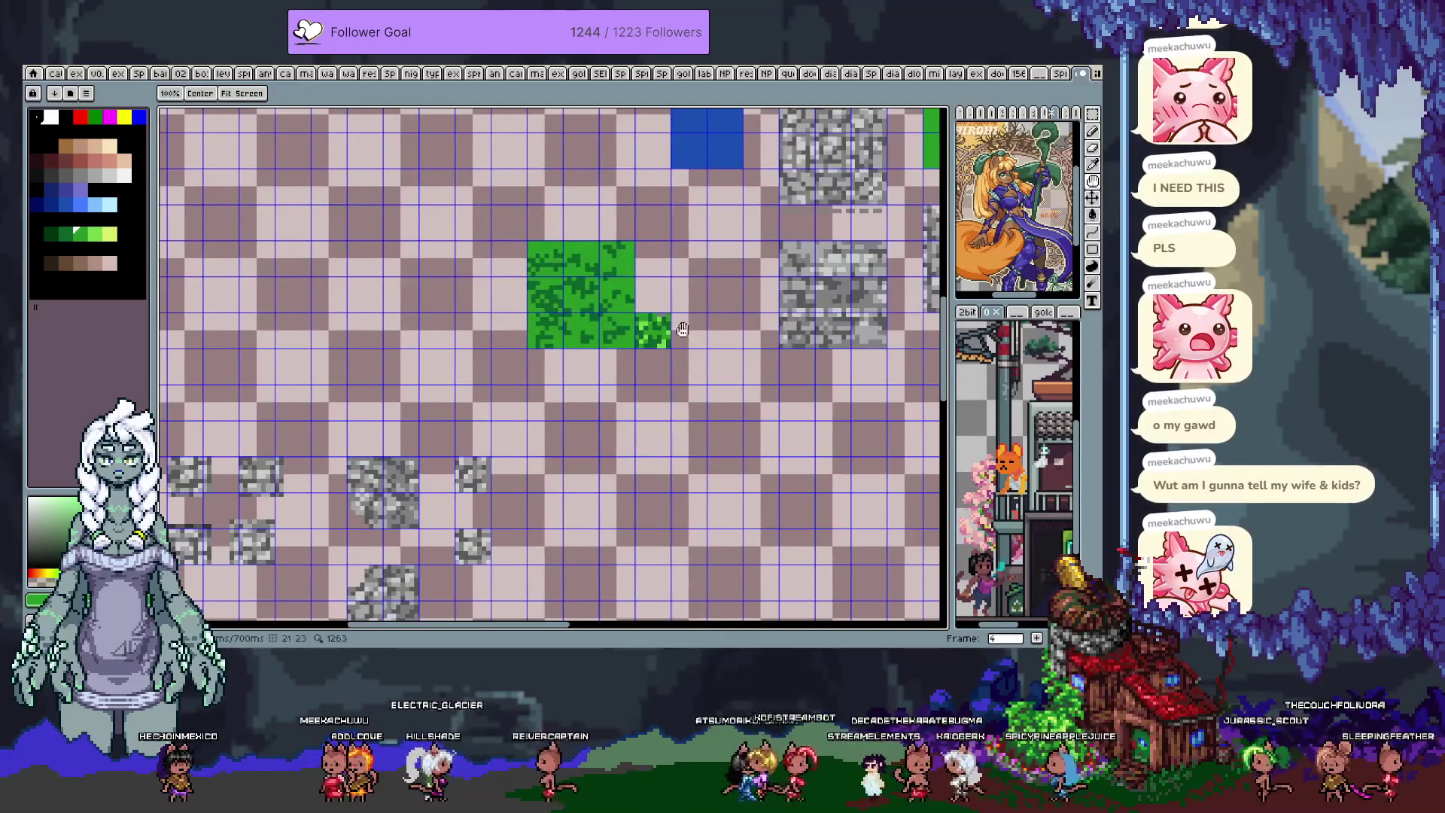
scroll(677, 286, "up", 2)
left_click_drag(669, 280, 697, 312)
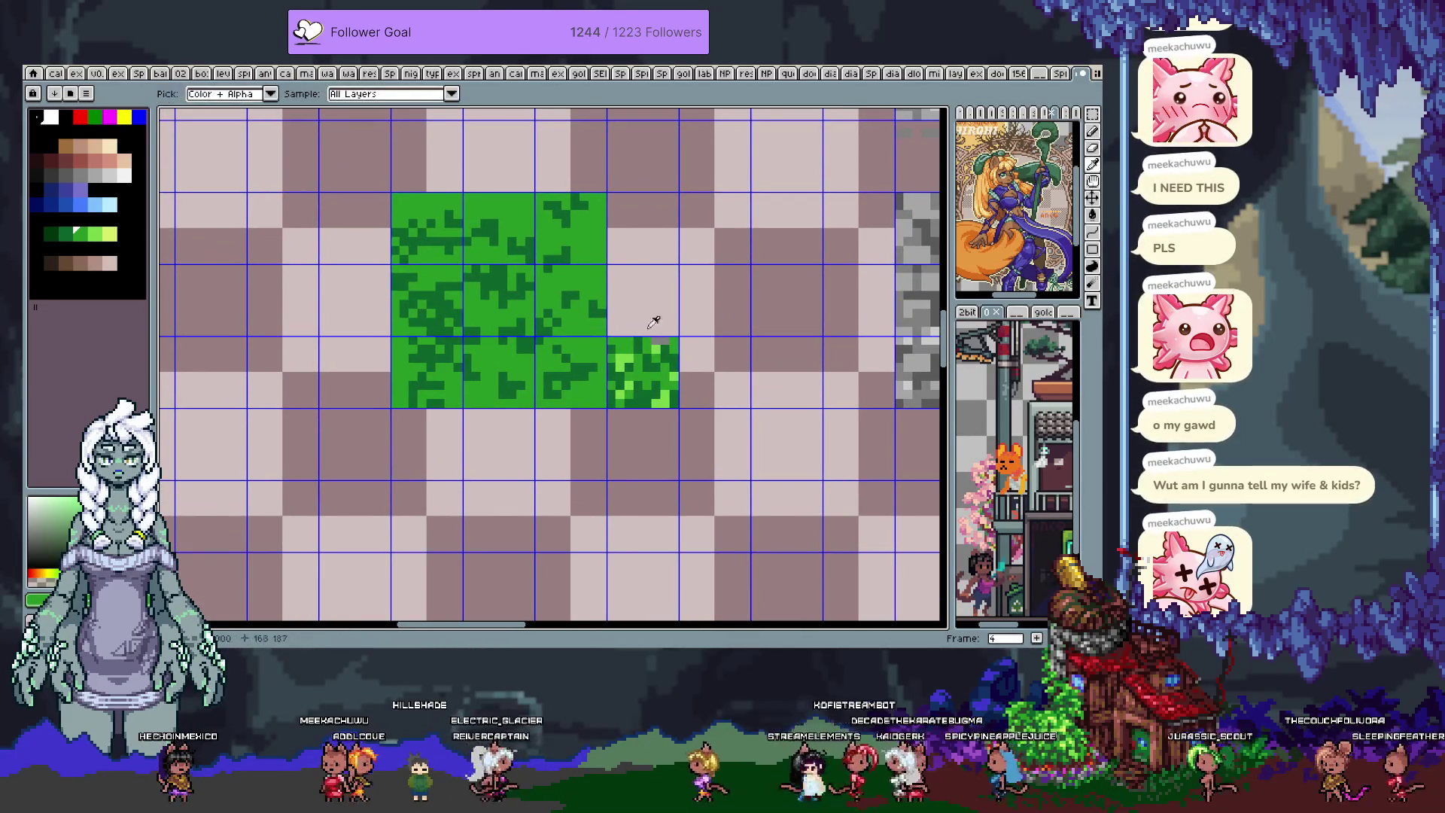
- Speckle light-green highlight pixels across the left grass tiles, undoing one bad stroke
scroll(574, 349, "up", 1)
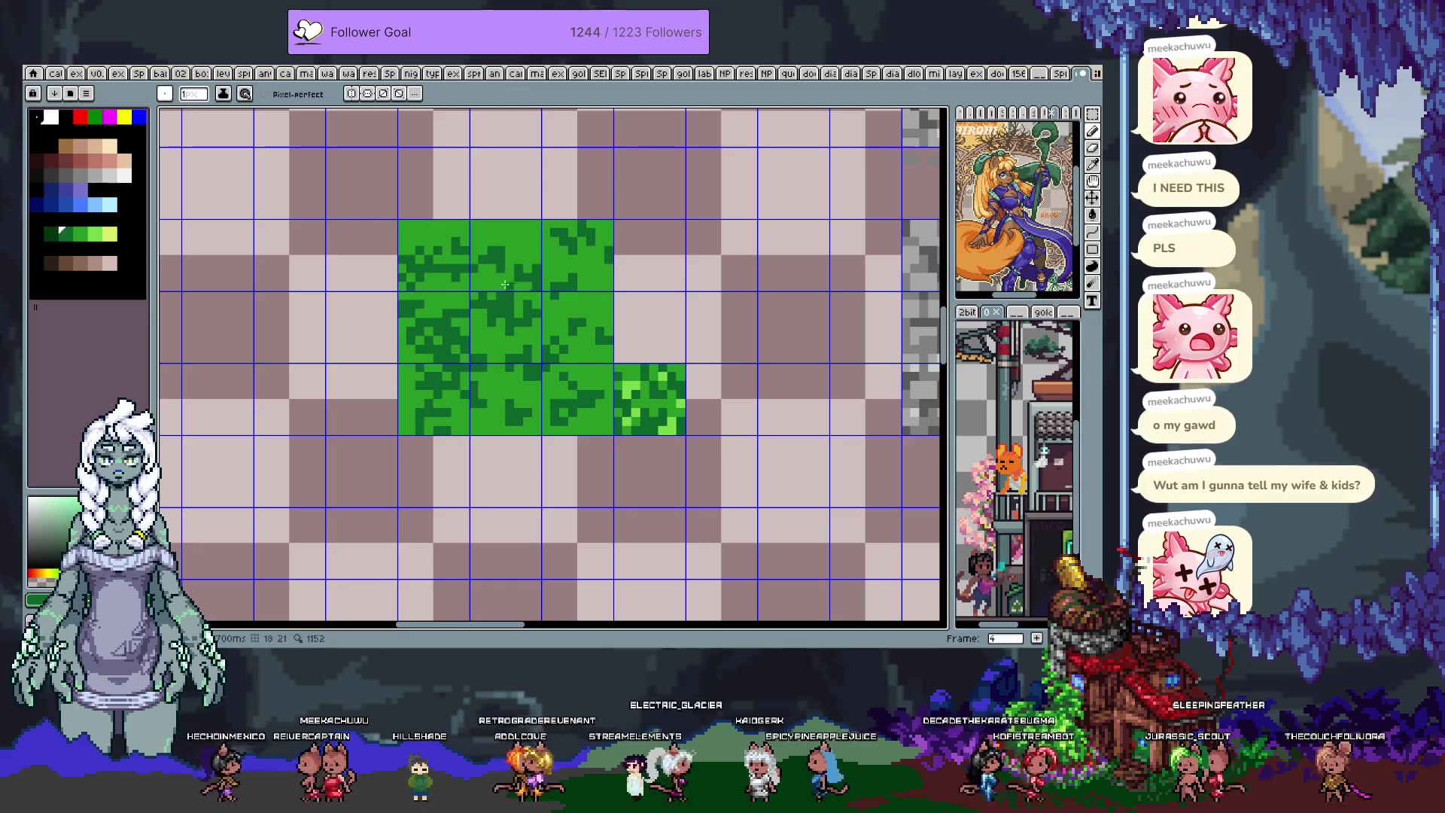
left_click(573, 331, "alt")
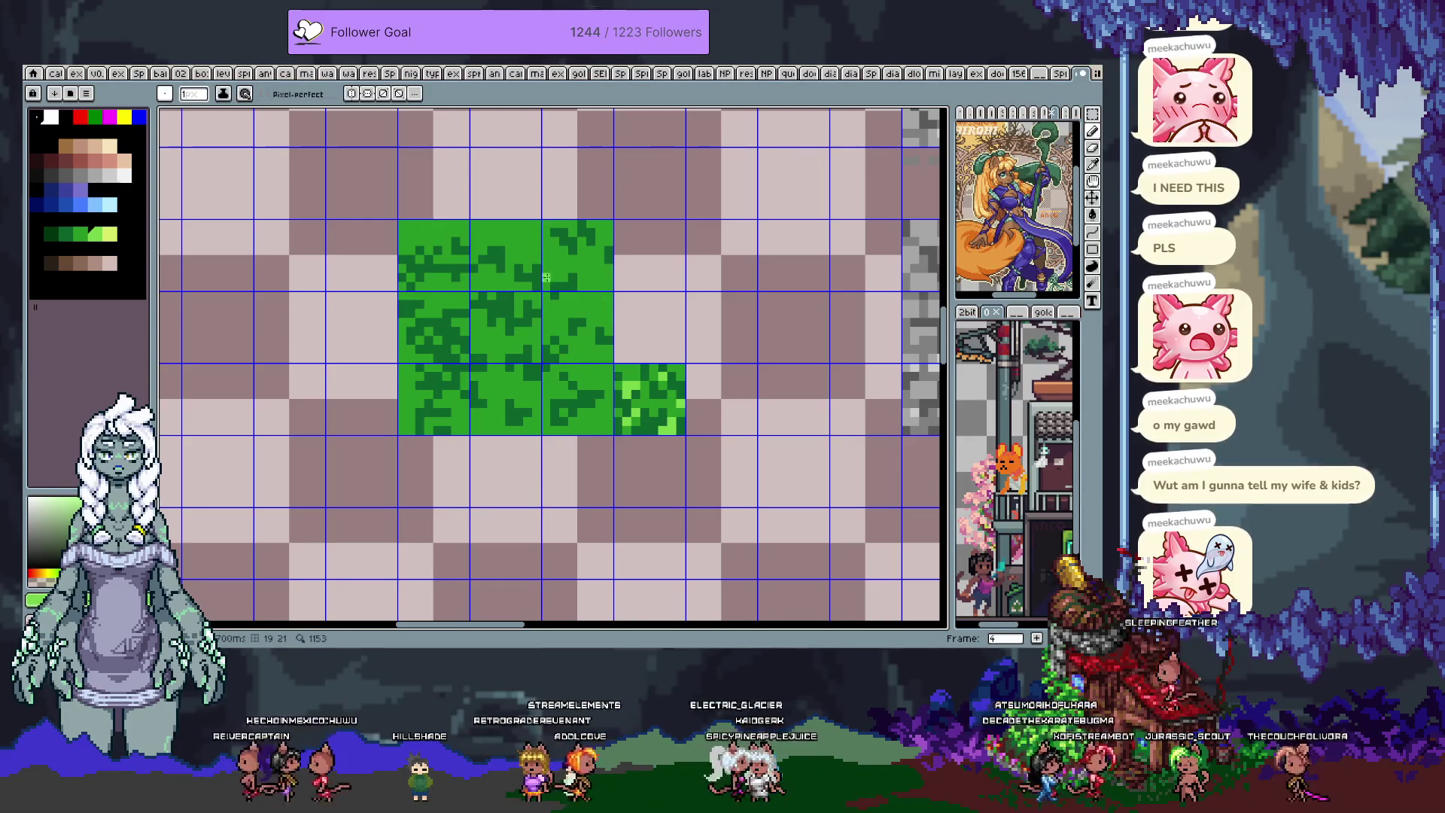
left_click(451, 334)
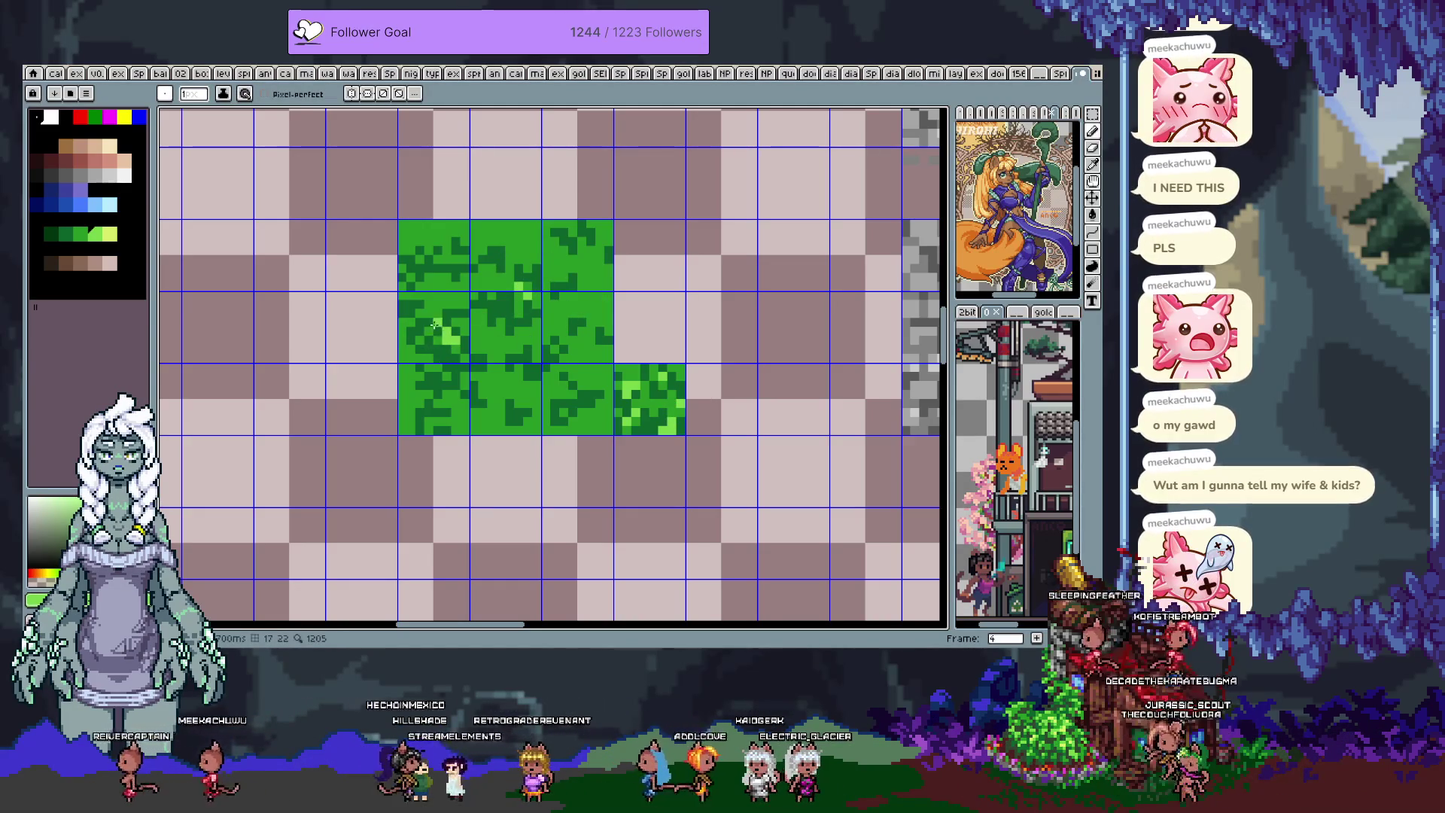
left_click(415, 312)
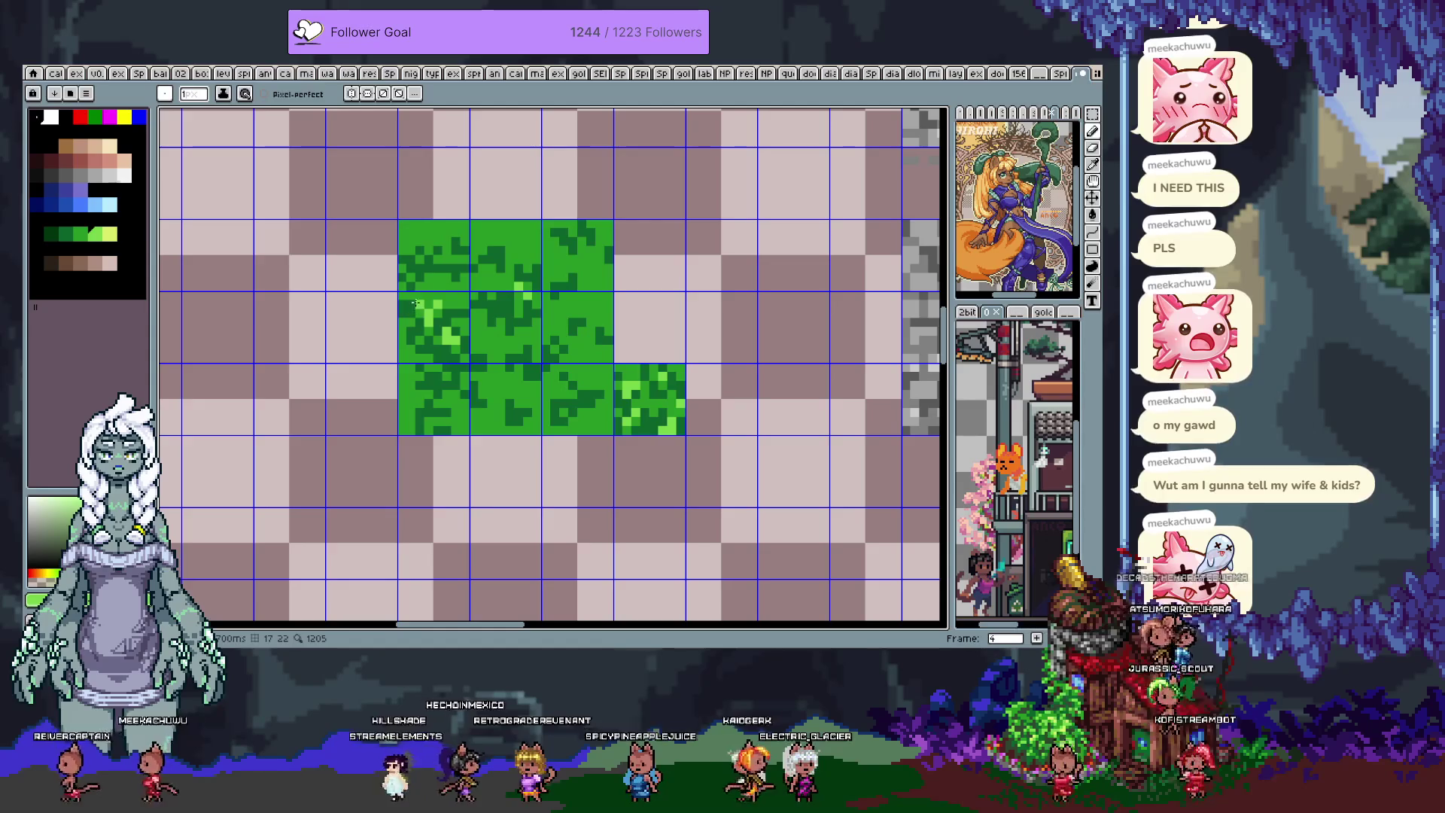
left_click(427, 285)
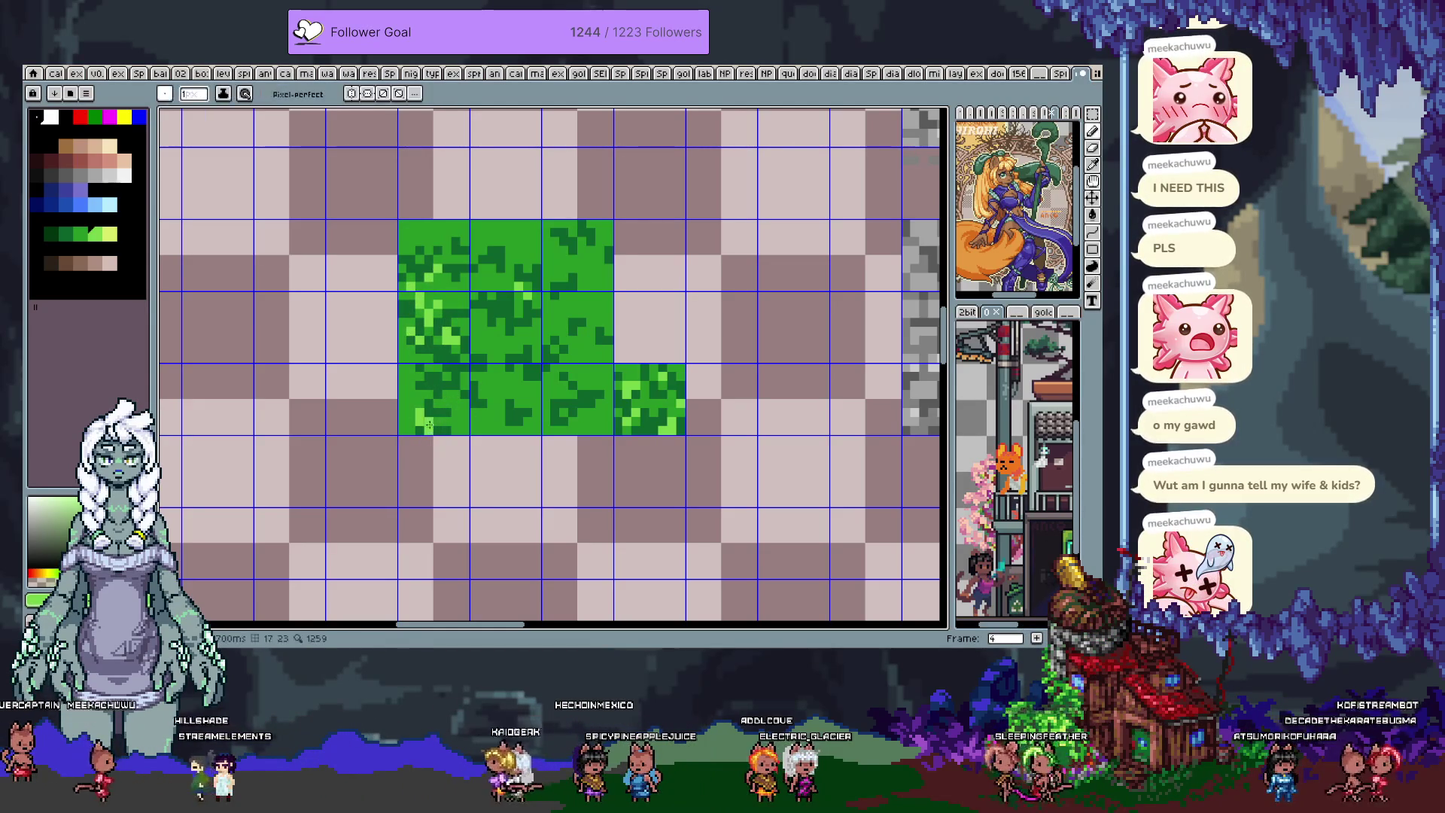
left_click(405, 407, "alt")
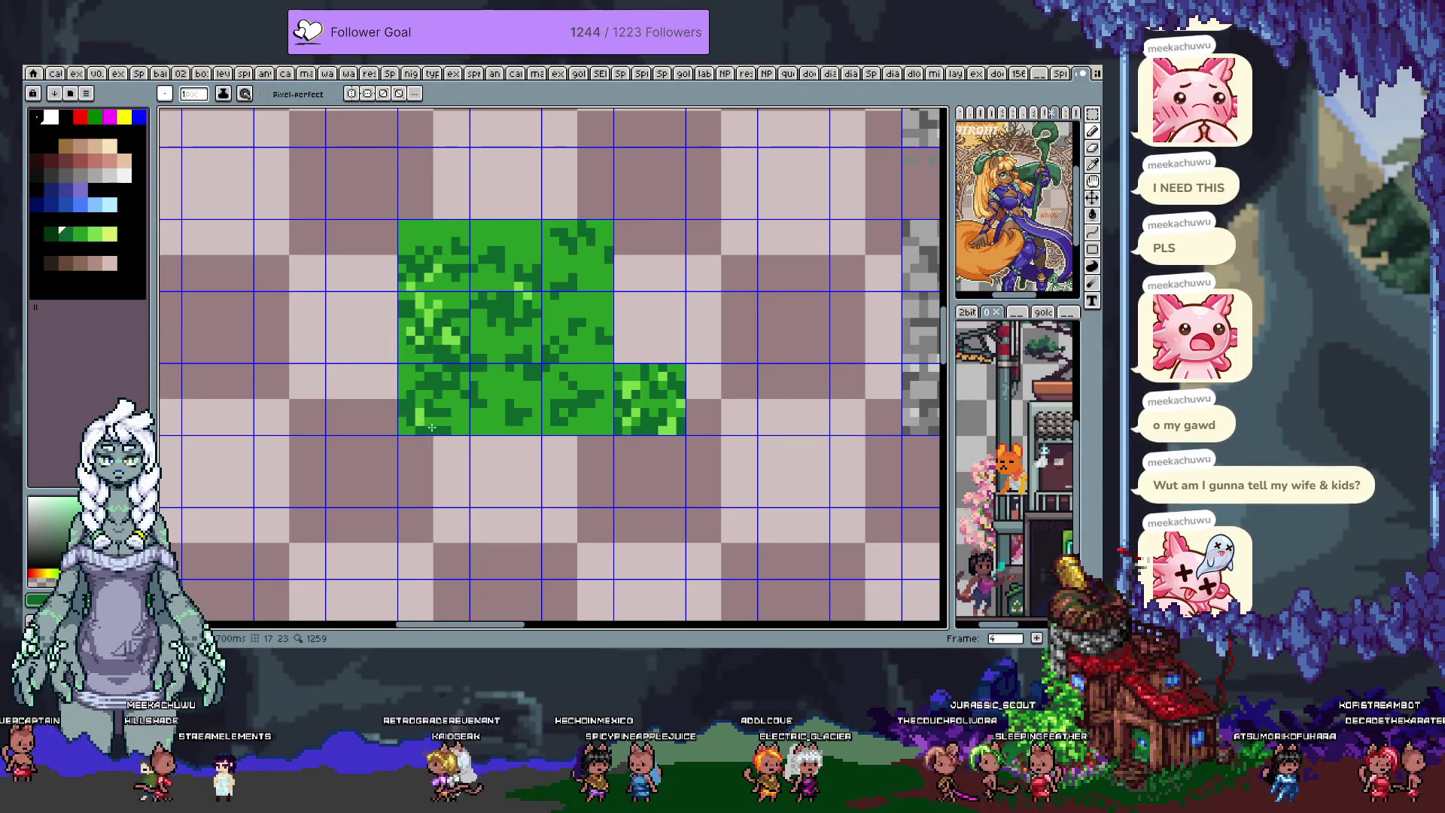
left_click(454, 421, "alt")
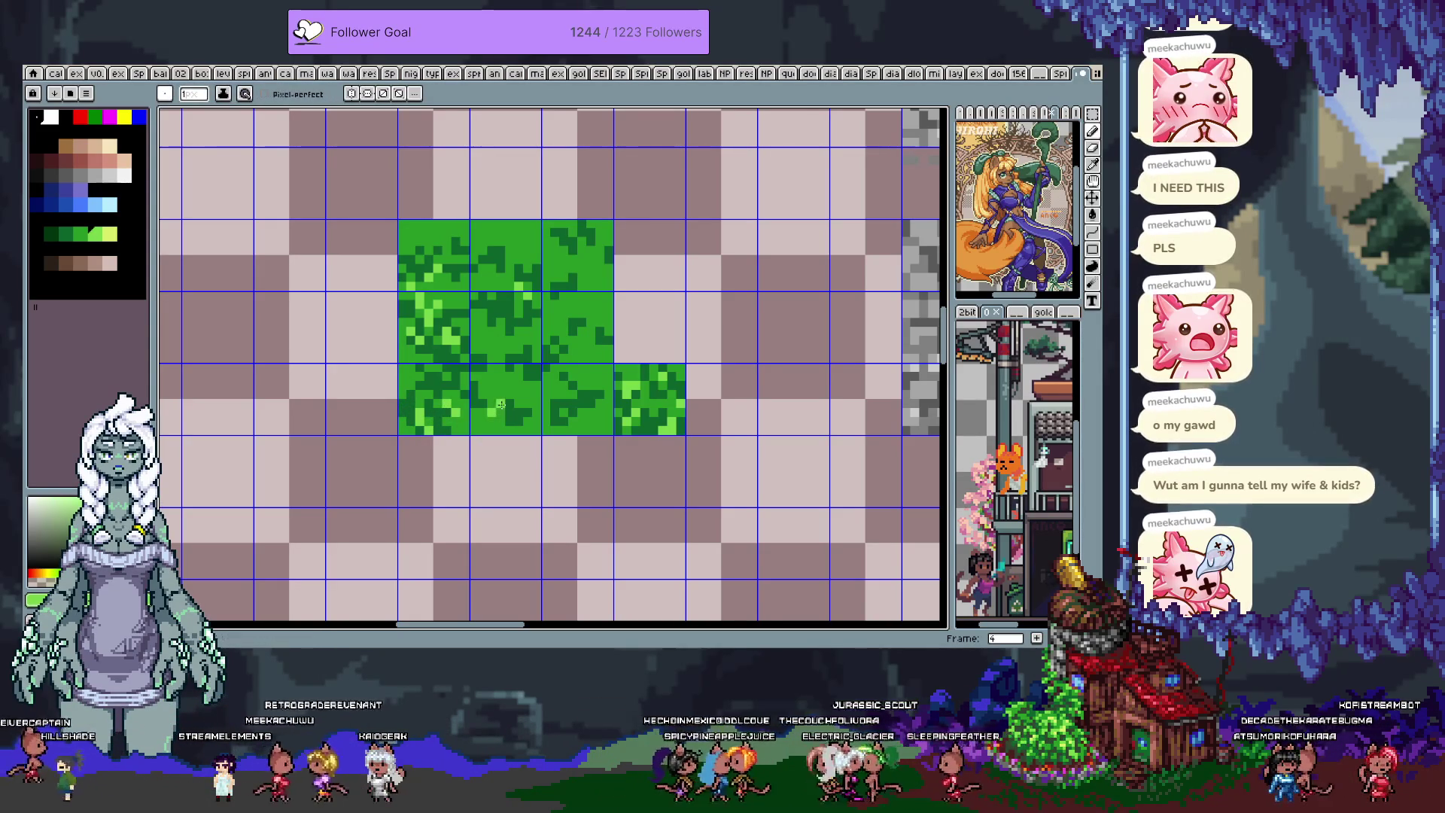
key("ctrl+z")
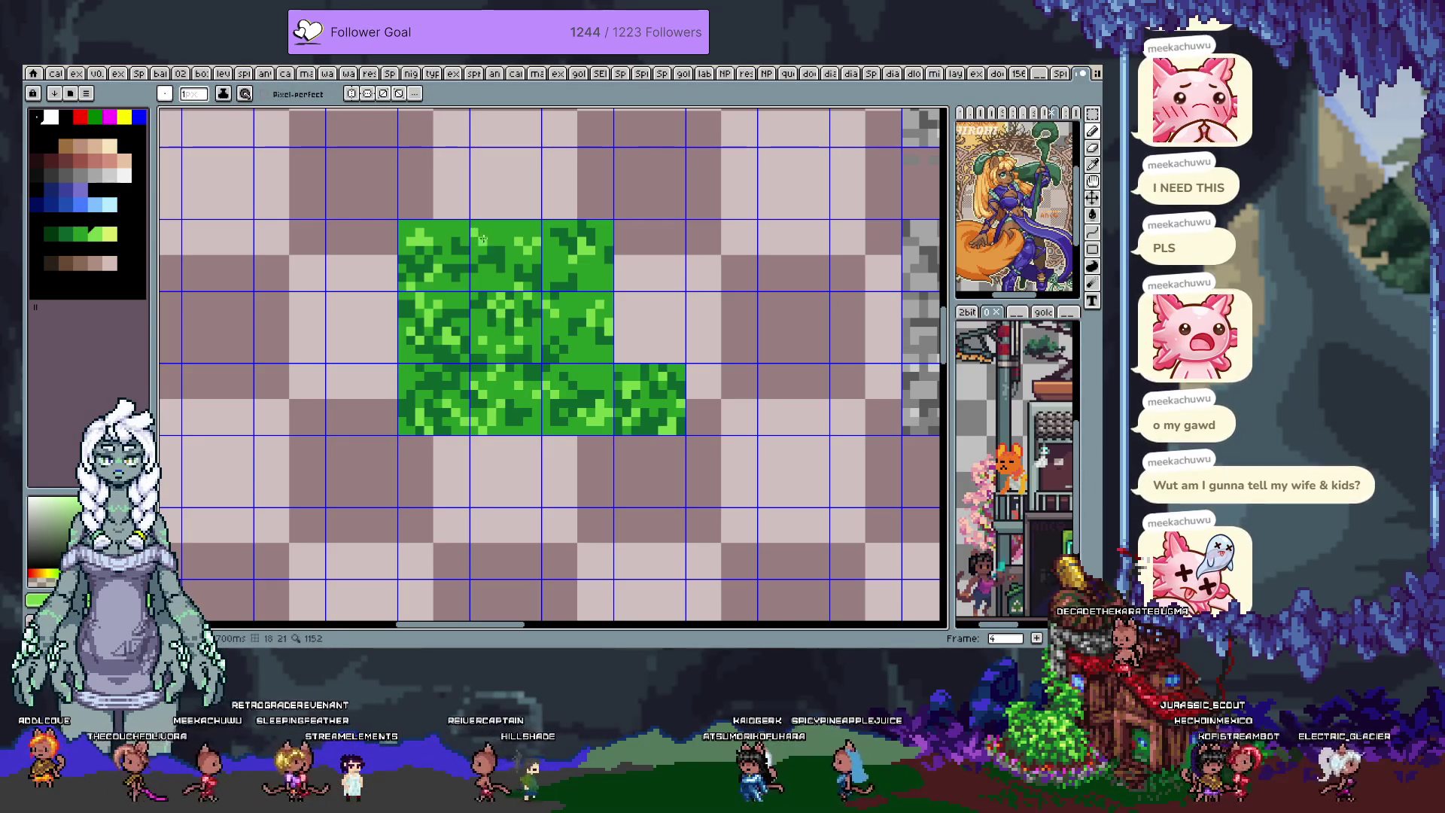
- Alternate sampled dark and light greens with pencil clicks to enrich the grass block texture
left_click(470, 310, "alt")
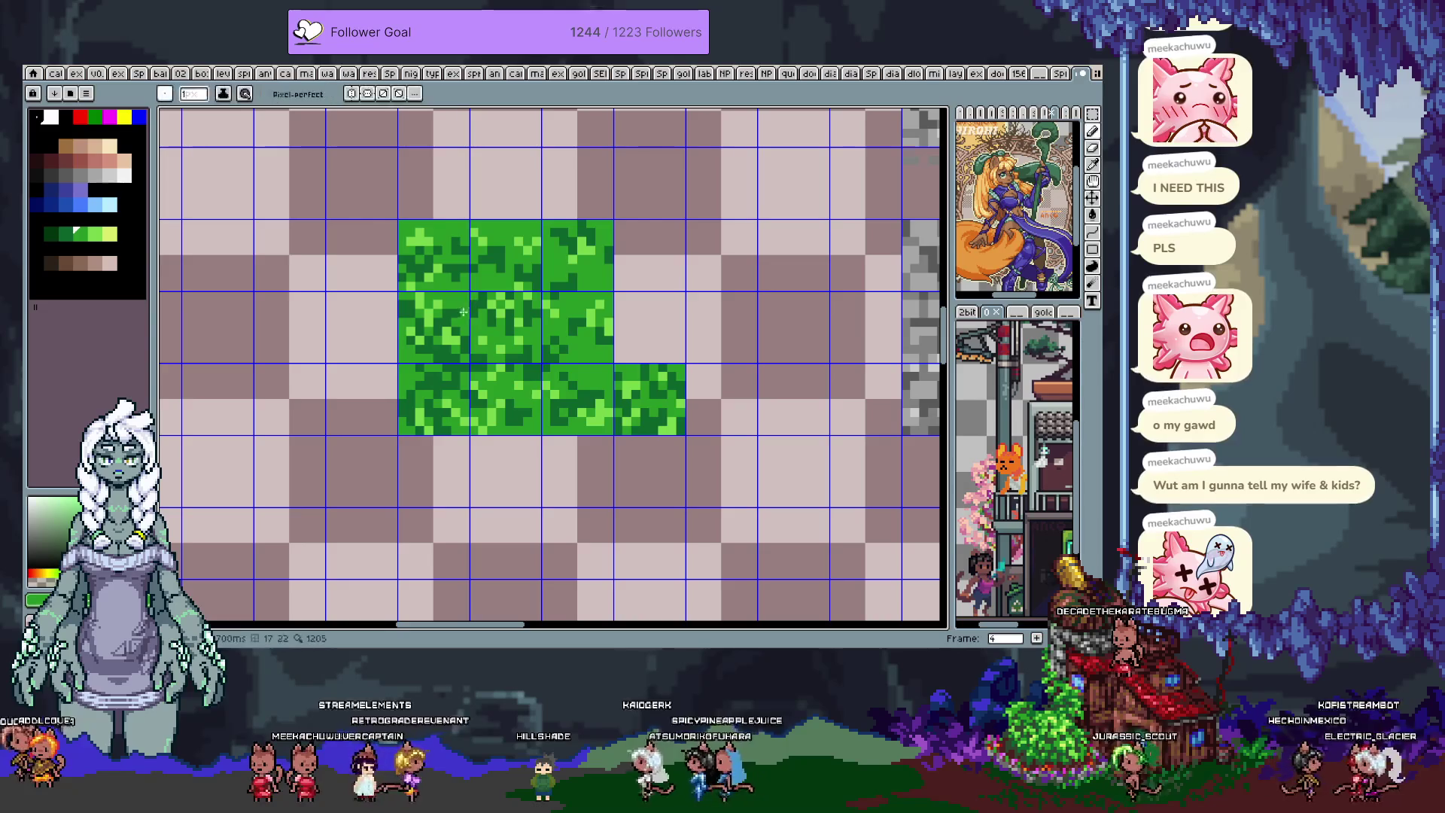
left_click(431, 386, "alt")
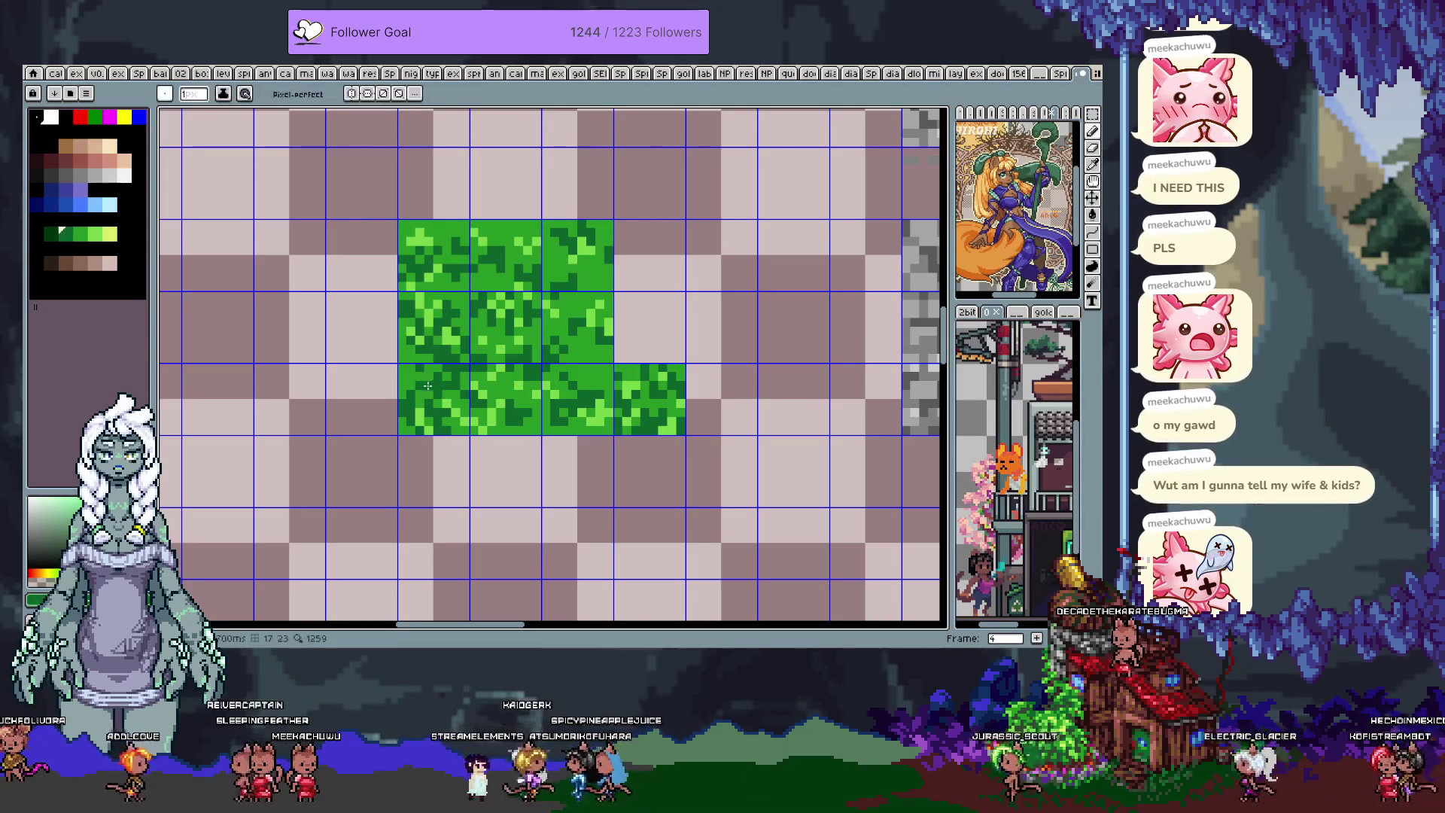
left_click(489, 369, "alt")
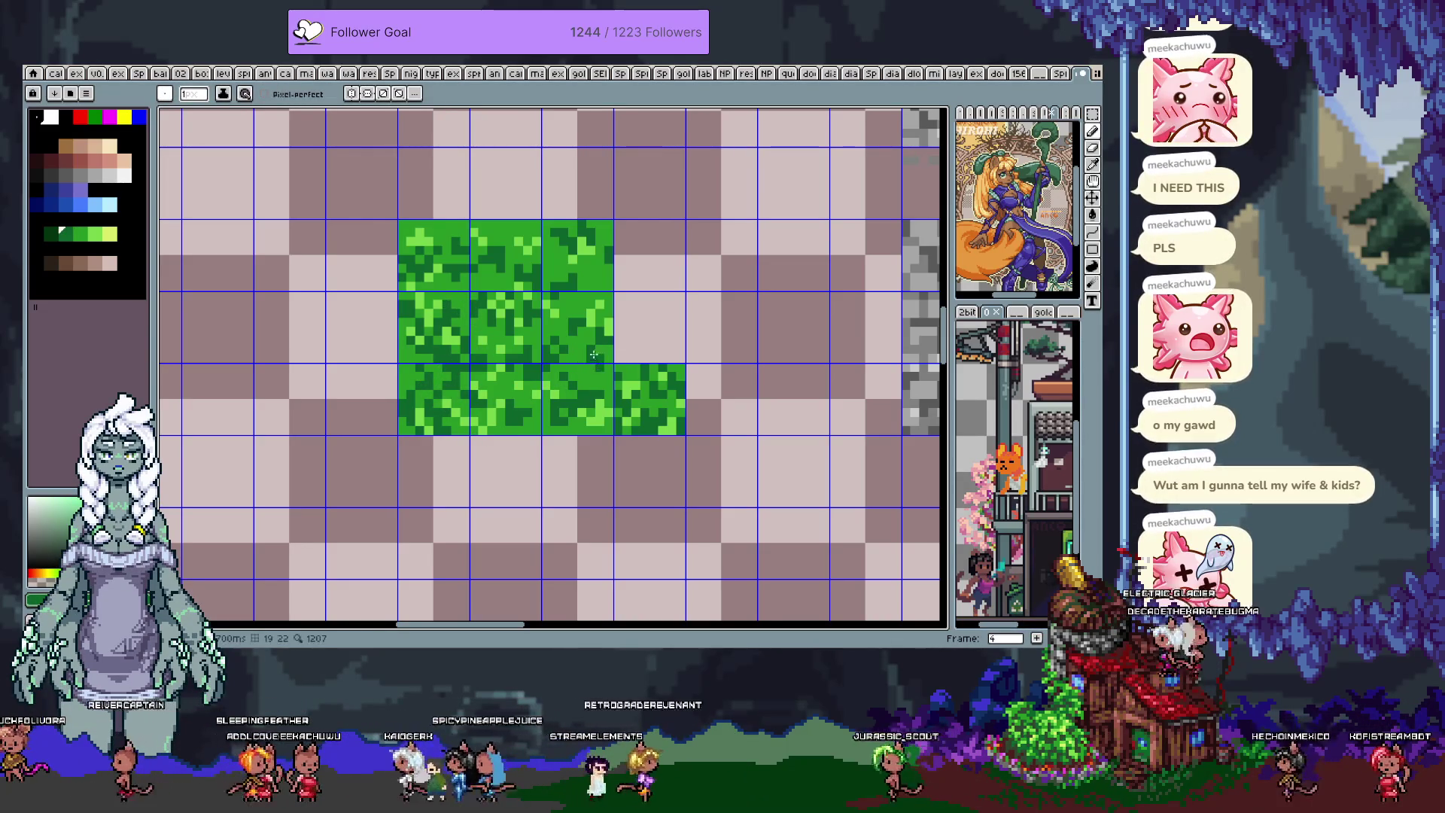
left_click(572, 420, "alt")
left_click(572, 421, "alt")
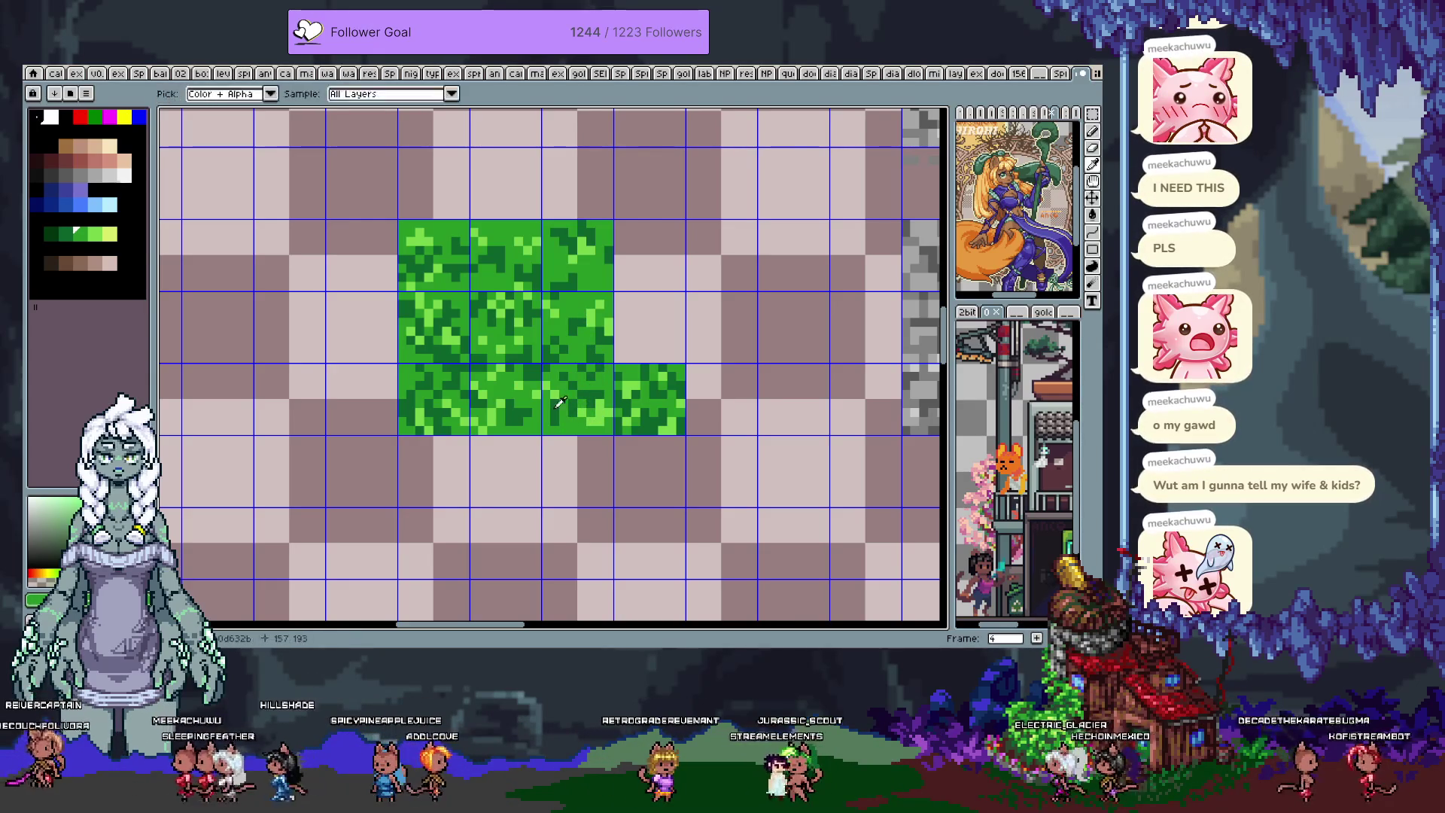
left_click(555, 410, "alt")
left_click(550, 407, "alt")
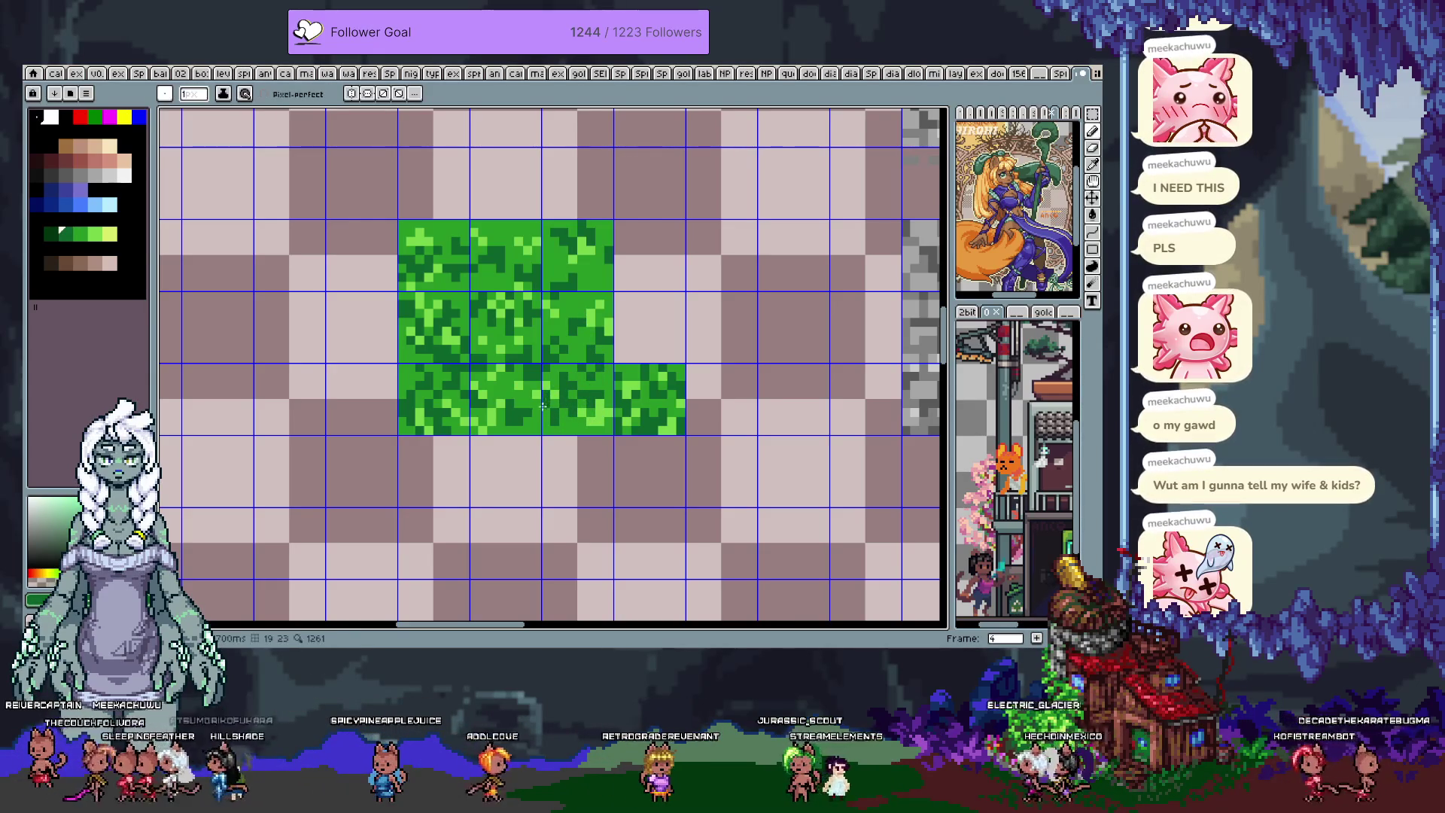
left_click(535, 421, "alt")
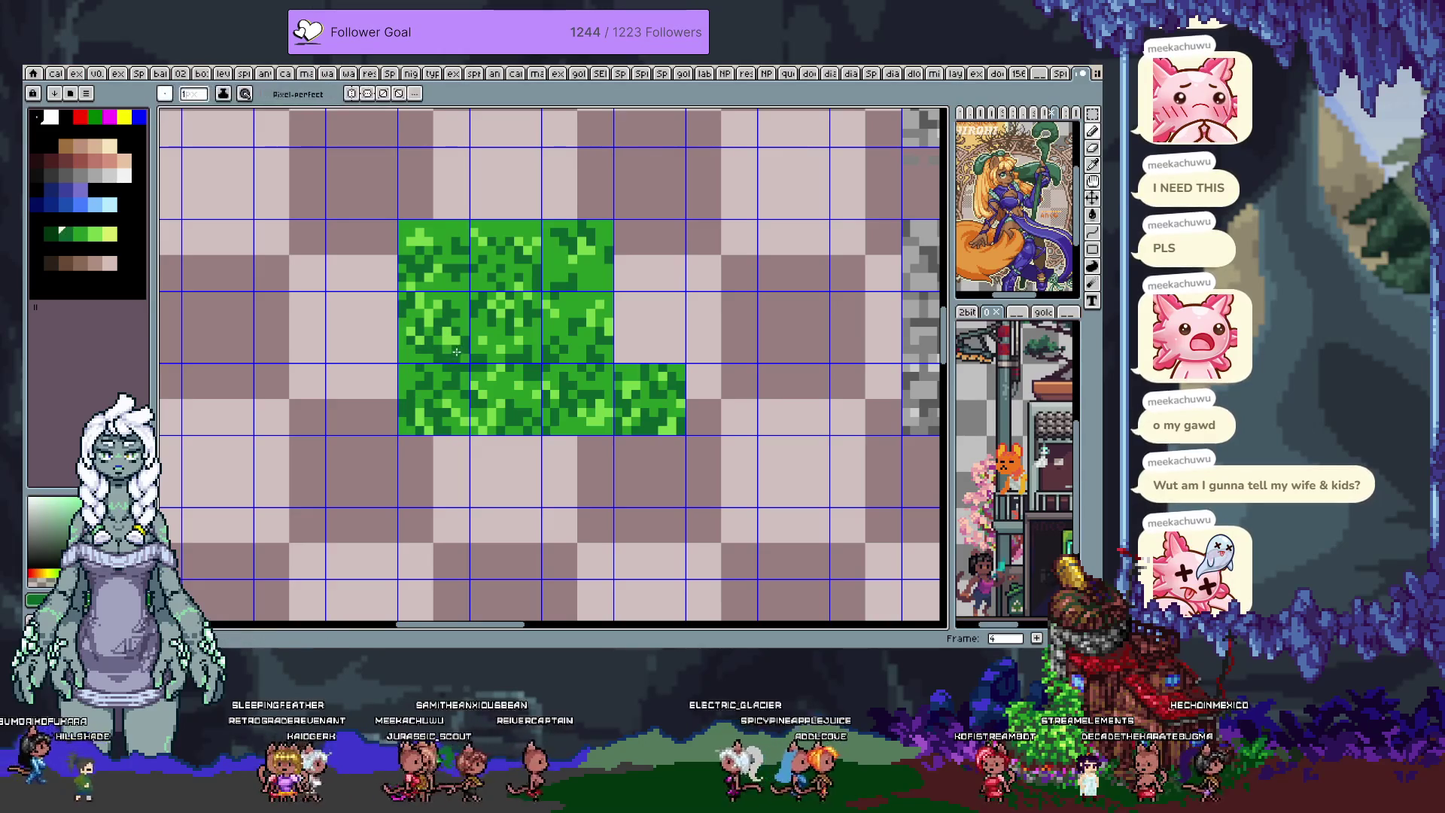
left_click(453, 346, "alt")
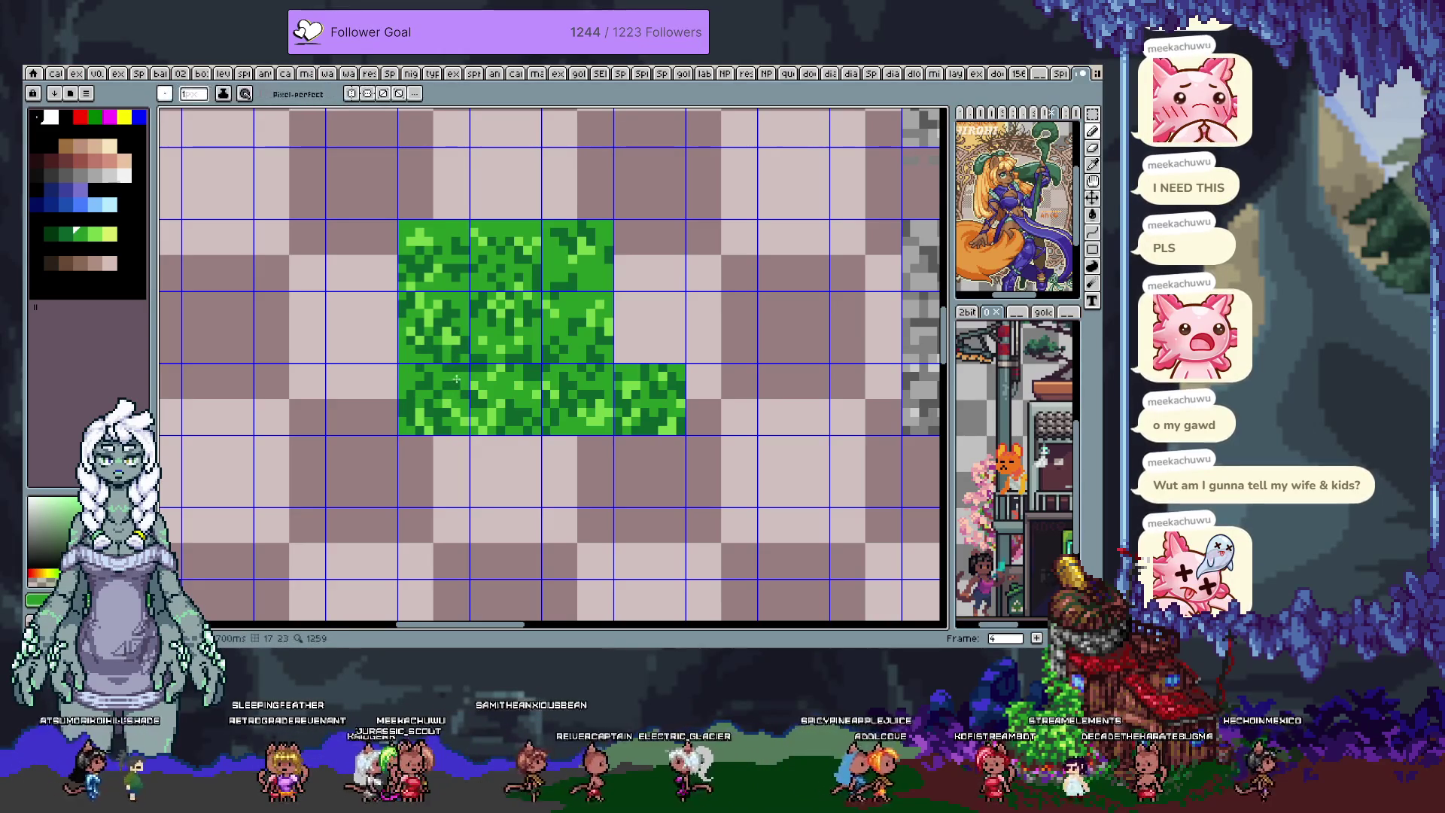
left_click(432, 376, "alt")
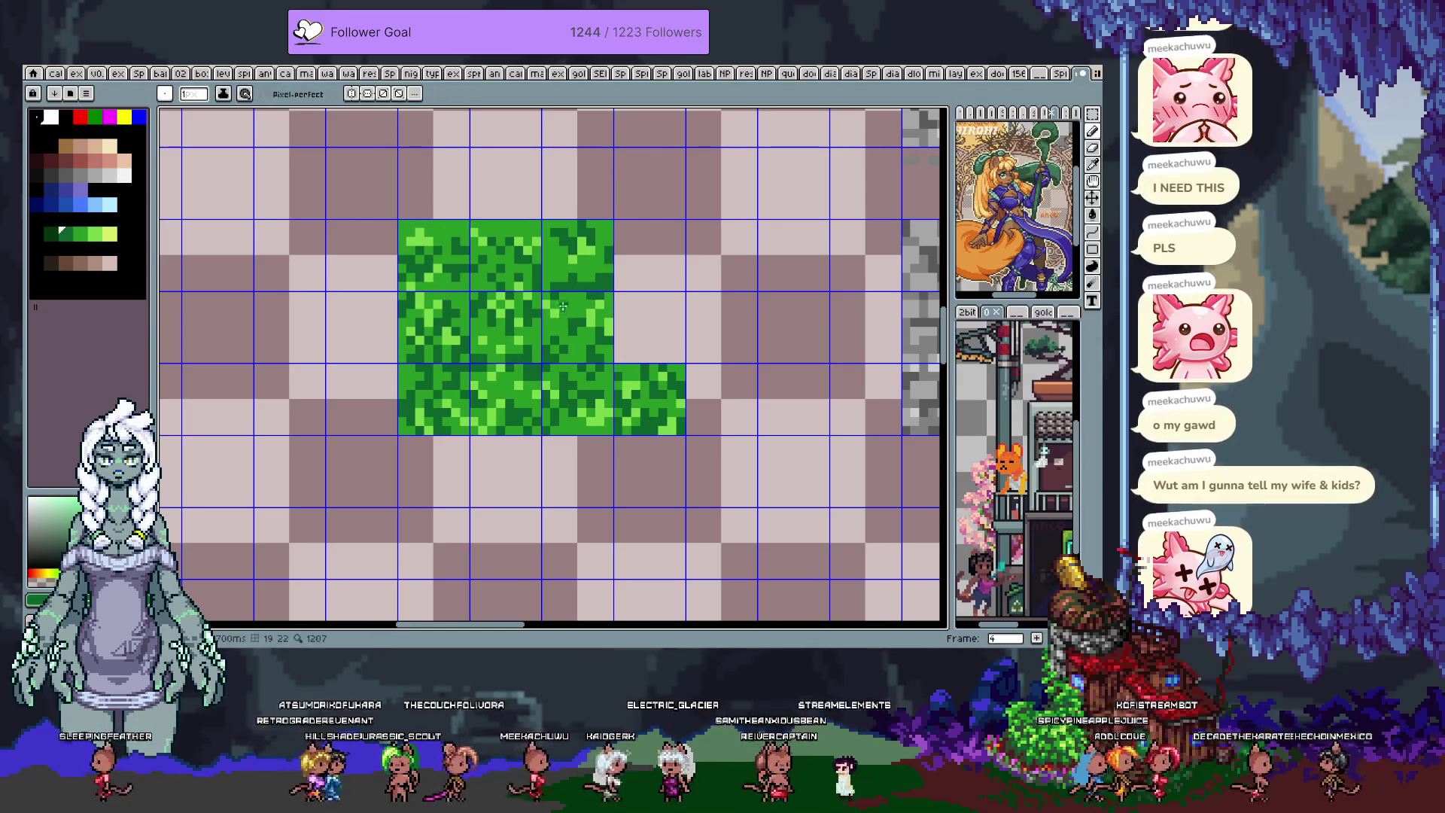
key("ctrl+z")
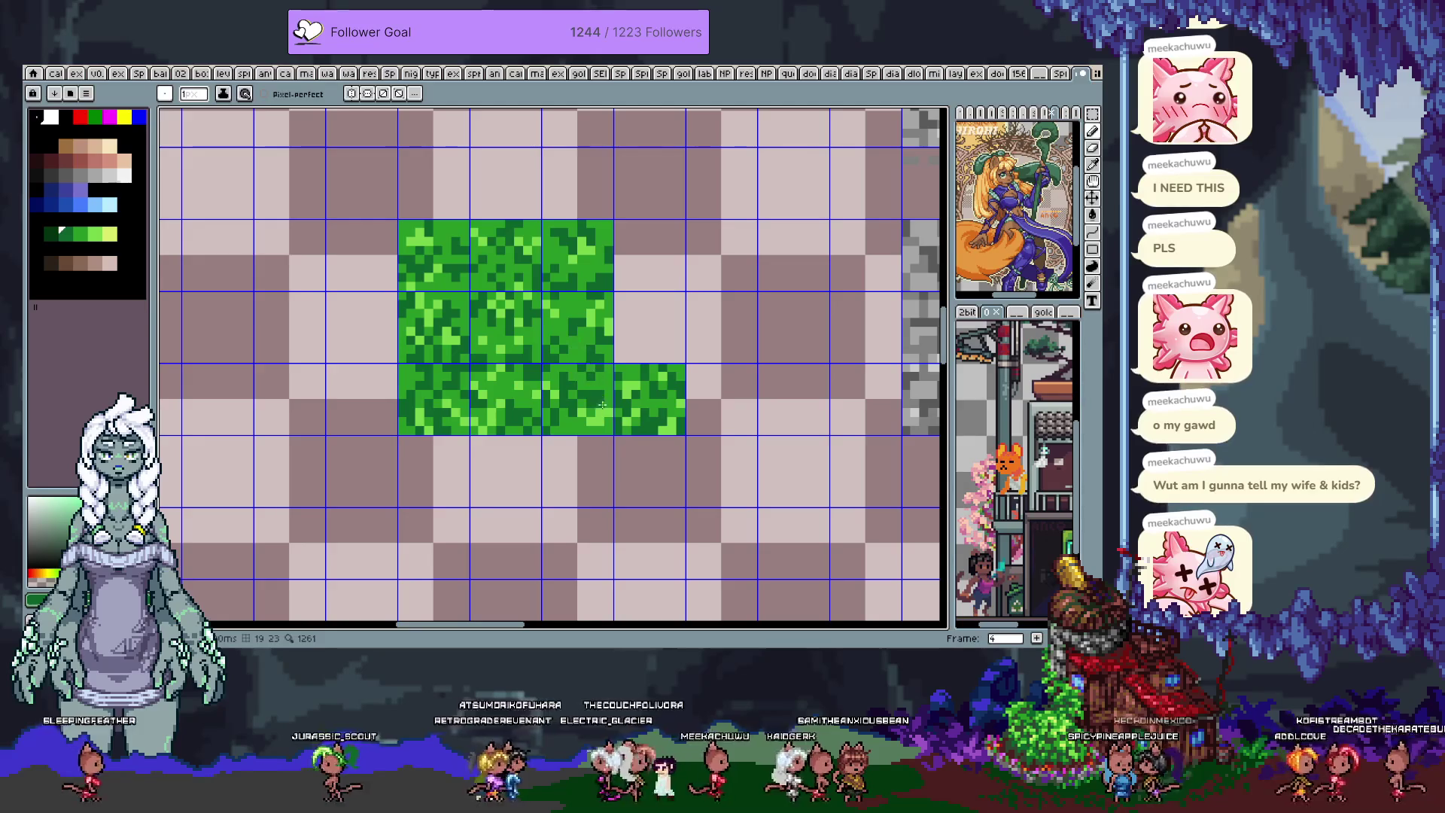
- Shift the small bright grass tile one cell right and commit it
key("m")
left_click_drag(620, 369, 653, 421)
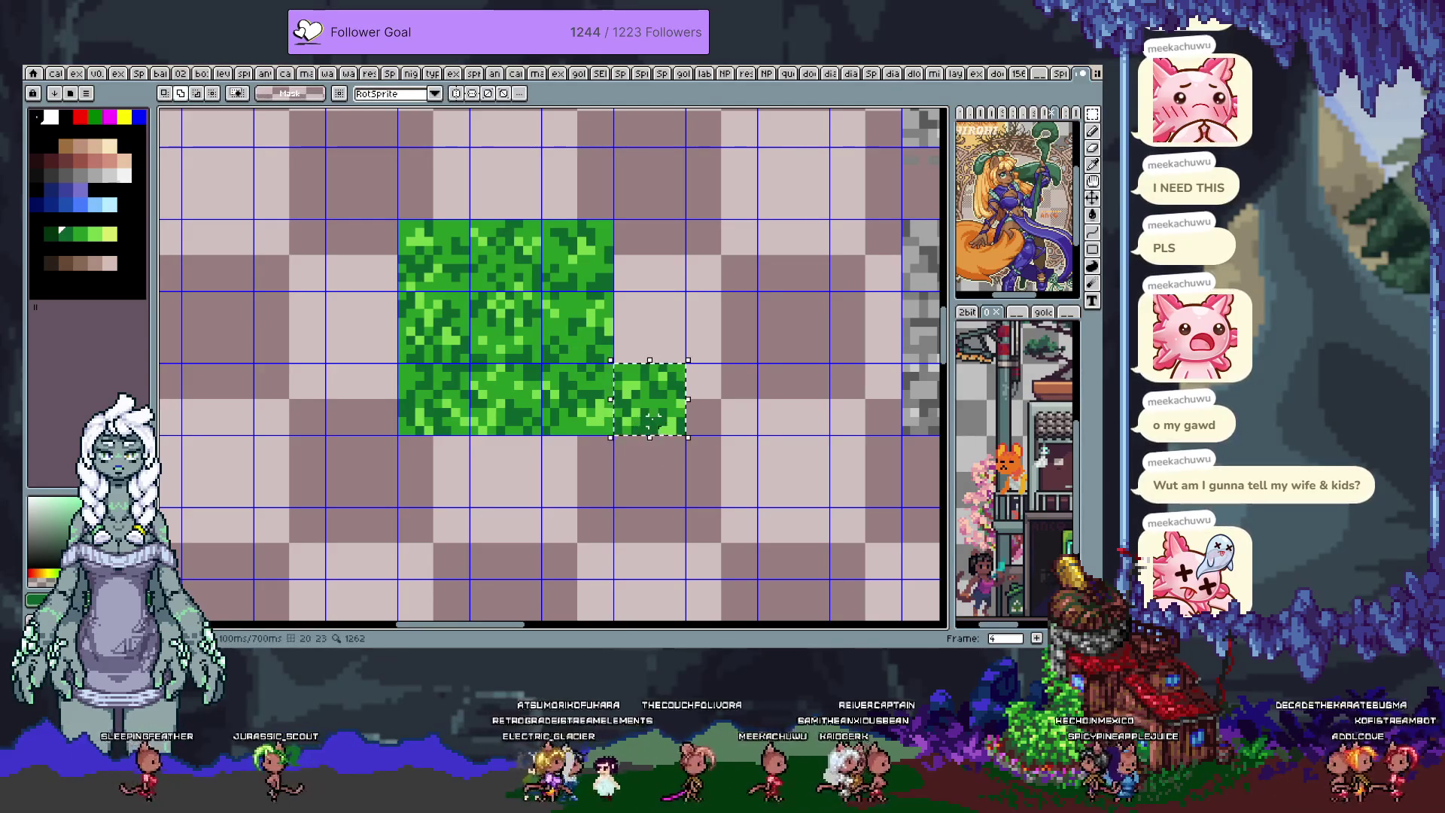
key("shift+Right")
key("Return")
scroll(653, 421, "down", 4)
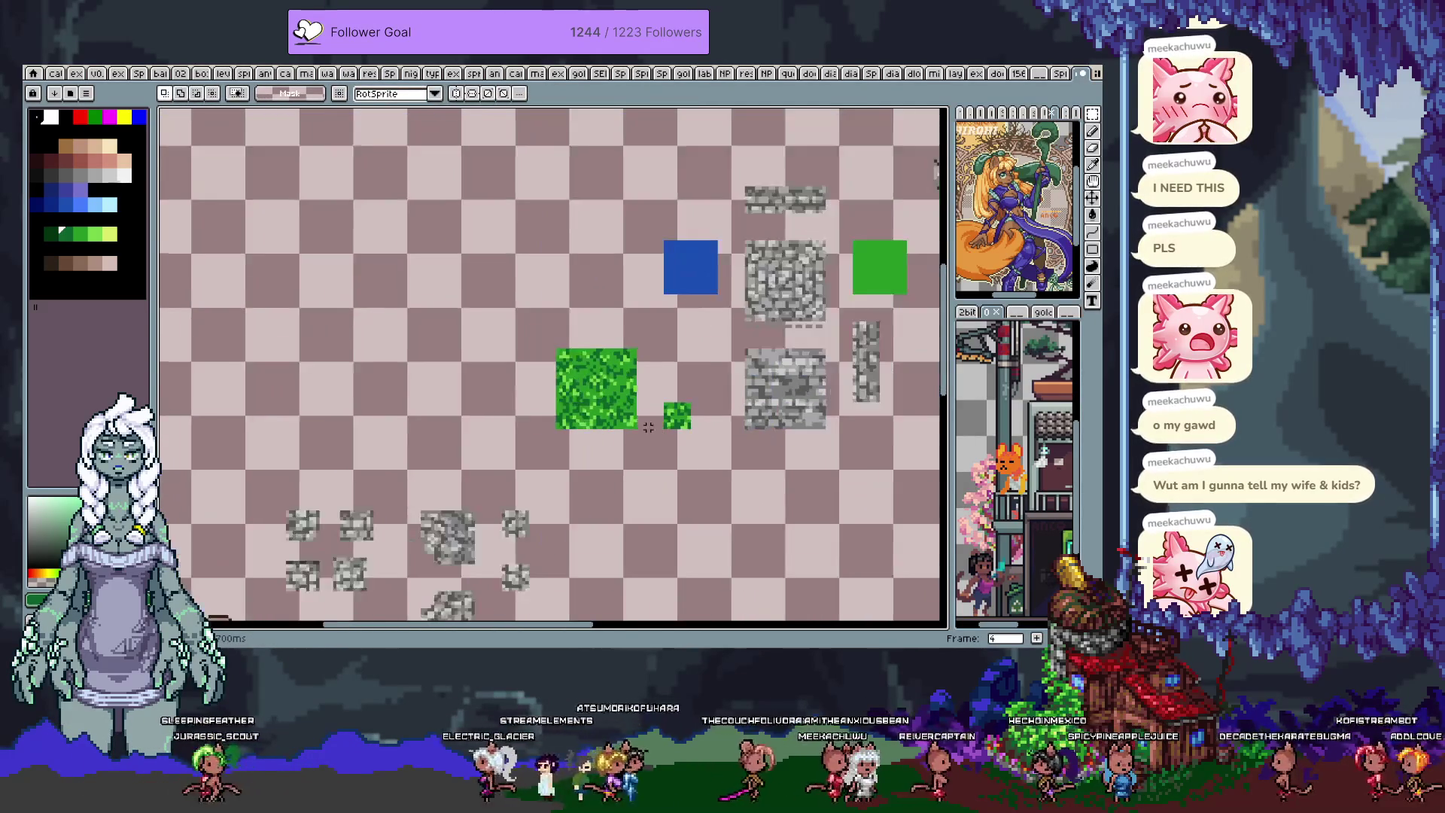
scroll(648, 426, "down", 2)
scroll(619, 312, "up", 2)
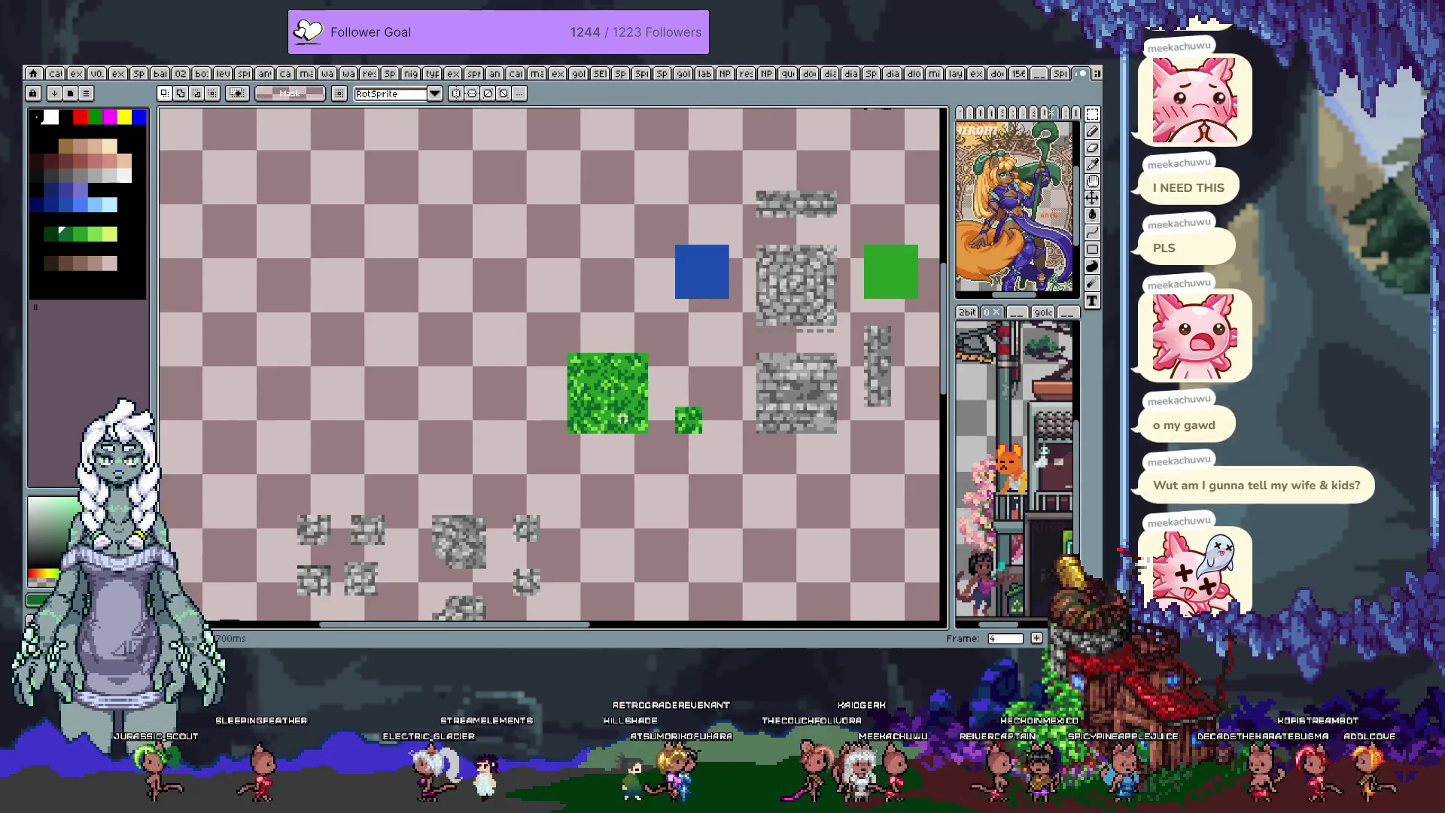
- Sample a lighter green from the palette and return to the Pencil
key("i")
left_click(76, 233)
key("b")
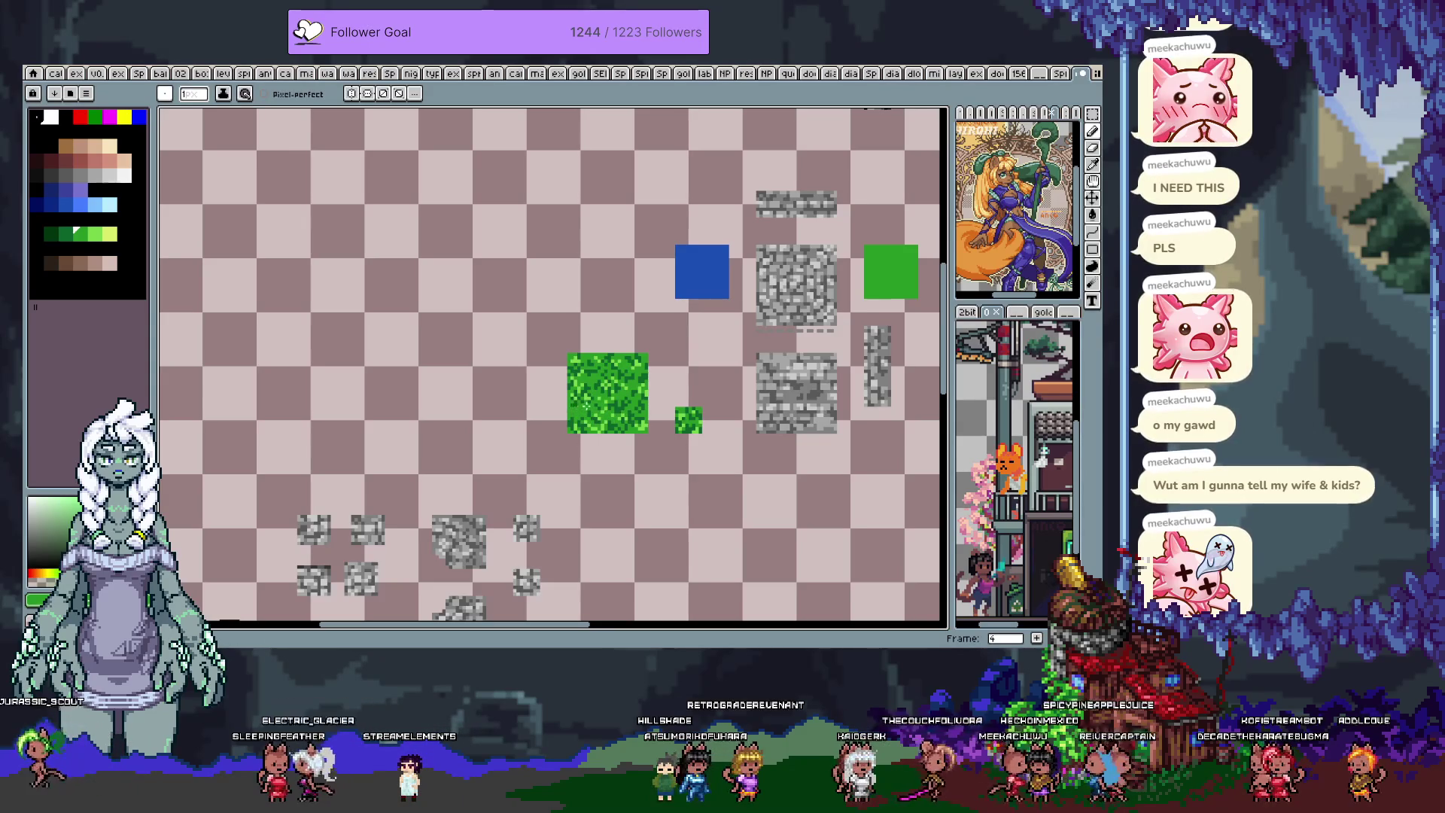
key("i")
key("b")
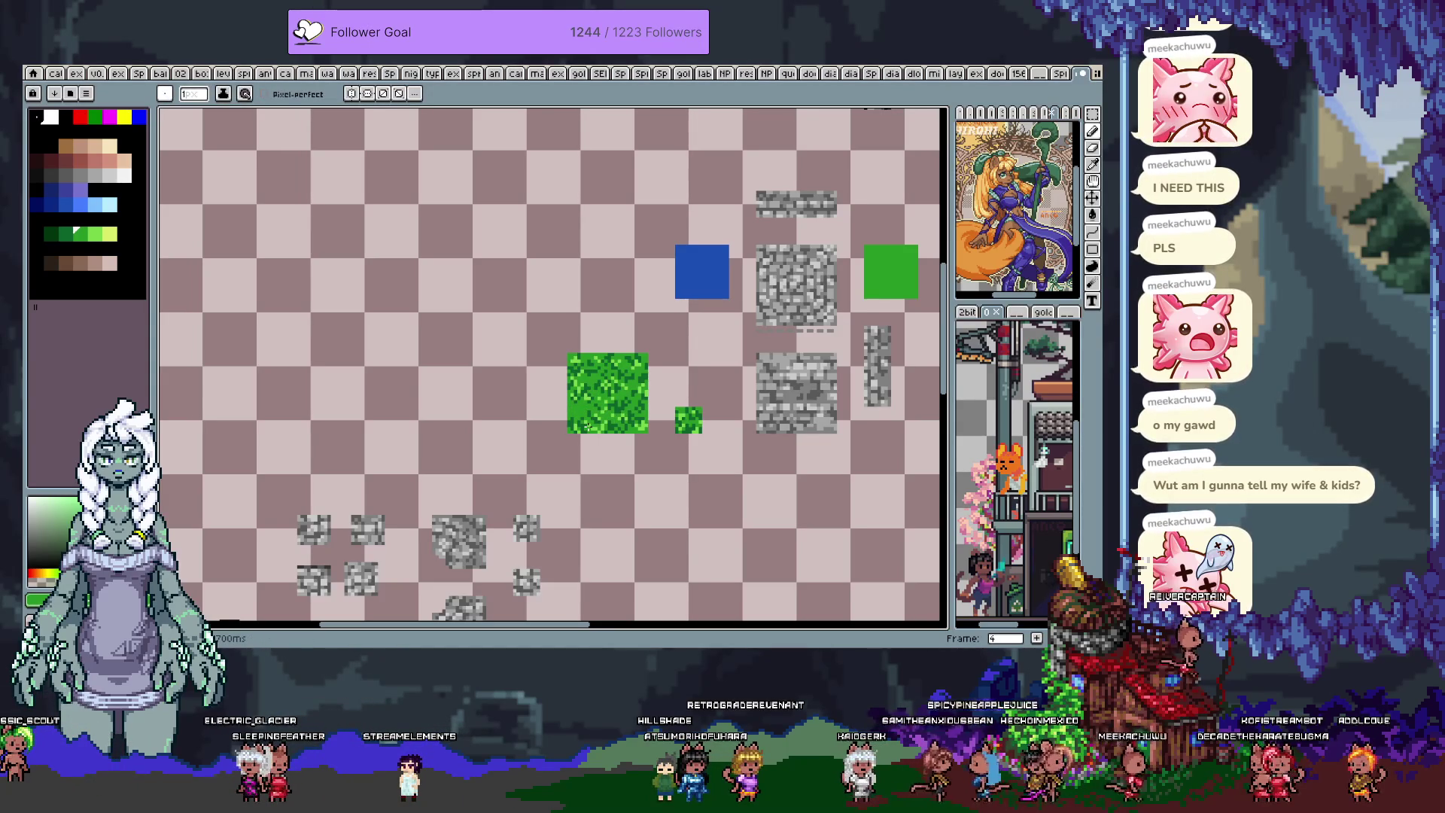
- Nudge the small grass tile into the large patch's lower-left and deselect
scroll(531, 435, "up", 2)
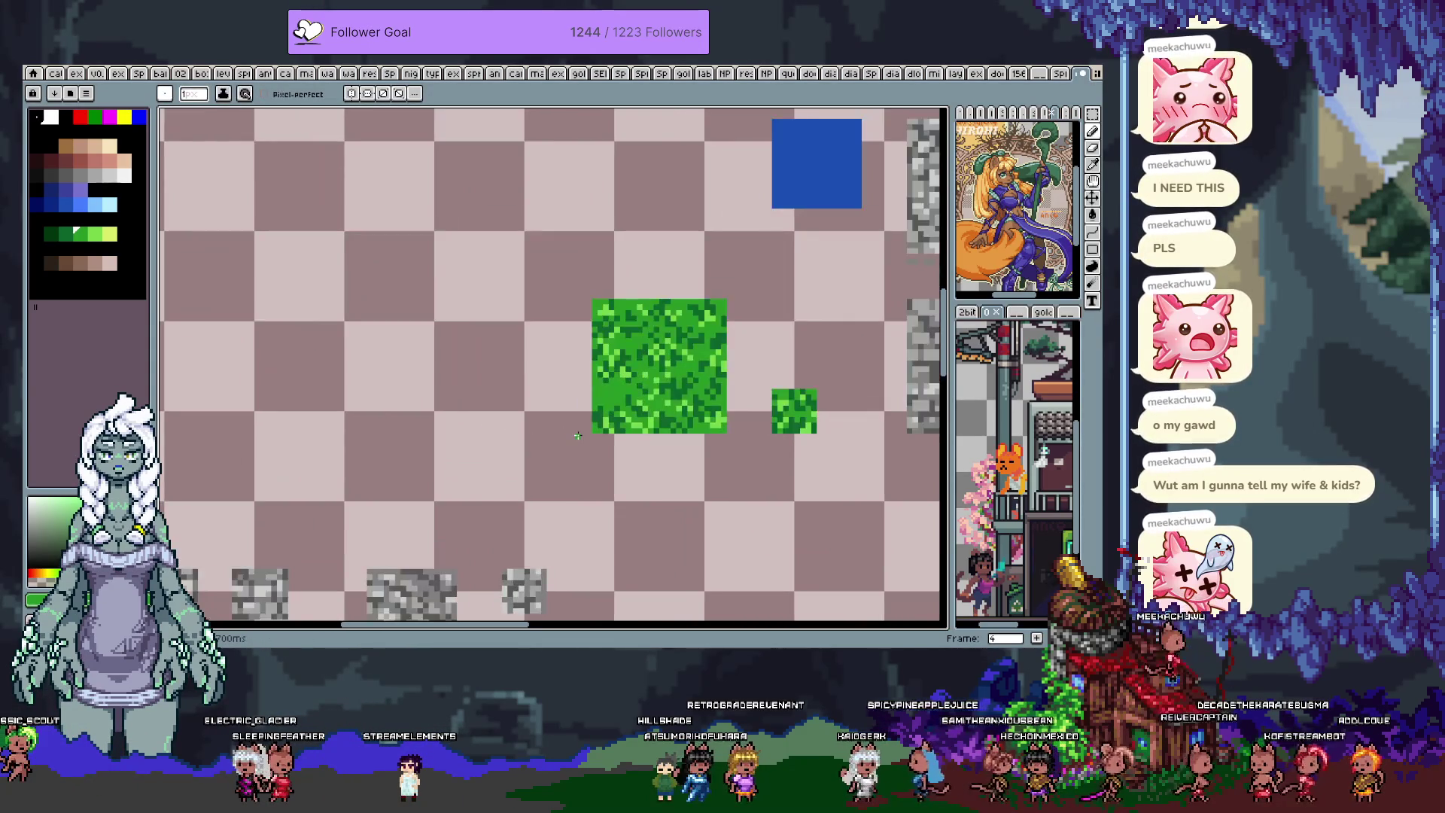
key("m")
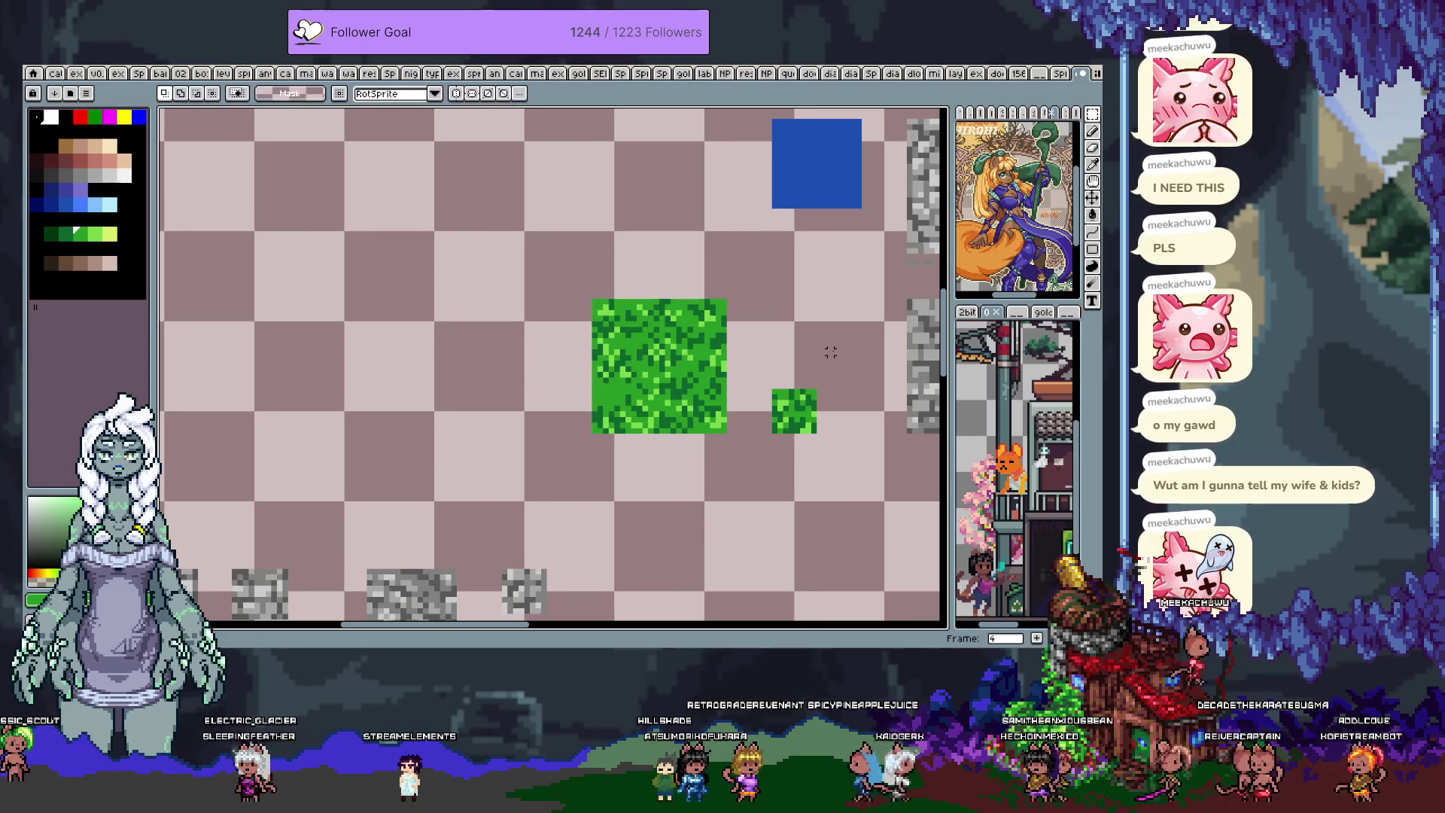
key("shift+Left")
key("shift+Left")
key("shift+Left")
key("shift+Up")
key("shift+Down")
key("Return")
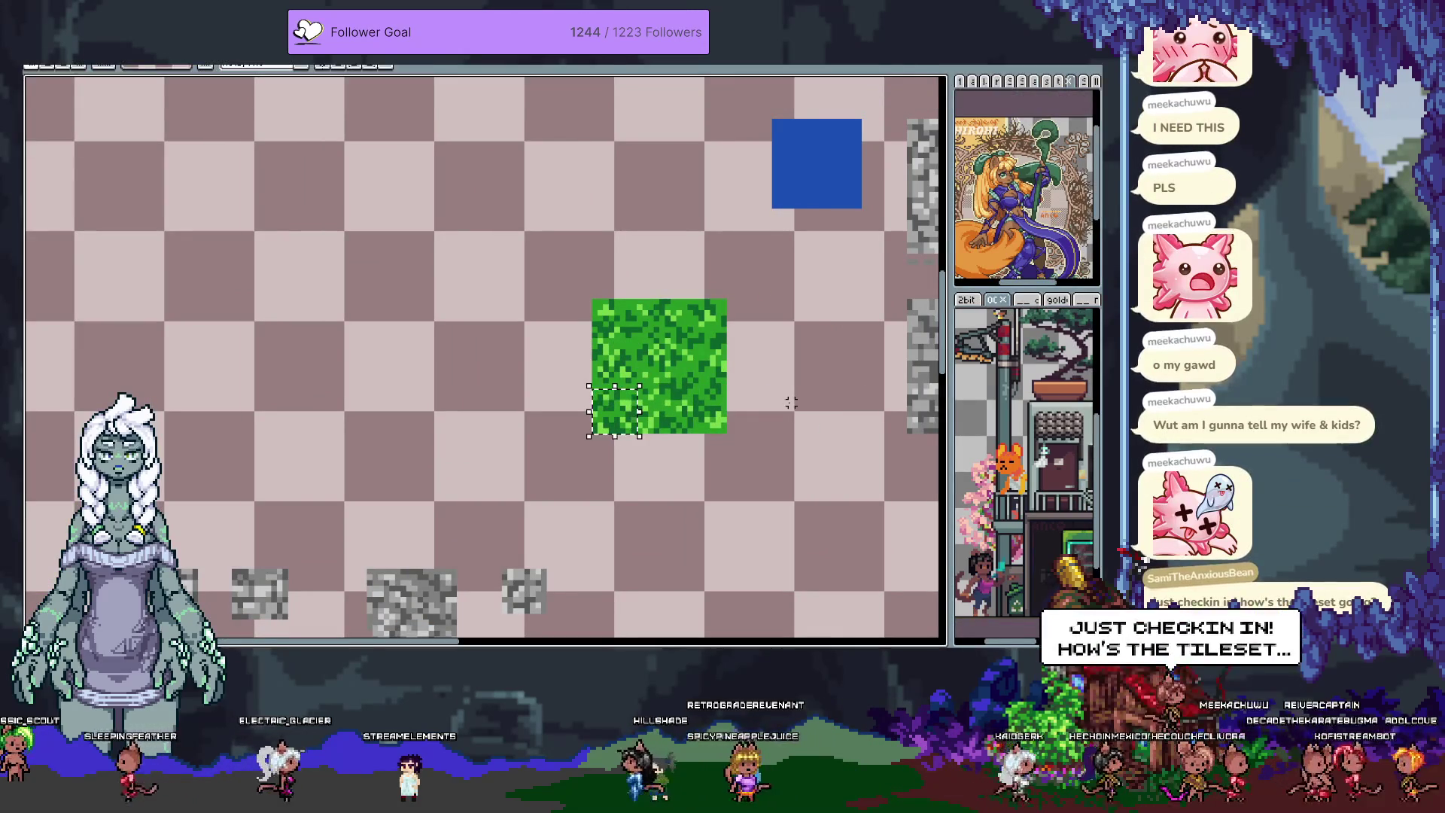
key("ctrl+d")
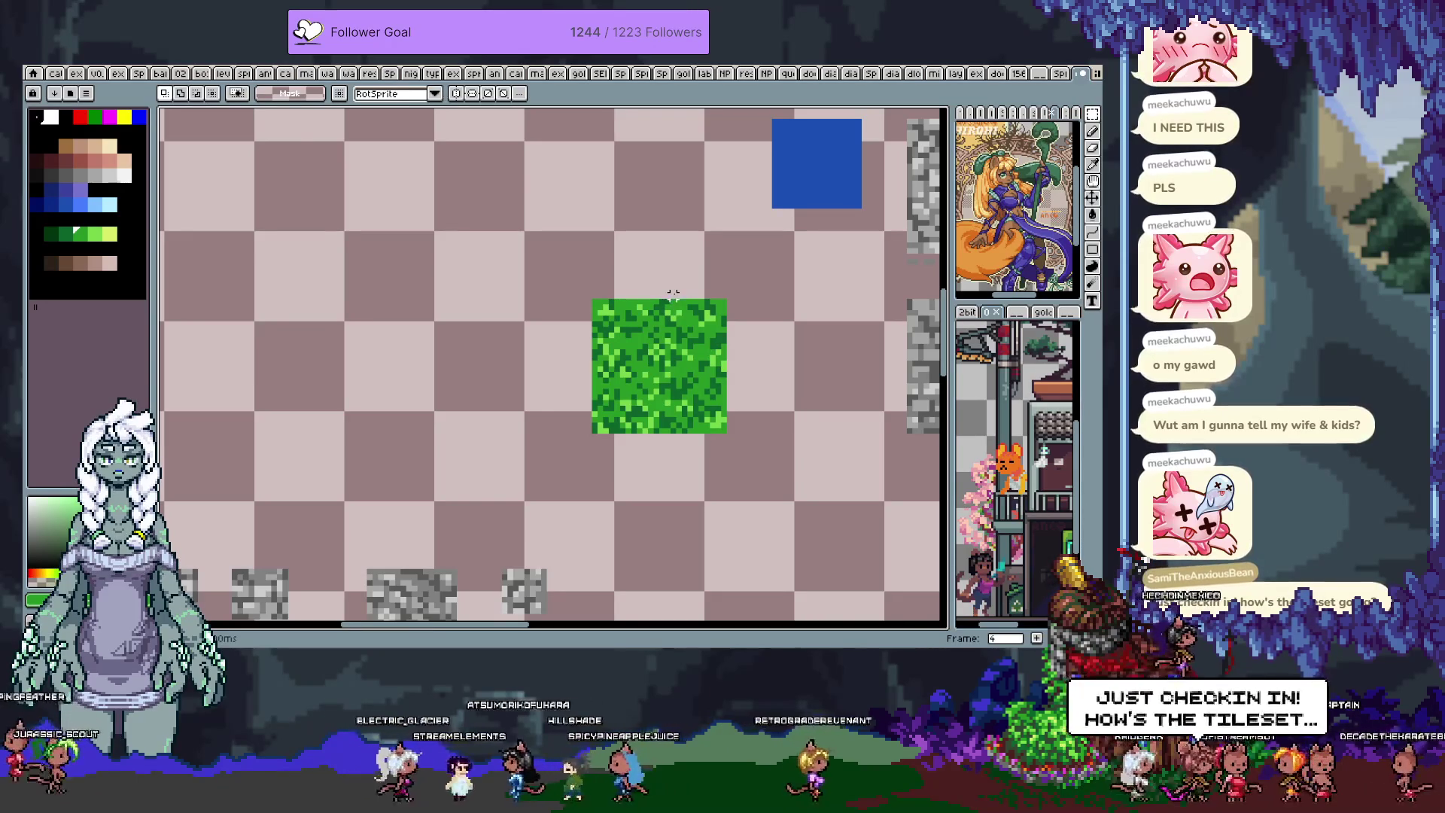
scroll(672, 294, "down", 3)
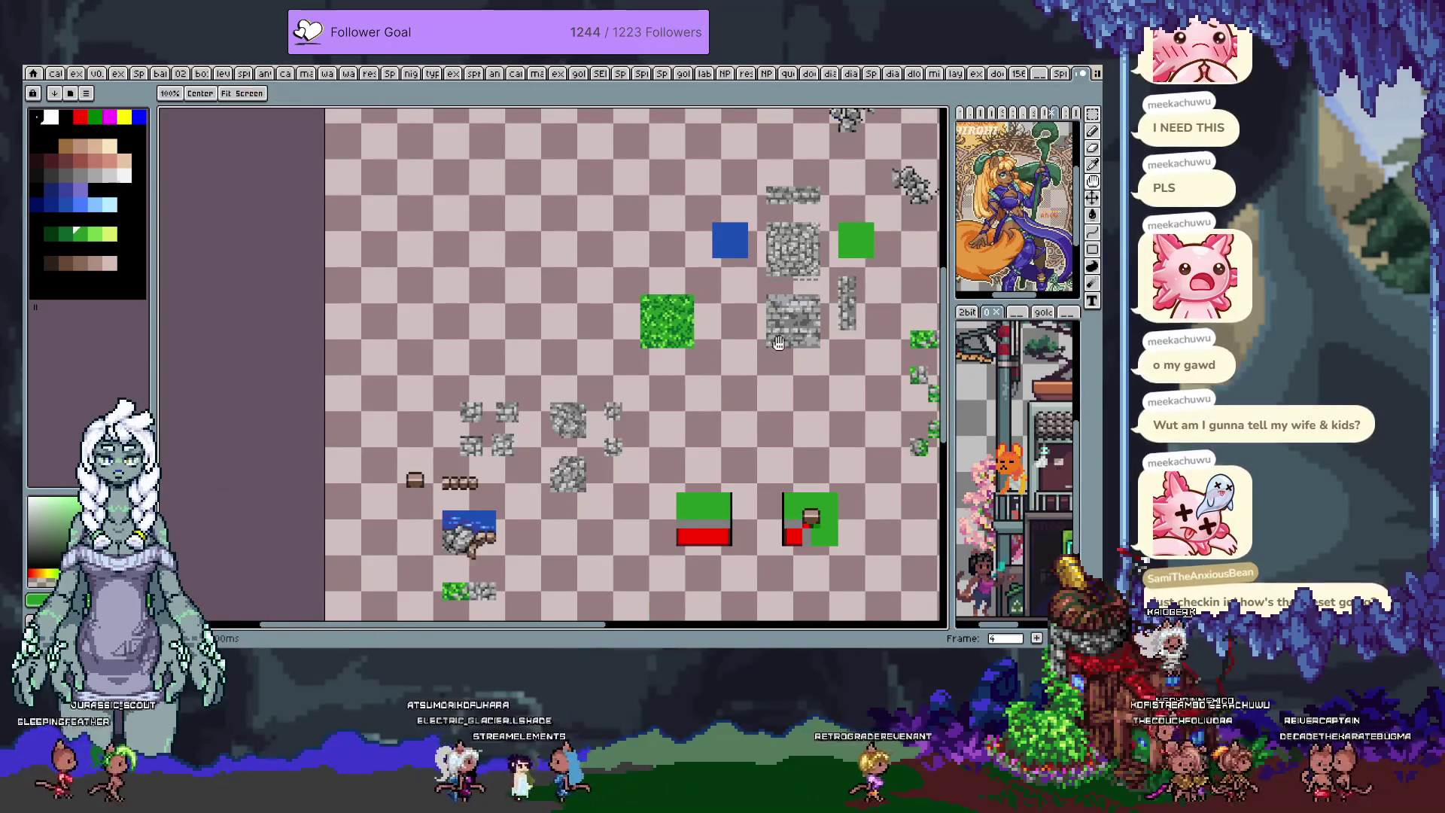
- Show the tile grid and fill a tile-sized square left of the grass with solid green
left_click_drag(748, 345, 702, 339)
scroll(702, 338, "up", 2)
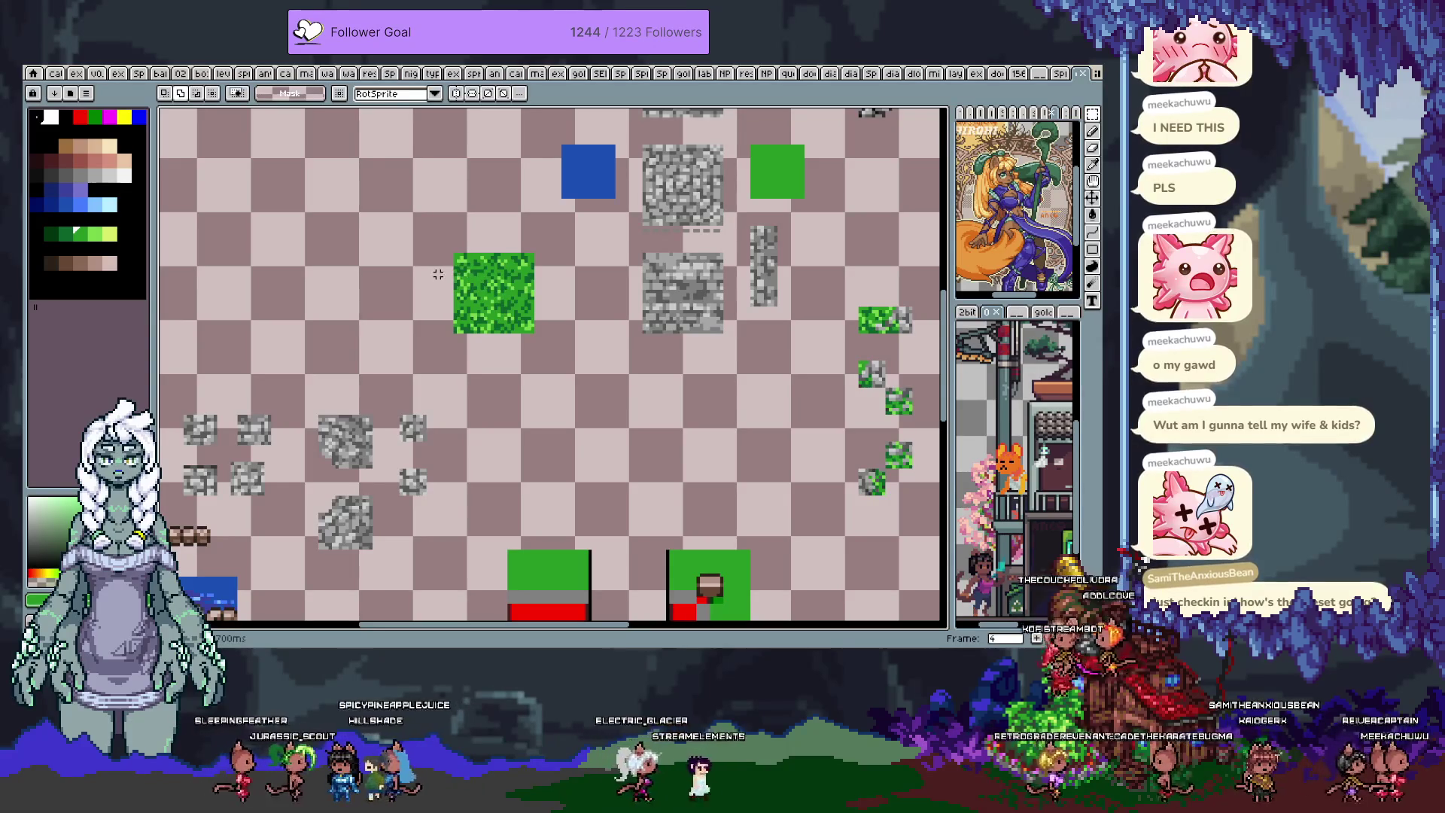
key("ctrl+apostrophe")
left_click_drag(344, 250, 429, 337)
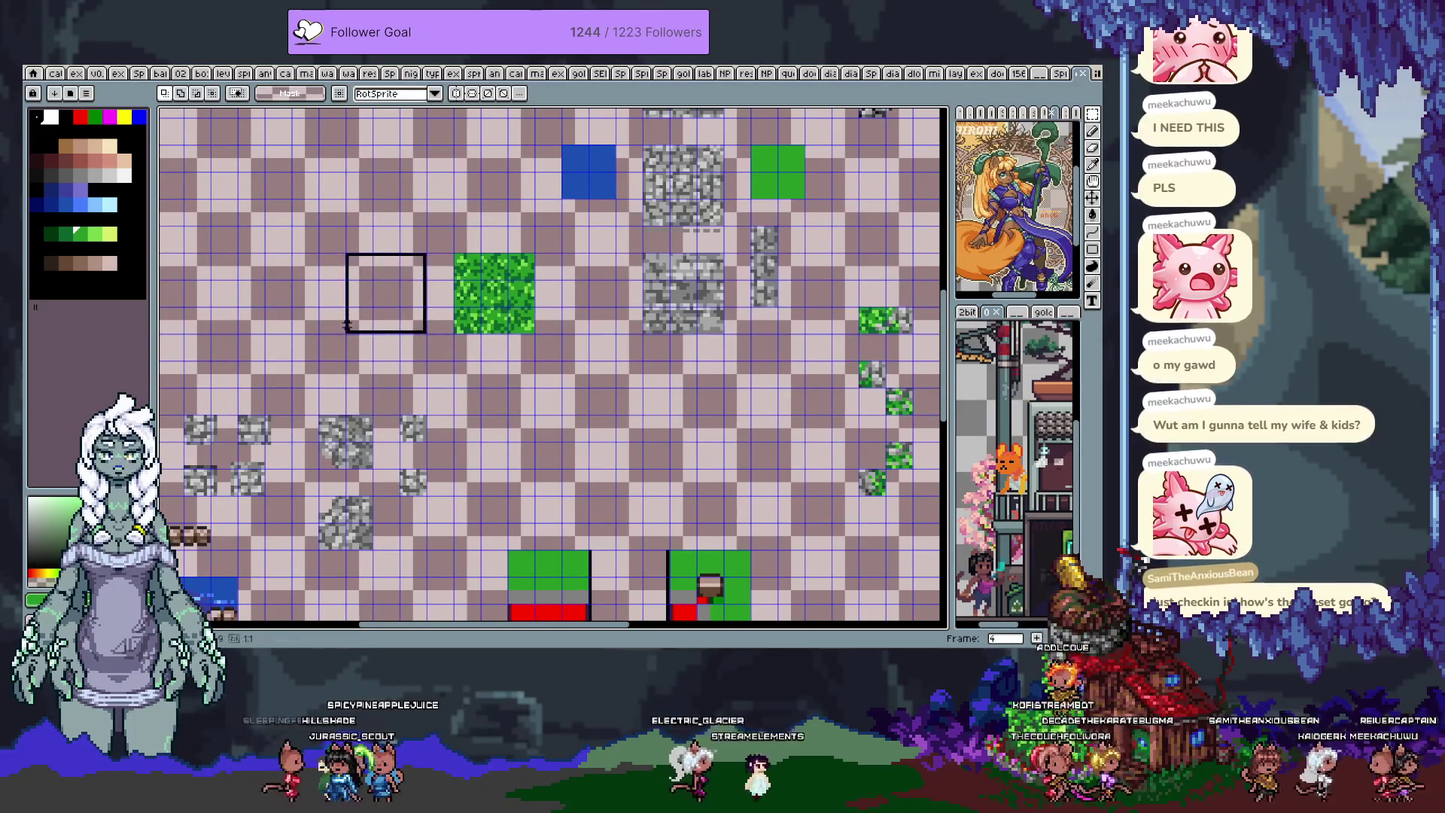
key("g")
left_click(381, 293)
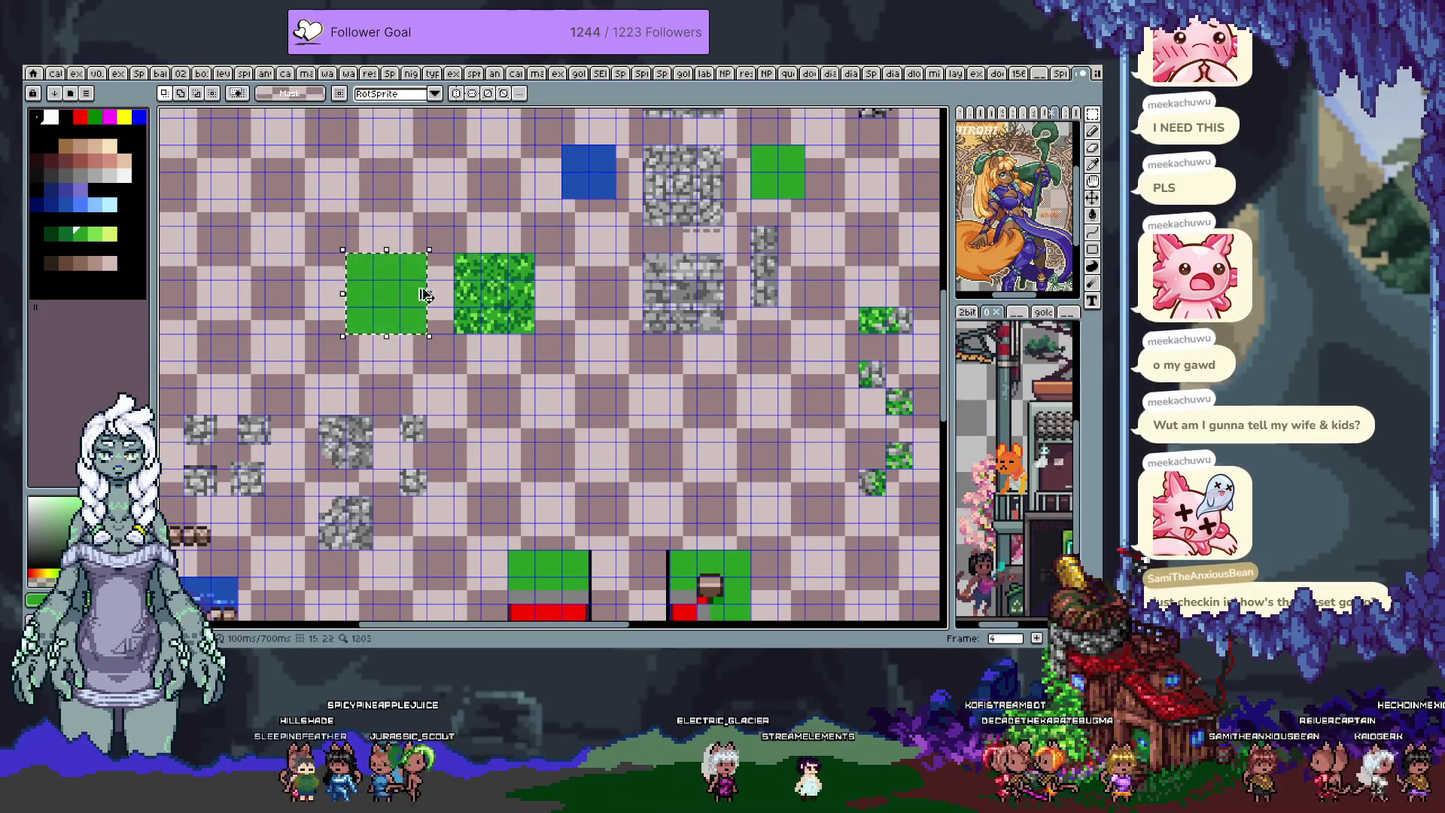
left_click_drag(380, 293, 408, 299)
scroll(486, 294, "up", 2)
key("b")
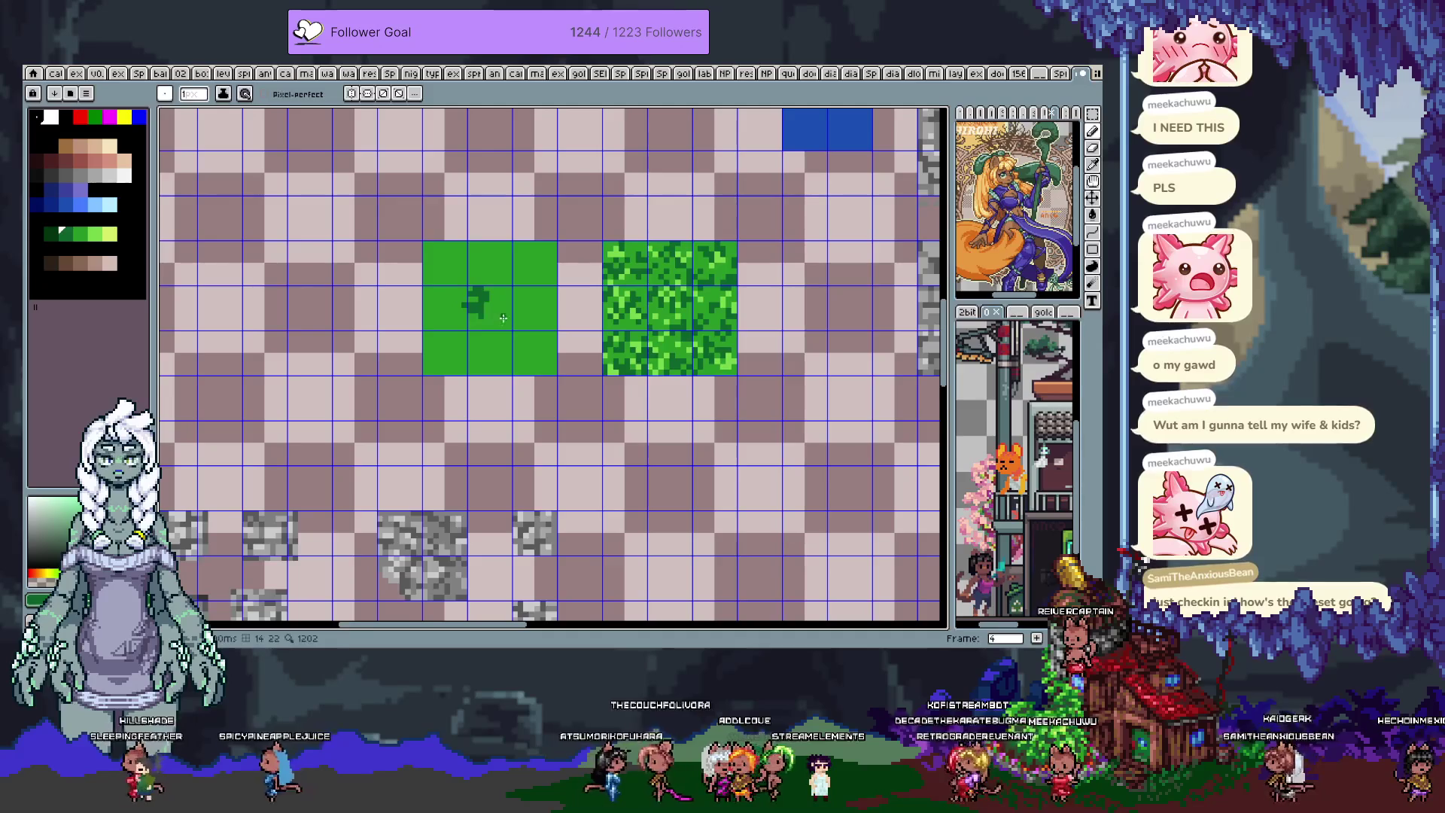
key("alt")
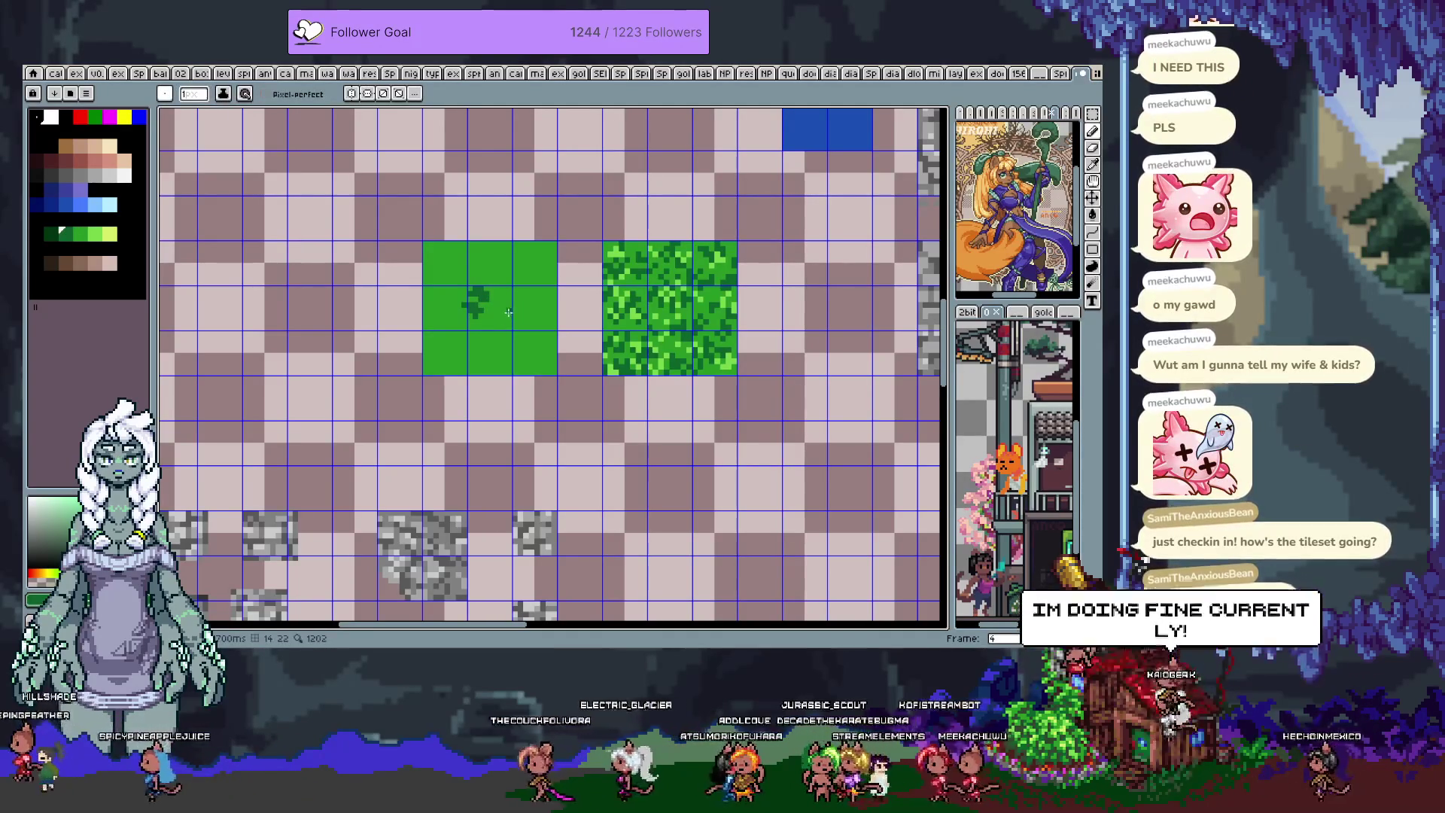
- Paint dark green clumps and light-green highlights across the flat green block
left_click(520, 273)
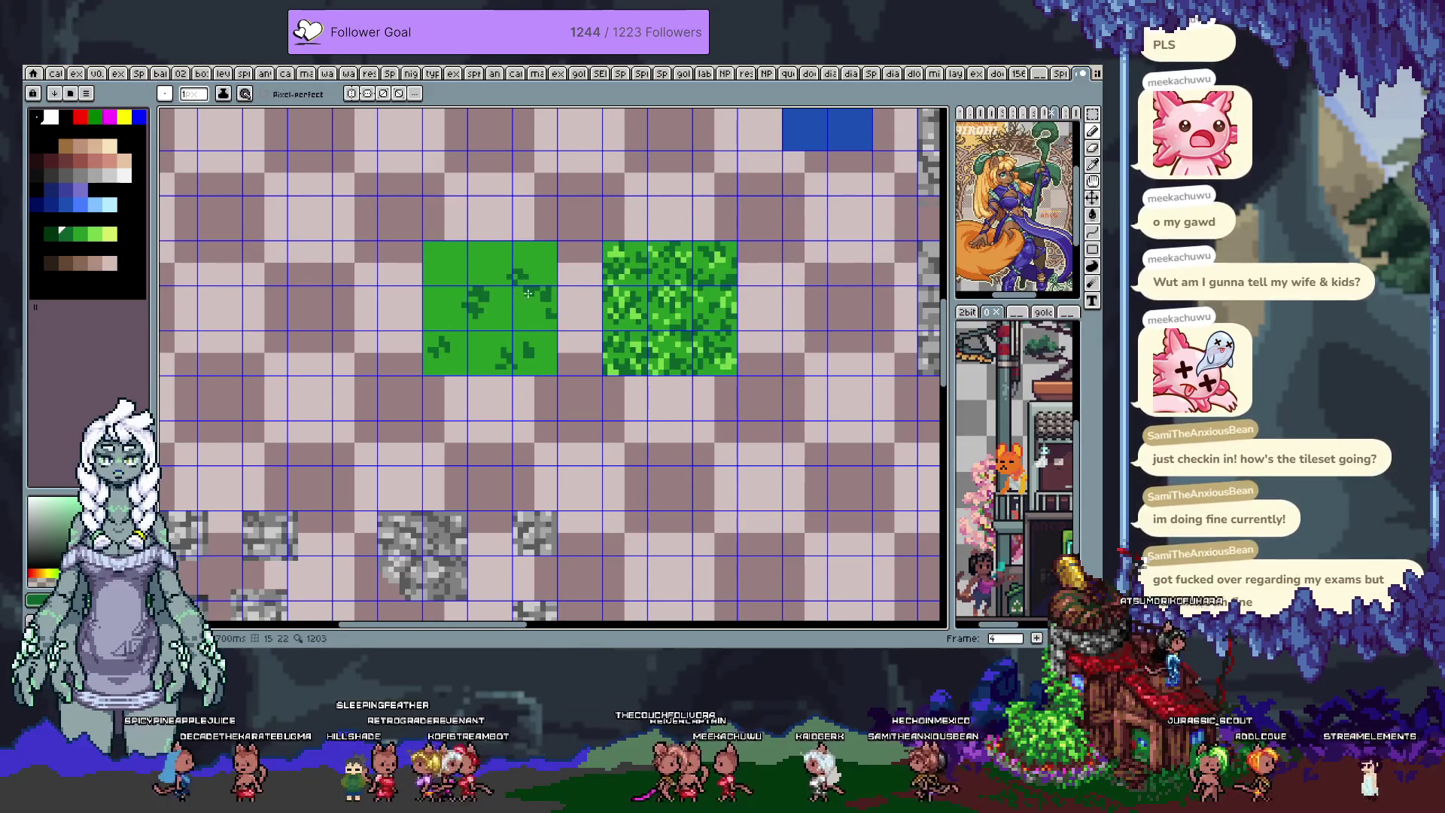
left_click(448, 258)
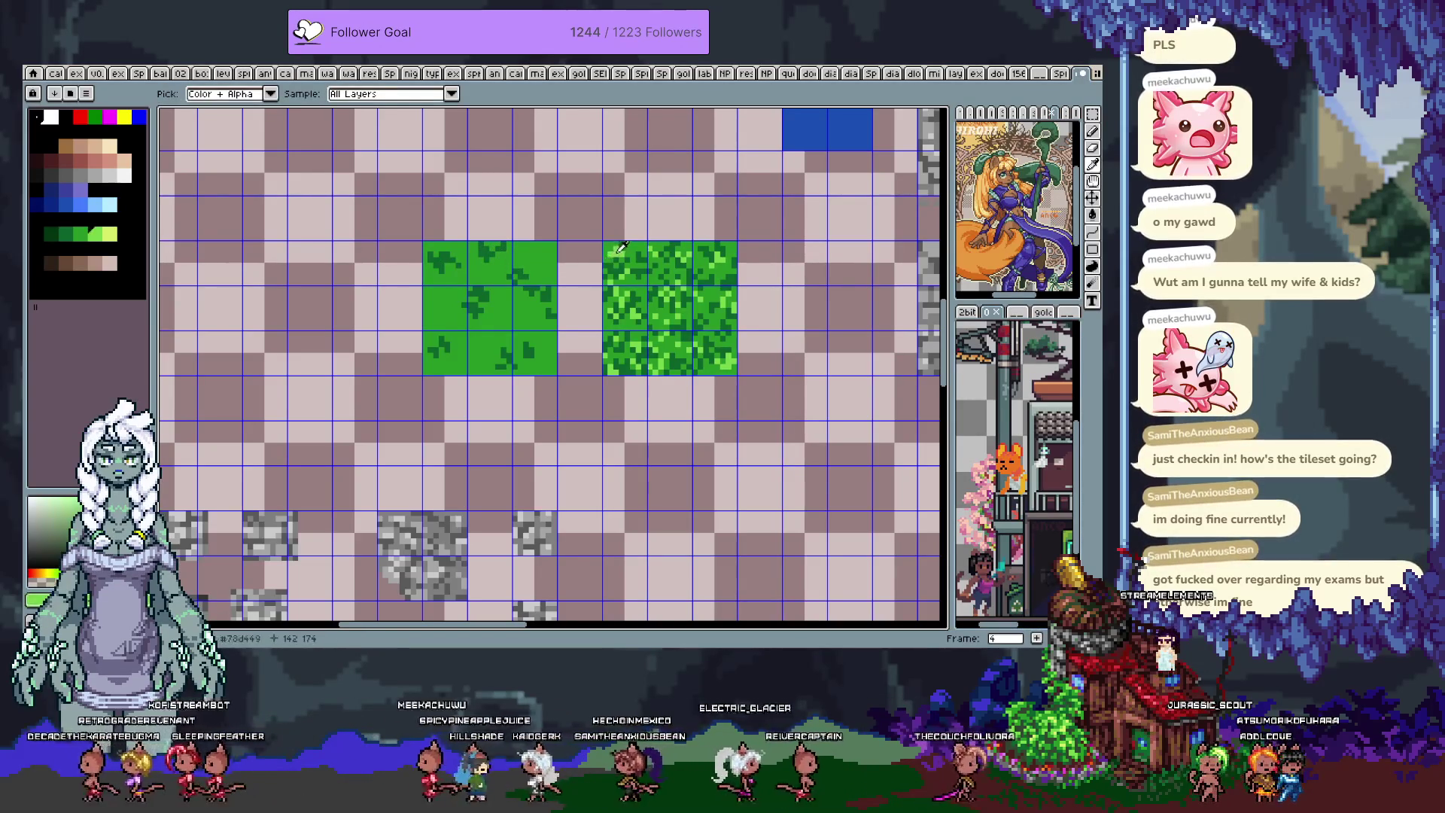
key("b")
left_click_drag(538, 256, 536, 263)
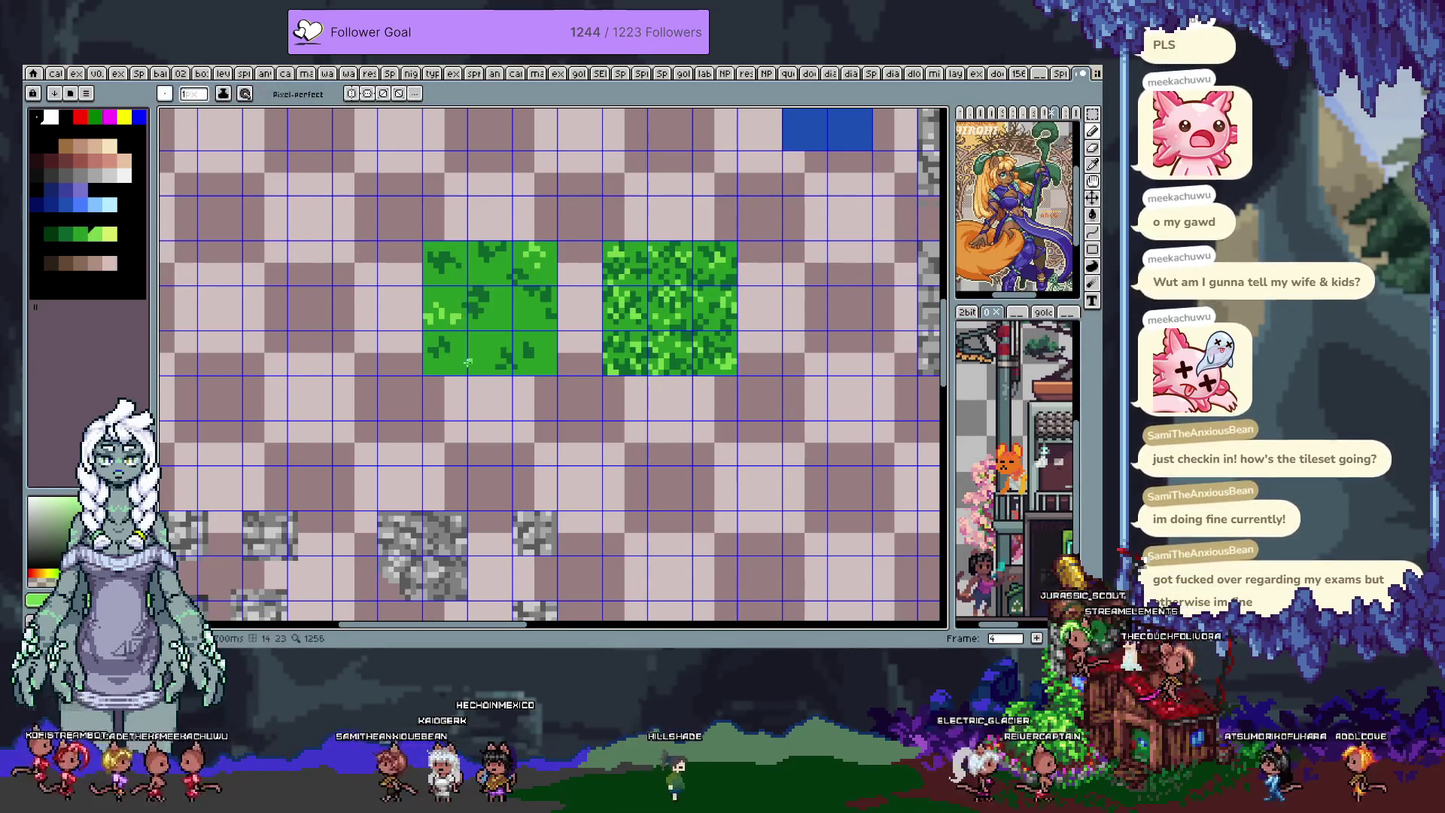
key("v")
key("b")
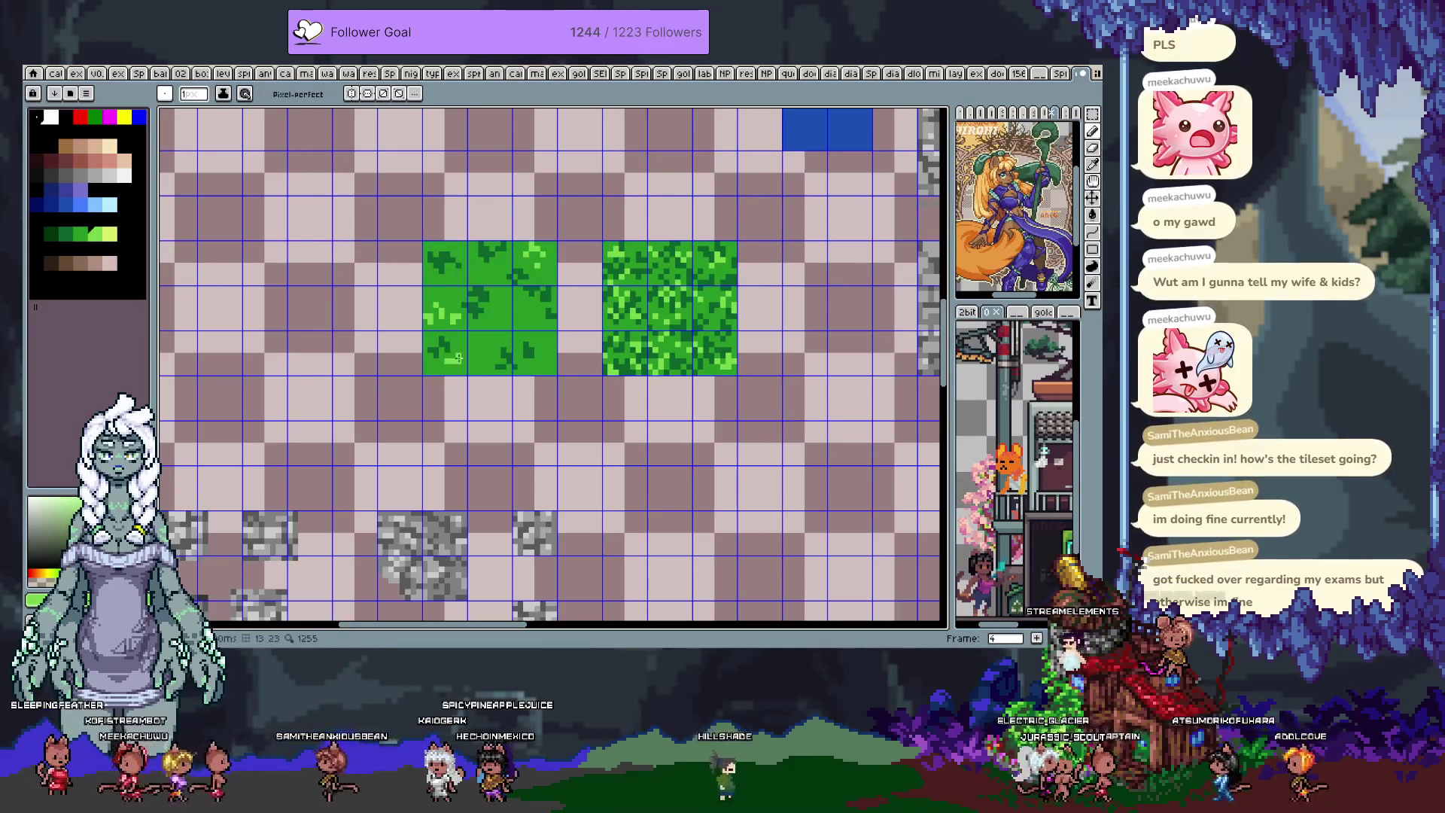
key("alt")
key("alt")
key("alt")
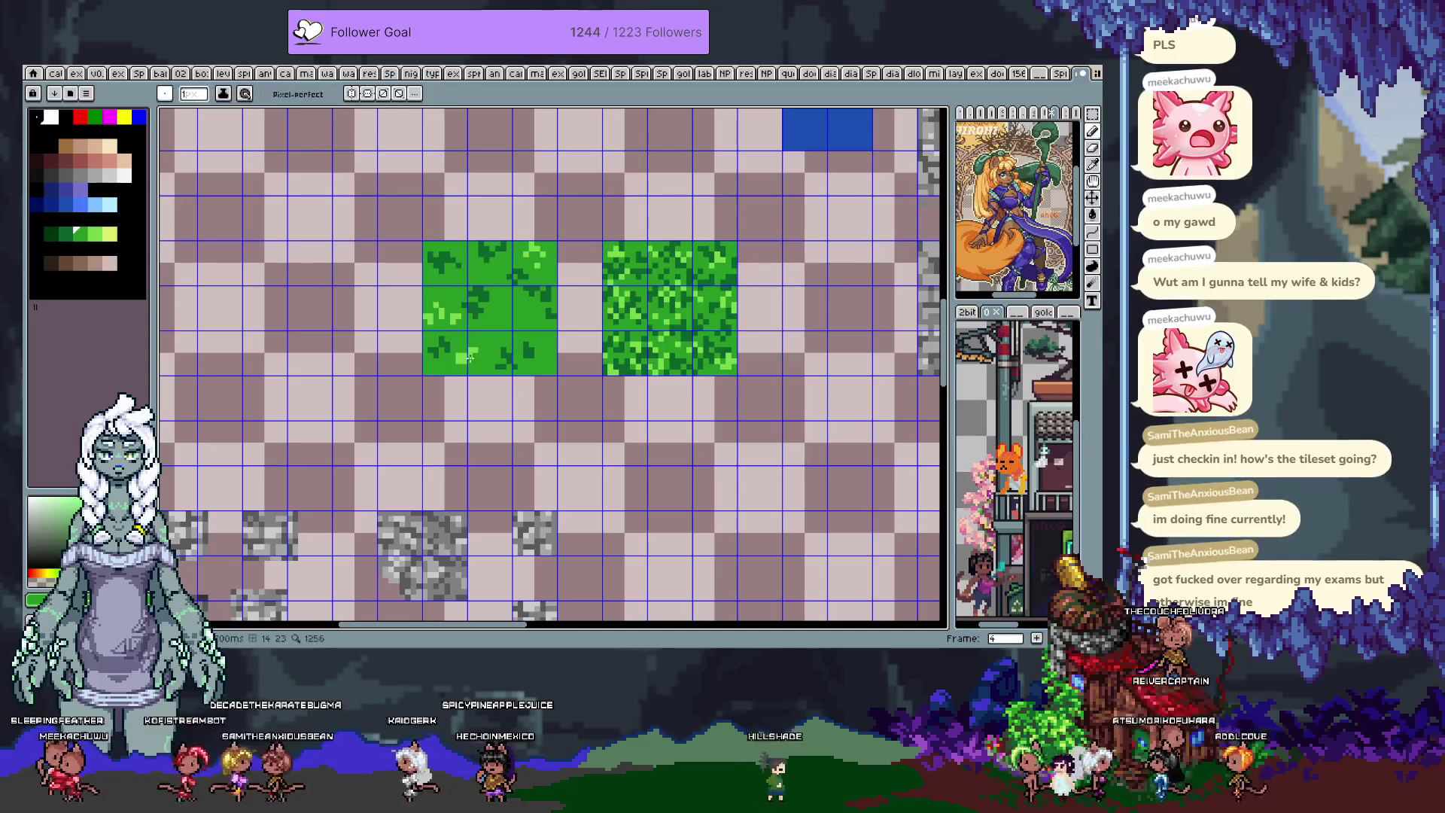
left_click(460, 367, "alt")
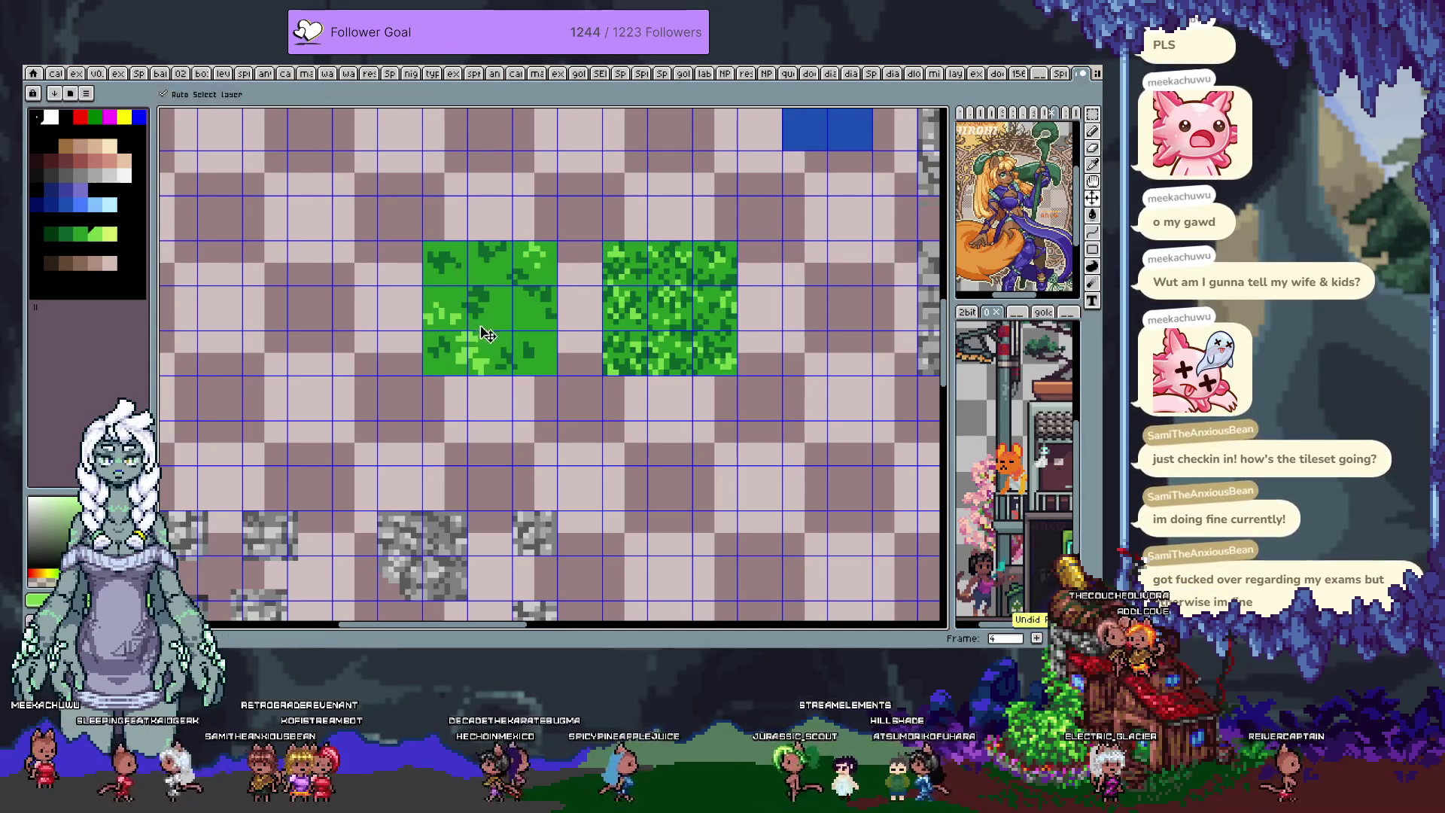
- Zoom into the new grass tile to work on its light-green highlights, then zoom back out toward the grass tiles
scroll(497, 377, "down", 5)
scroll(555, 370, "up", 4)
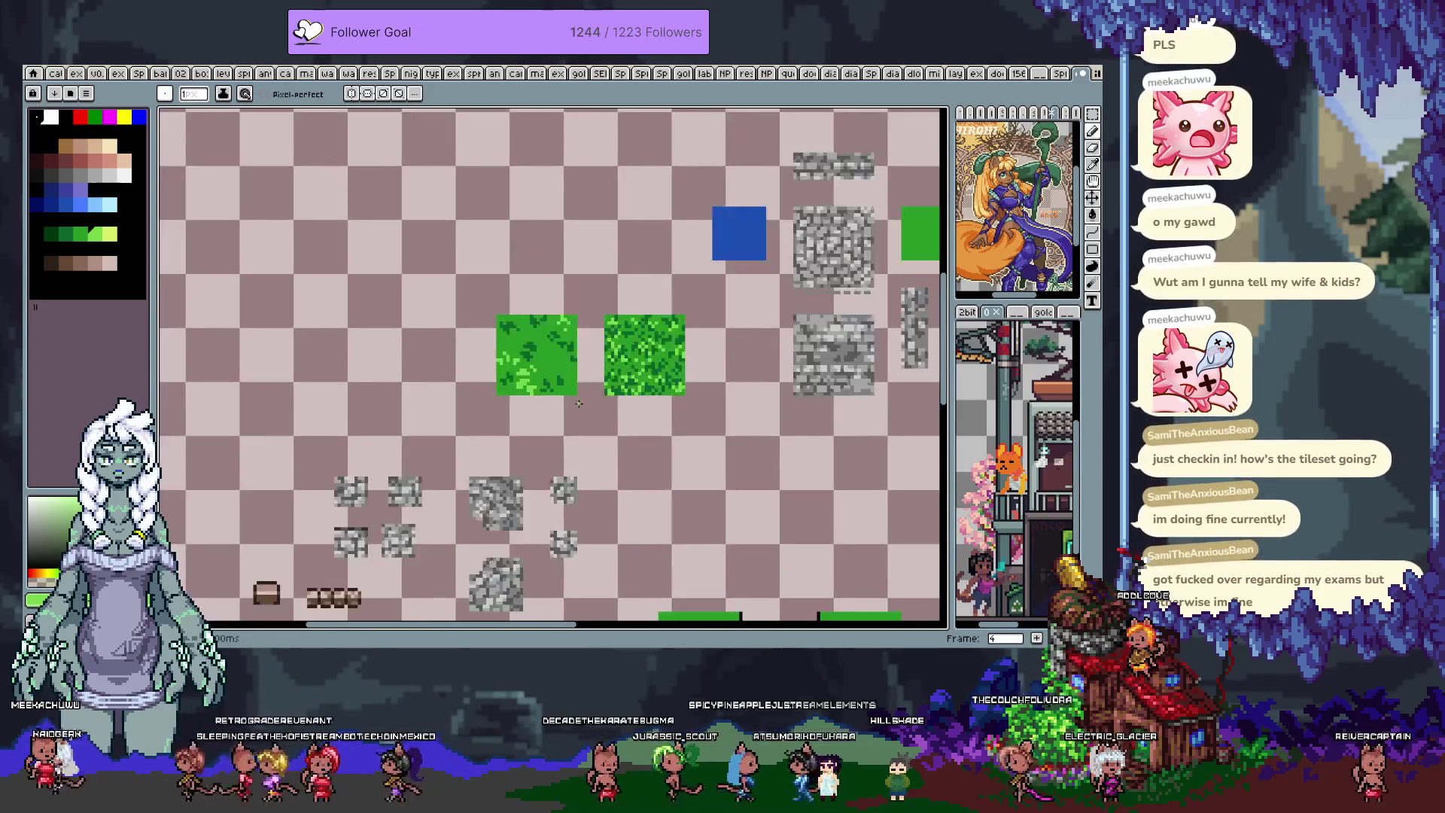
scroll(541, 378, "up", 3)
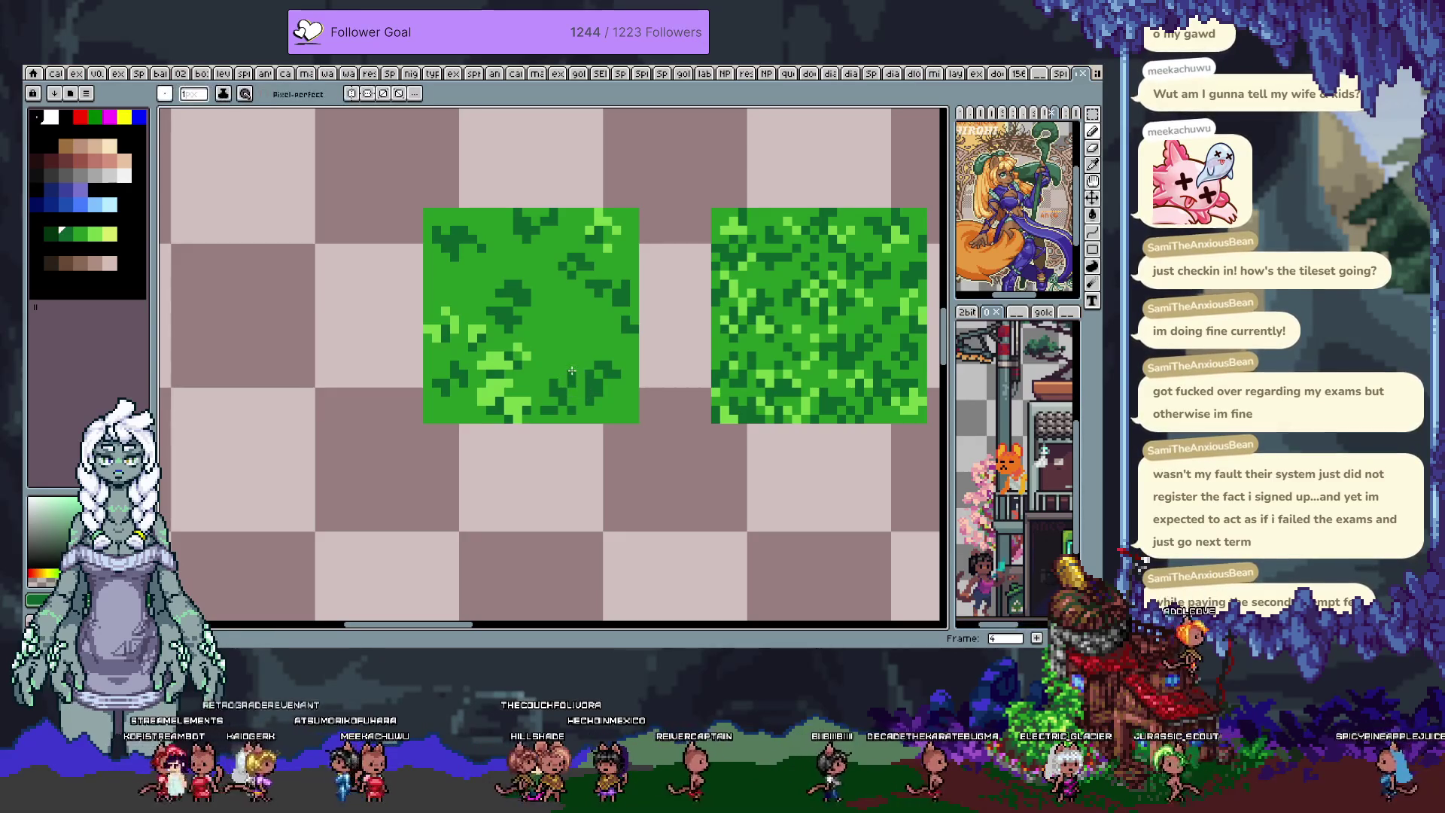
scroll(550, 368, "down", 2)
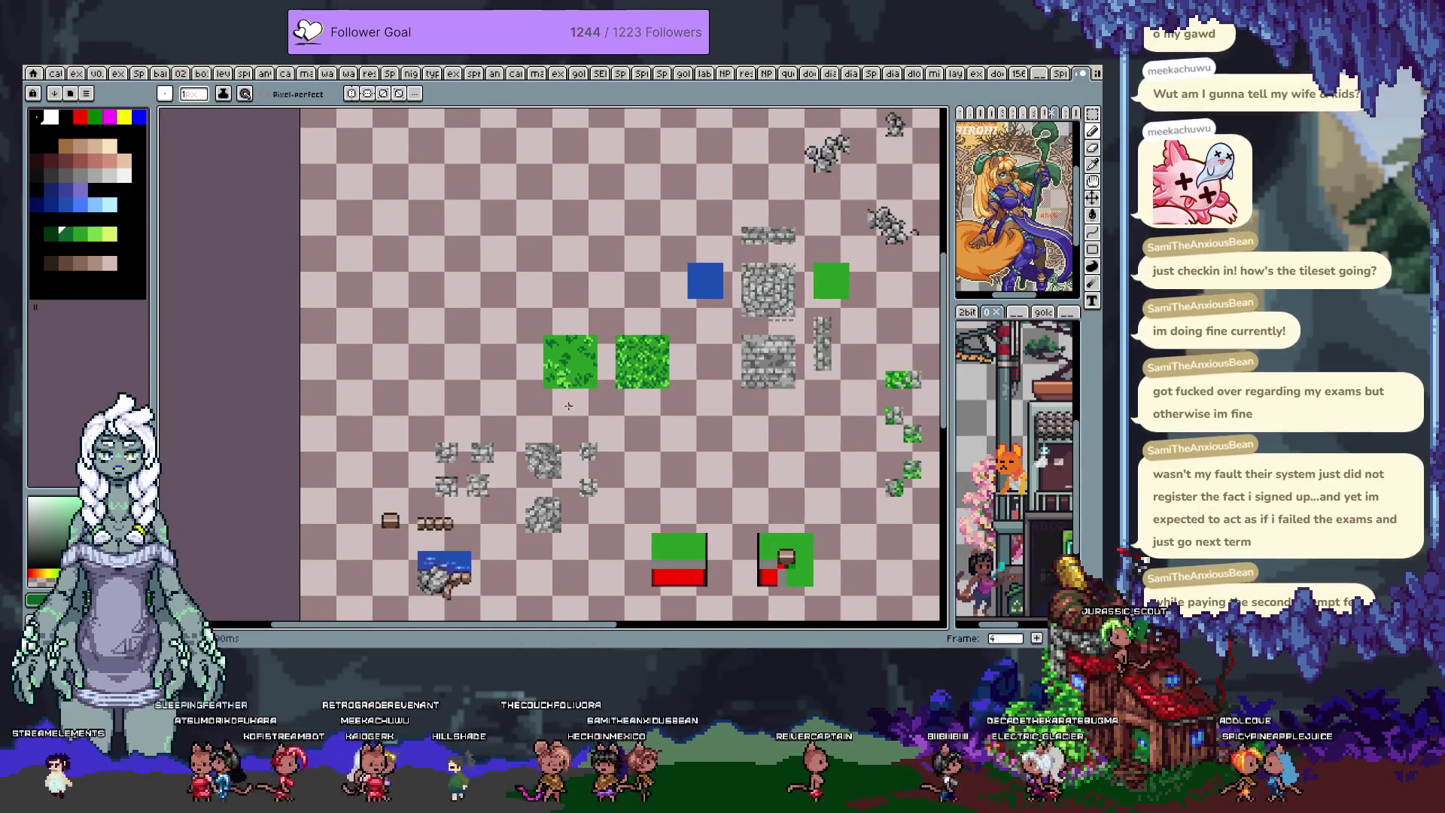
scroll(590, 406, "up", 1)
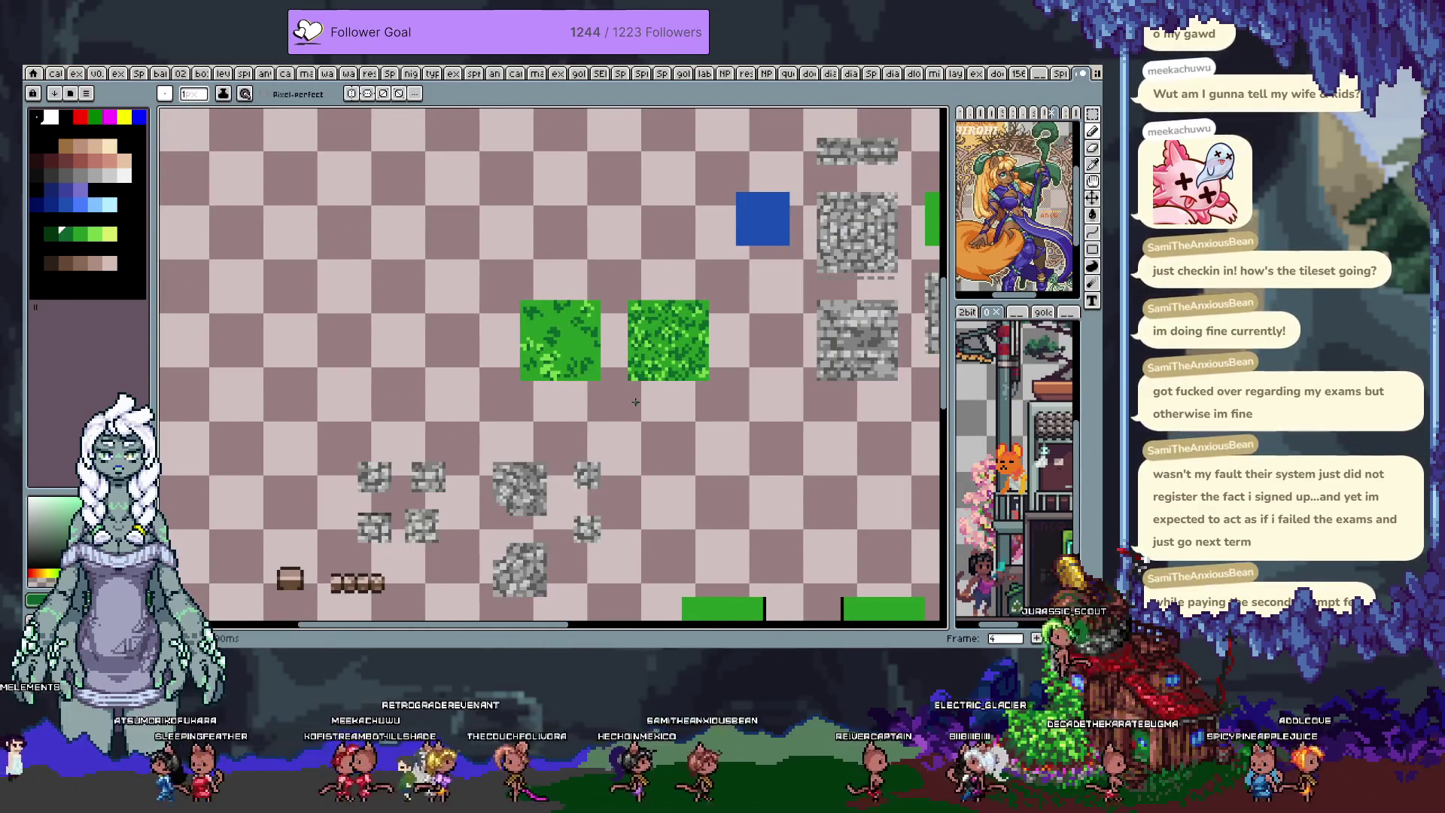
left_click_drag(635, 402, 489, 263)
- Duplicate the textured grass tile below the others, nudge it down-right, and place it
left_click_drag(659, 210, 599, 240)
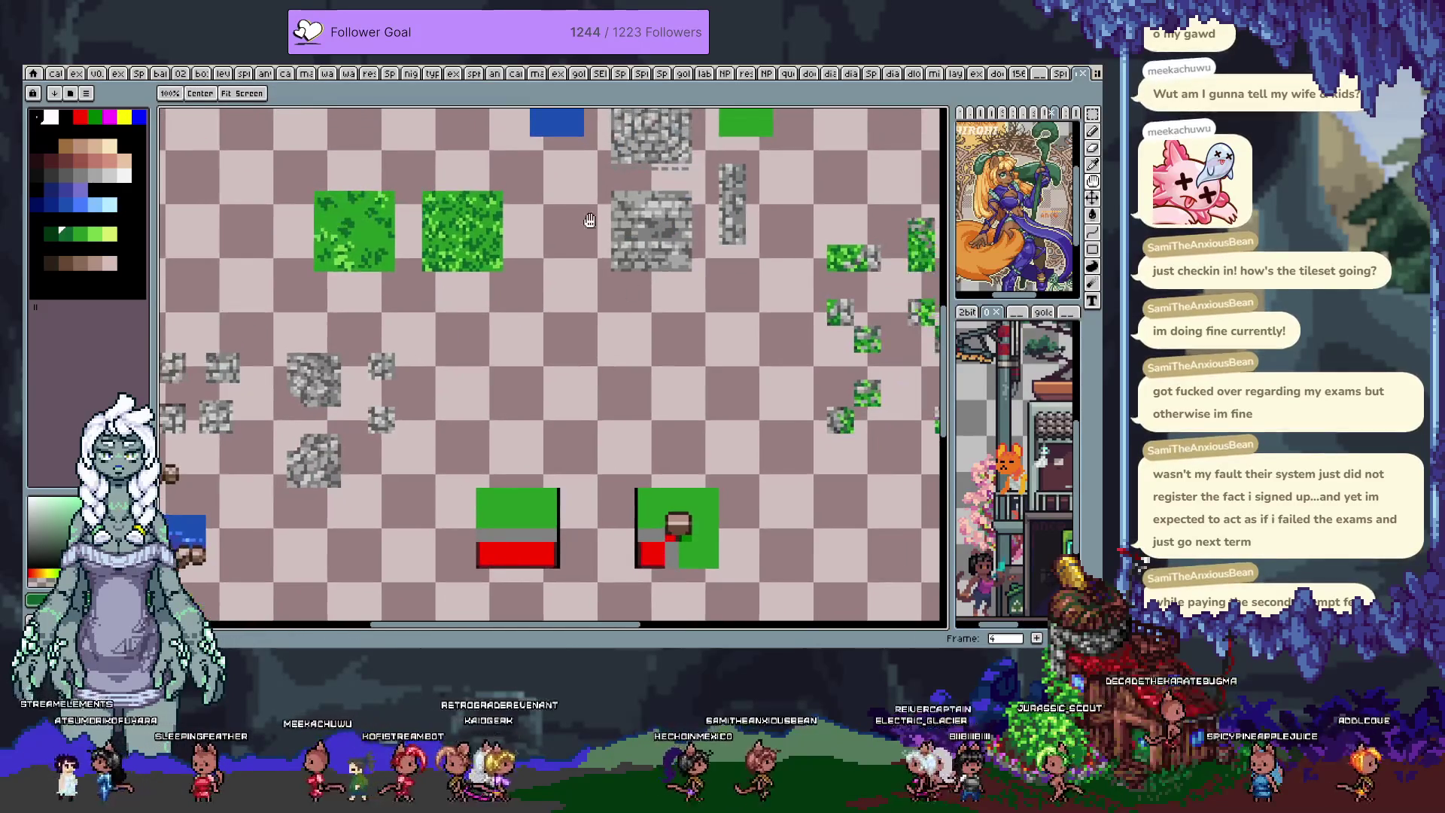
key("m")
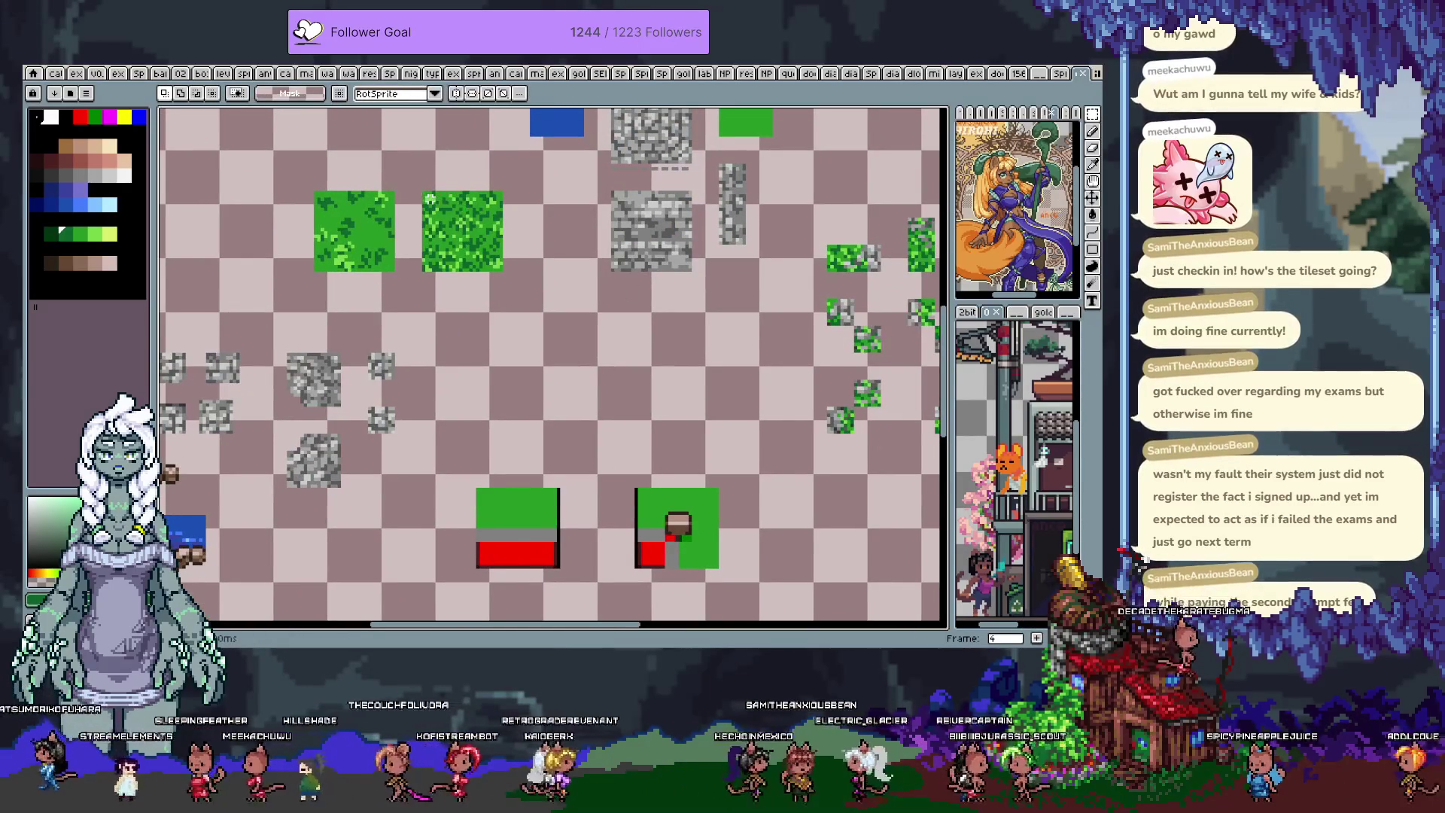
left_click_drag(476, 243, 502, 271)
left_click_drag(463, 203, 489, 255)
key("shift+Right")
key("shift+Down")
key("shift+Right")
key("shift+Down")
key("shift+Right")
key("shift+Down")
key("shift+Right")
key("shift+Down")
key("shift+Right")
key("shift+Right")
key("shift+Right")
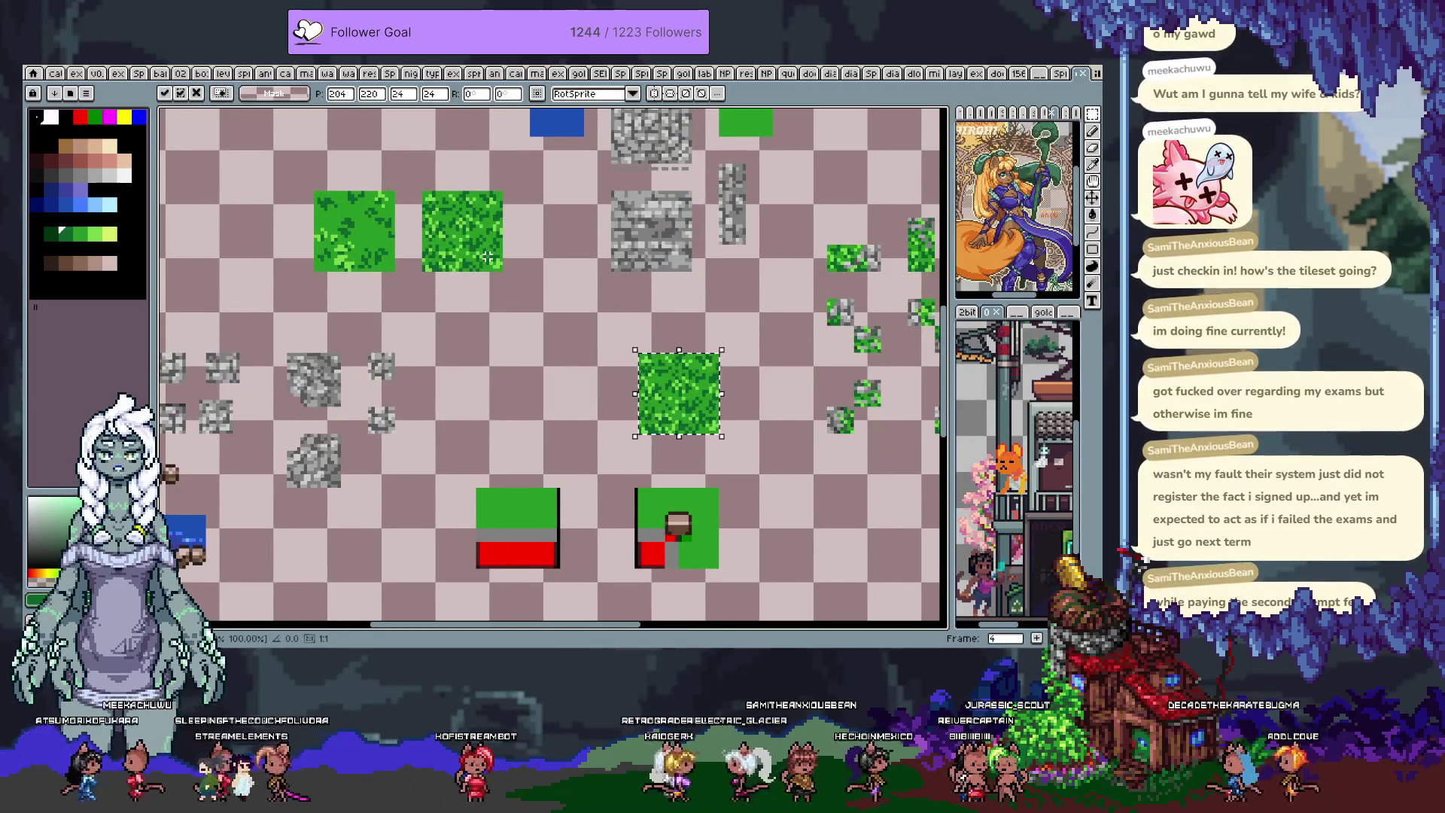
key("Return")
- Zoom to the copied grass tile, select a small mossy stone piece and nudge it left
left_click_drag(810, 420, 690, 367)
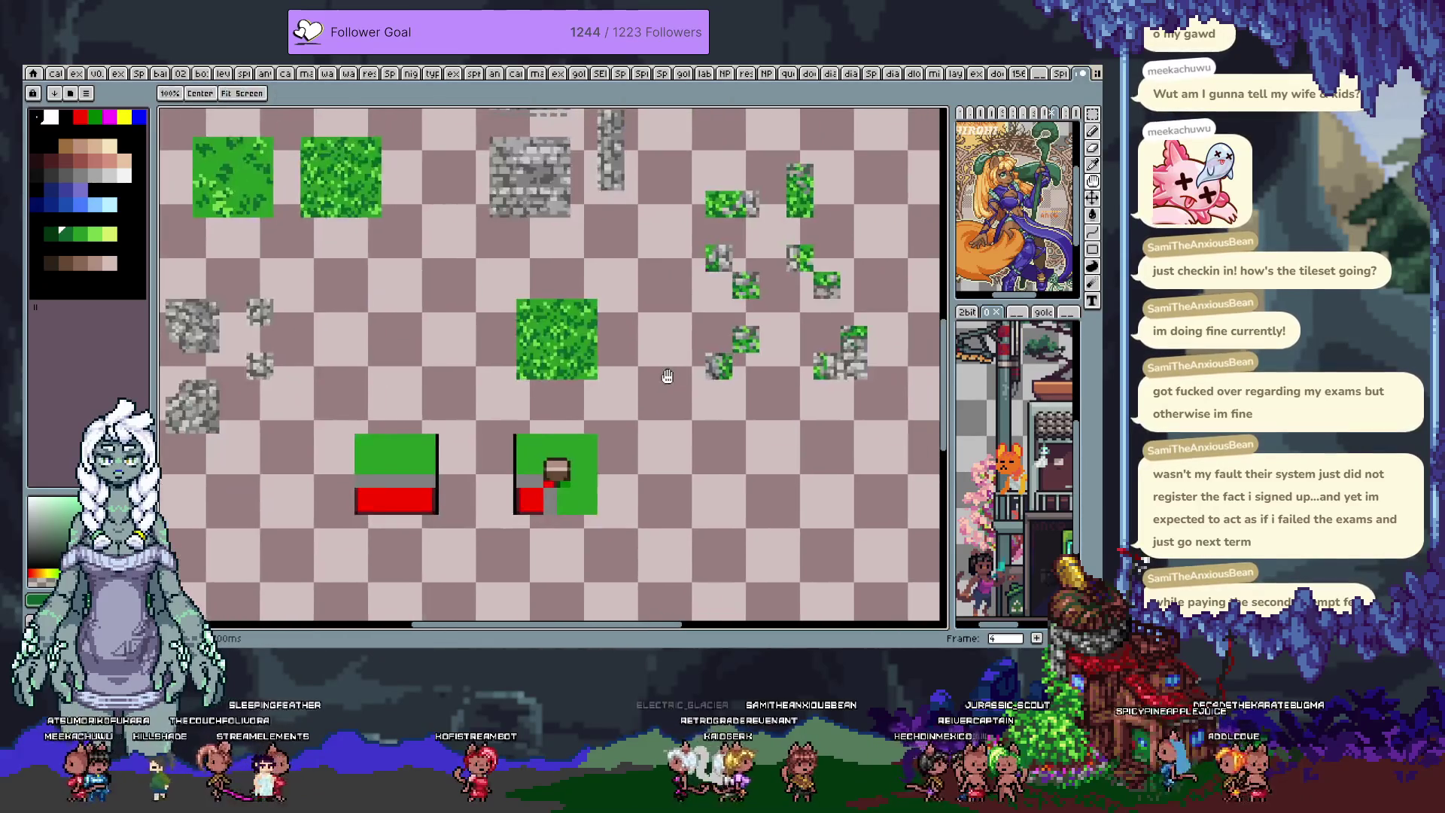
scroll(690, 368, "up", 1)
scroll(652, 335, "up", 1)
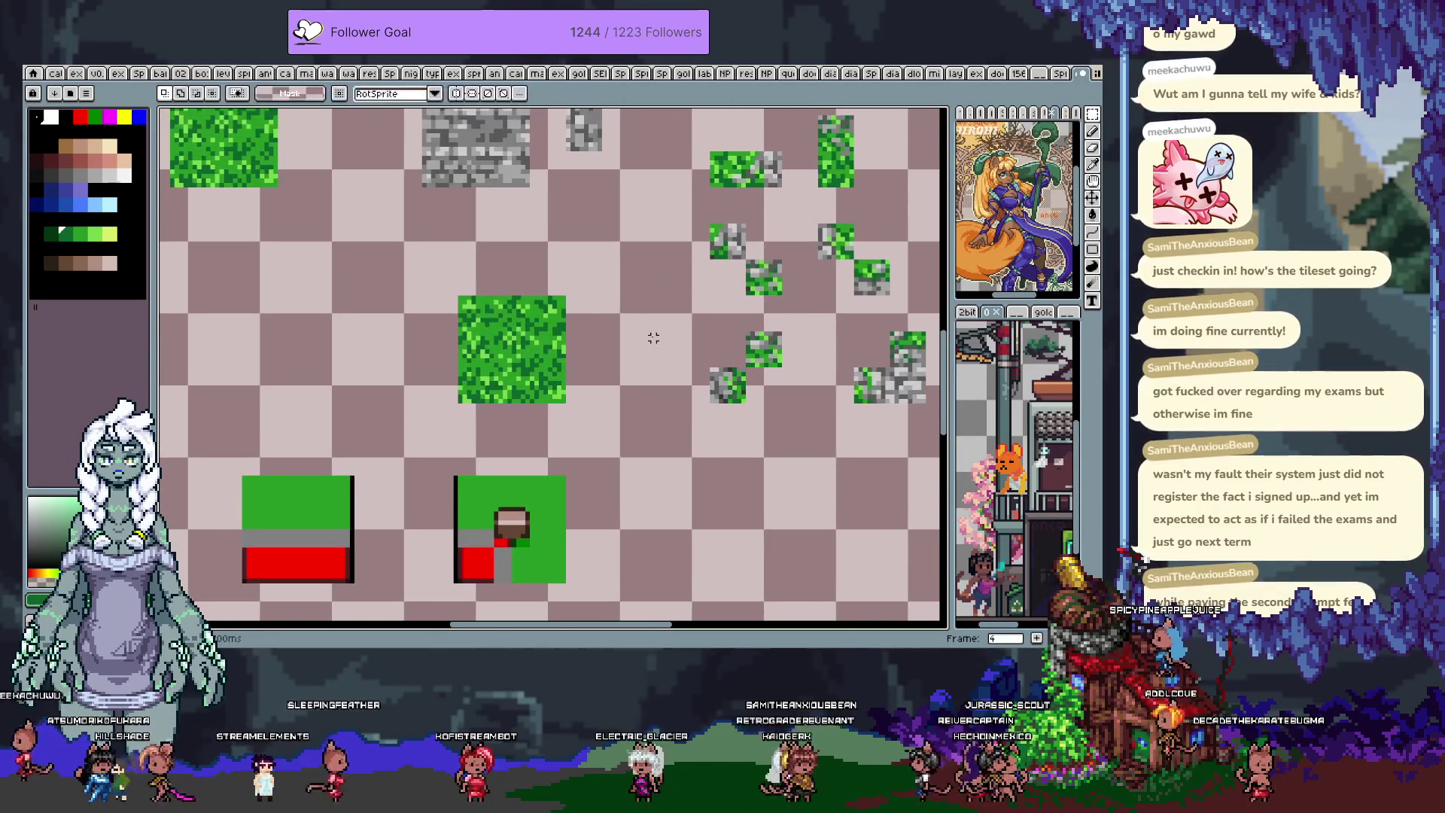
left_click(723, 368)
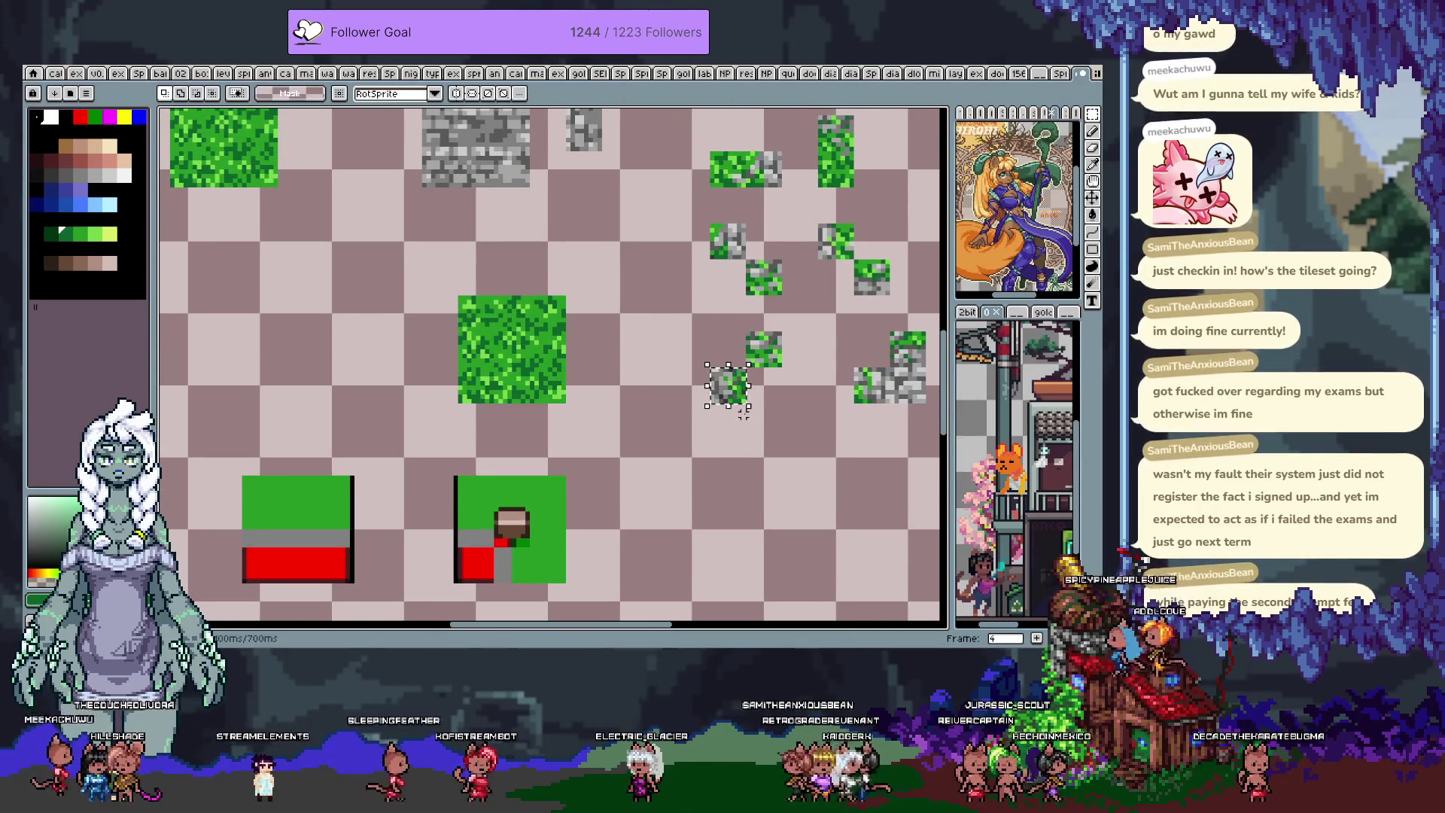
key("Left")
key("Left")
key("Left")
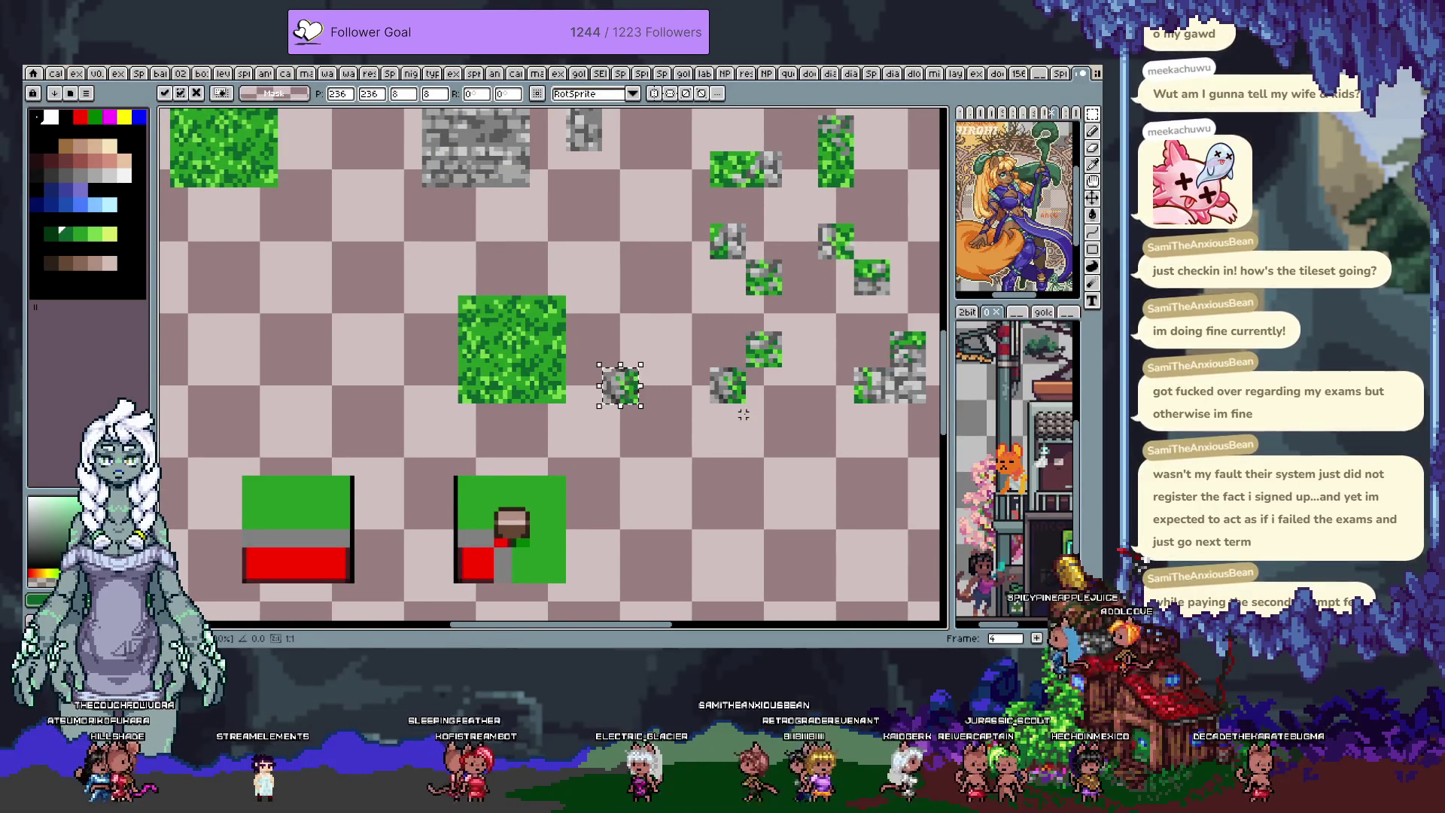
key("Escape")
- Move the mossy stone piece one step further left onto the new grass block and drop it
scroll(652, 328, "down", 1)
mouse_move(651, 323)
left_mouse_down()
mouse_move(771, 419)
mouse_move(784, 407)
mouse_move(725, 354)
left_mouse_up()
scroll(790, 342, "up", 1)
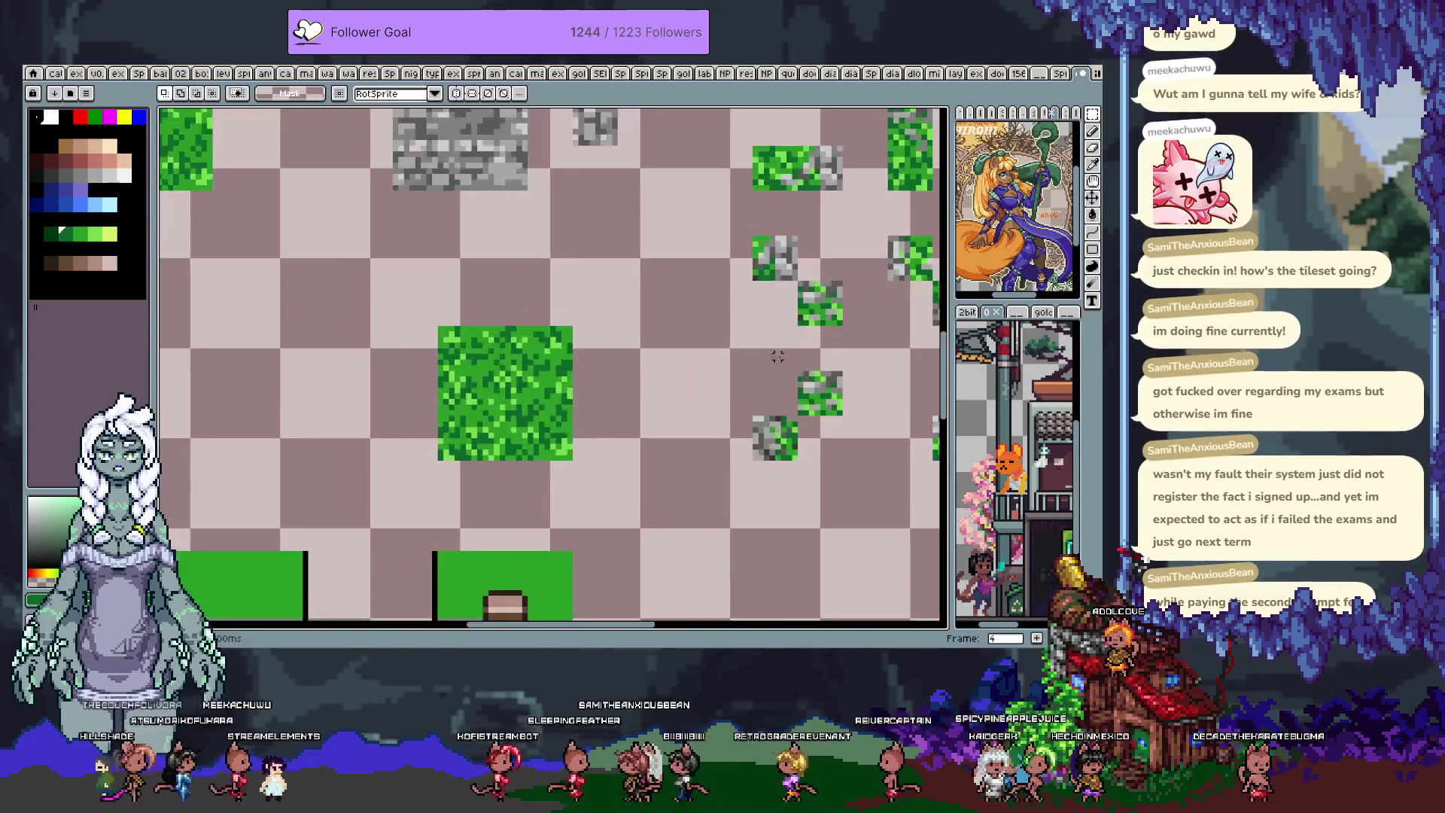
key("Left")
key("Left")
key("Left")
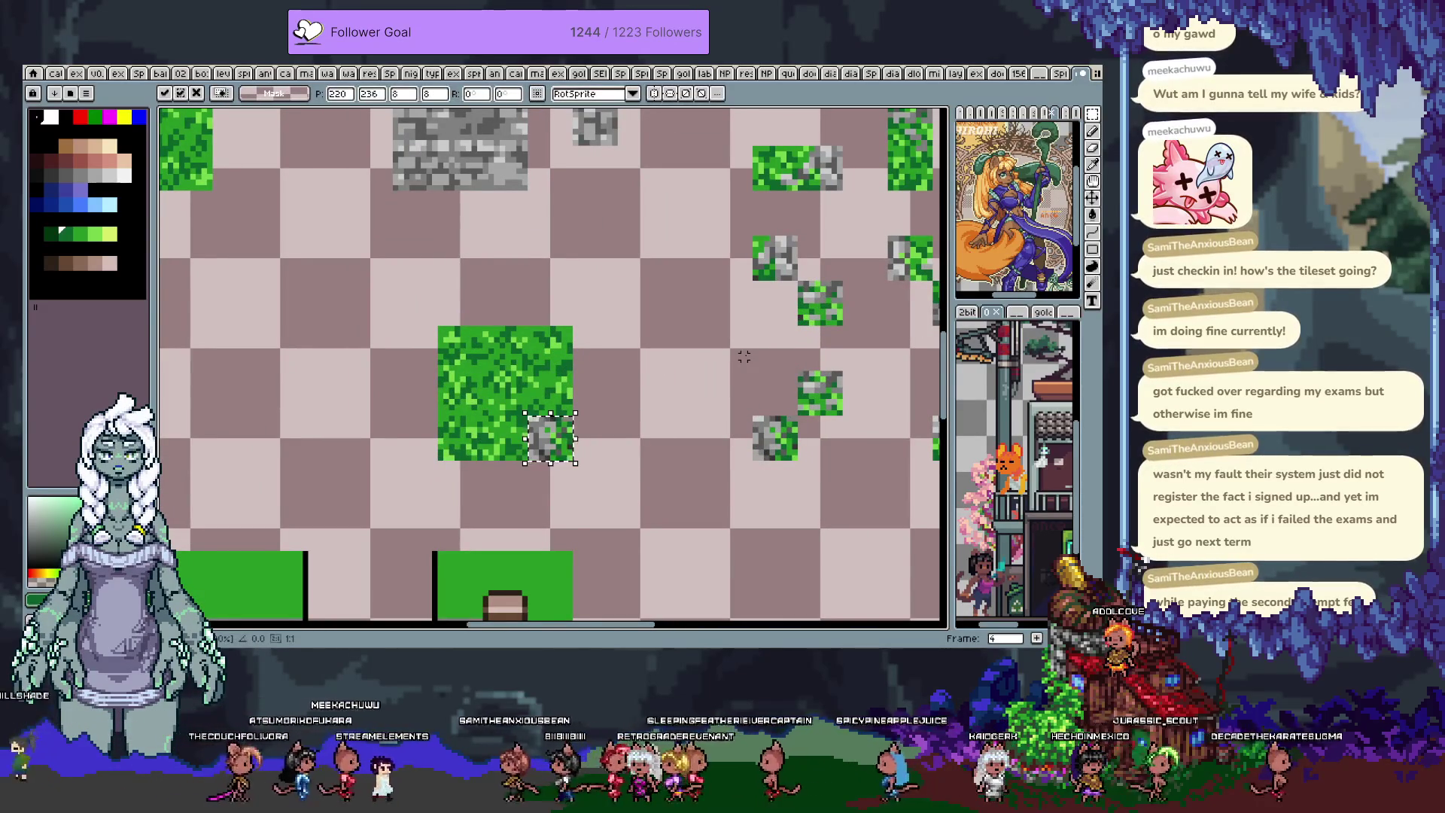
key("Left")
mouse_move(670, 435)
left_mouse_down()
mouse_move(736, 219)
mouse_move(711, 294)
left_mouse_up()
key("Return")
- Sample the grey from the stone pixels as the drawing colour and undo the last pixel edit
scroll(558, 298, "up", 1)
key("i")
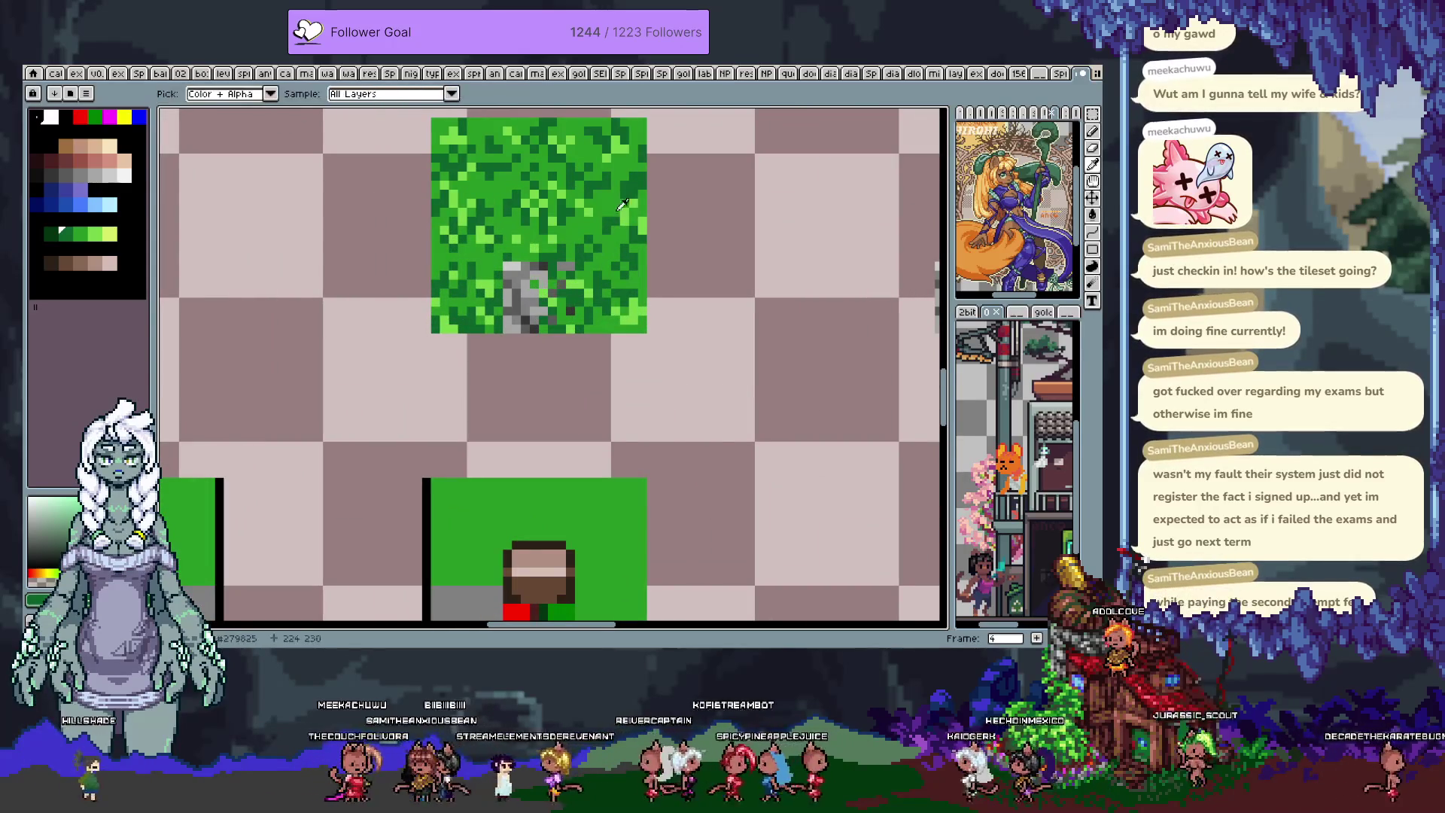
left_click(555, 283)
key("b")
mouse_move(531, 390)
left_mouse_down()
mouse_move(545, 358)
mouse_move(534, 321)
left_mouse_up()
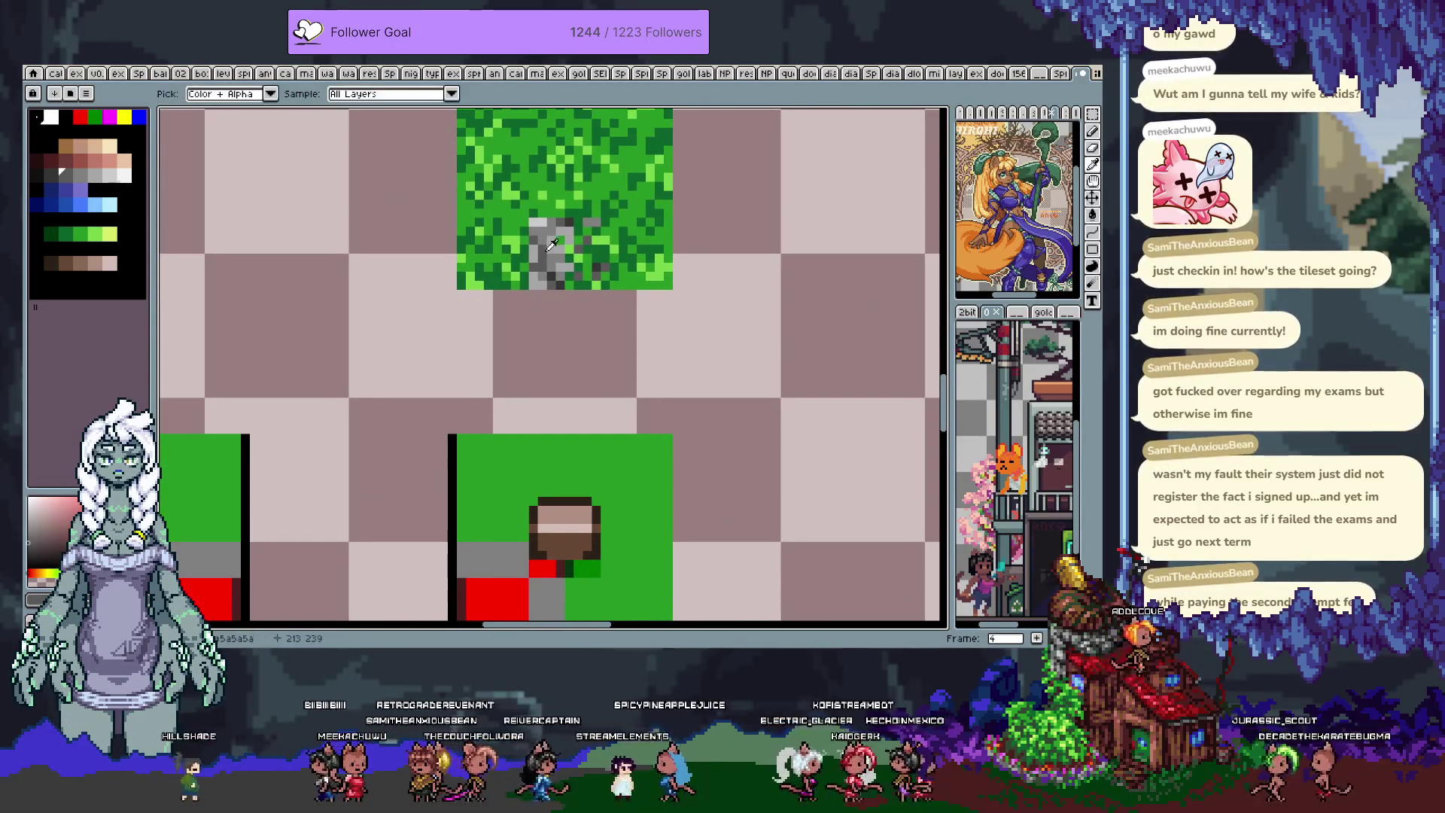
key("ctrl+z")
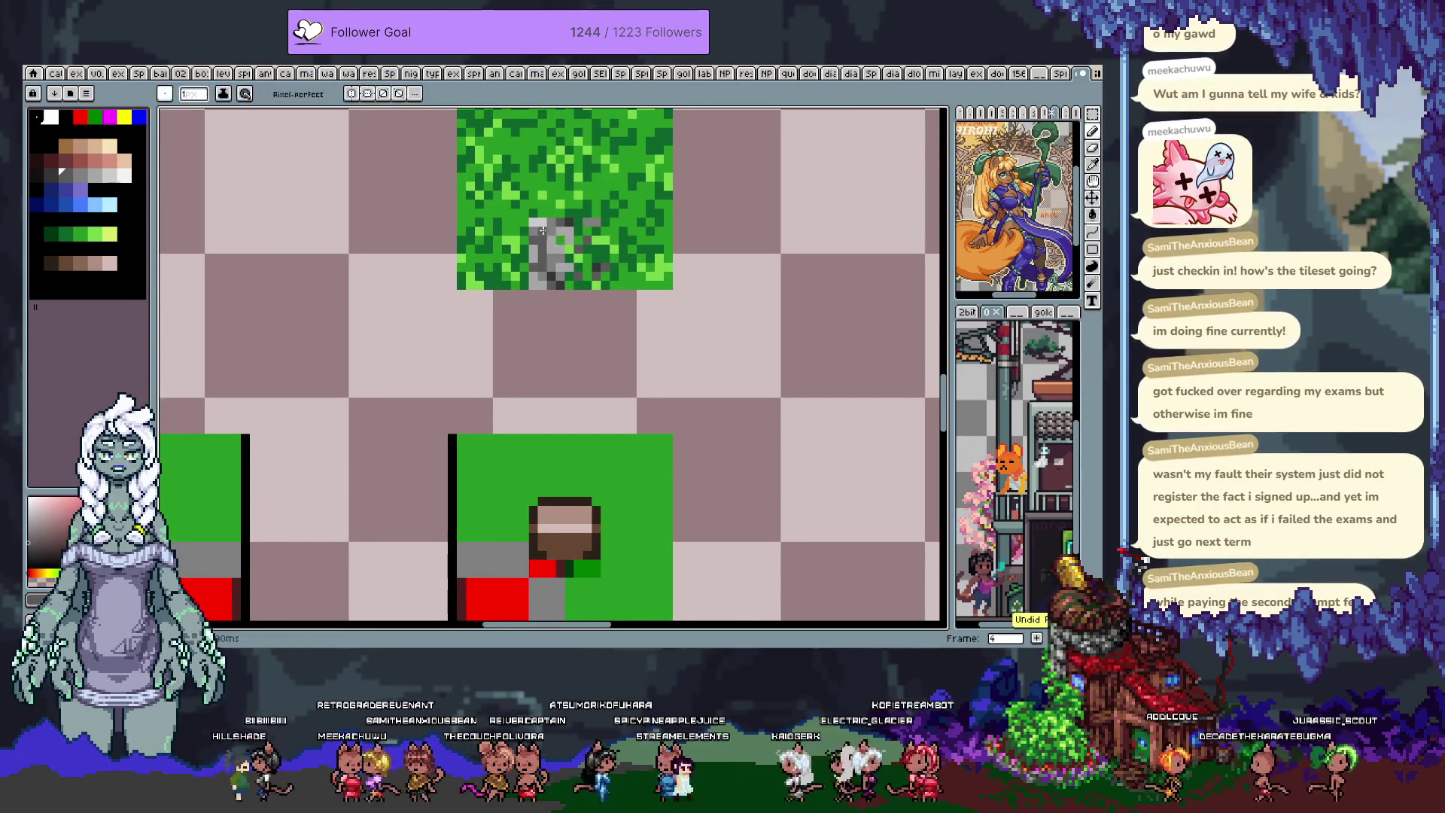
- Recentre the view on the grass block and select a mossy stone strip with a rectangle
scroll(533, 257, "down", 2)
left_click_drag(610, 271, 594, 345)
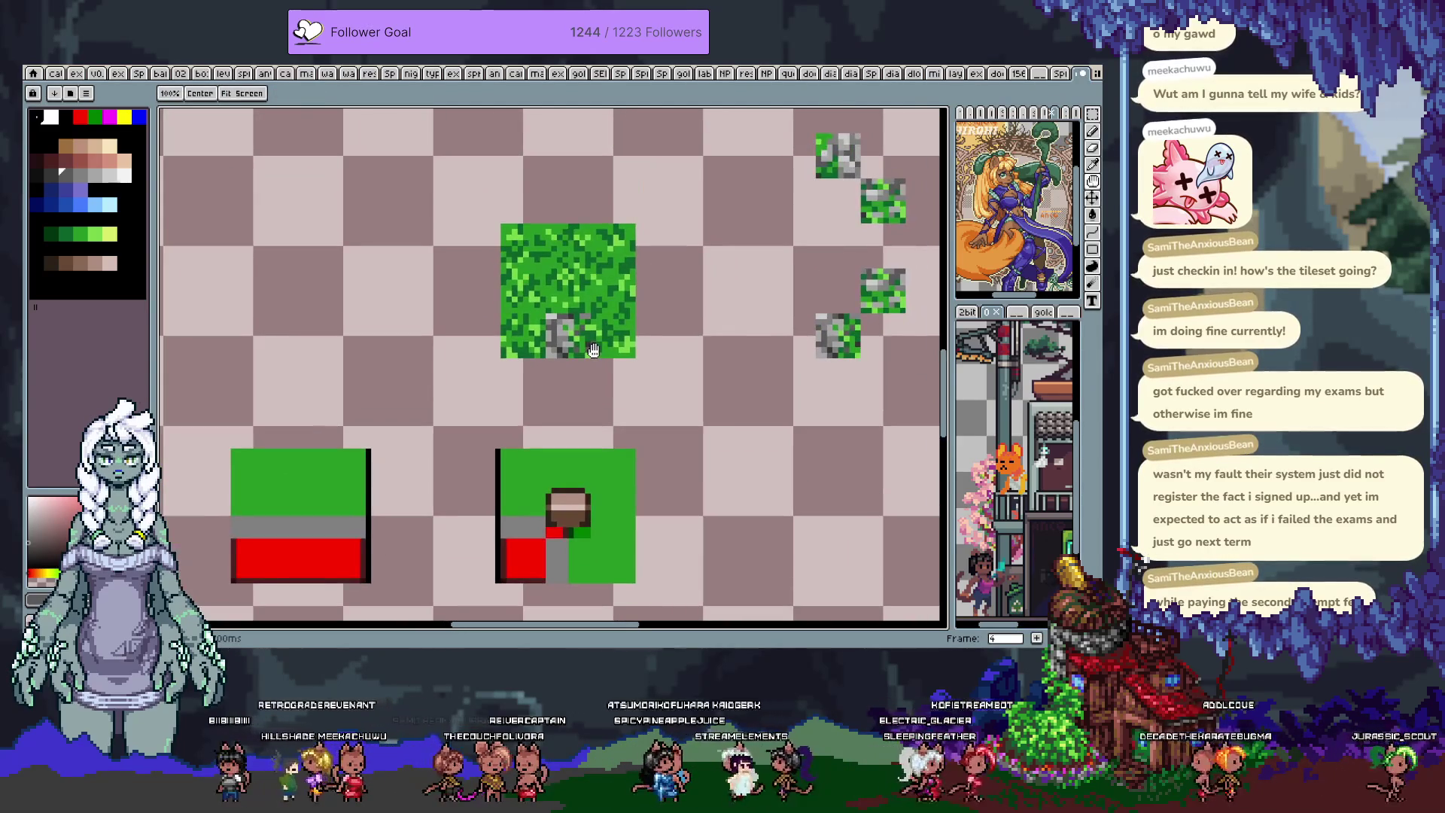
scroll(632, 301, "down", 1)
scroll(639, 293, "down", 1)
scroll(647, 286, "up", 1)
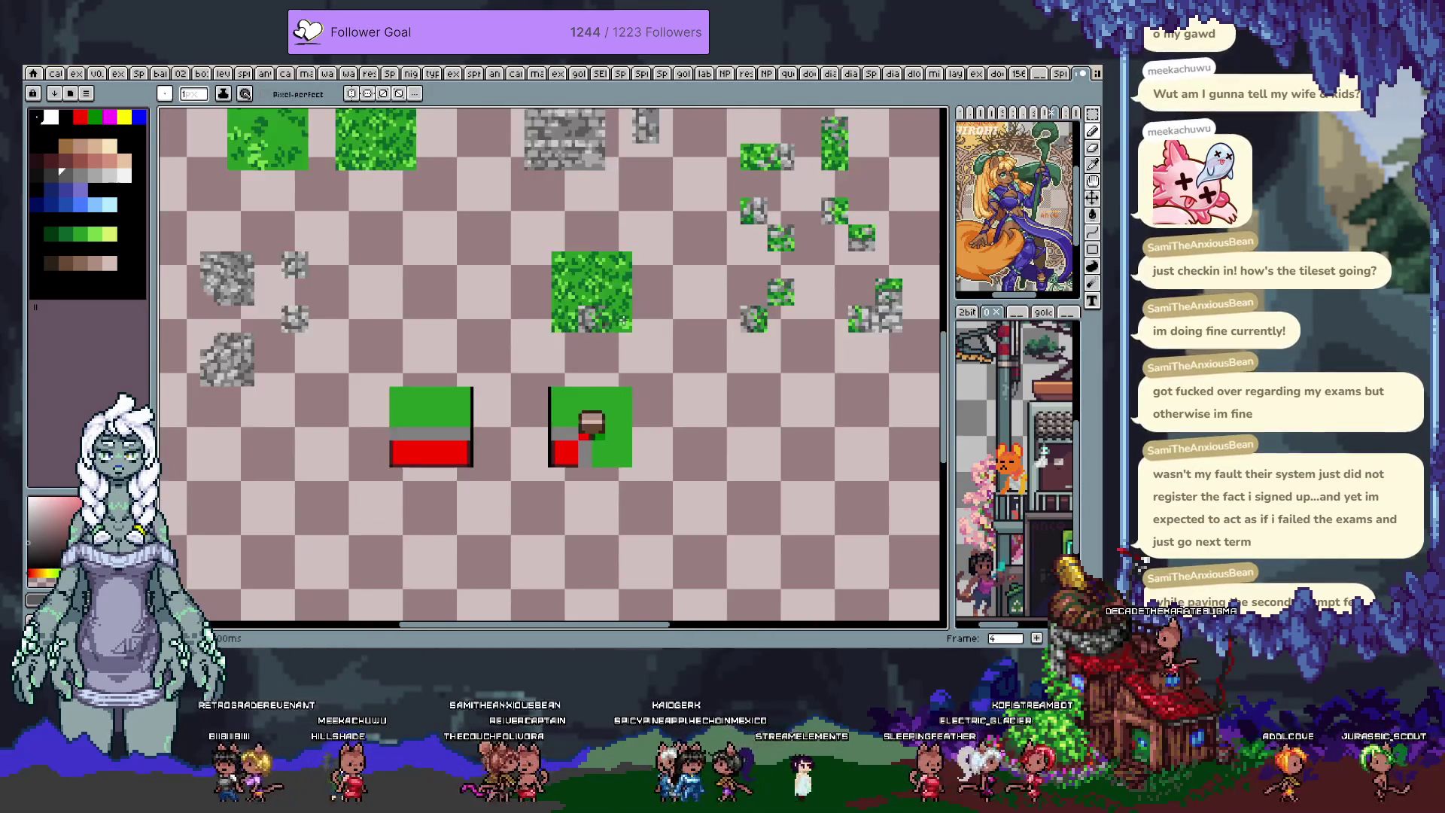
left_click_drag(653, 281, 643, 292)
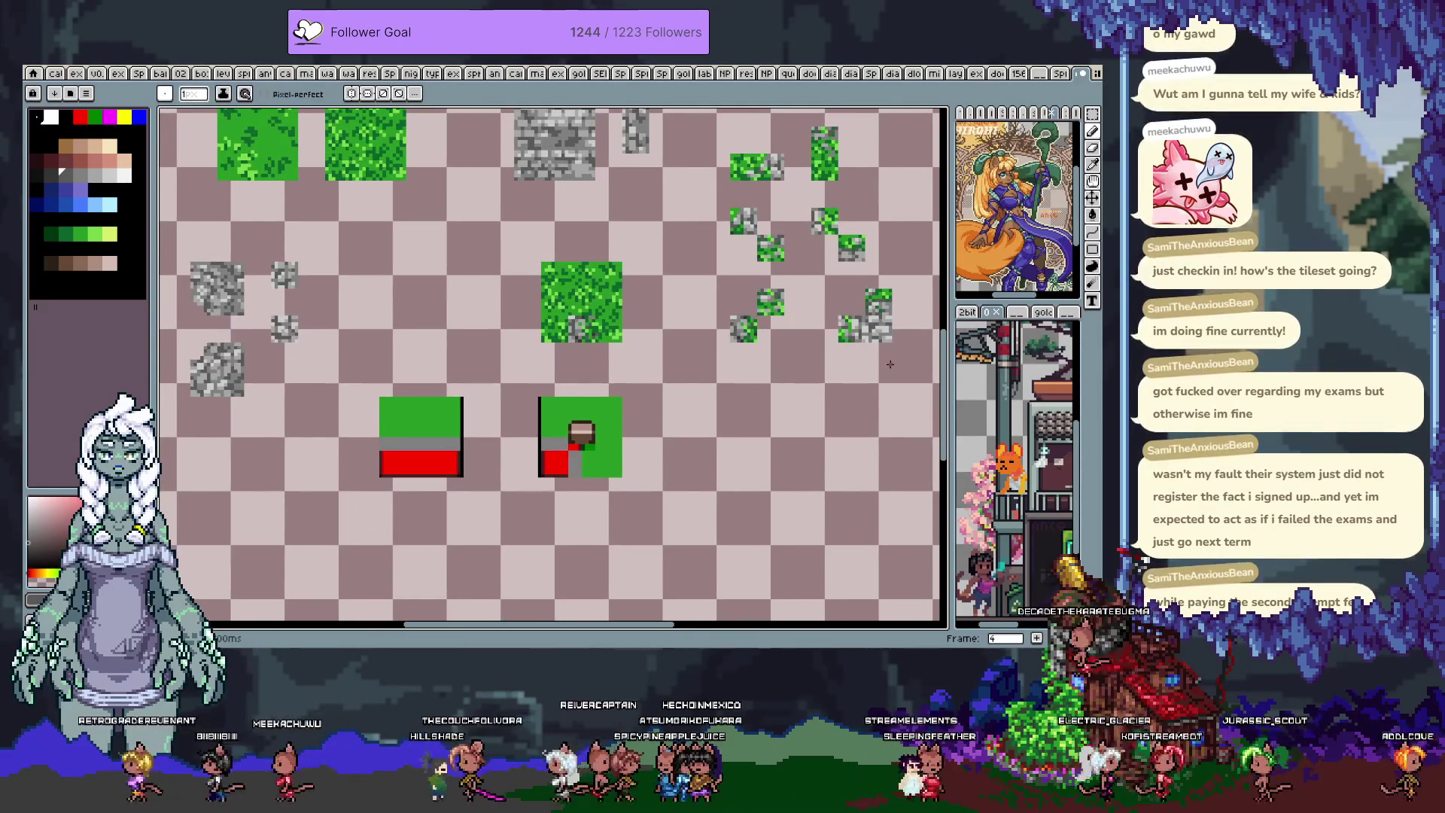
key("m")
mouse_move(865, 317)
left_mouse_down()
mouse_move(891, 342)
mouse_move(774, 336)
left_mouse_up()
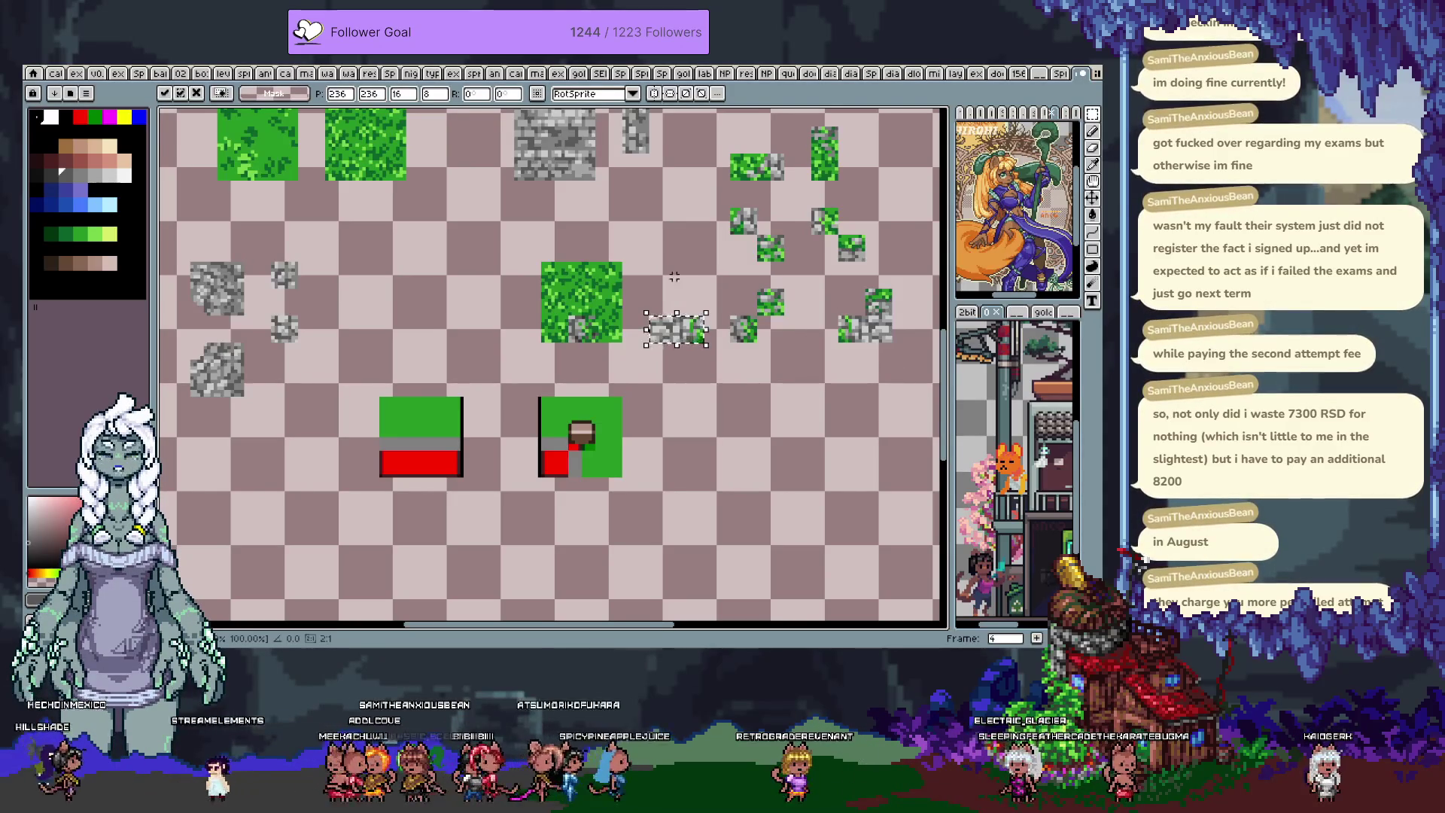
- Undo the accidental extra selection, nudge the stone strip left and up, and flip it vertically
scroll(674, 277, "up", 1)
mouse_move(672, 287)
left_mouse_down()
mouse_move(726, 321)
mouse_move(696, 292)
mouse_move(629, 278)
left_mouse_up()
key("ctrl+z")
key("shift+Left")
key("shift+Left")
key("shift+Left")
key("shift+Up")
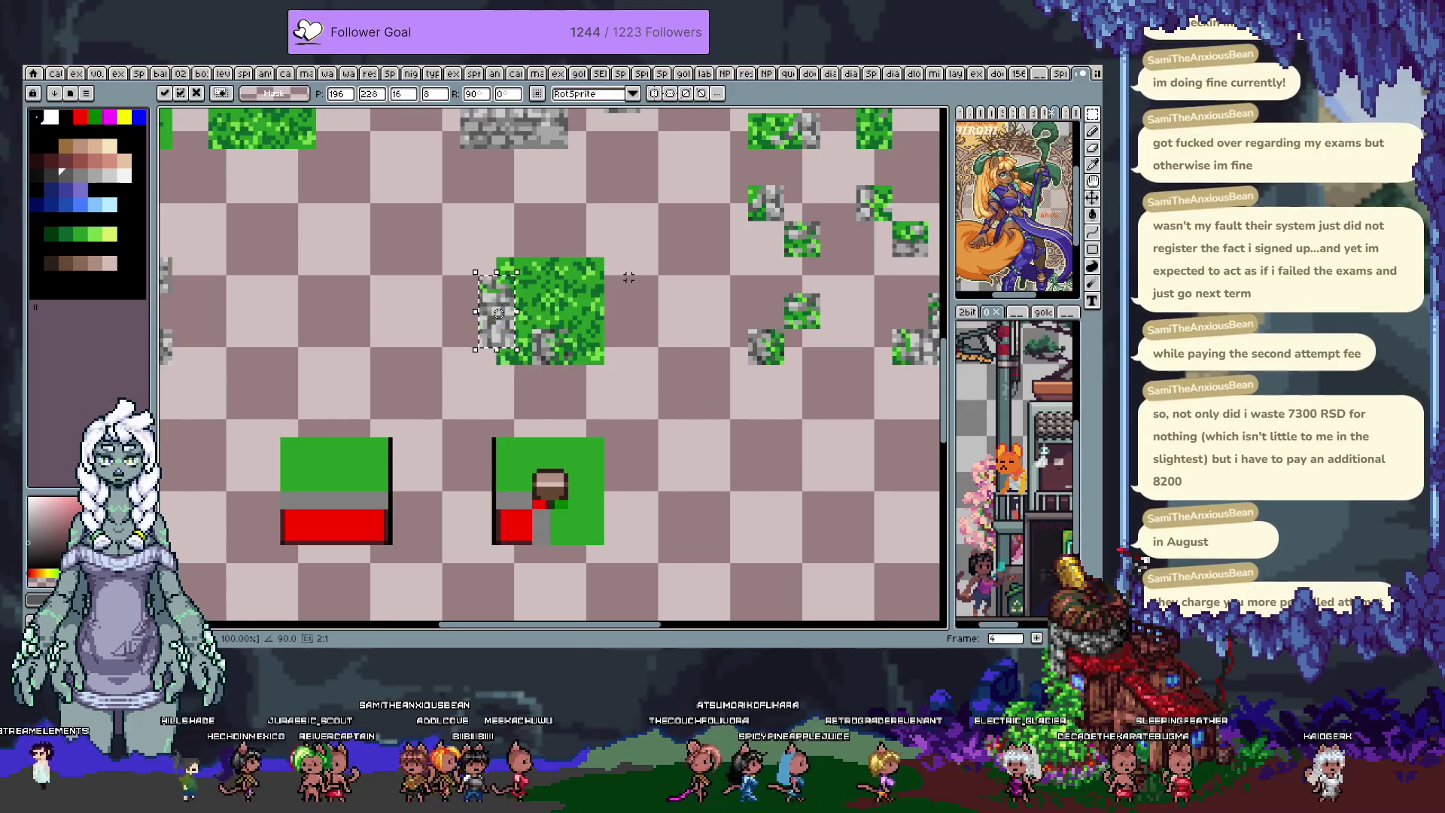
key("shift+Left")
key("shift+v")
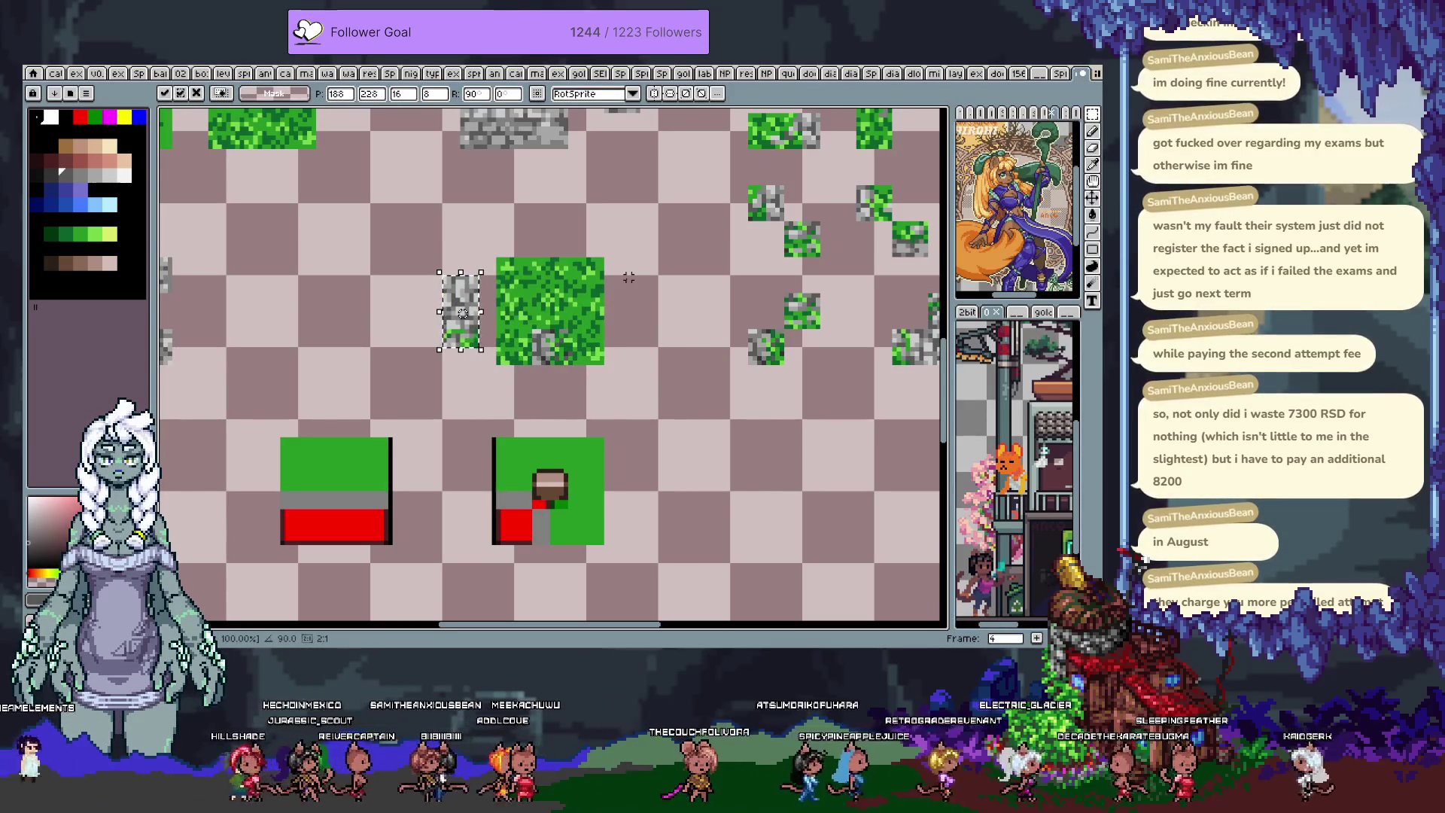
- Show the tile grid, then position the flipped stone strip on the grass block's left edge
key("ctrl+apostrophe")
key("Return")
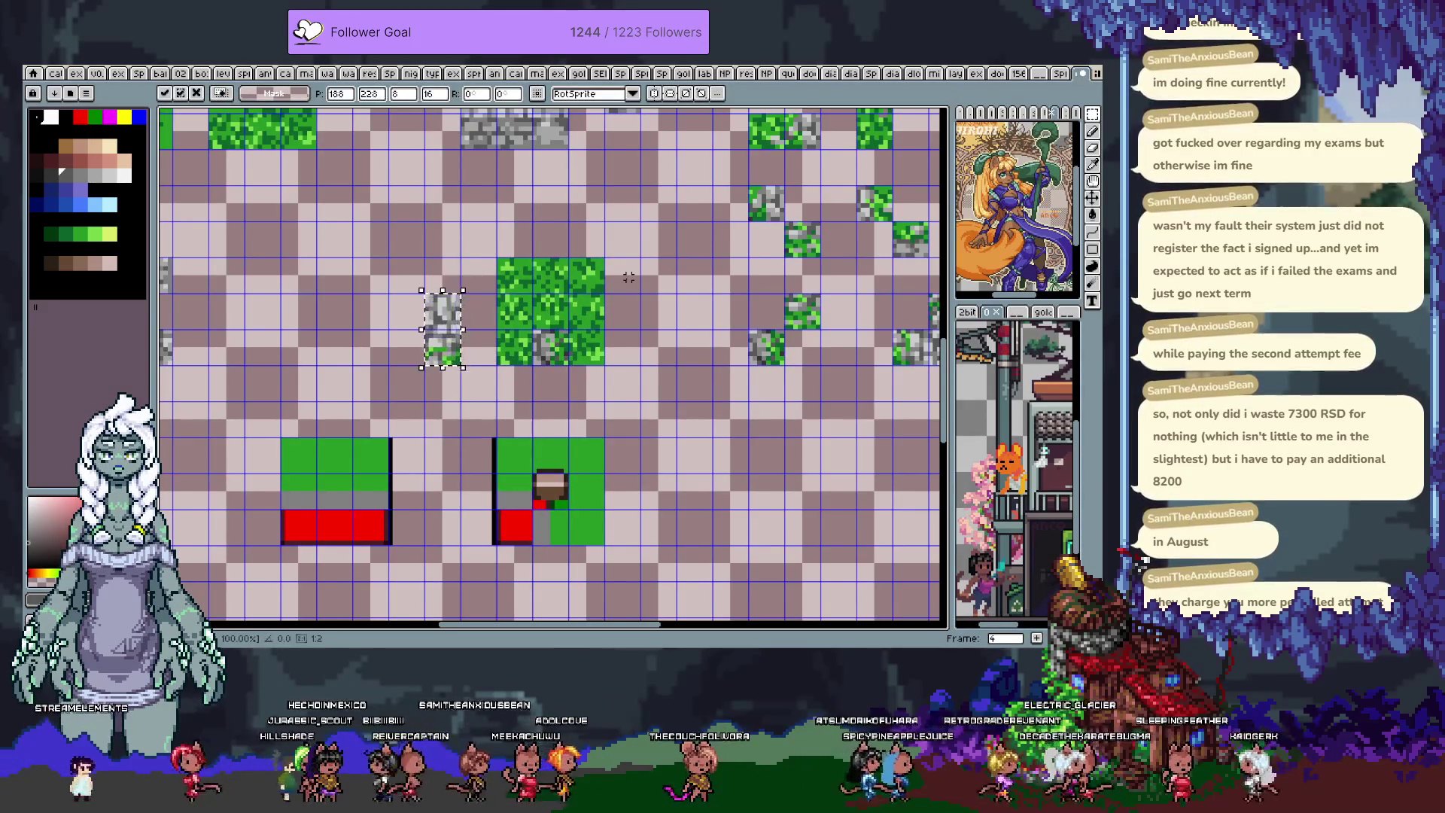
key("shift+Right")
key("shift+Right")
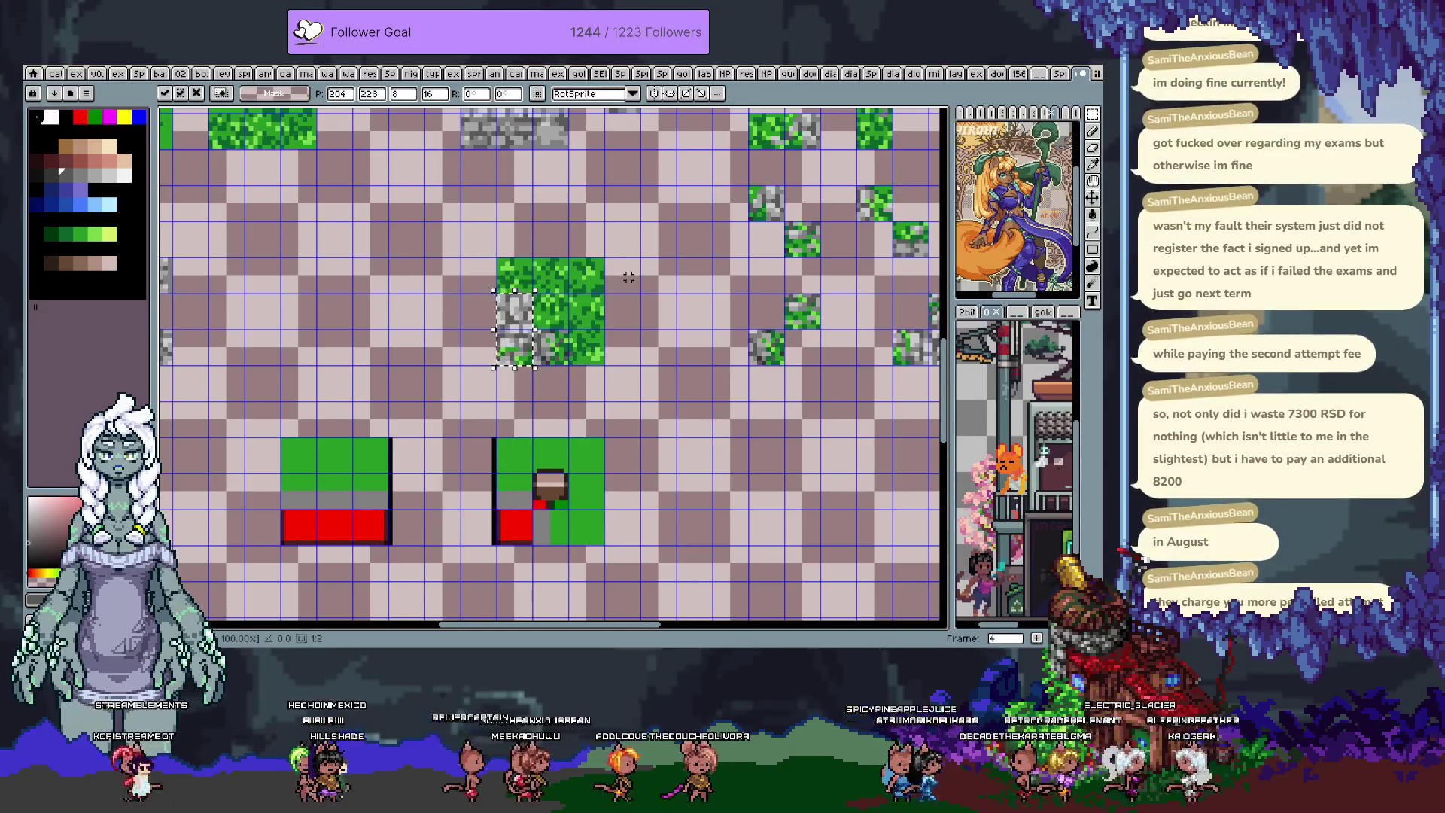
key("shift+Left")
key("shift+Left")
key("shift+v")
key("shift+Right")
key("shift+Right")
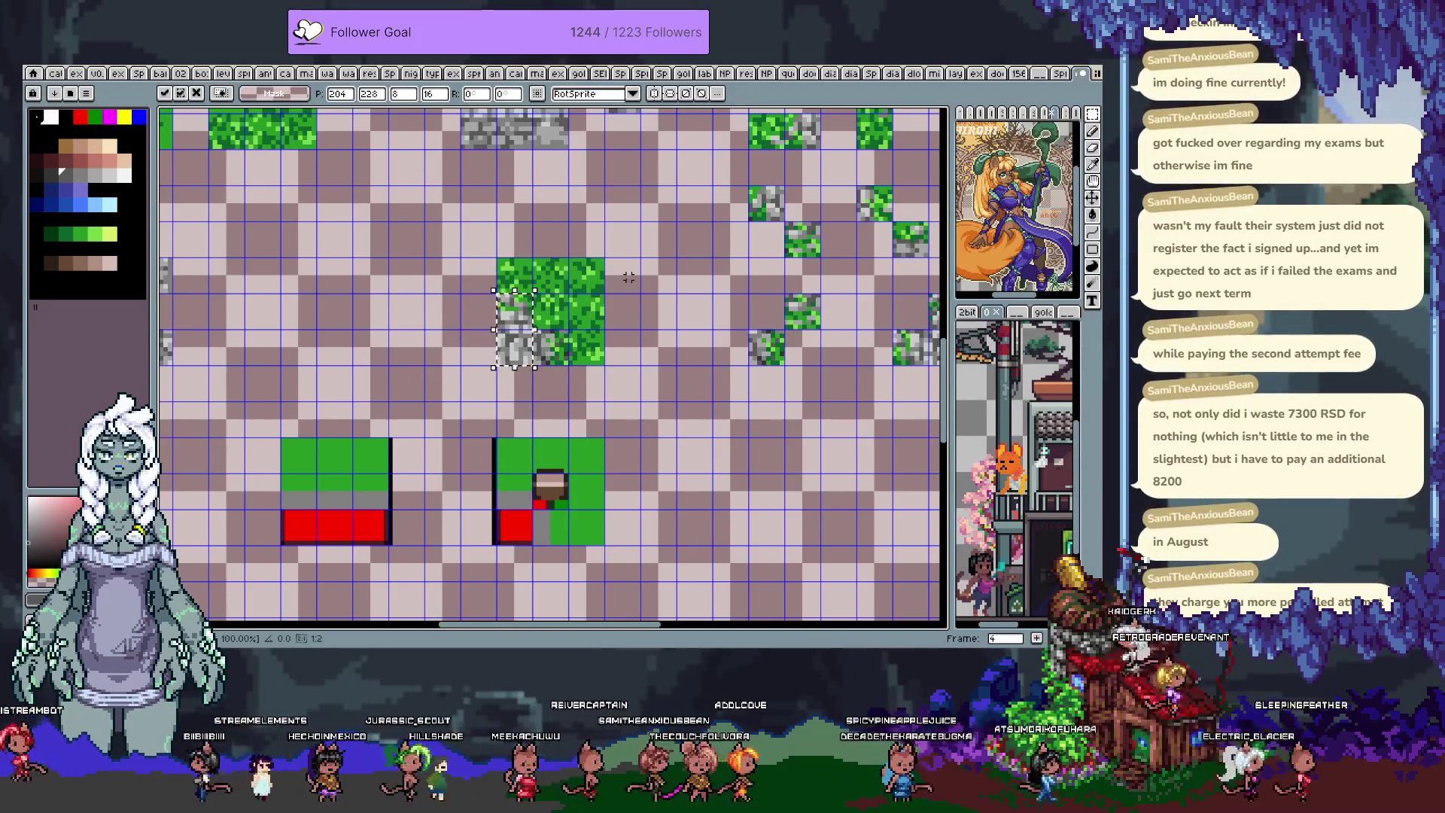
key("Return")
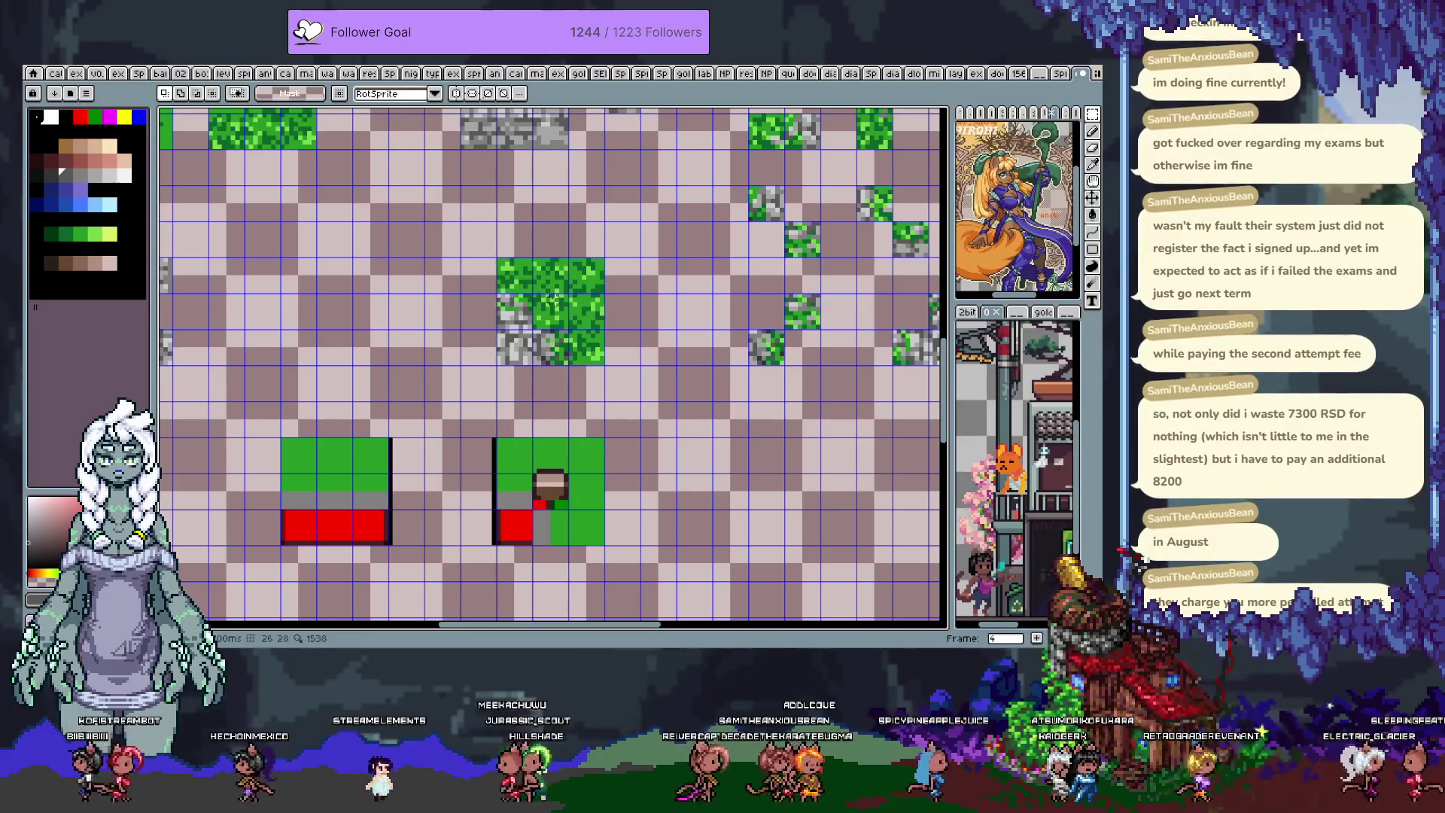
- Retouch the stone-grass seam with sampled dark green 0d632b, mid grey a6a6a6, and lighter and darker greys
scroll(552, 299, "up", 1)
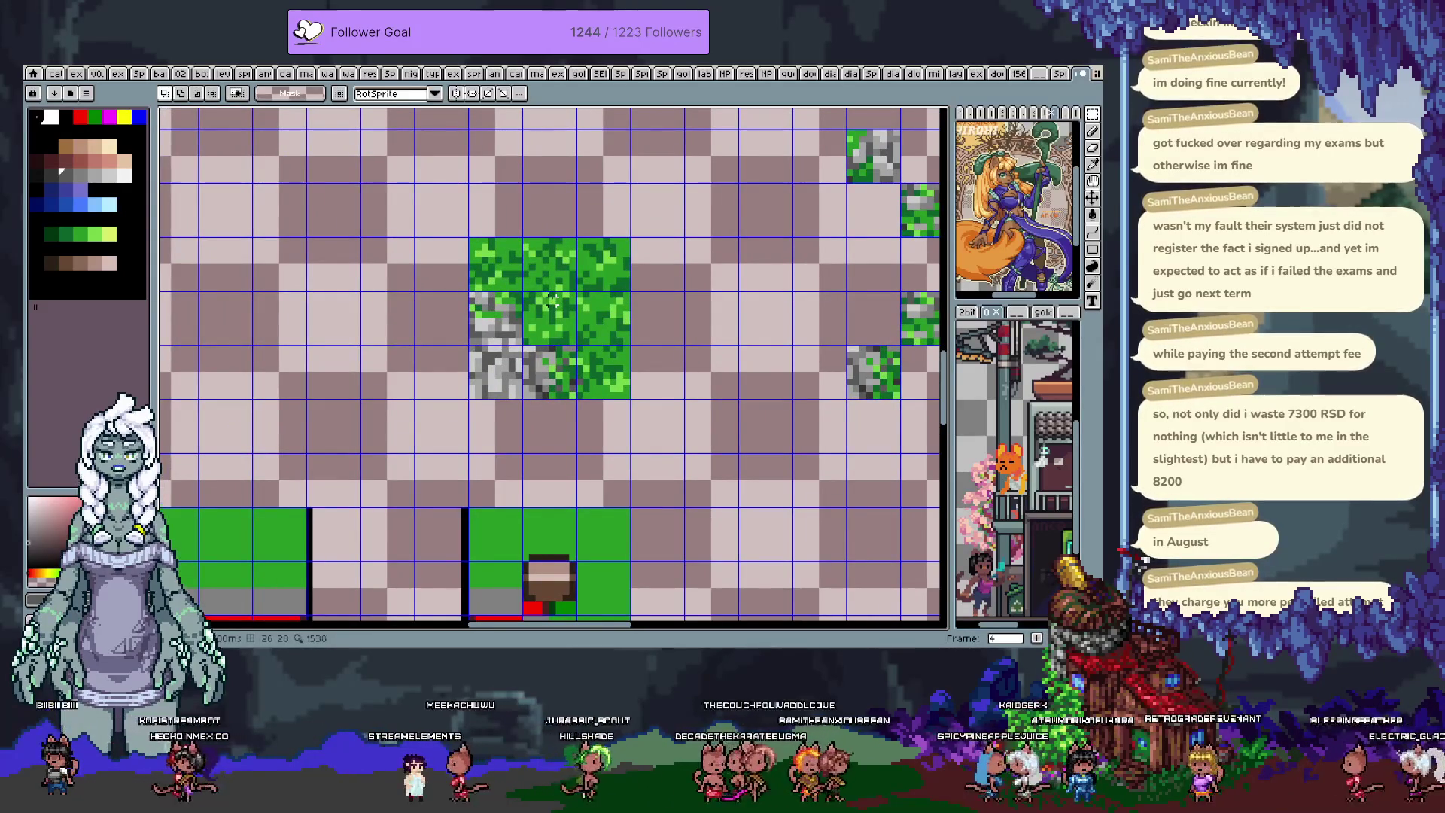
key("i")
left_click(519, 322)
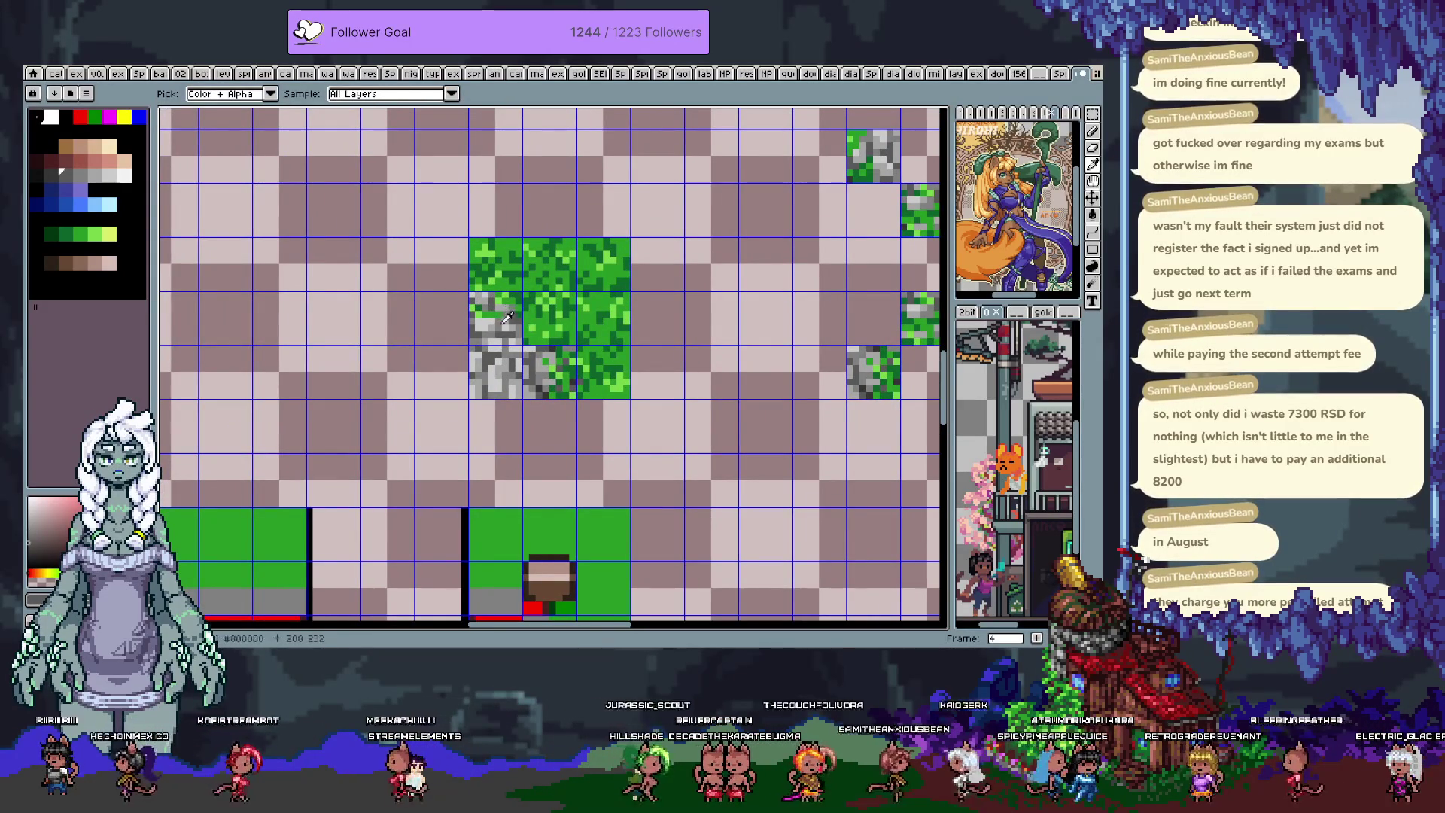
key("b")
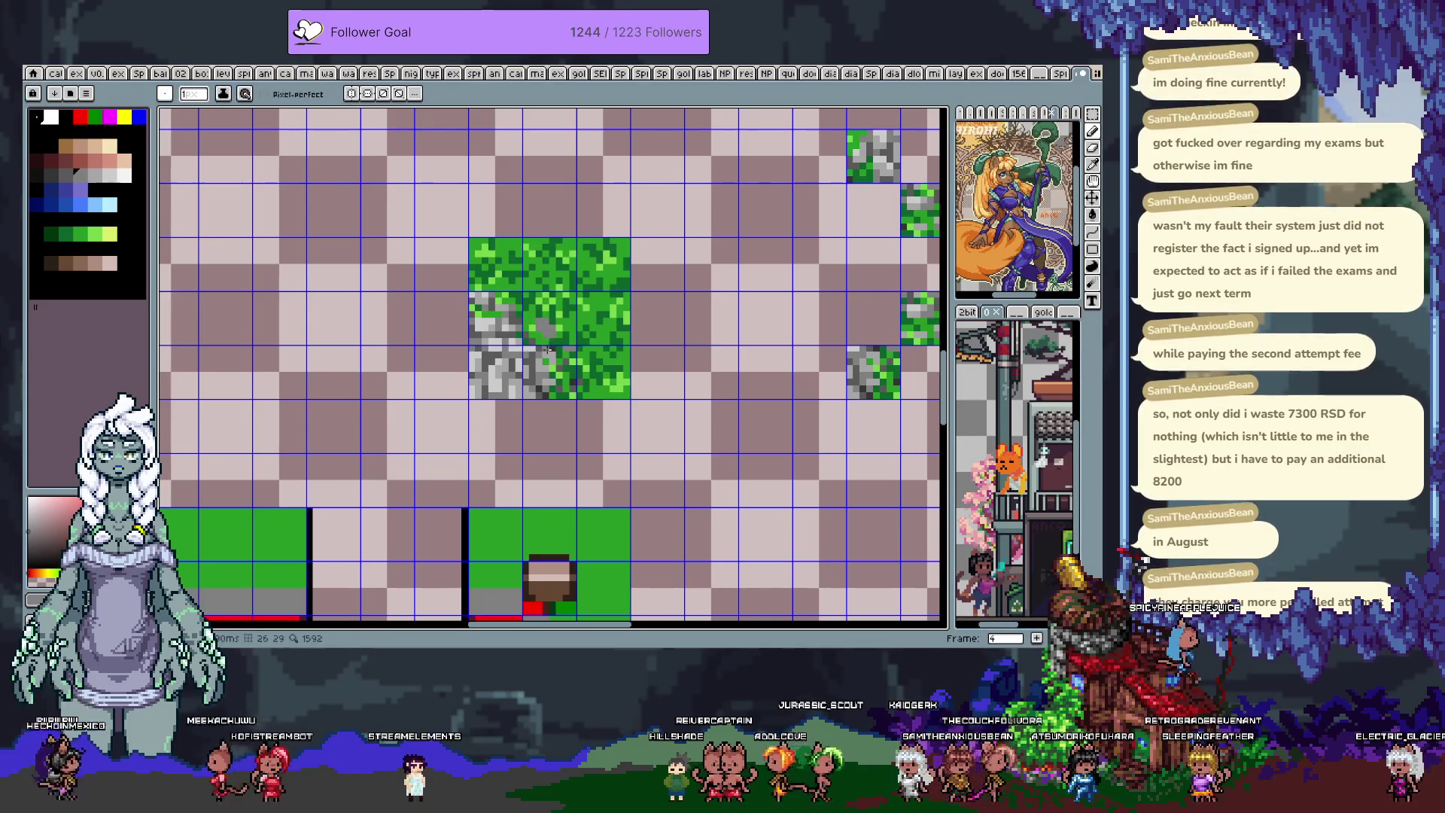
left_click(541, 325, "alt")
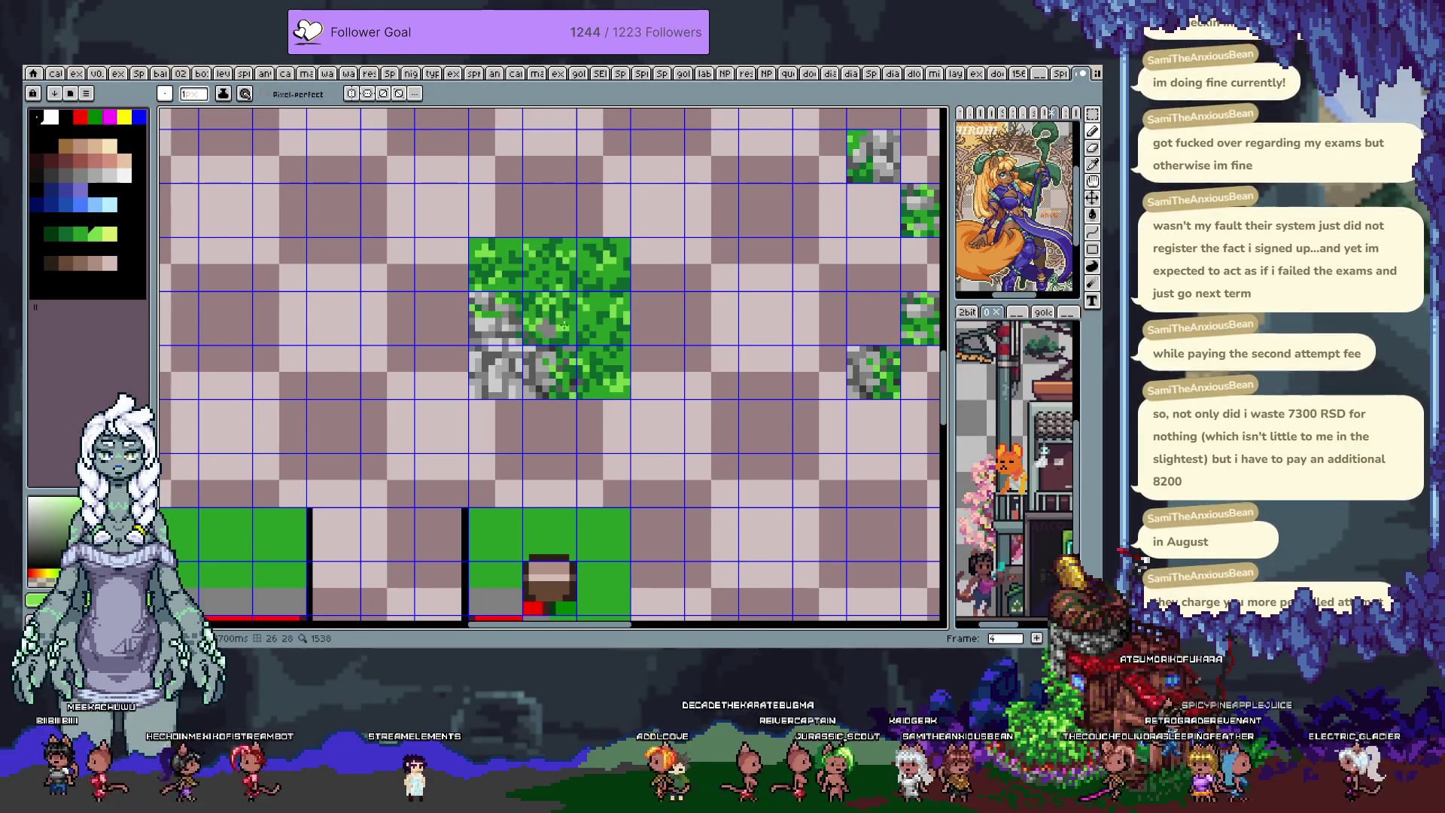
left_click(517, 322, "alt")
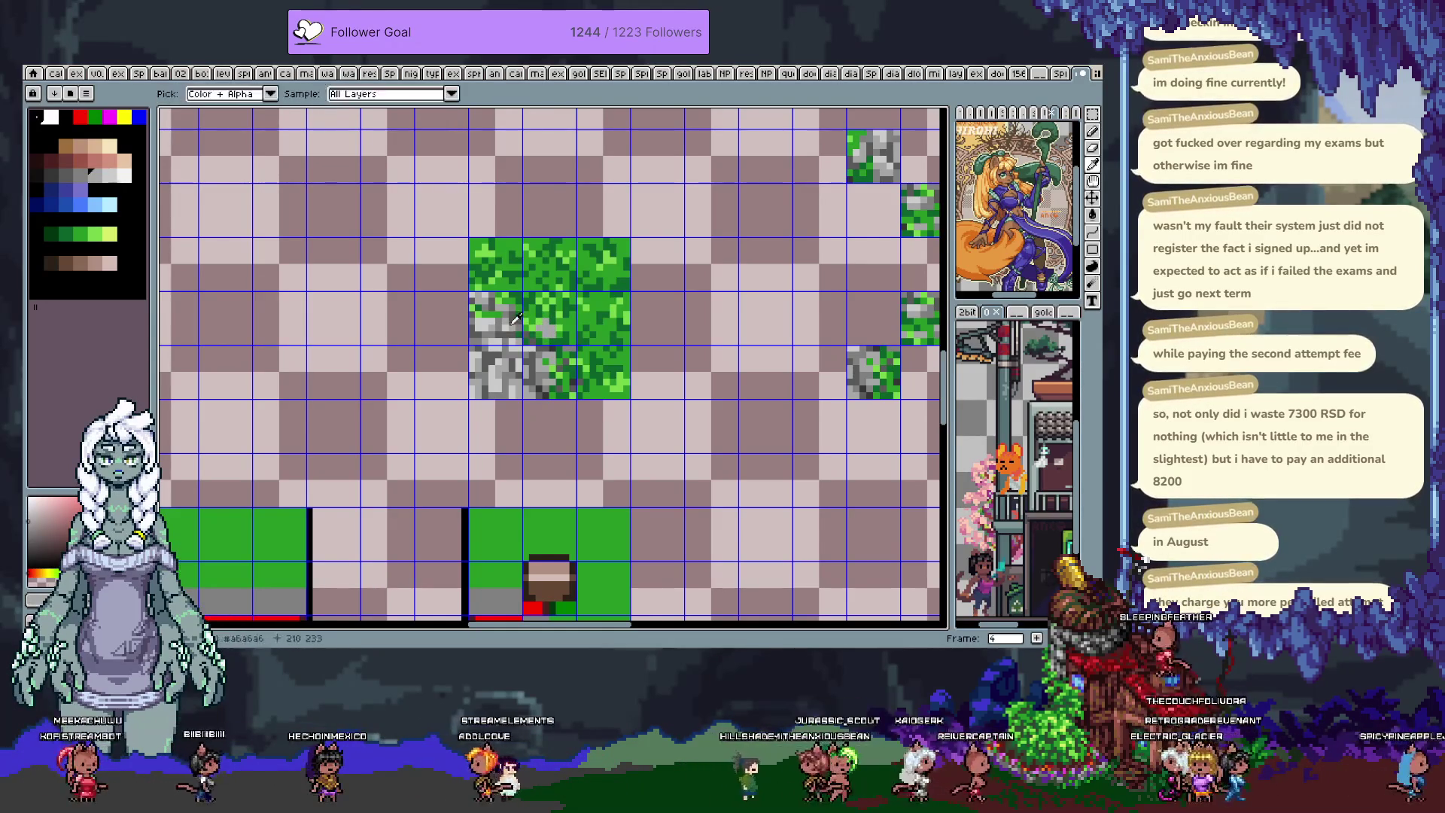
left_click(527, 325, "alt")
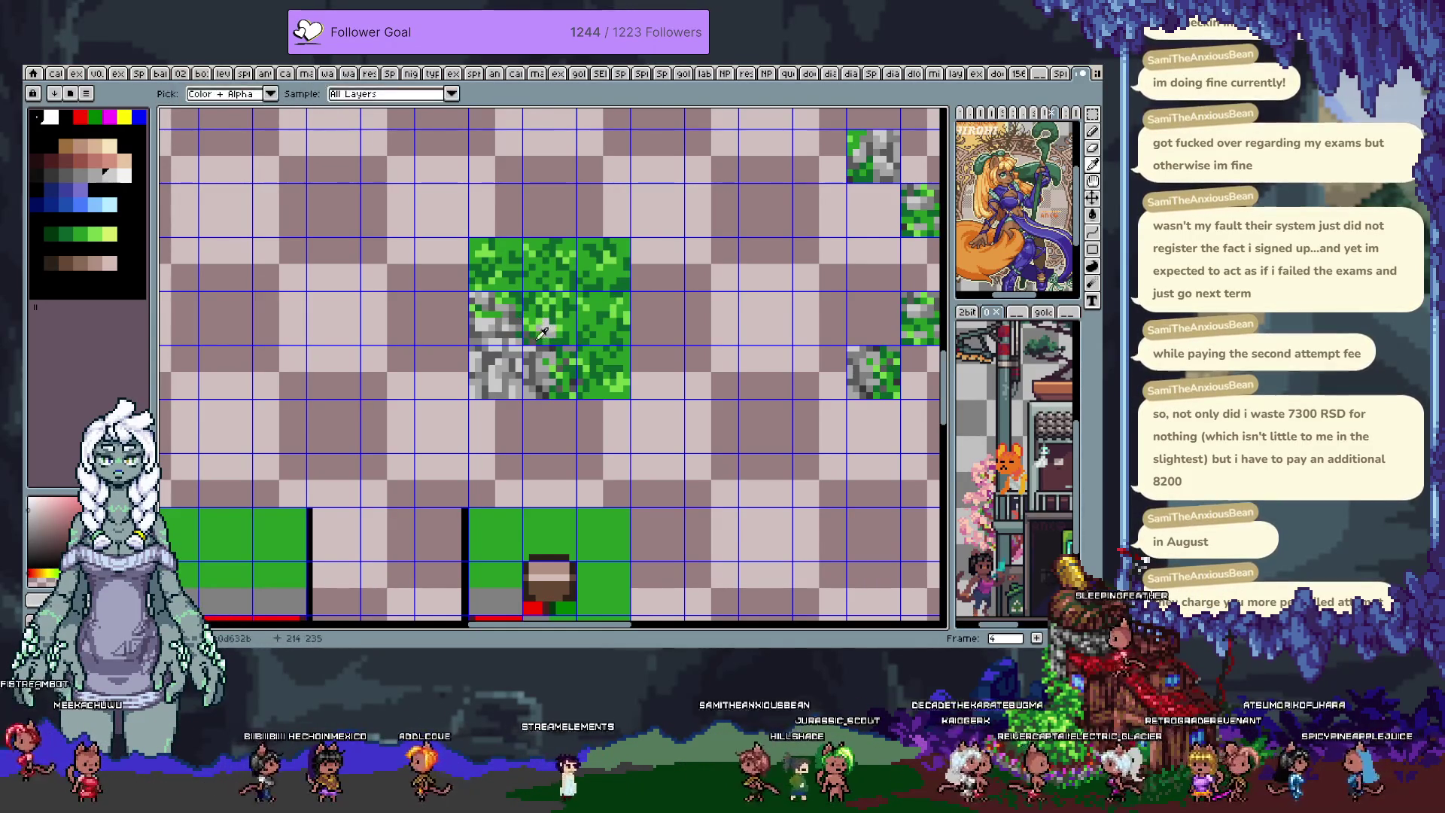
left_click(544, 336, "alt")
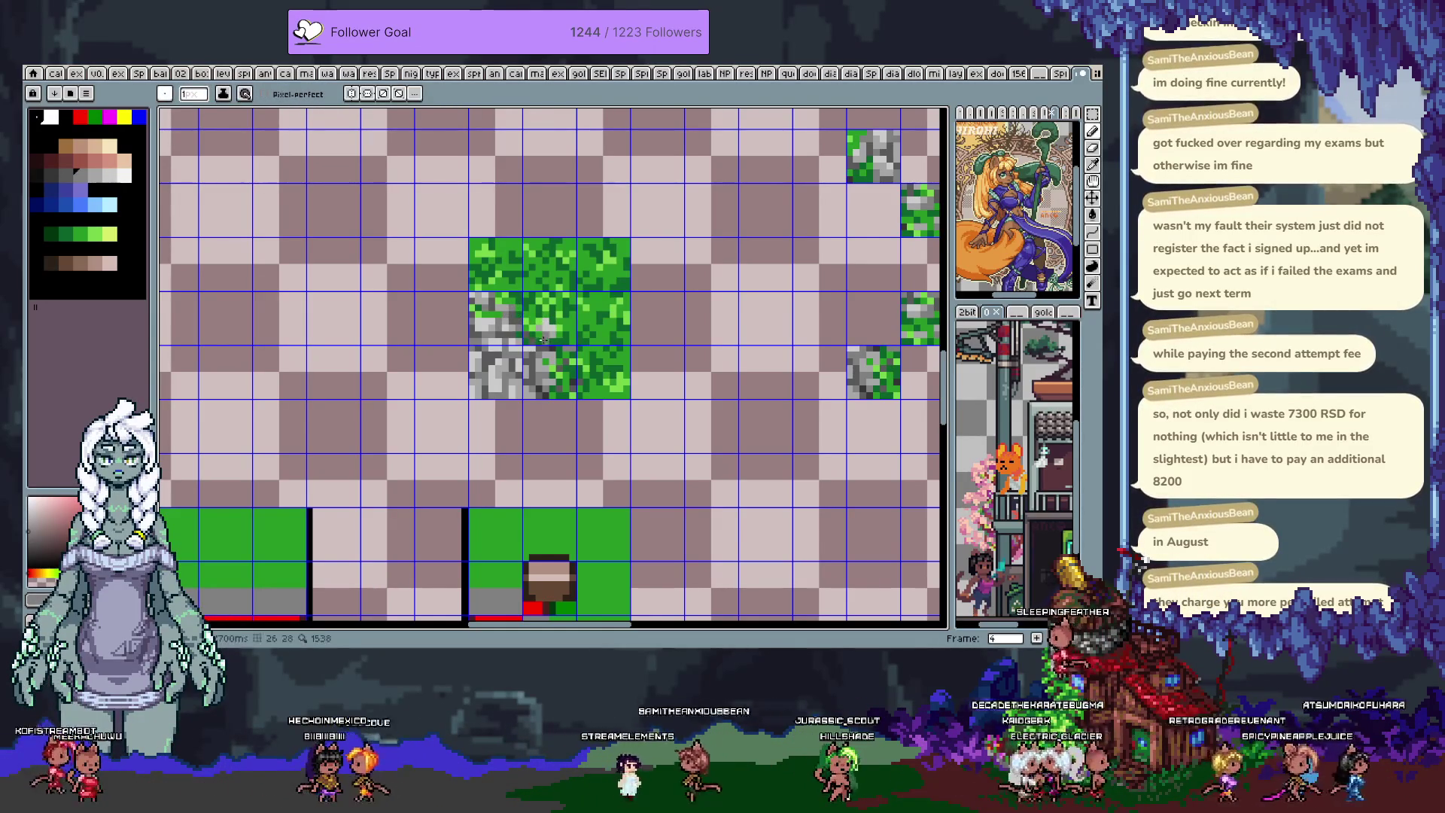
- Blend the joining pixels further using grass greens including 279825 and stone greys including 808080
left_click(574, 315, "alt")
left_click(535, 338, "alt")
left_click(538, 339, "alt")
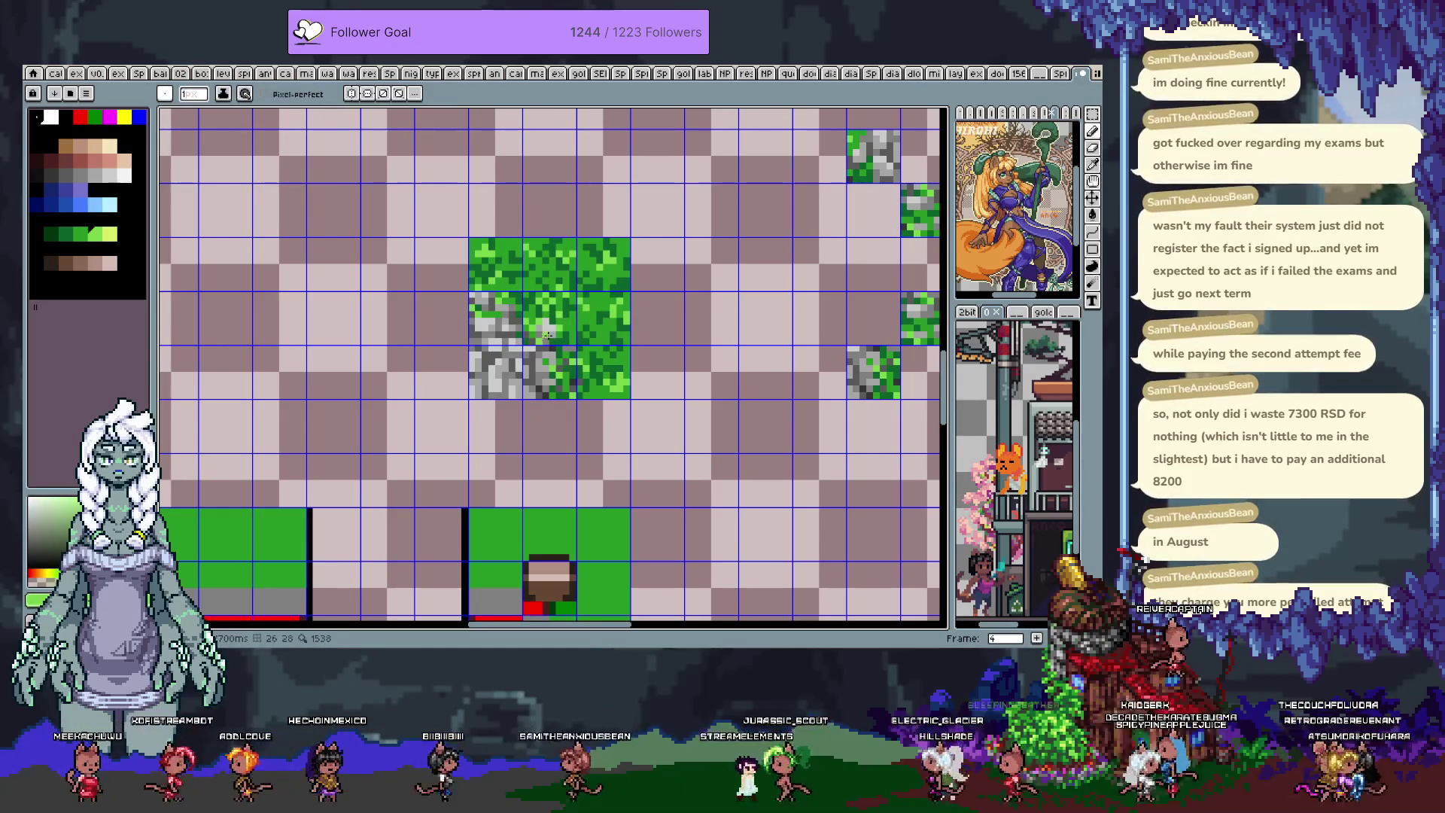
left_click(565, 316, "alt")
left_click(560, 317, "alt")
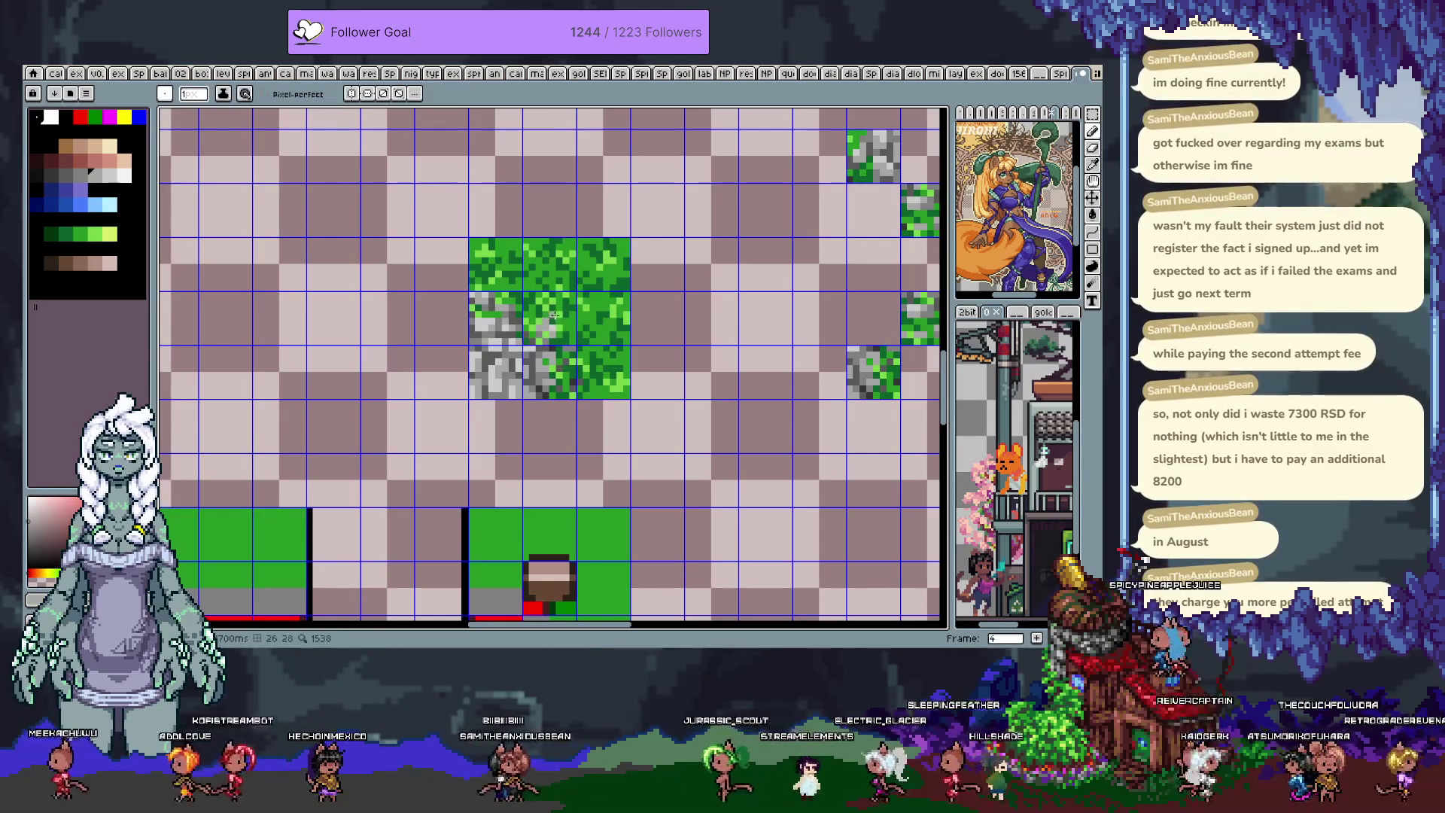
left_click(548, 382, "alt")
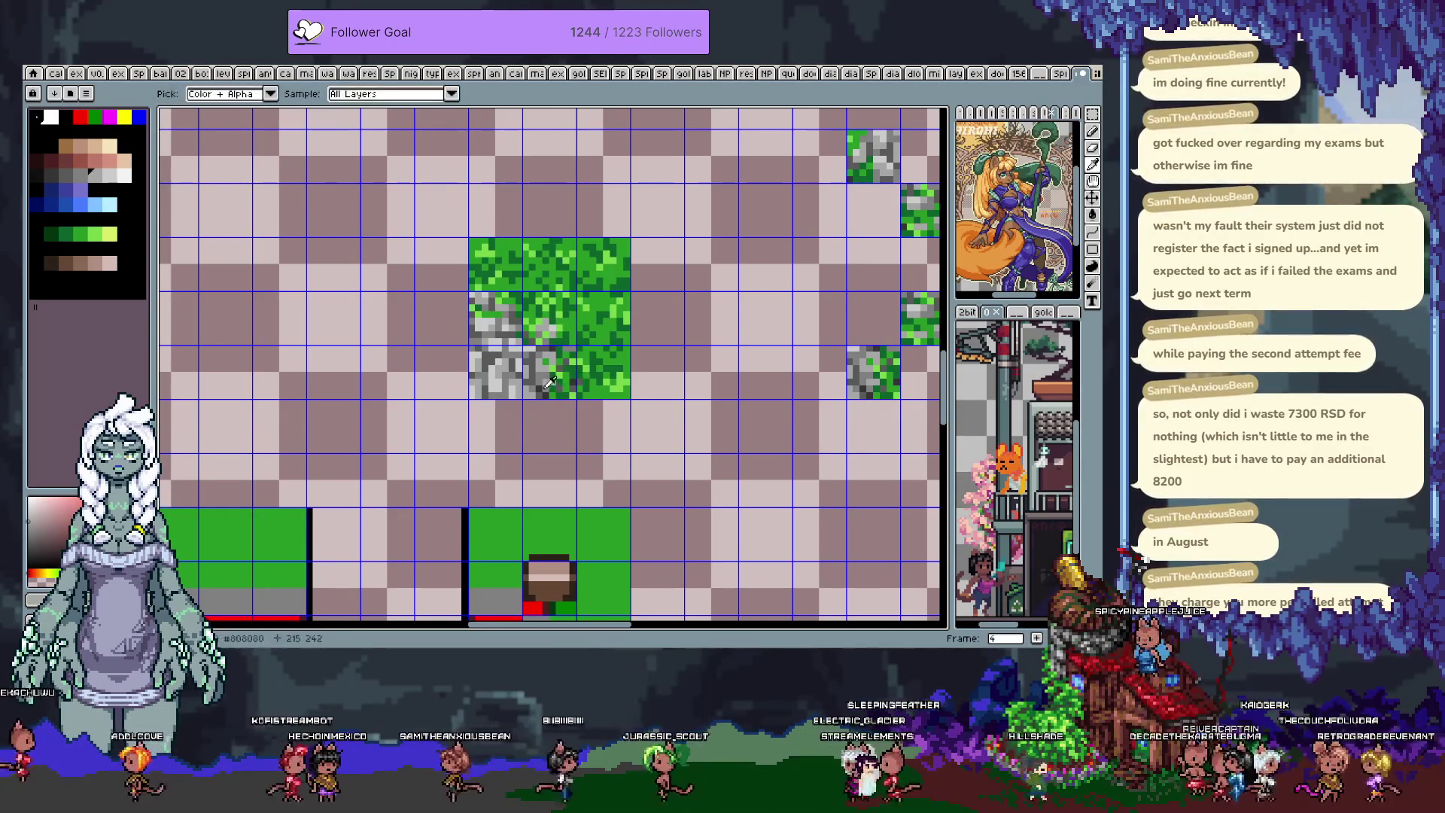
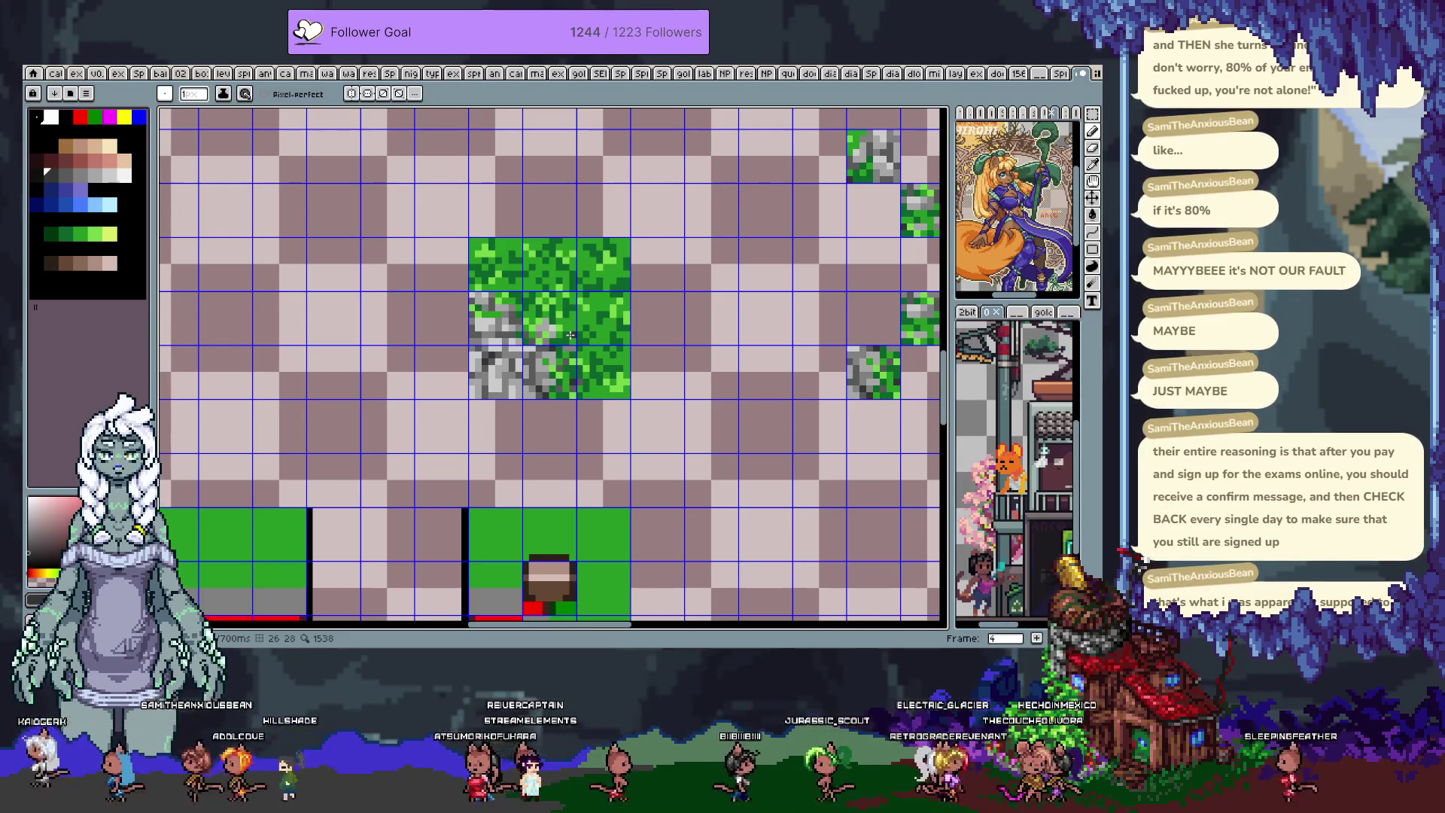
- Zoom in and shift a 2x2 block of stone pixels one pixel to the right
key("i")
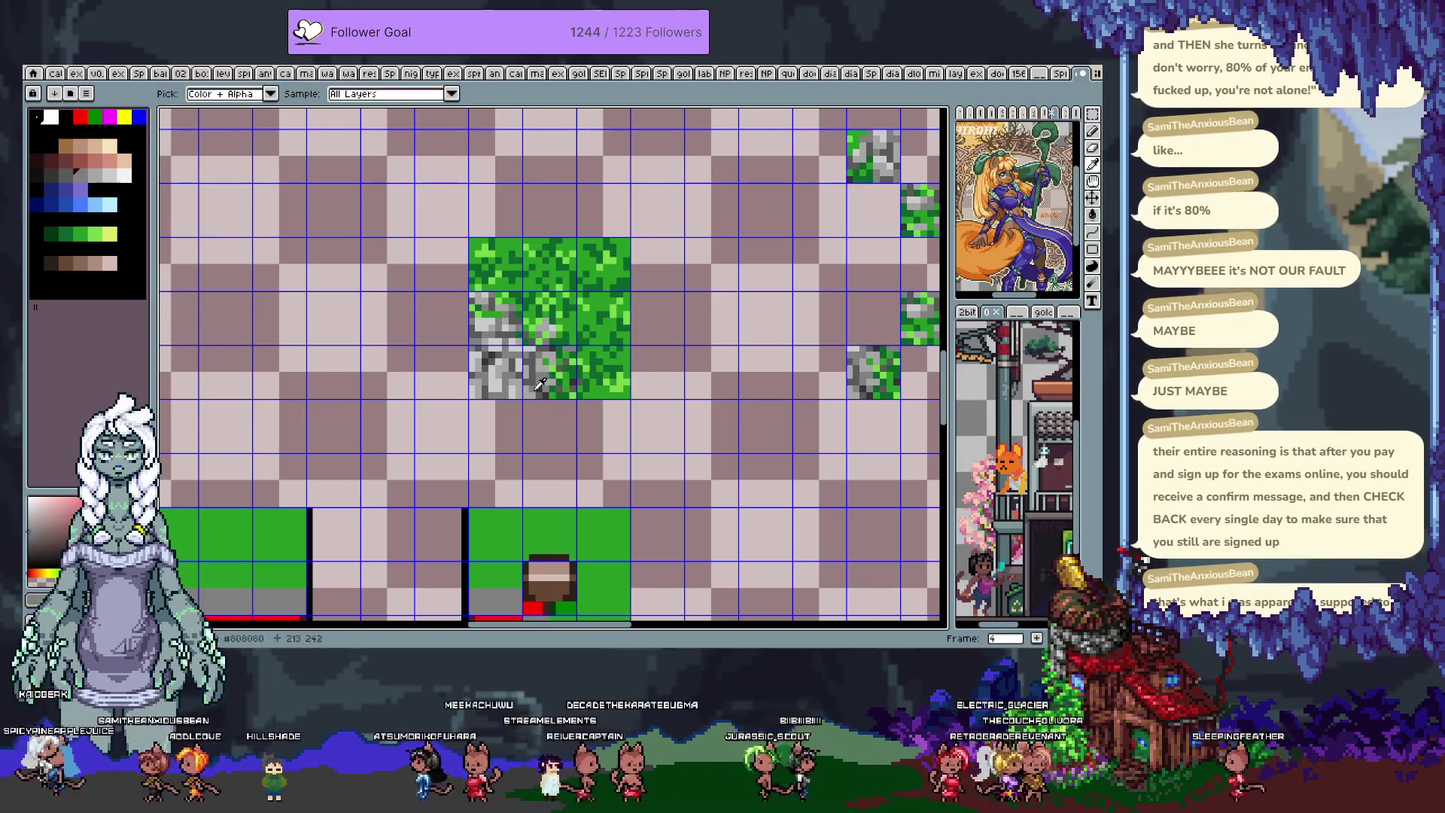
key("b")
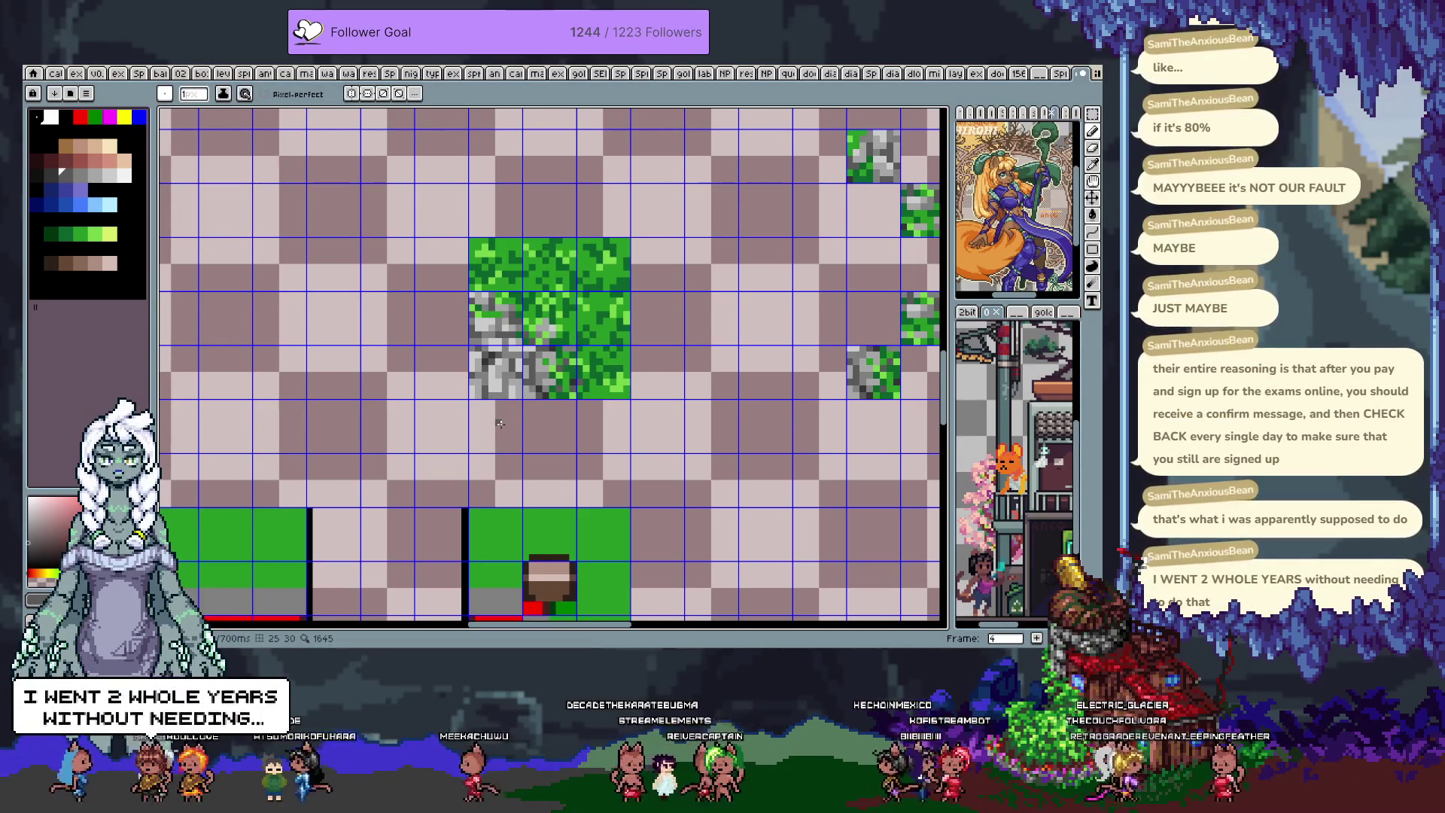
key("m")
left_click_drag(467, 343, 521, 400)
key("ctrl+d")
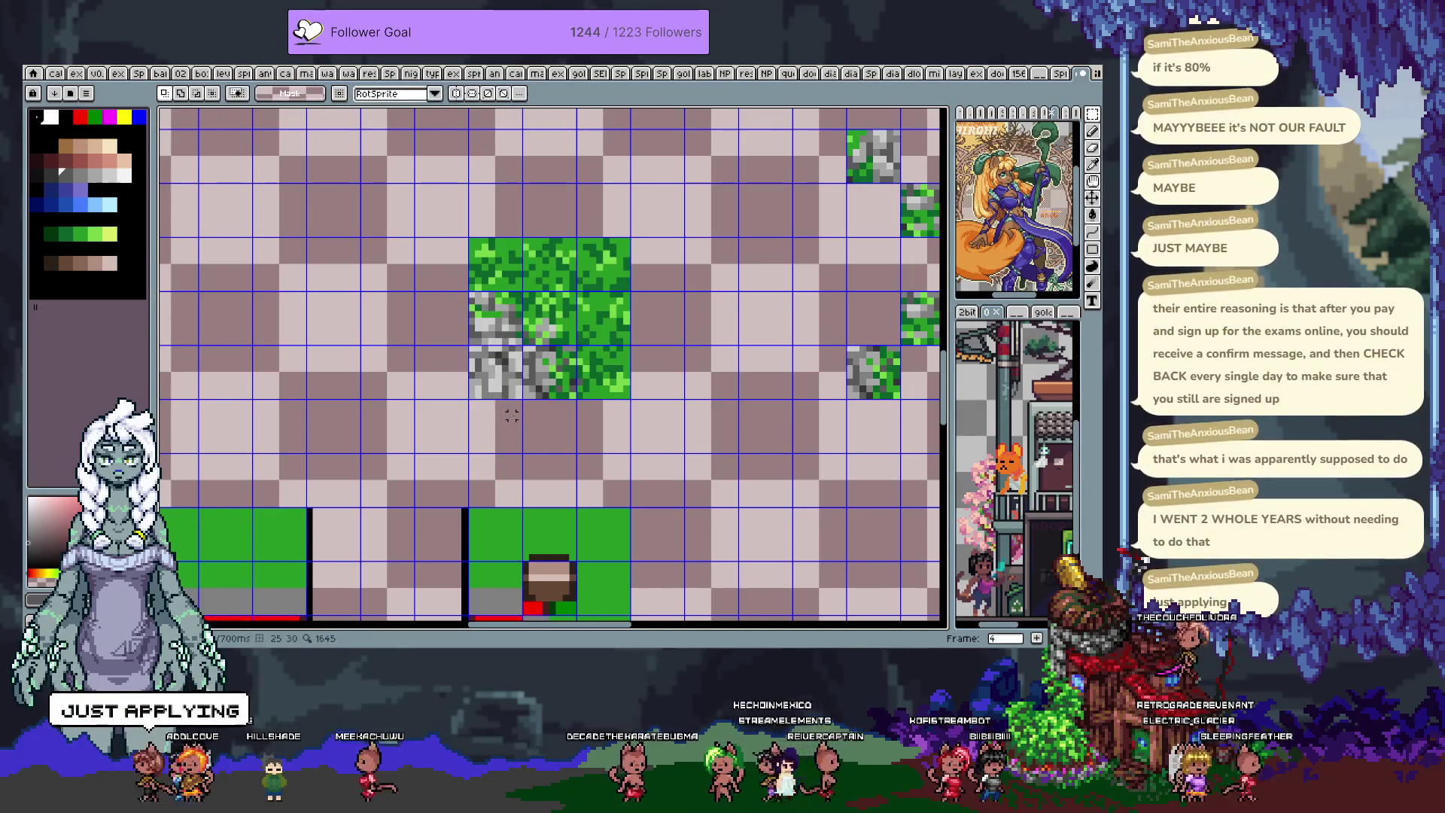
scroll(509, 406, "up", 2)
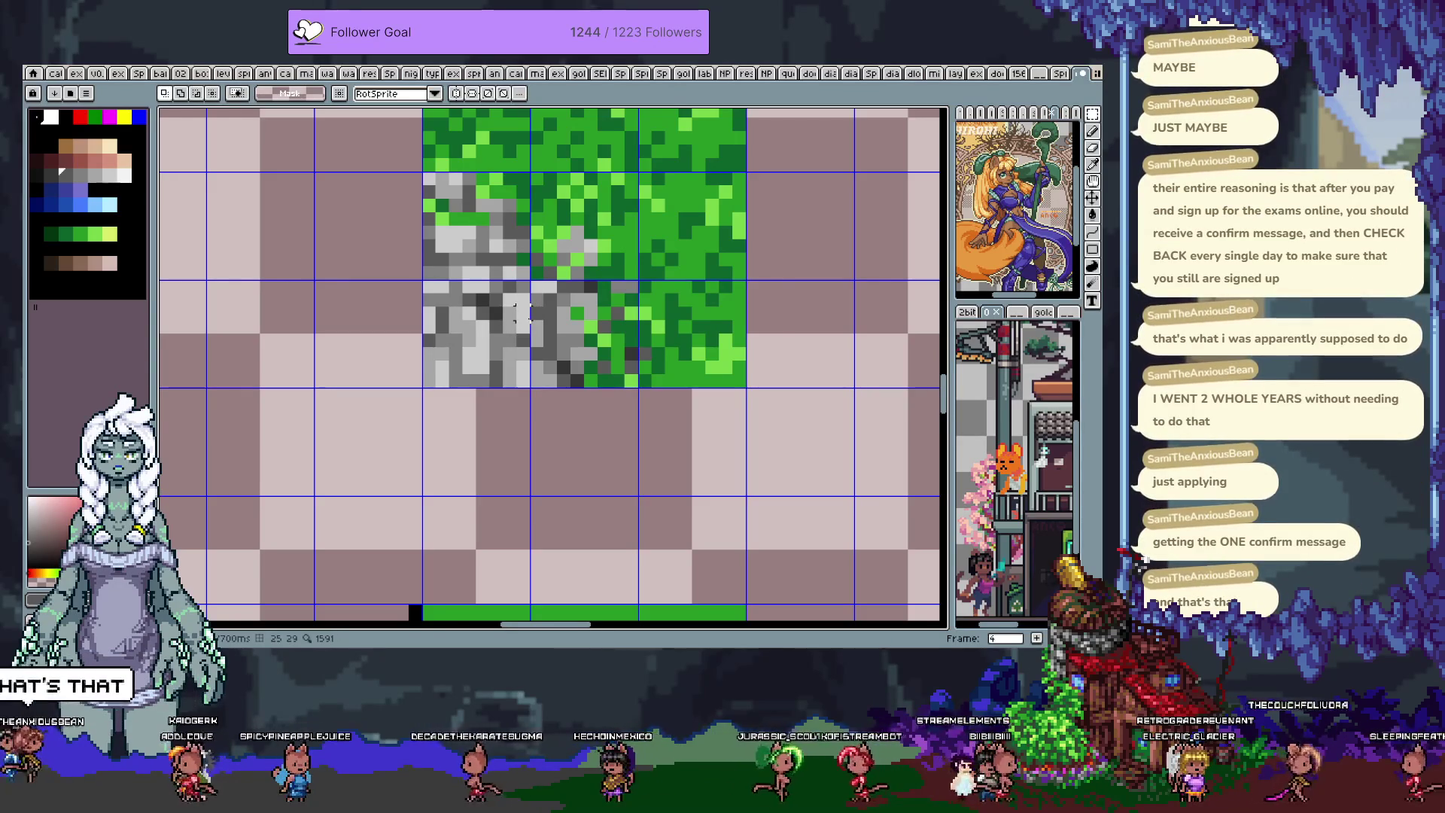
scroll(522, 312, "up", 1)
left_click_drag(529, 373, 566, 410)
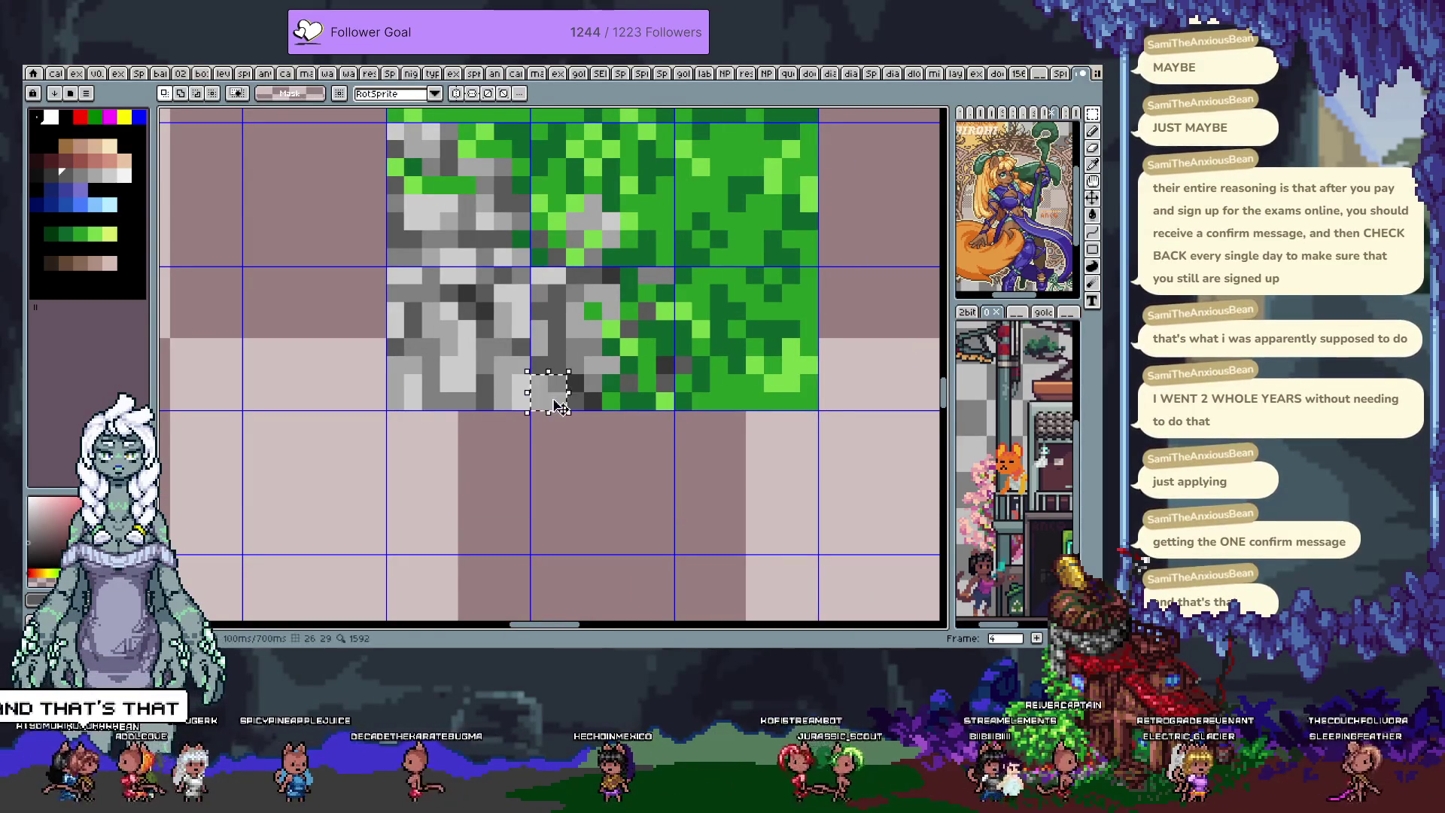
key("Right")
key("ctrl+d")
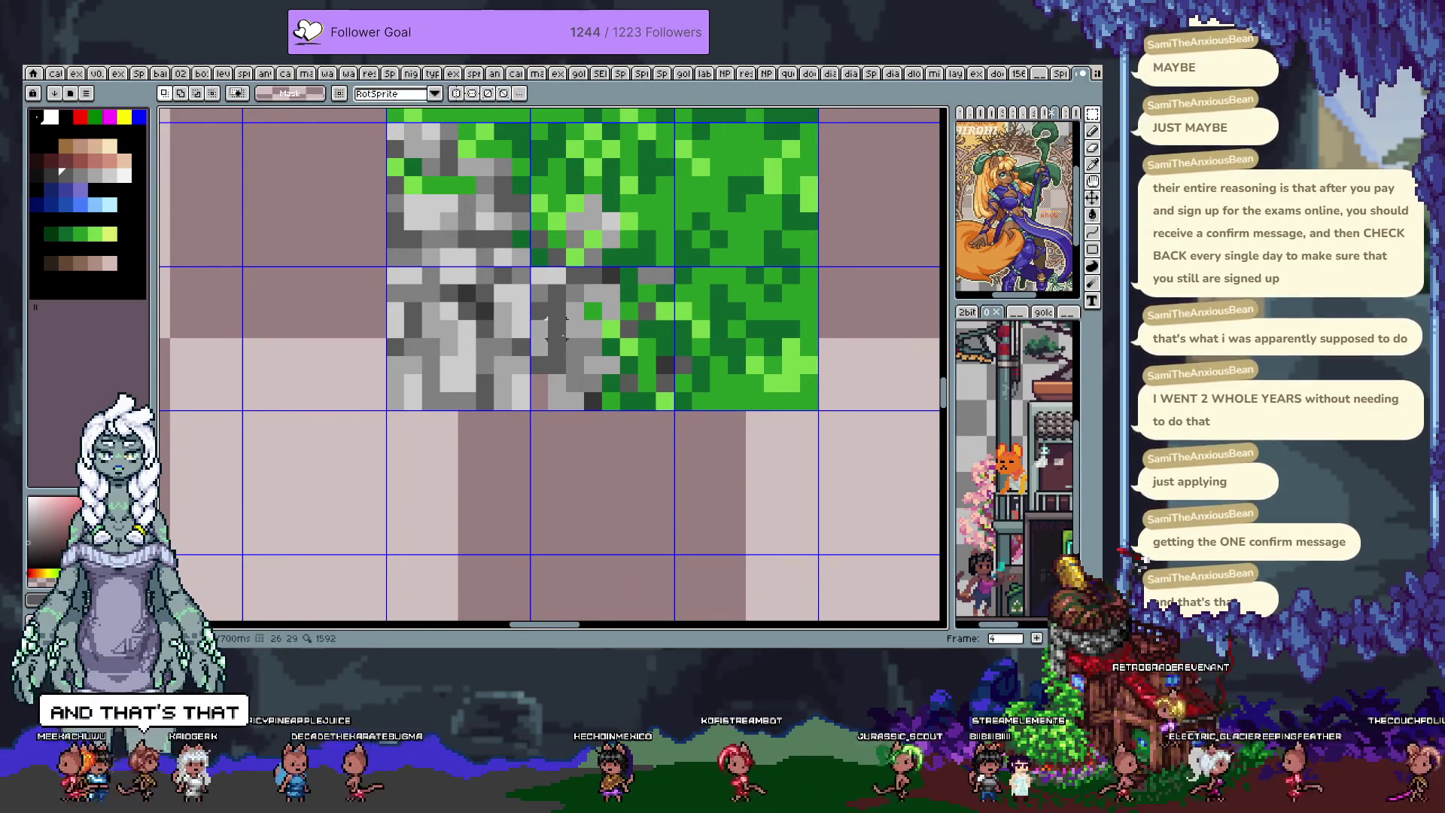
key("b")
- Repaint several stone-edge pixels in darker grey sampled from the tile
left_click(538, 399)
key("i")
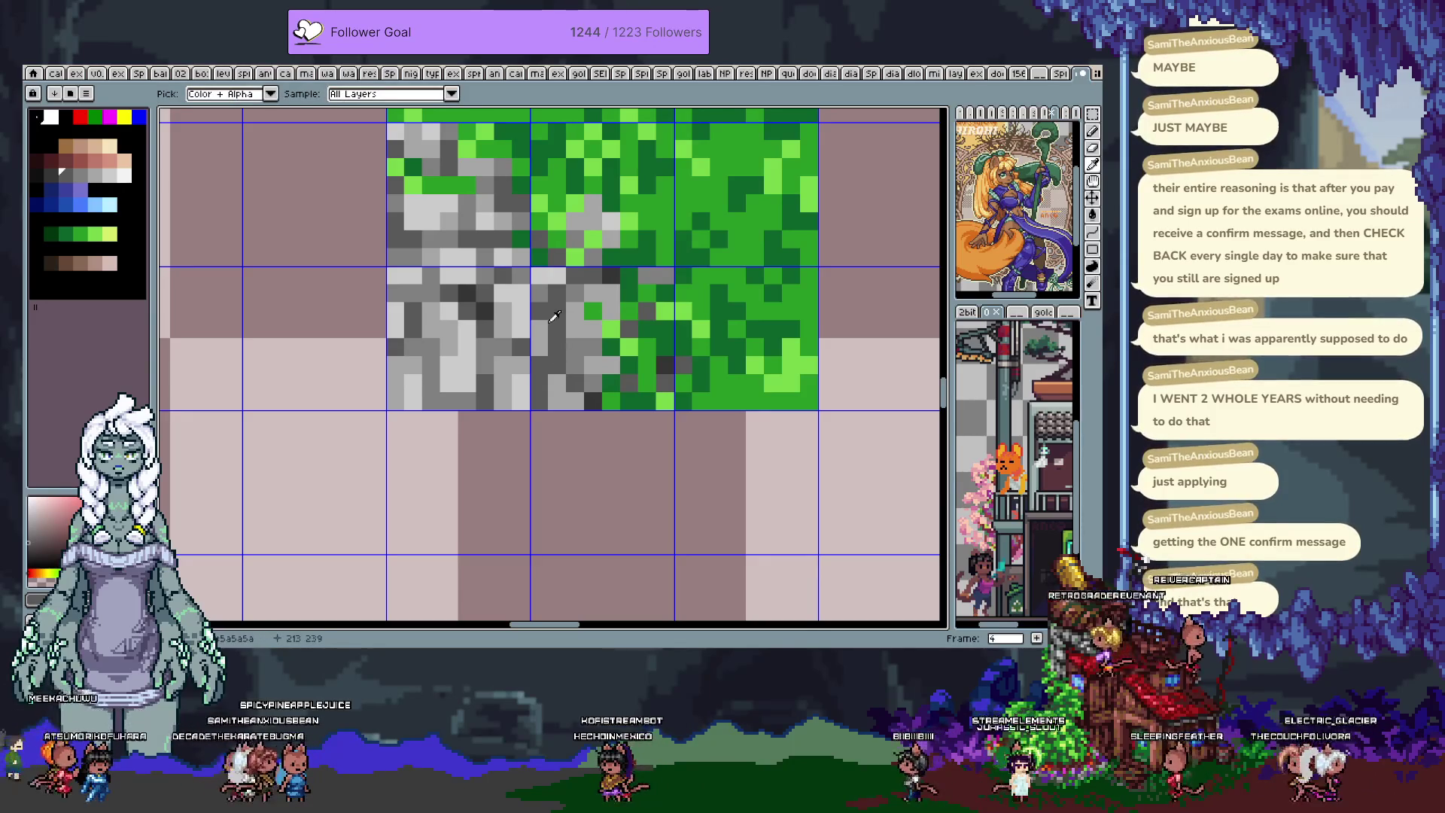
left_click(543, 288)
key("b")
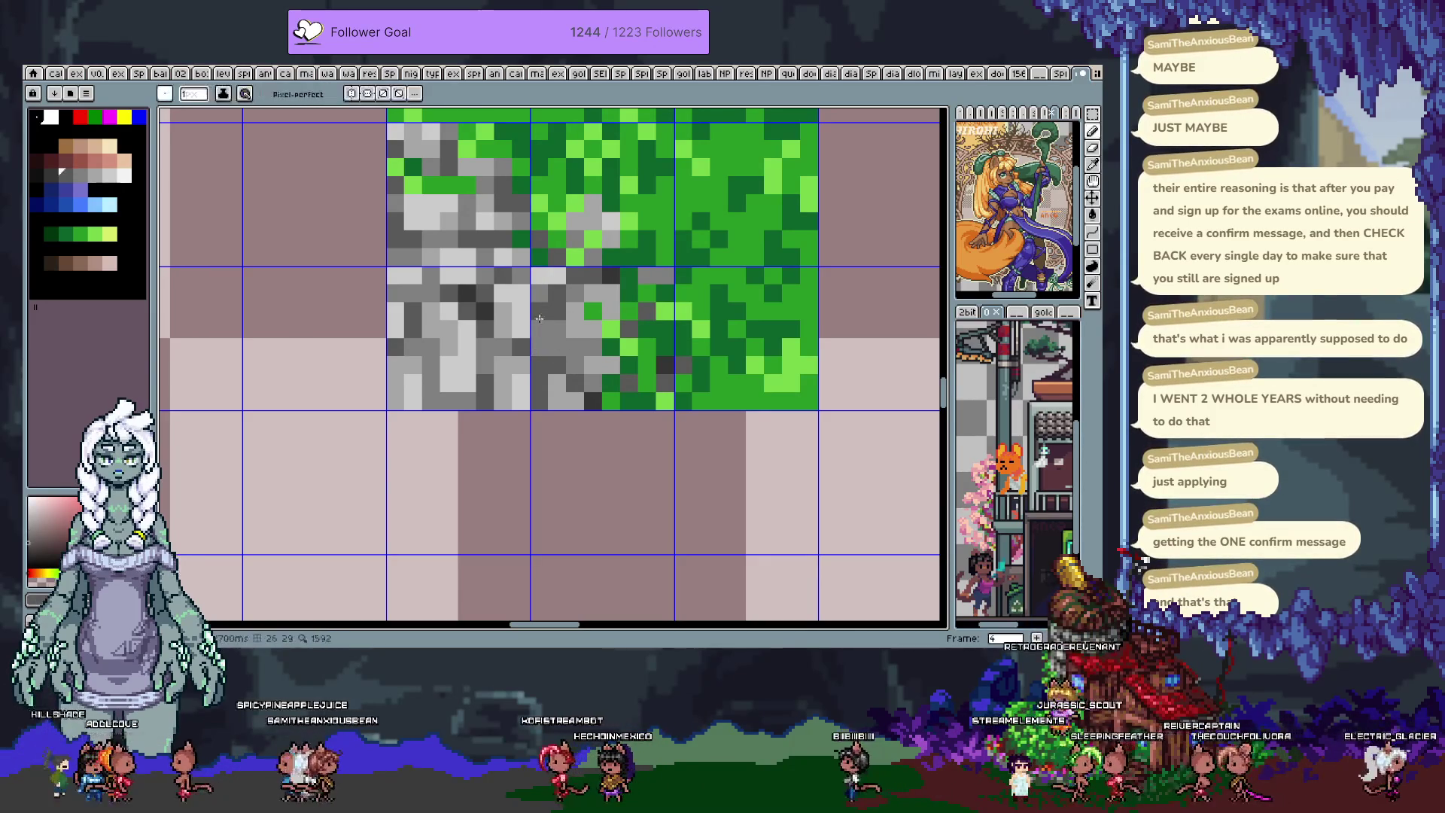
key("i")
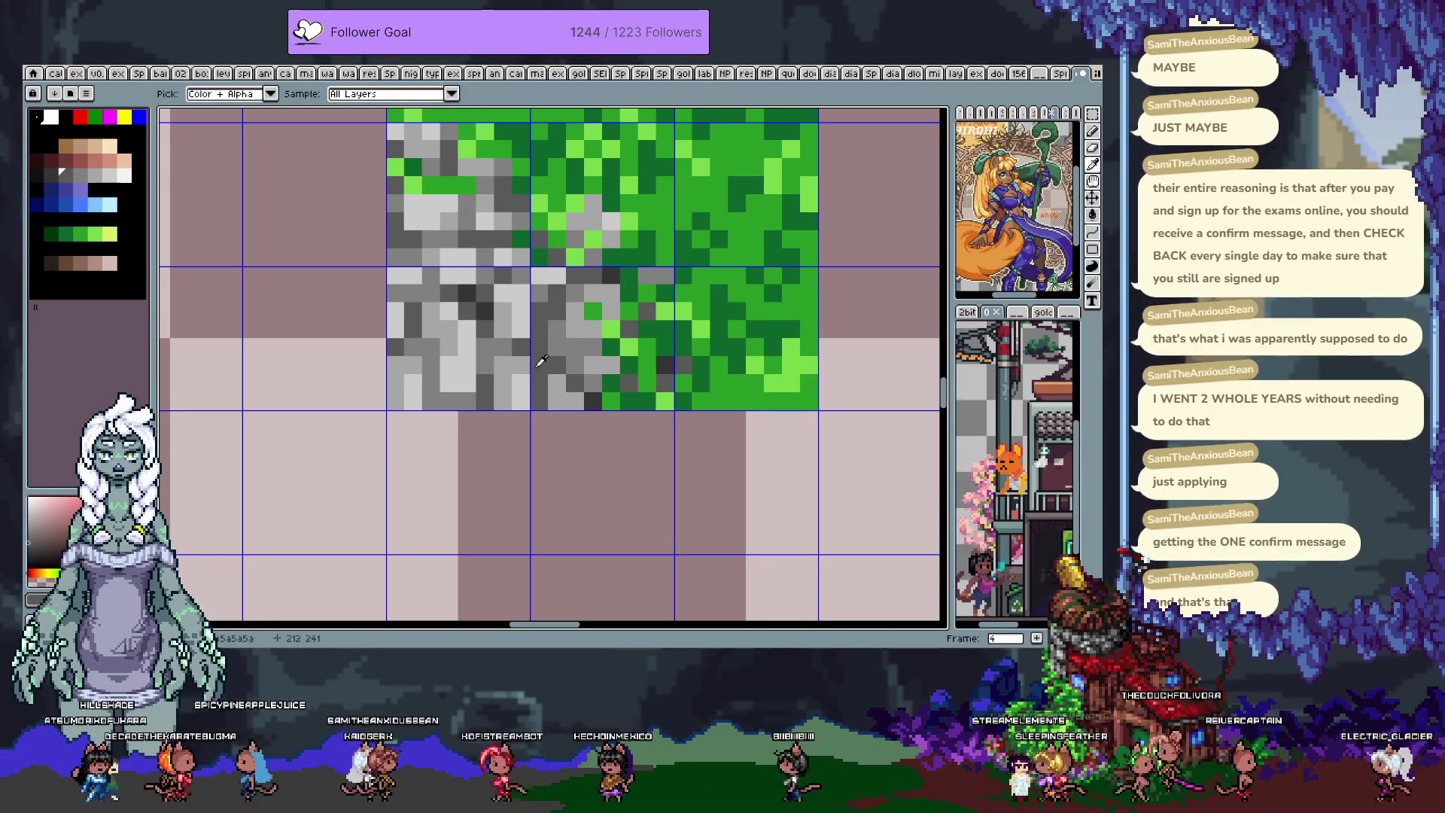
key("b")
left_click_drag(557, 382, 576, 382)
key("i")
key("b")
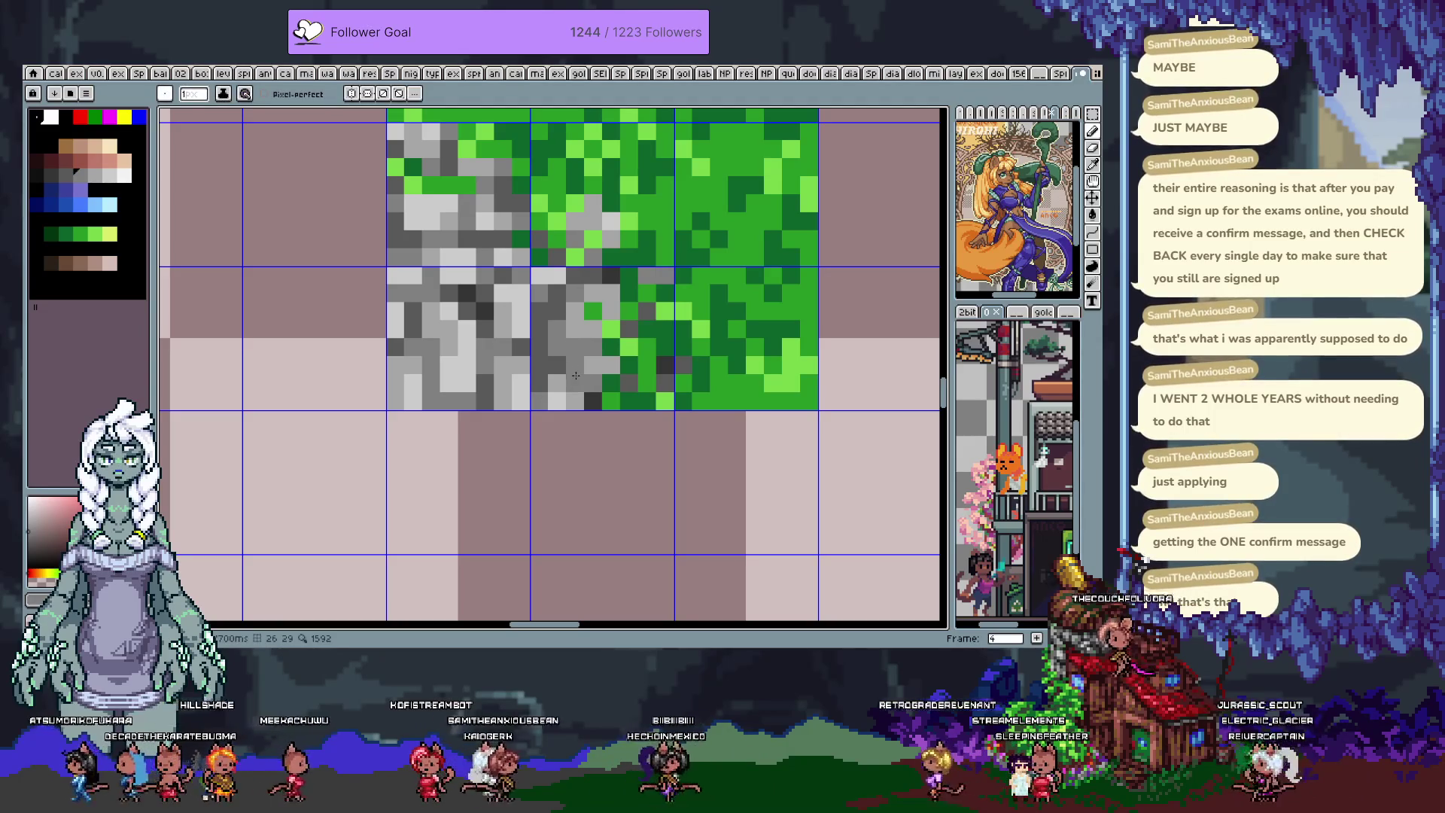
left_click(570, 368, "alt")
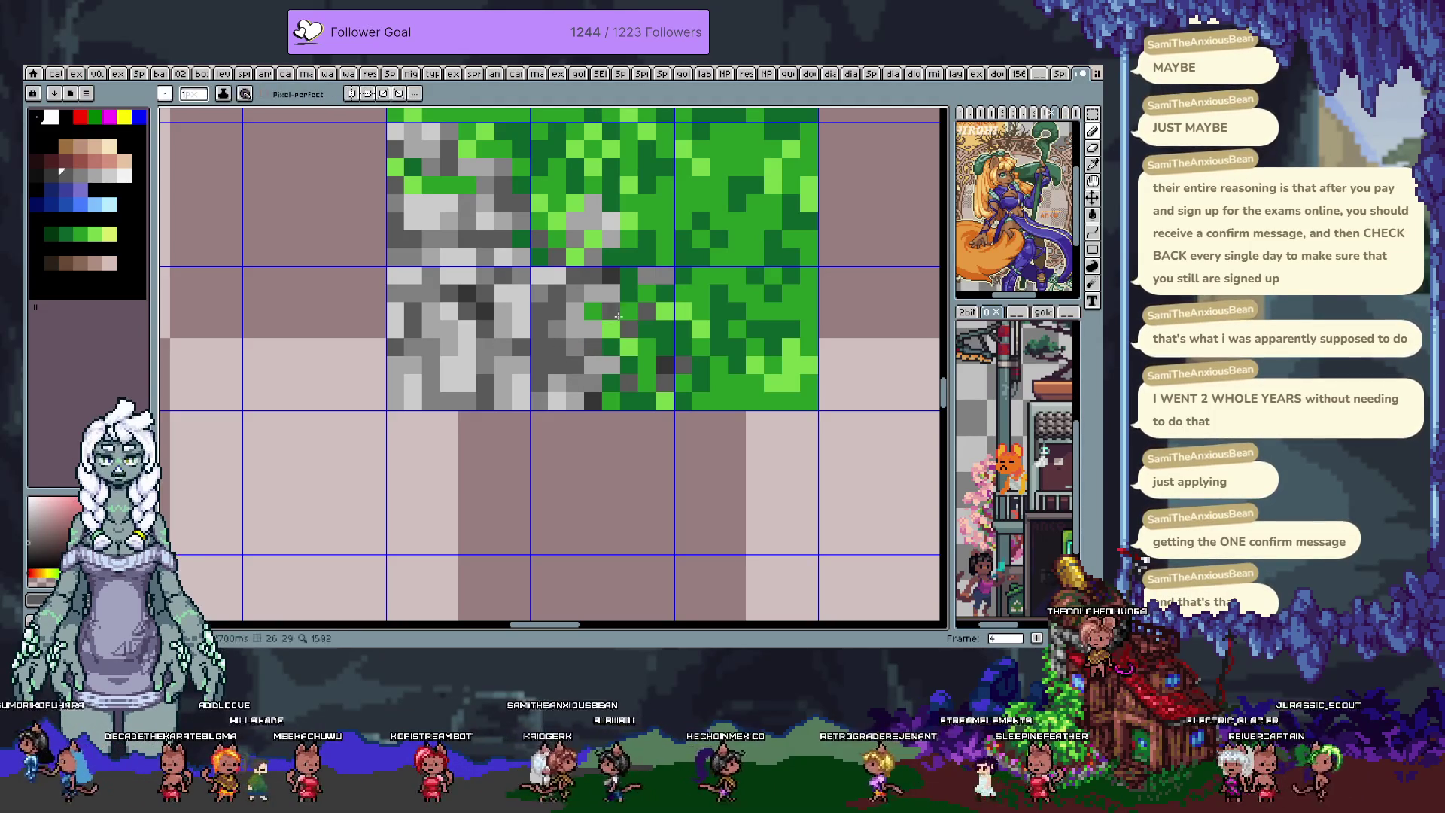
left_click_drag(505, 270, 535, 333)
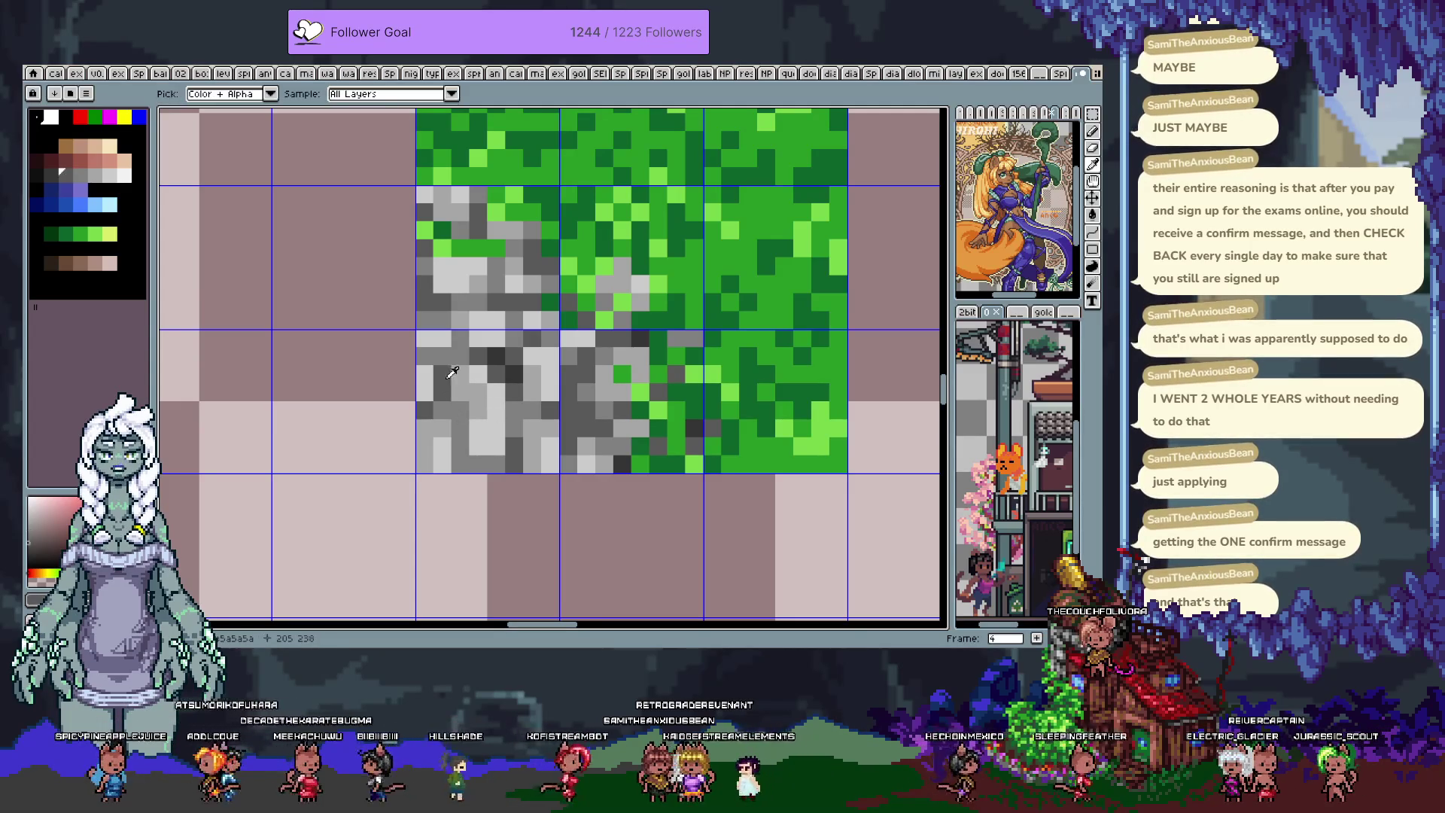
left_click_drag(424, 319, 463, 365)
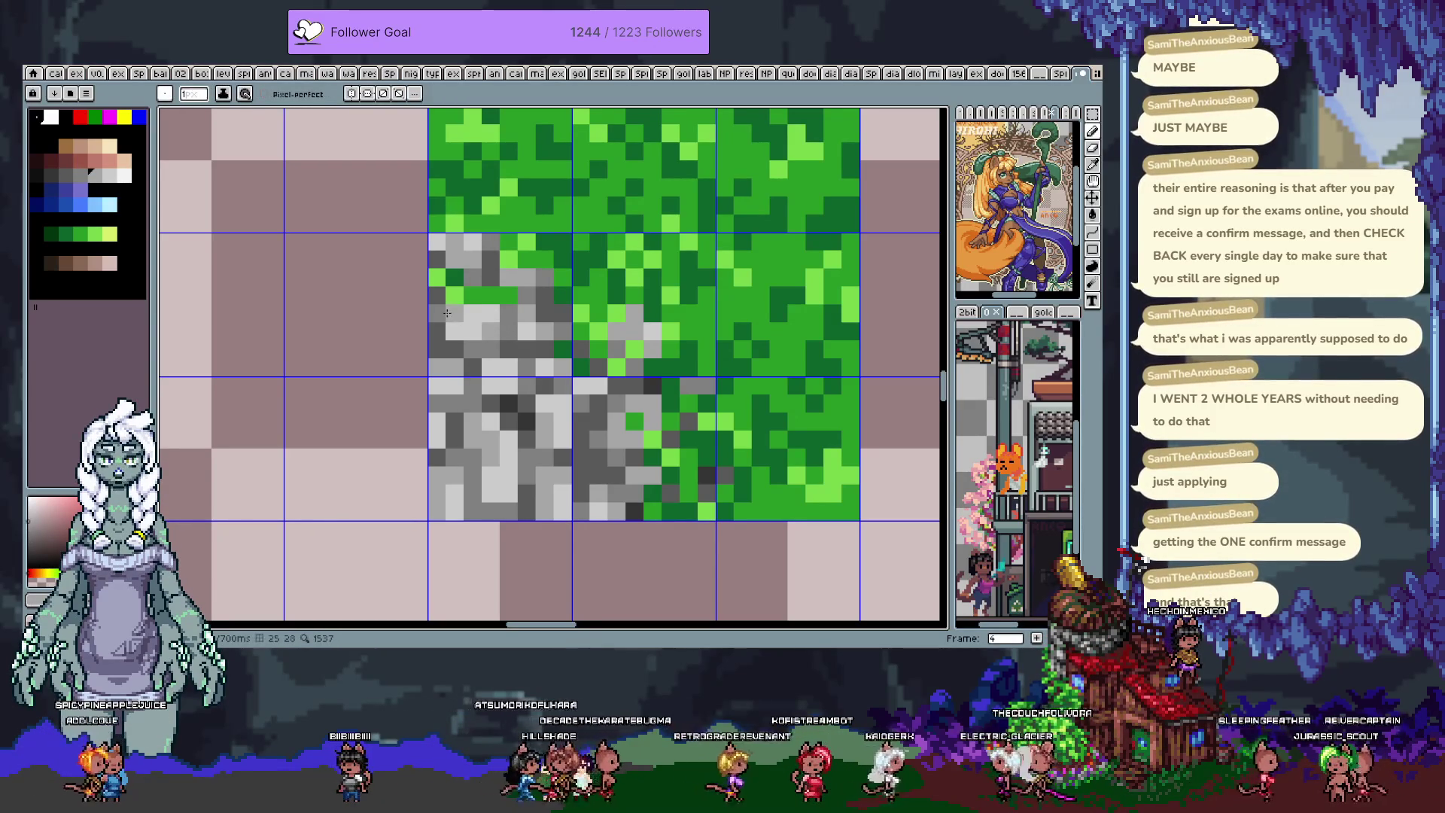
- Sample the dark green from the grass as the drawing colour
scroll(471, 313, "down", 3)
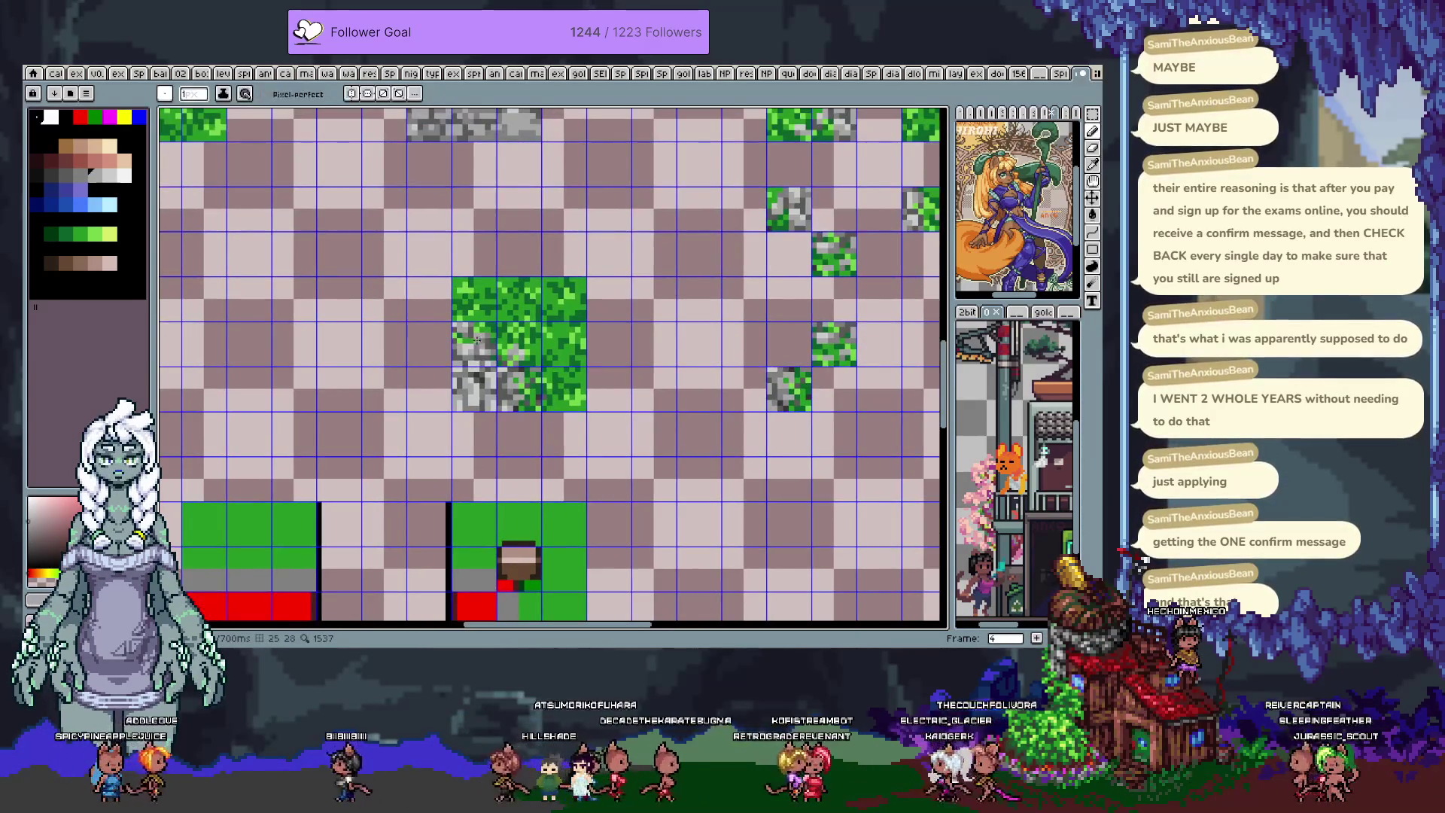
scroll(442, 311, "up", 3)
key("i")
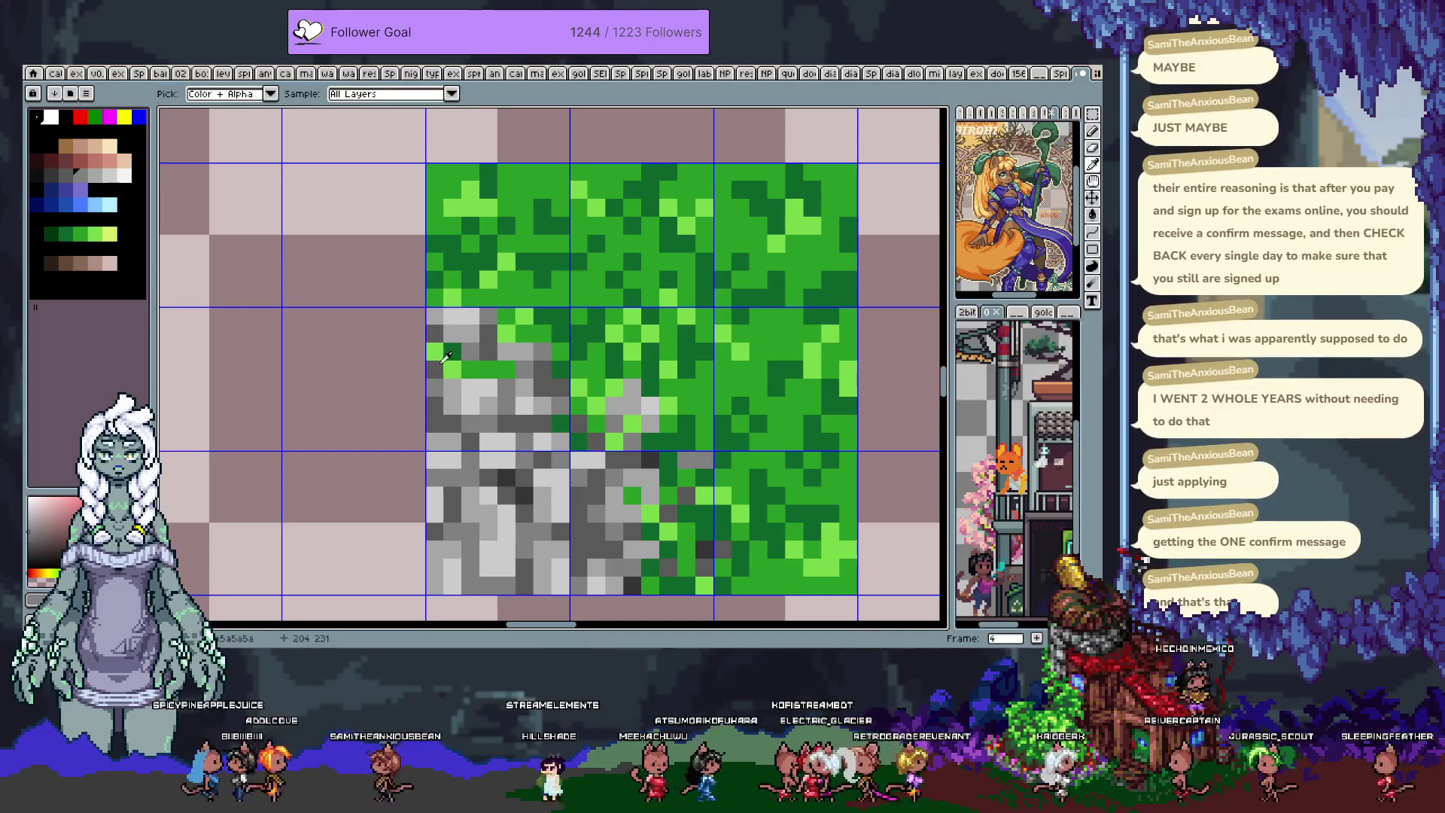
key("b")
key("i")
key("b")
key("i")
left_click(558, 321)
key("b")
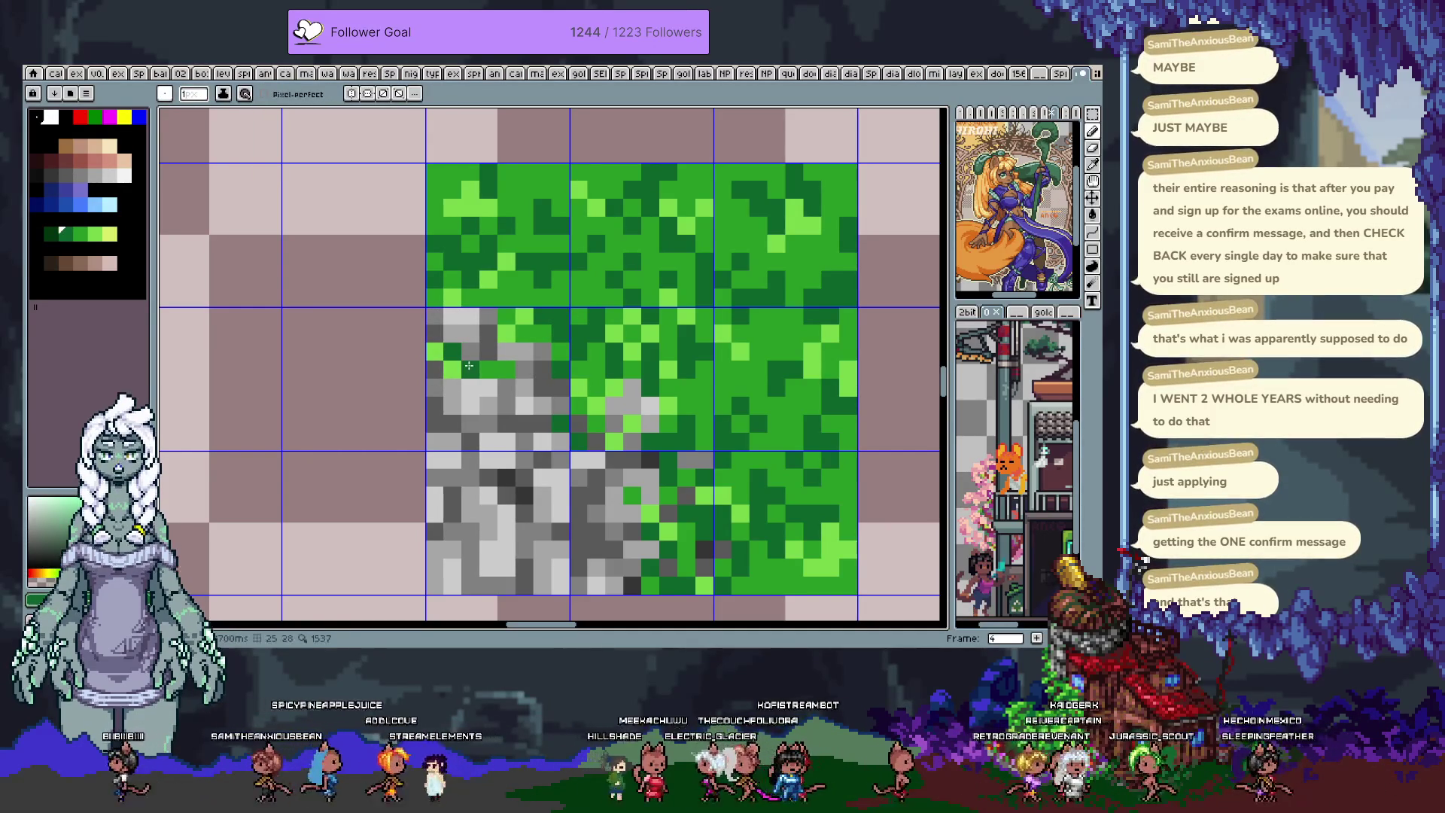
- Hide the grid overlay with Ctrl+' and zoom around to check the tiles
scroll(558, 334, "down", 3)
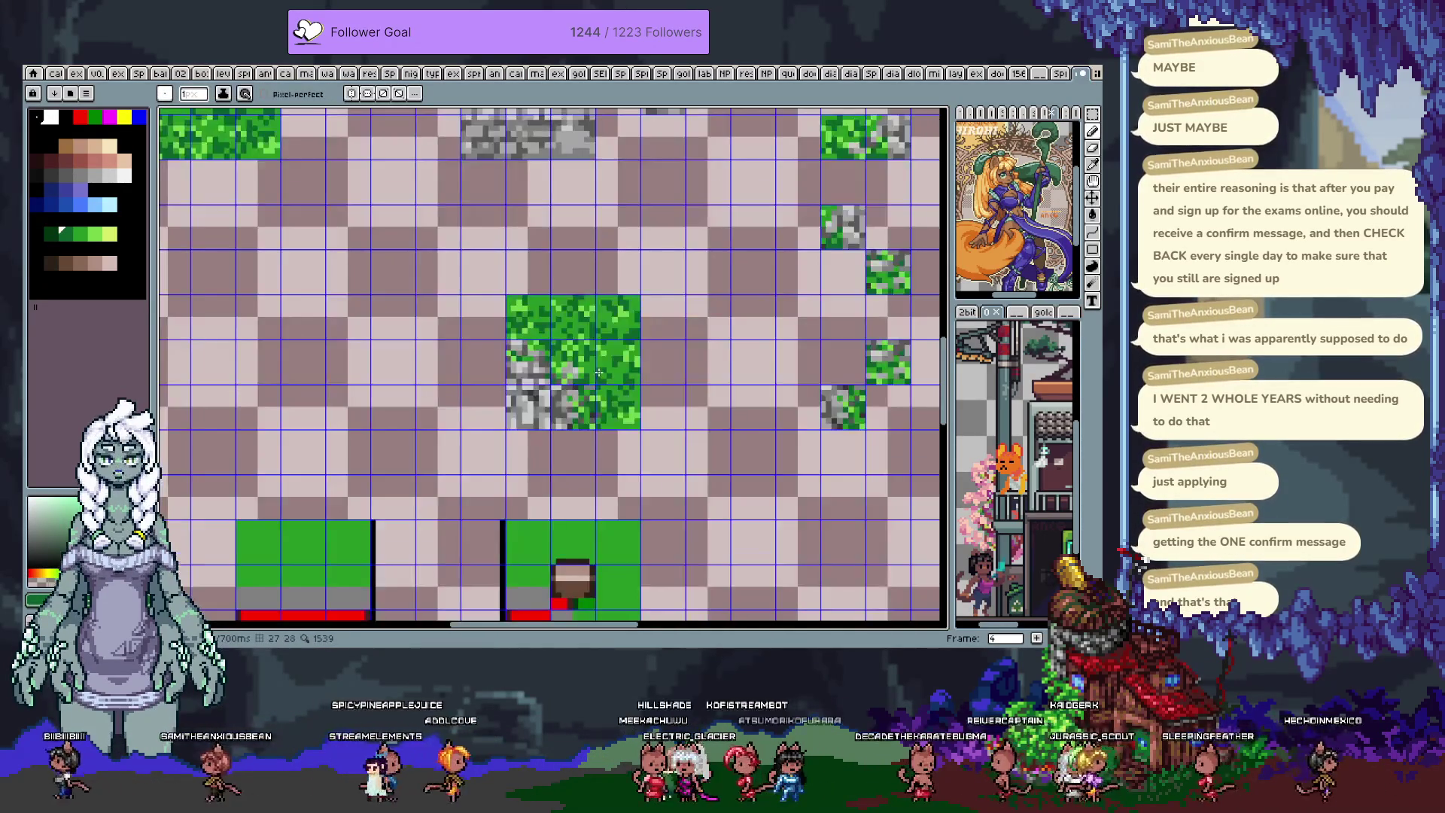
key("ctrl+apostrophe")
scroll(545, 331, "up", 3)
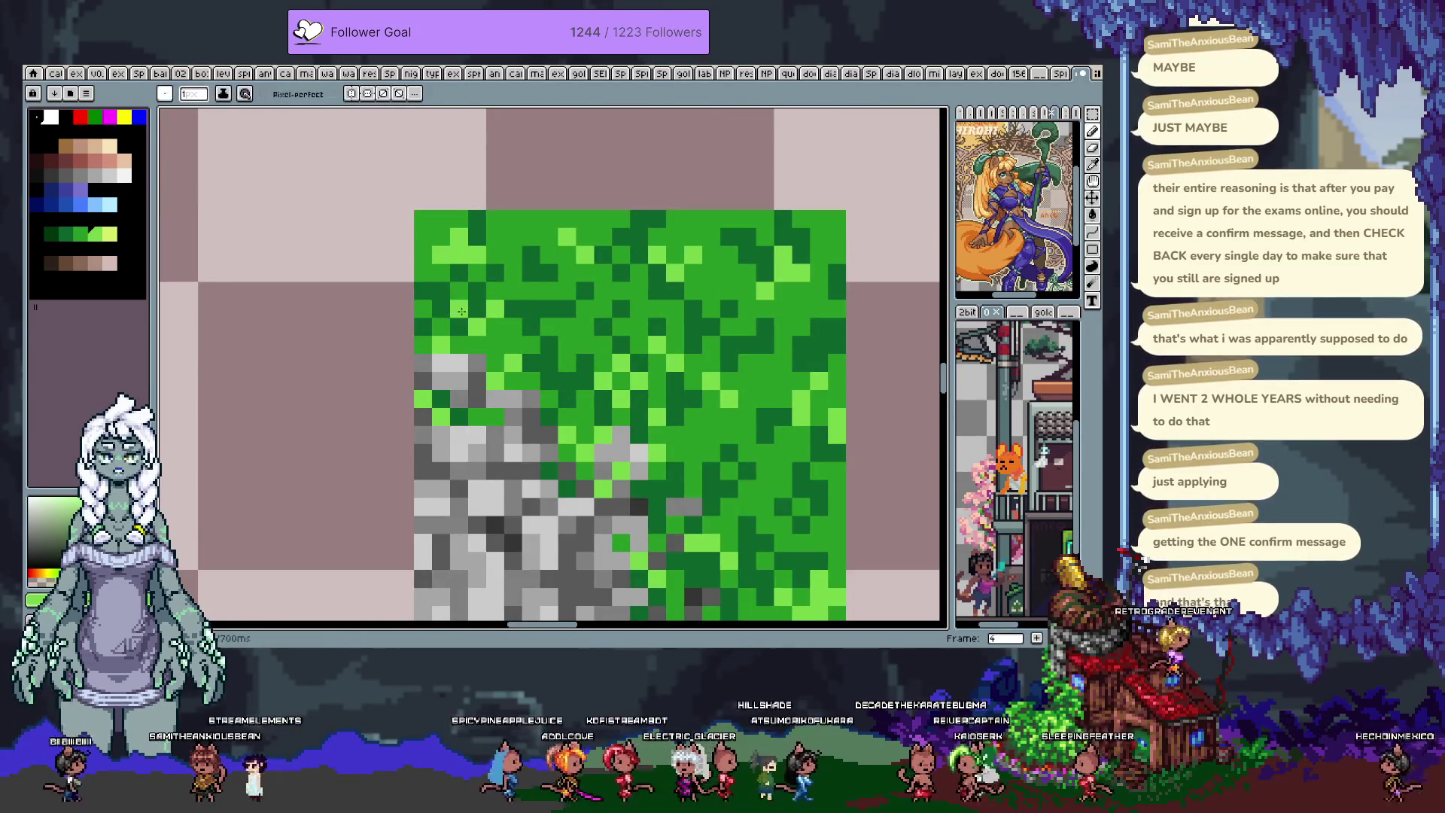
scroll(461, 311, "down", 3)
scroll(464, 312, "up", 3)
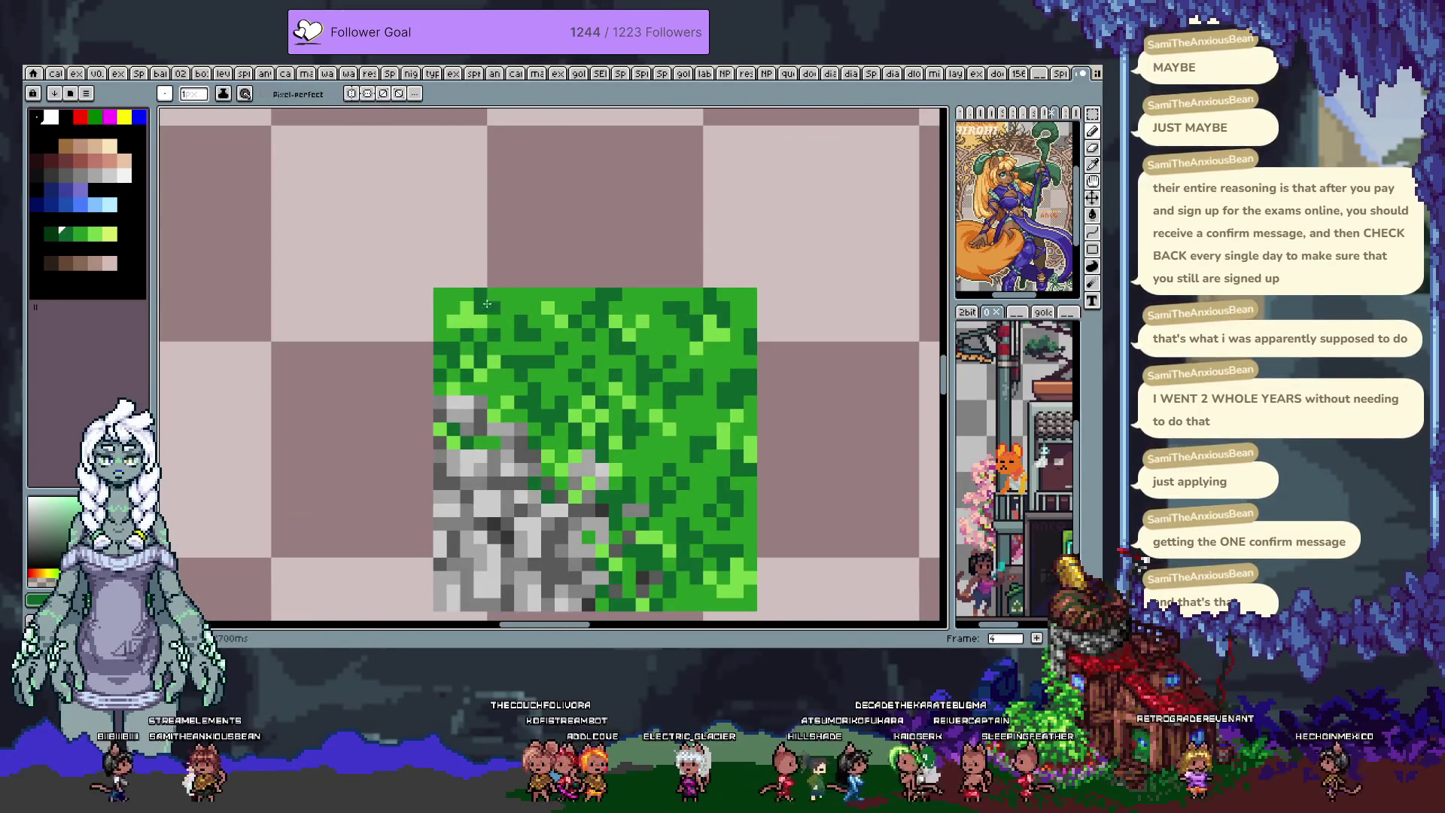
scroll(560, 331, "down", 4)
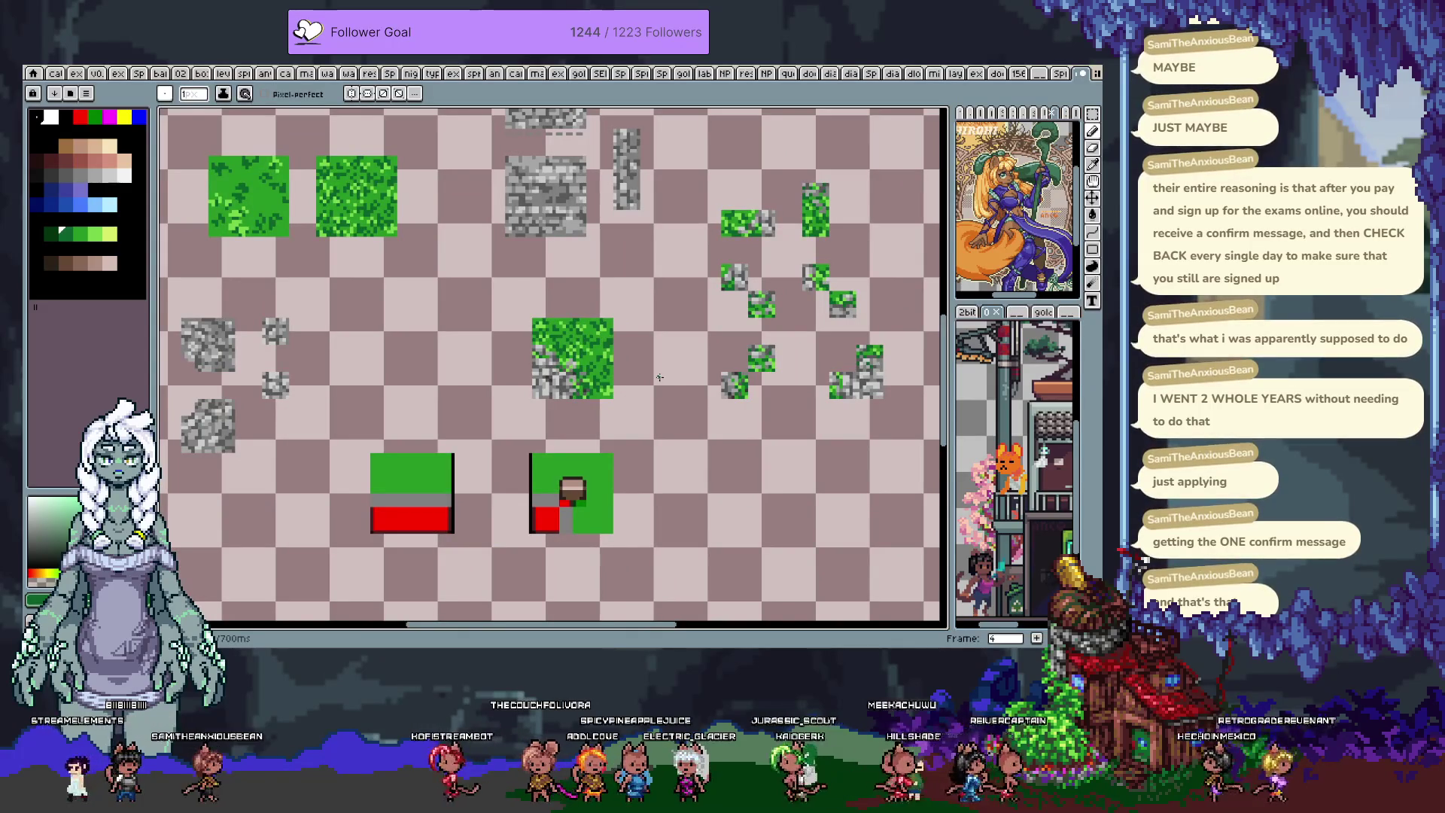
scroll(561, 384, "up", 4)
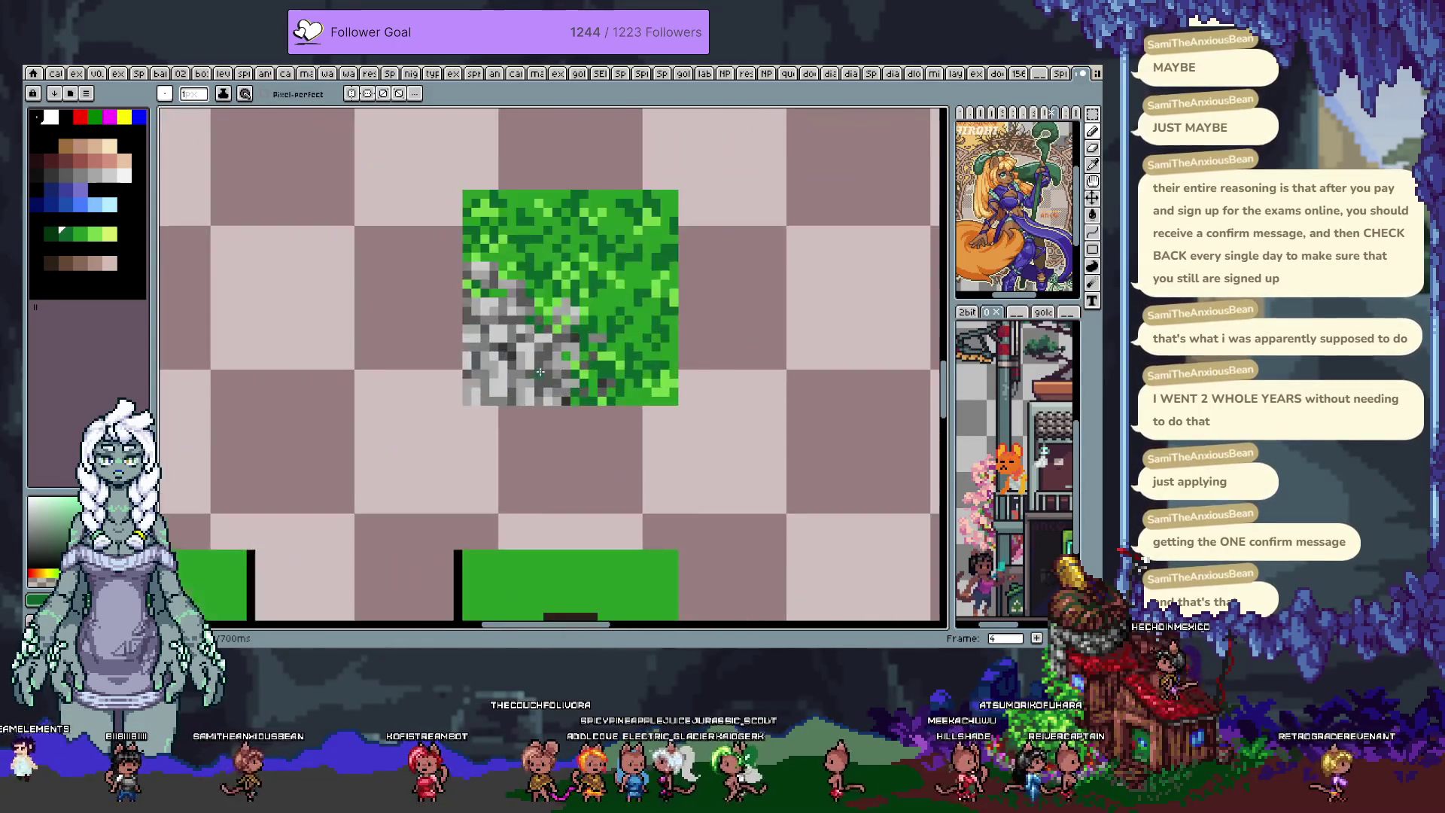
- Sample light and dark stone greys, then zoom out and pan over the whole tile sheet
key("alt")
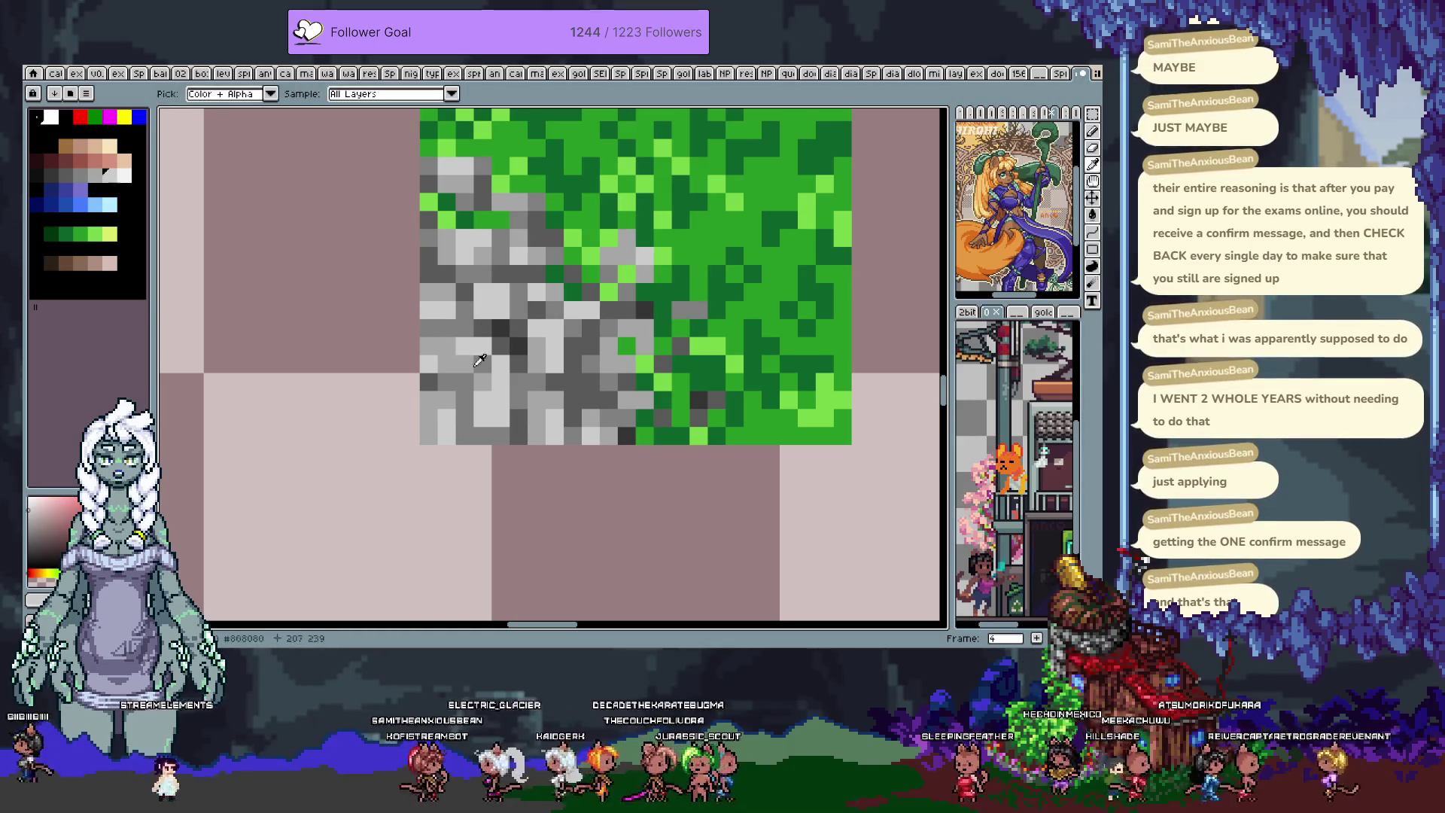
left_click(482, 334)
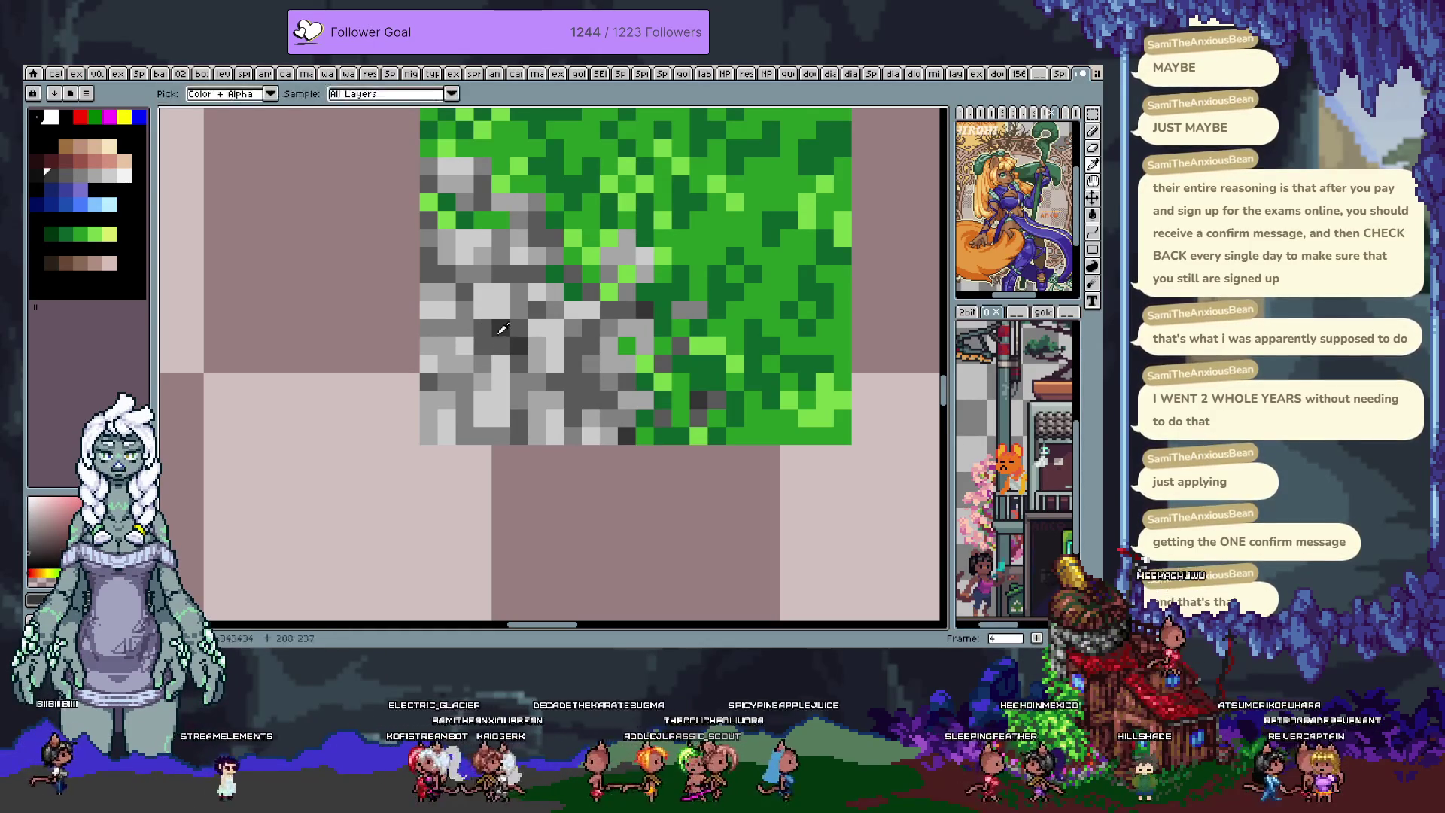
left_click(485, 349, "alt")
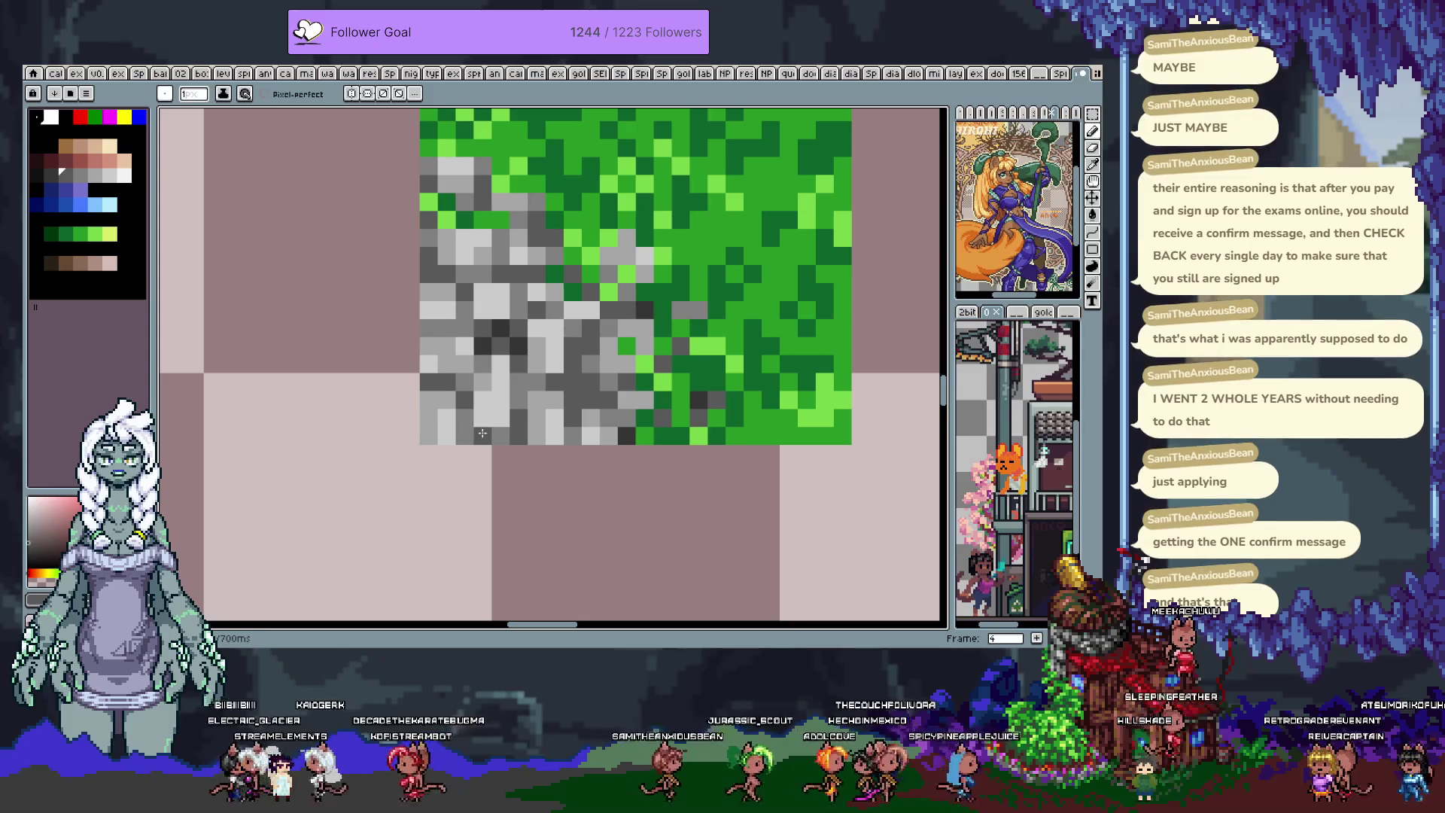
key("alt")
left_click(526, 340, "alt")
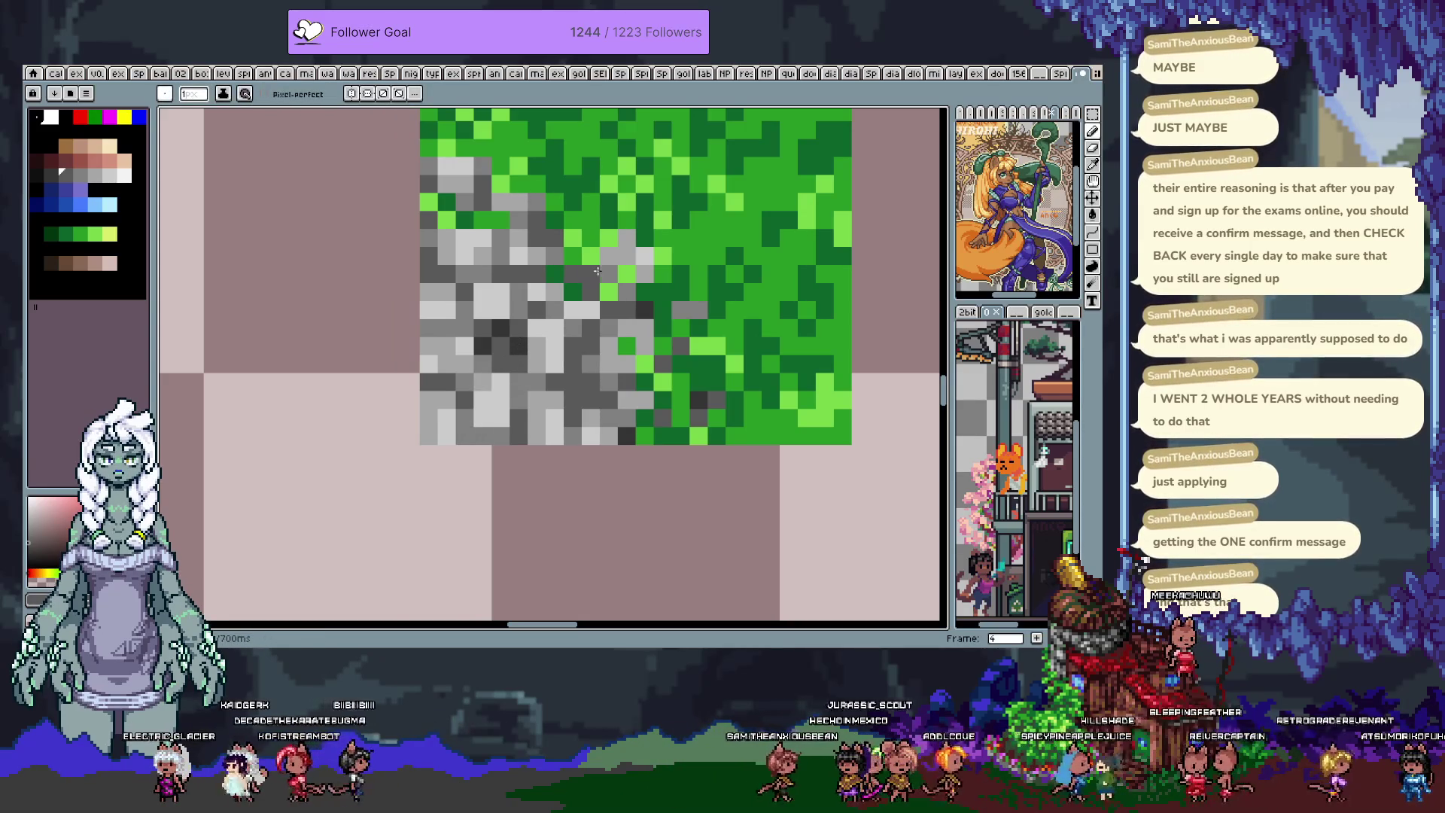
scroll(597, 271, "down", 6)
left_click_drag(575, 295, 559, 337)
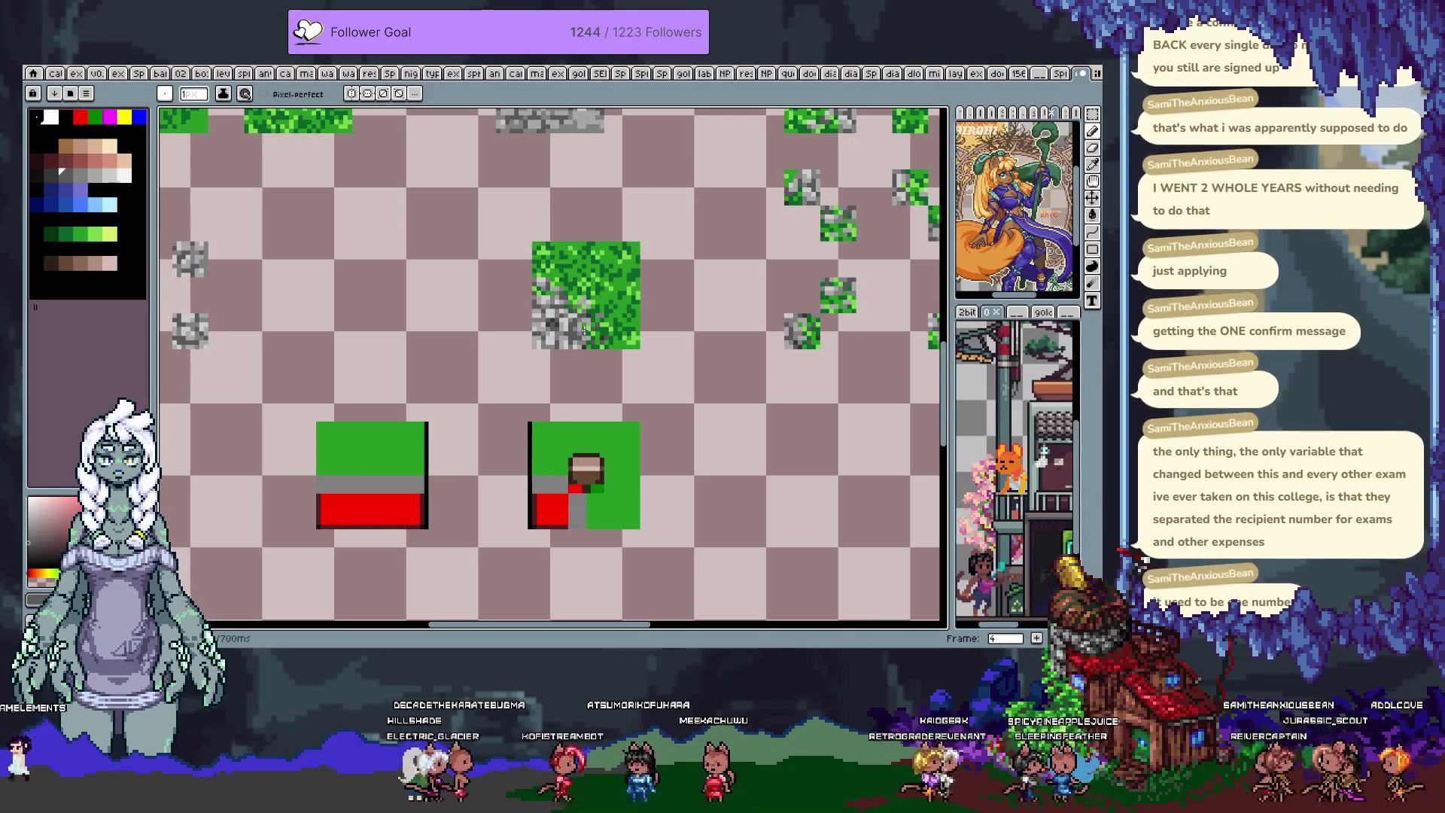
- Paint dark grey shading pixels between the cobblestones, then zoom back in
scroll(566, 312, "up", 2)
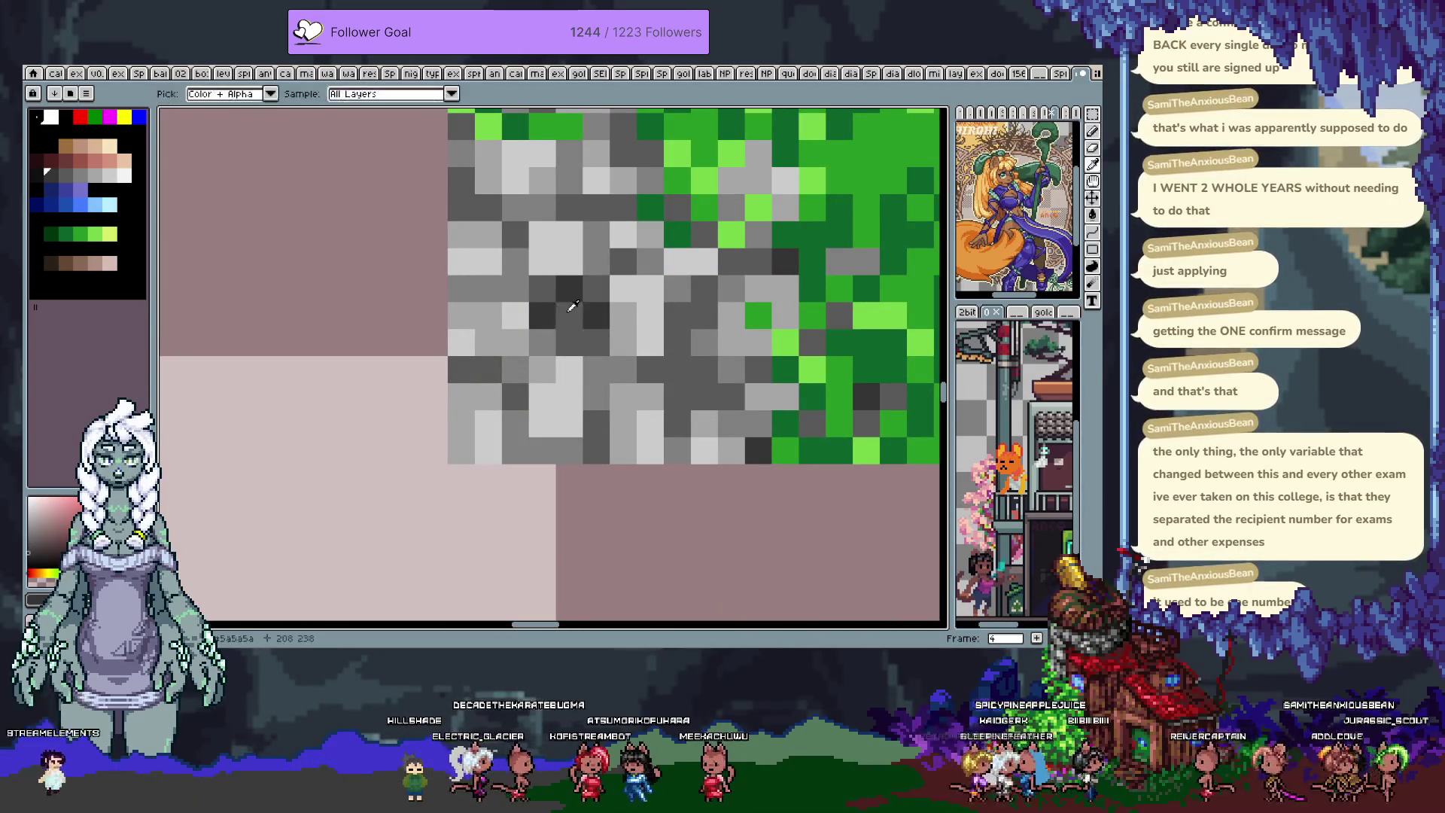
left_click_drag(596, 316, 595, 344)
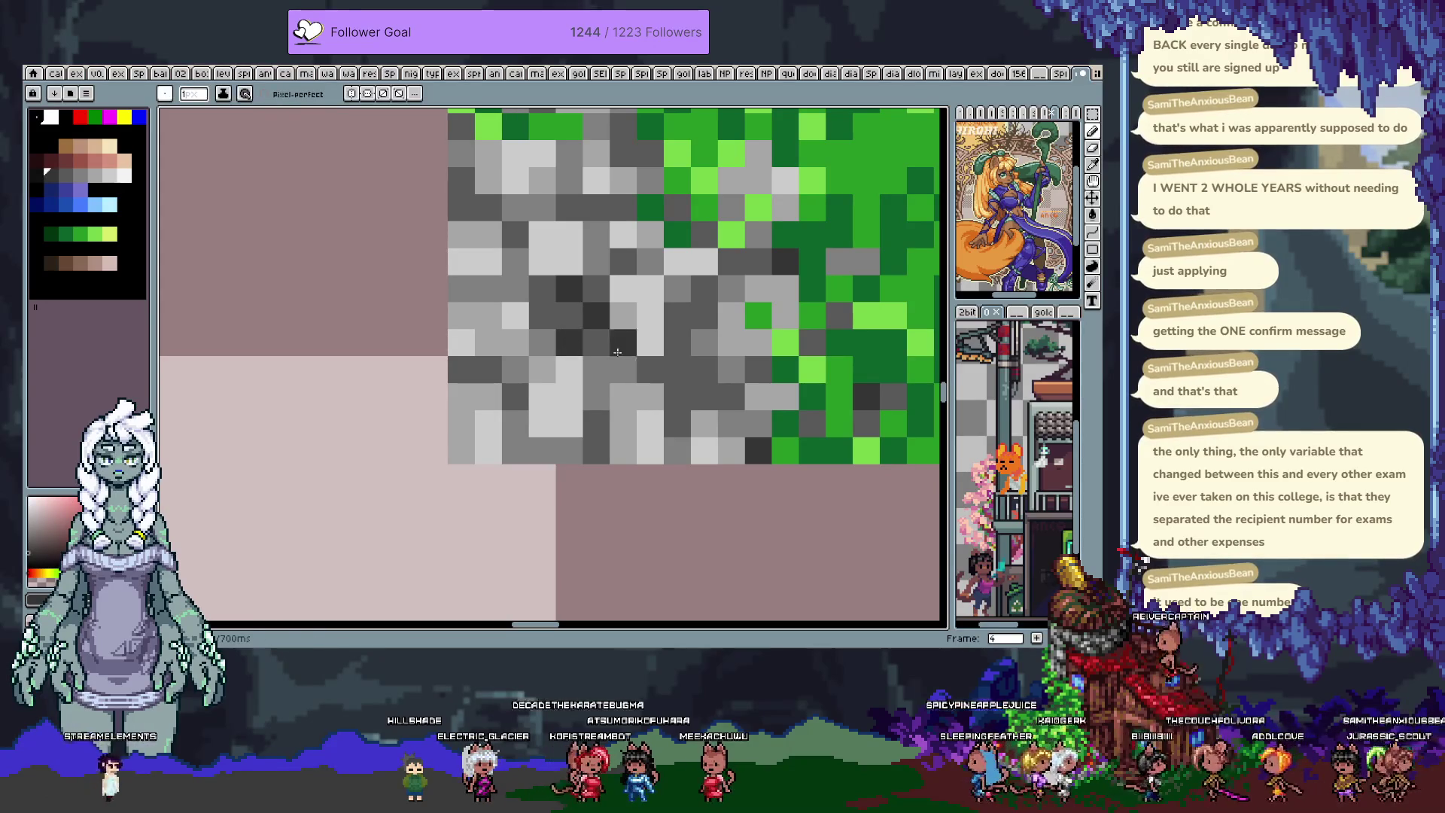
left_click(515, 288)
key("alt")
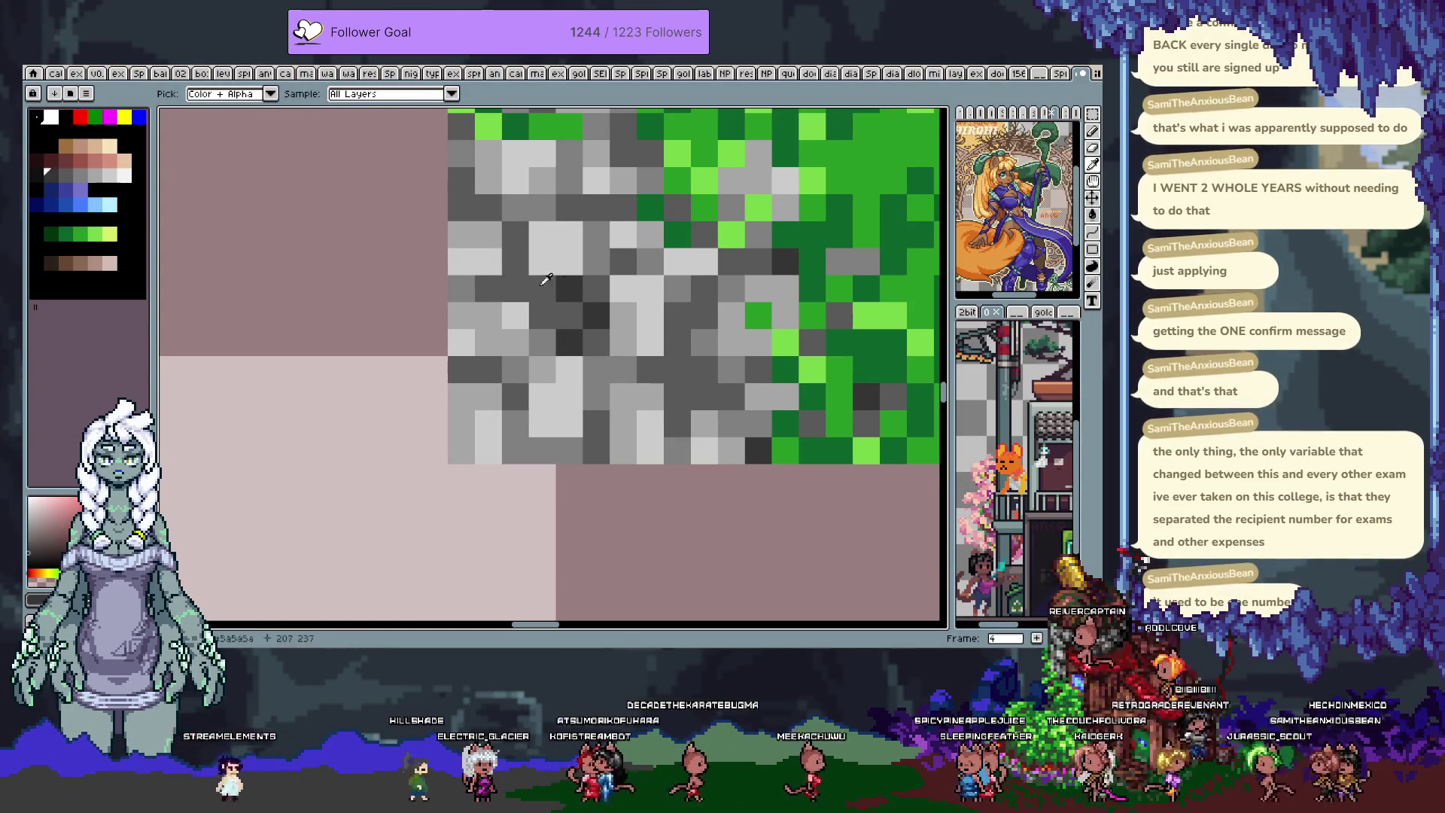
scroll(557, 286, "down", 4)
scroll(537, 296, "up", 3)
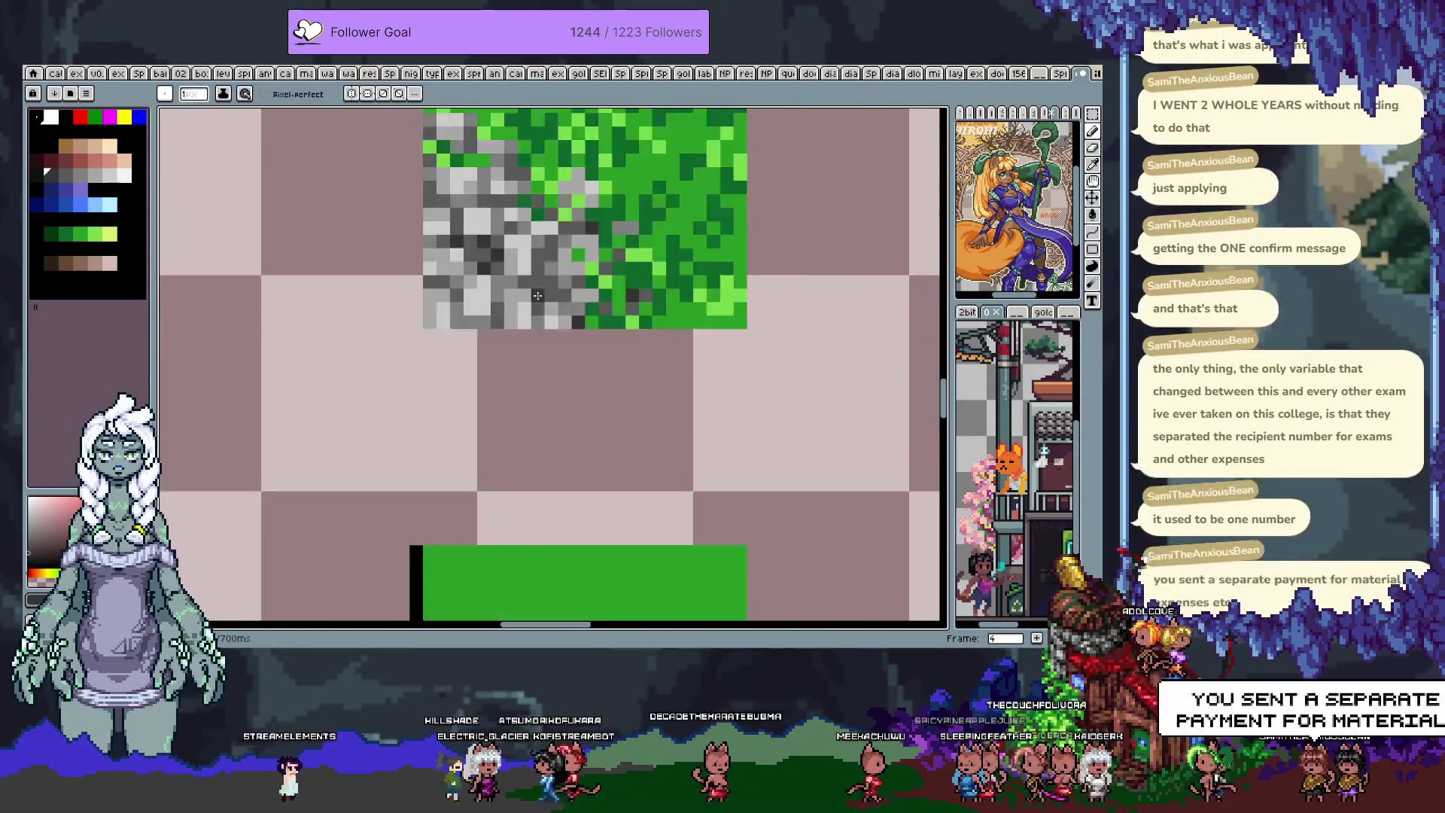
scroll(535, 282, "up", 1)
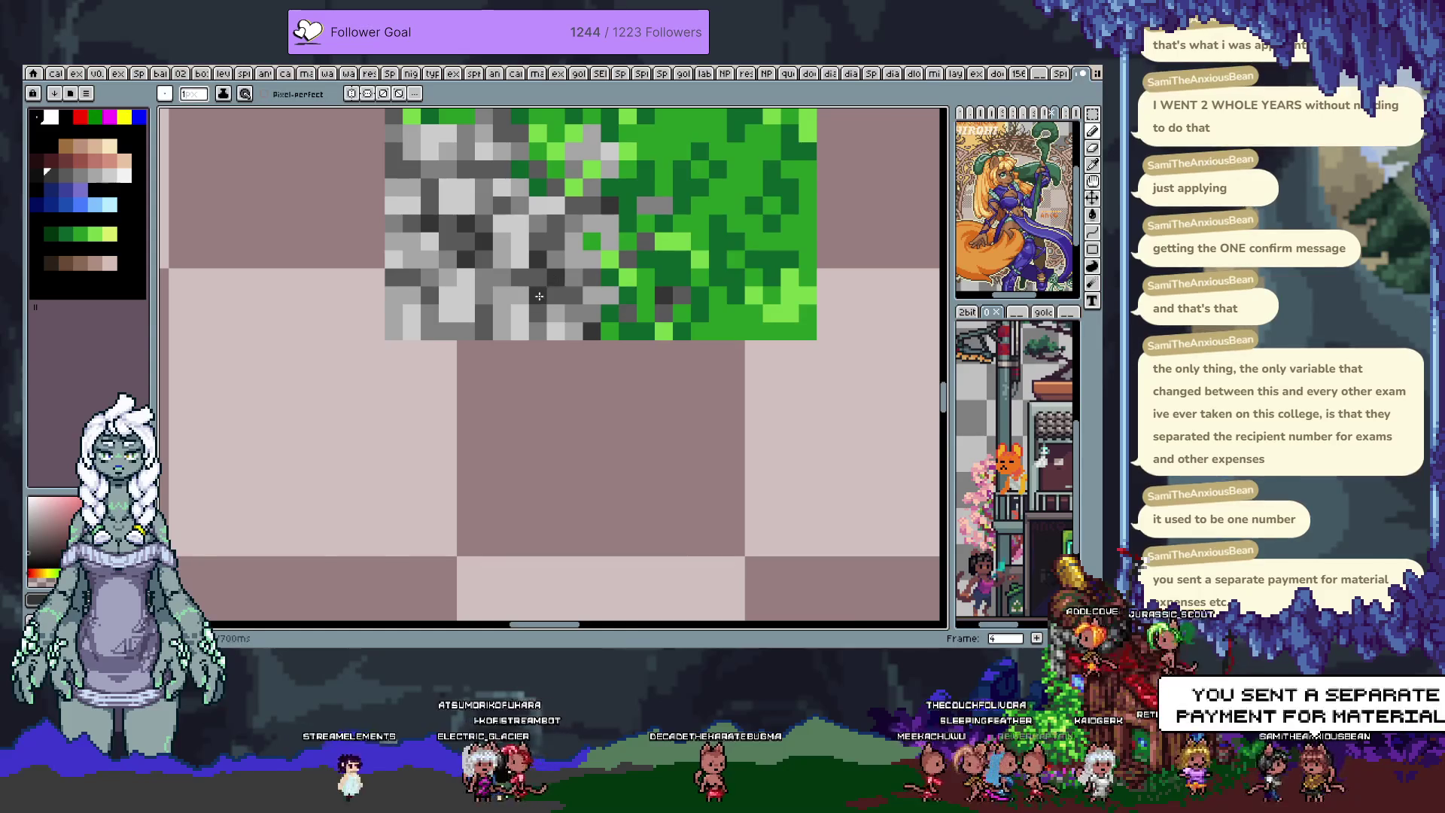
scroll(539, 297, "down", 3)
right_click(574, 317)
key("Escape")
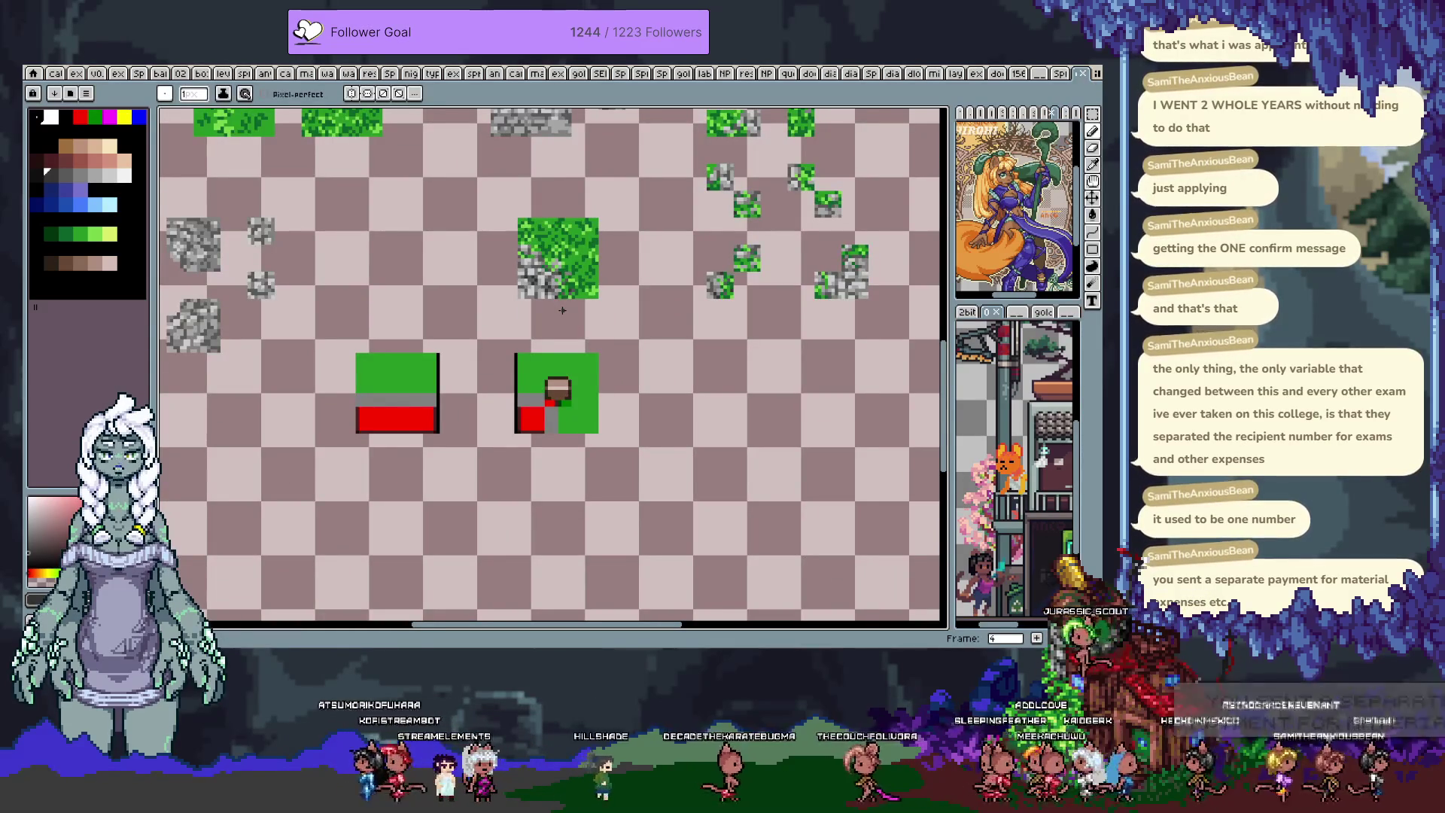
scroll(526, 304, "up", 3)
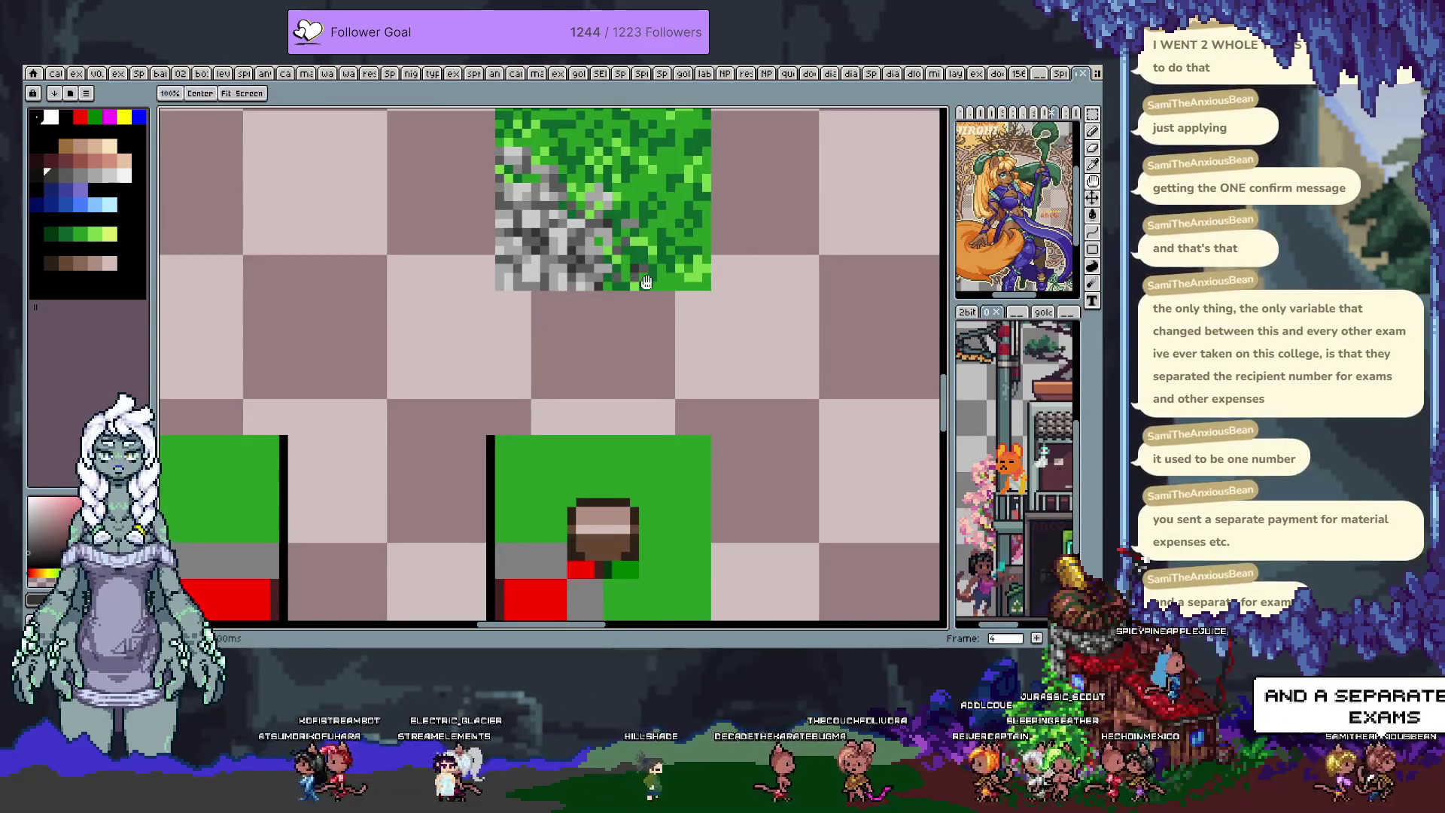
scroll(604, 295, "up", 3)
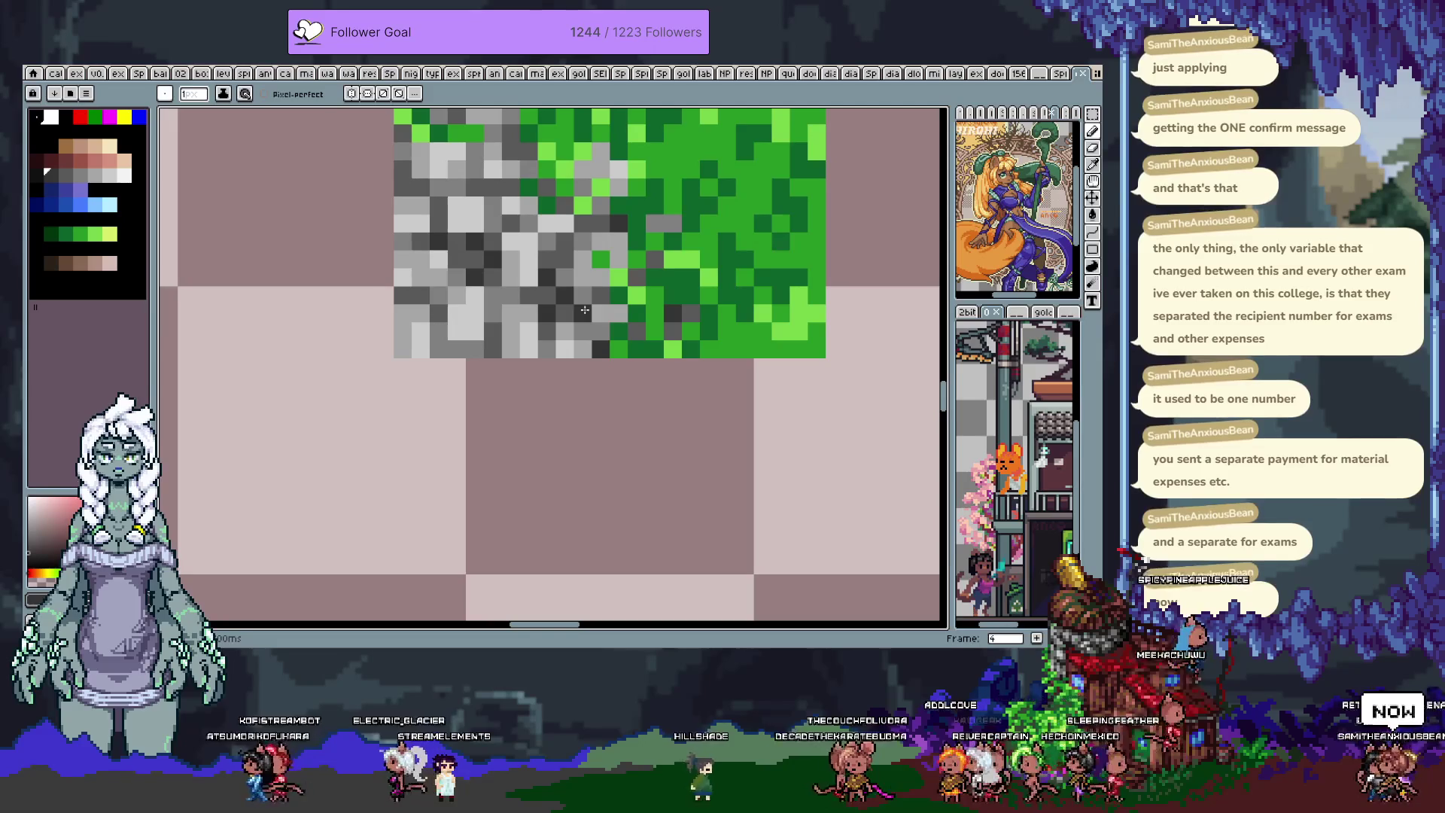
- Draw a rectangular marquee around the finished grass-to-cobblestone tile
key("m")
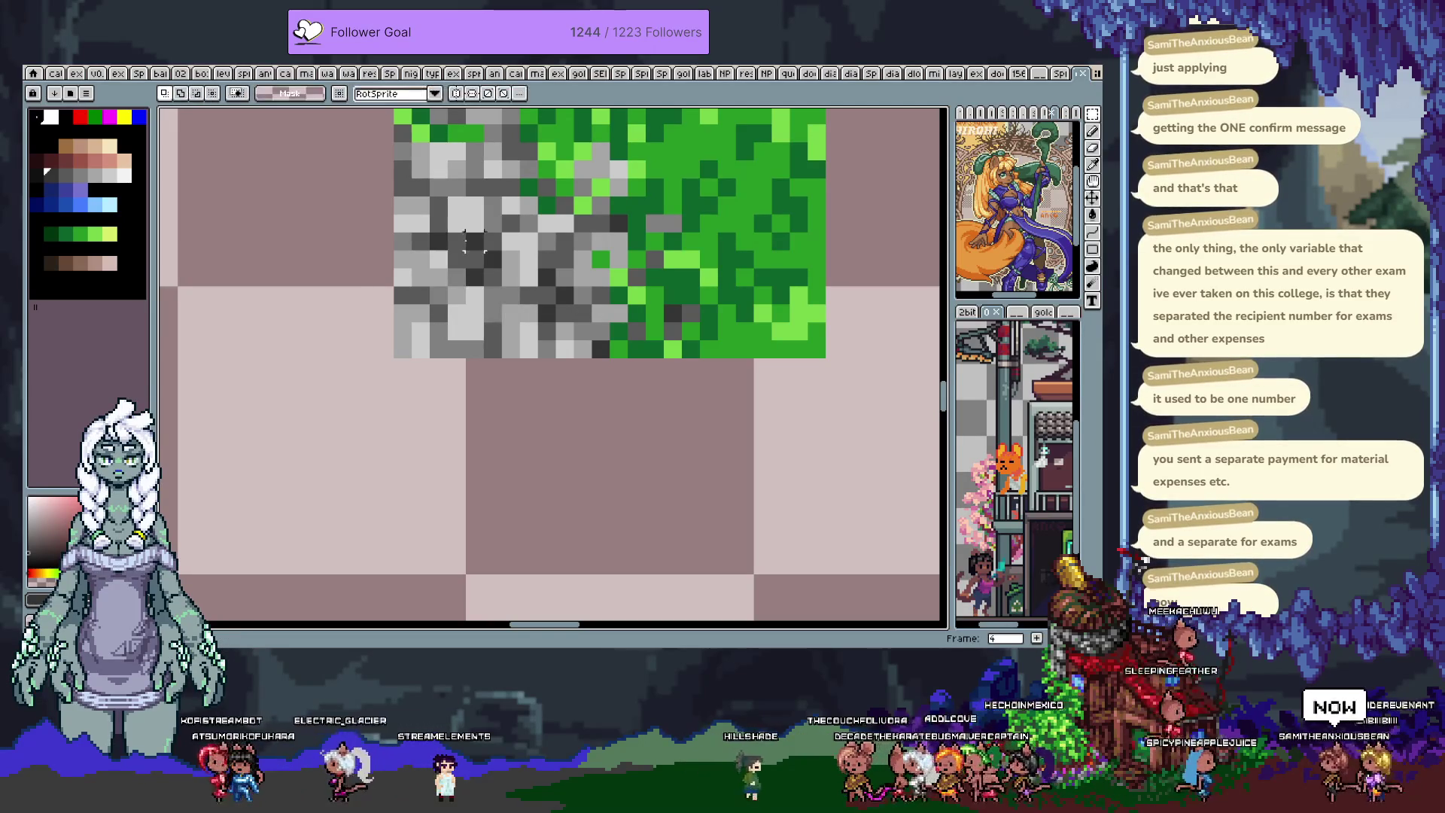
left_click_drag(463, 229, 504, 290)
scroll(585, 309, "down", 4)
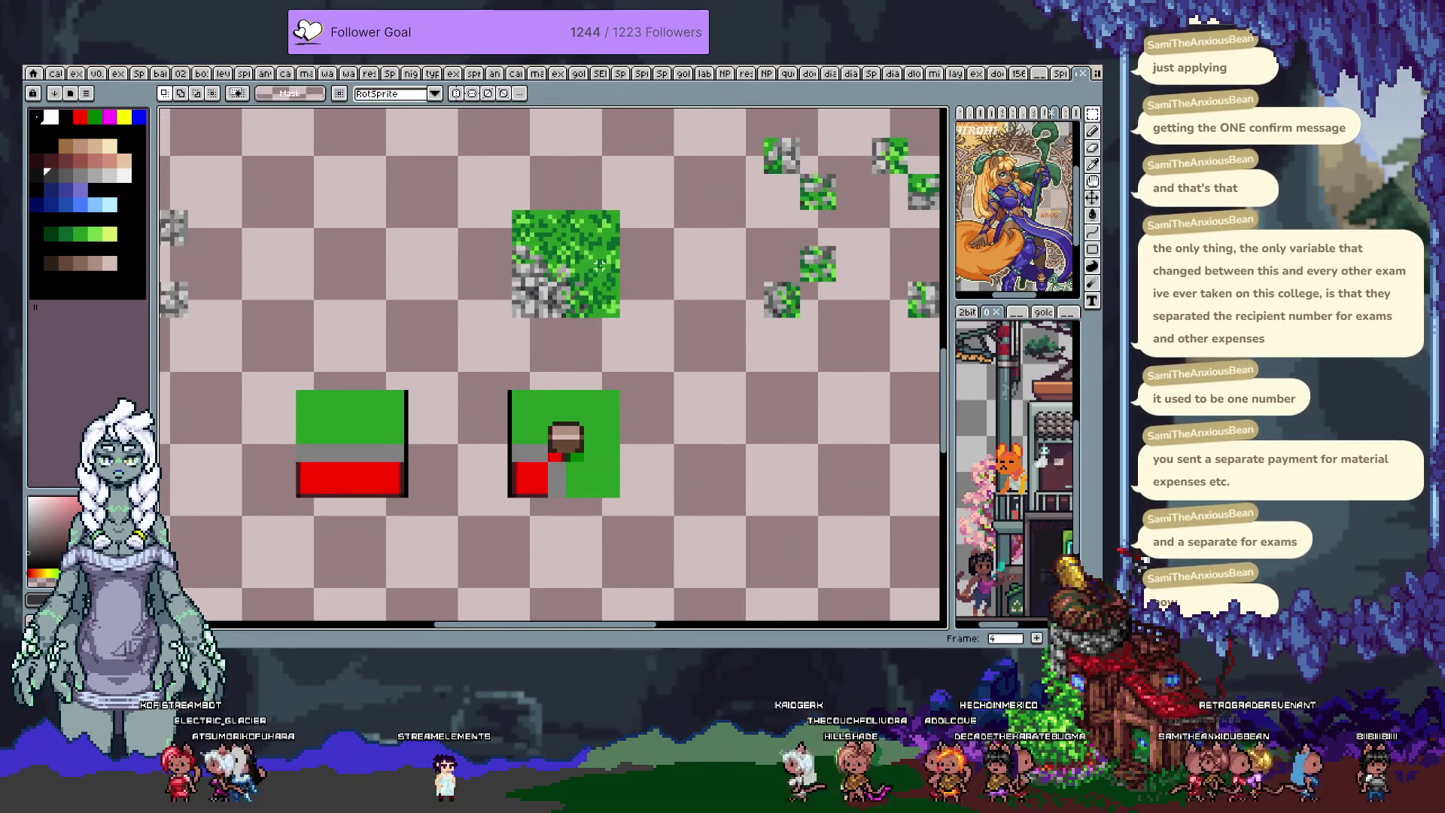
scroll(603, 269, "up", 2)
key("b")
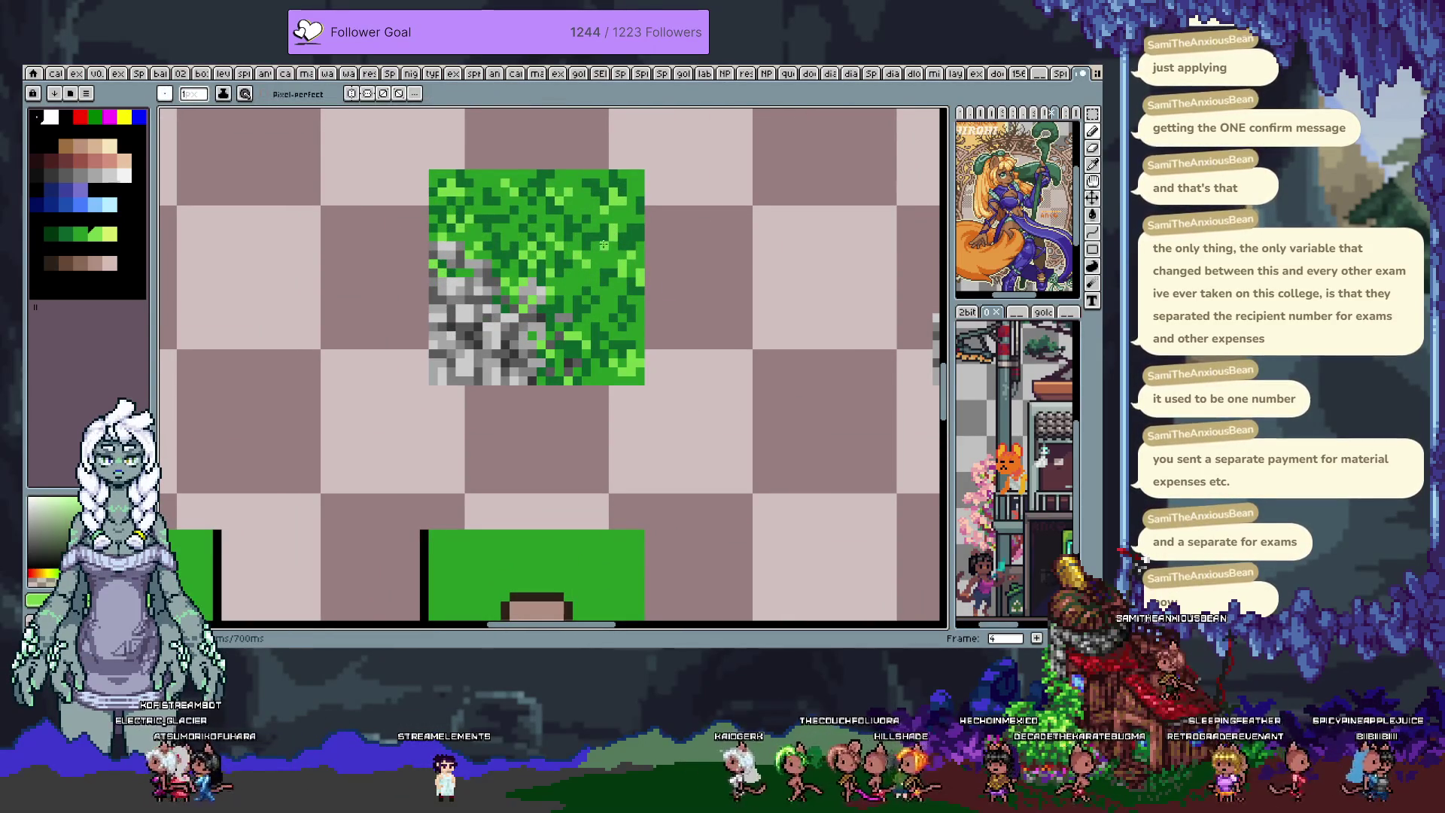
scroll(609, 240, "down", 3)
scroll(616, 231, "up", 3)
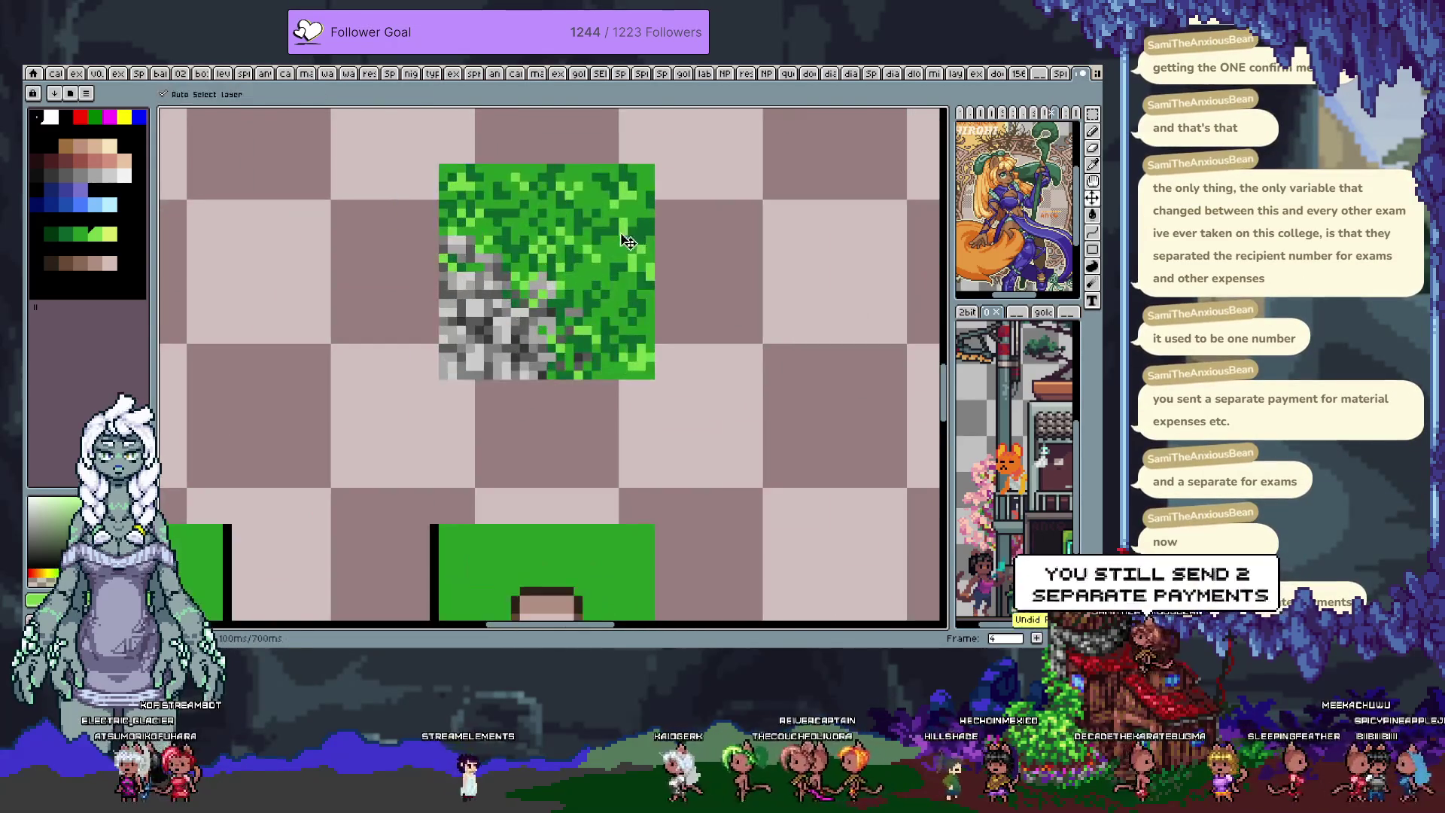
scroll(625, 248, "down", 3)
key("v")
key("b")
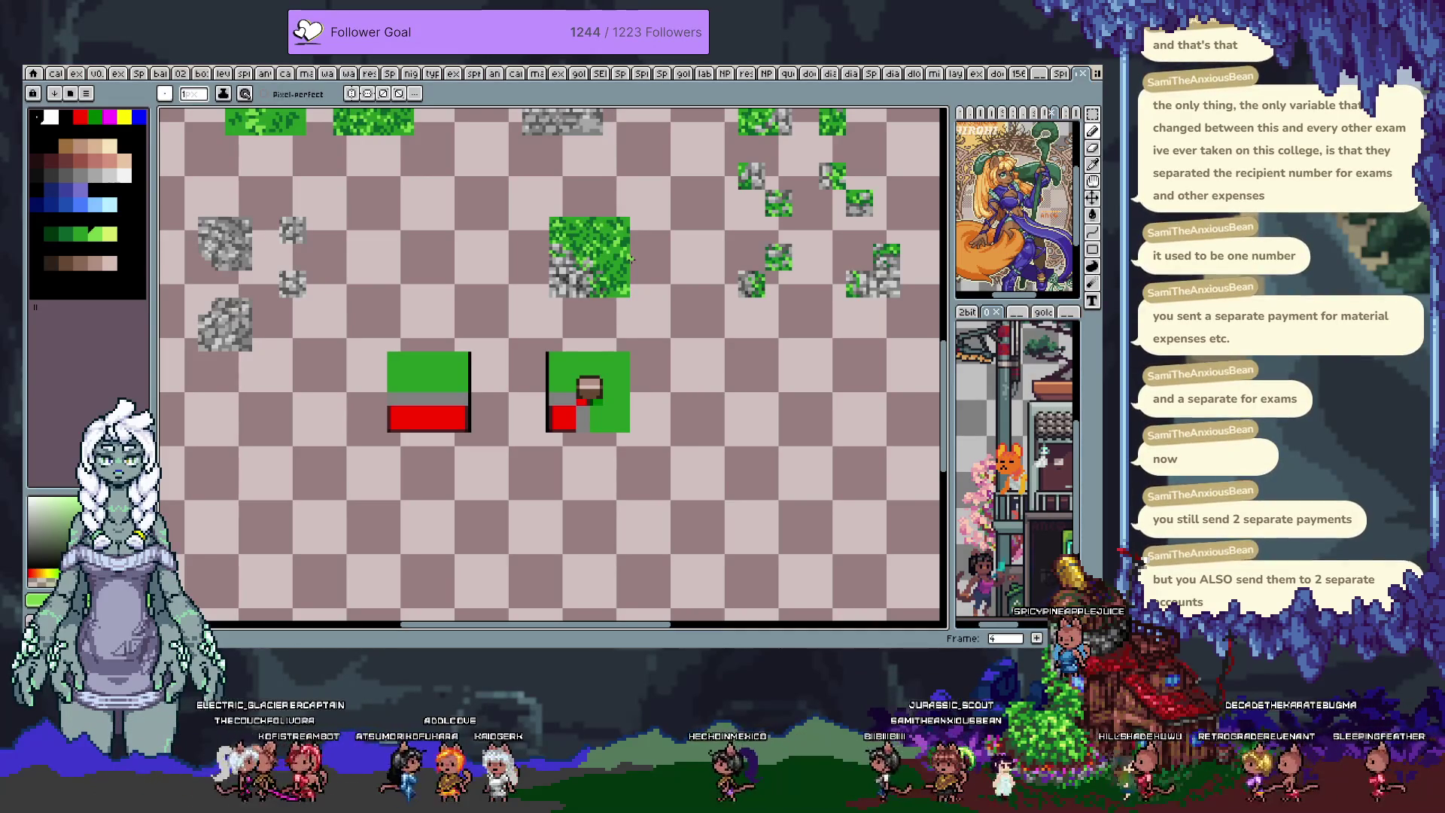
key("m")
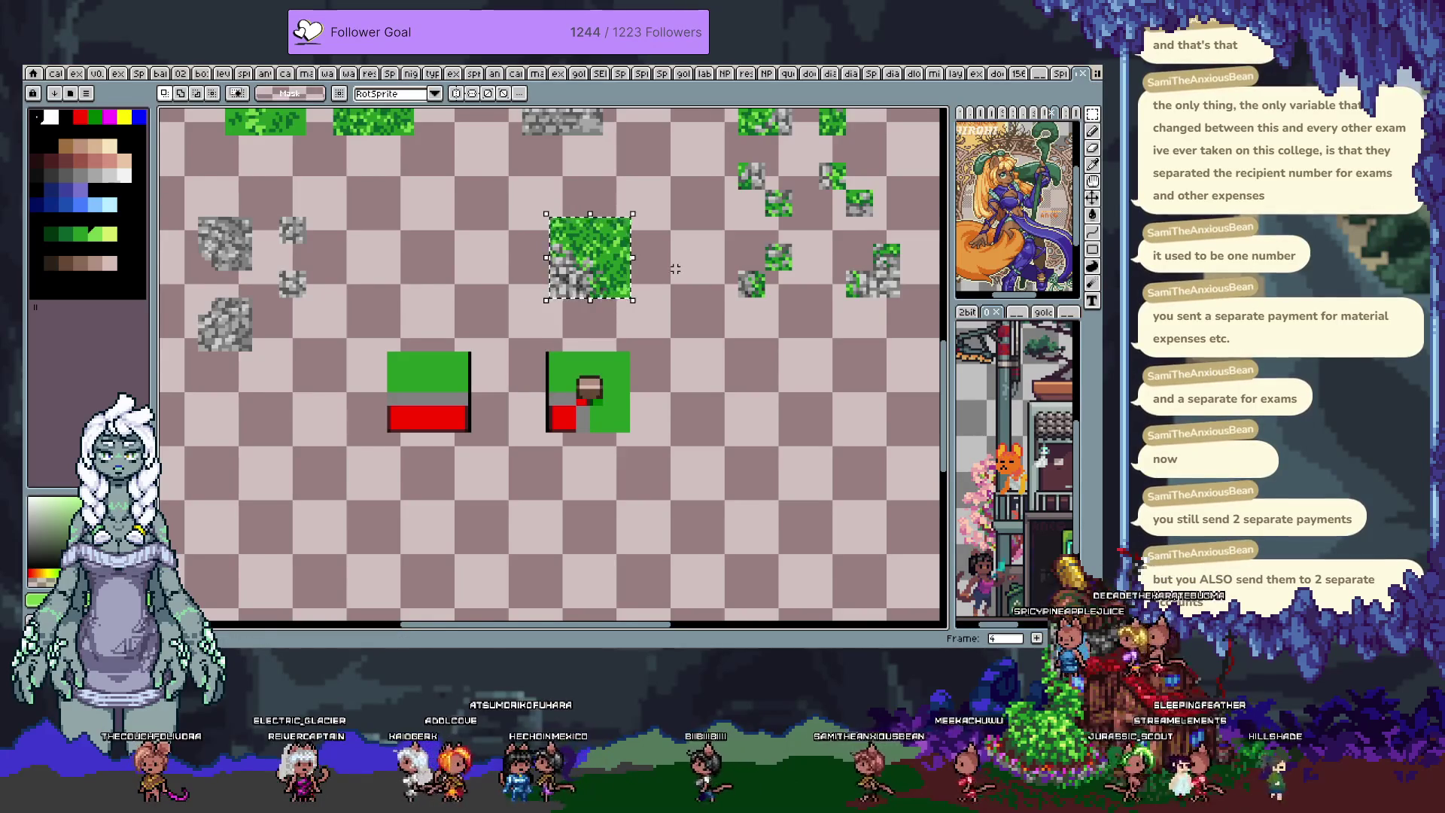
- Move to the tilemap frame and try a first placement of the tile, then cancel it
scroll(675, 269, "down", 2)
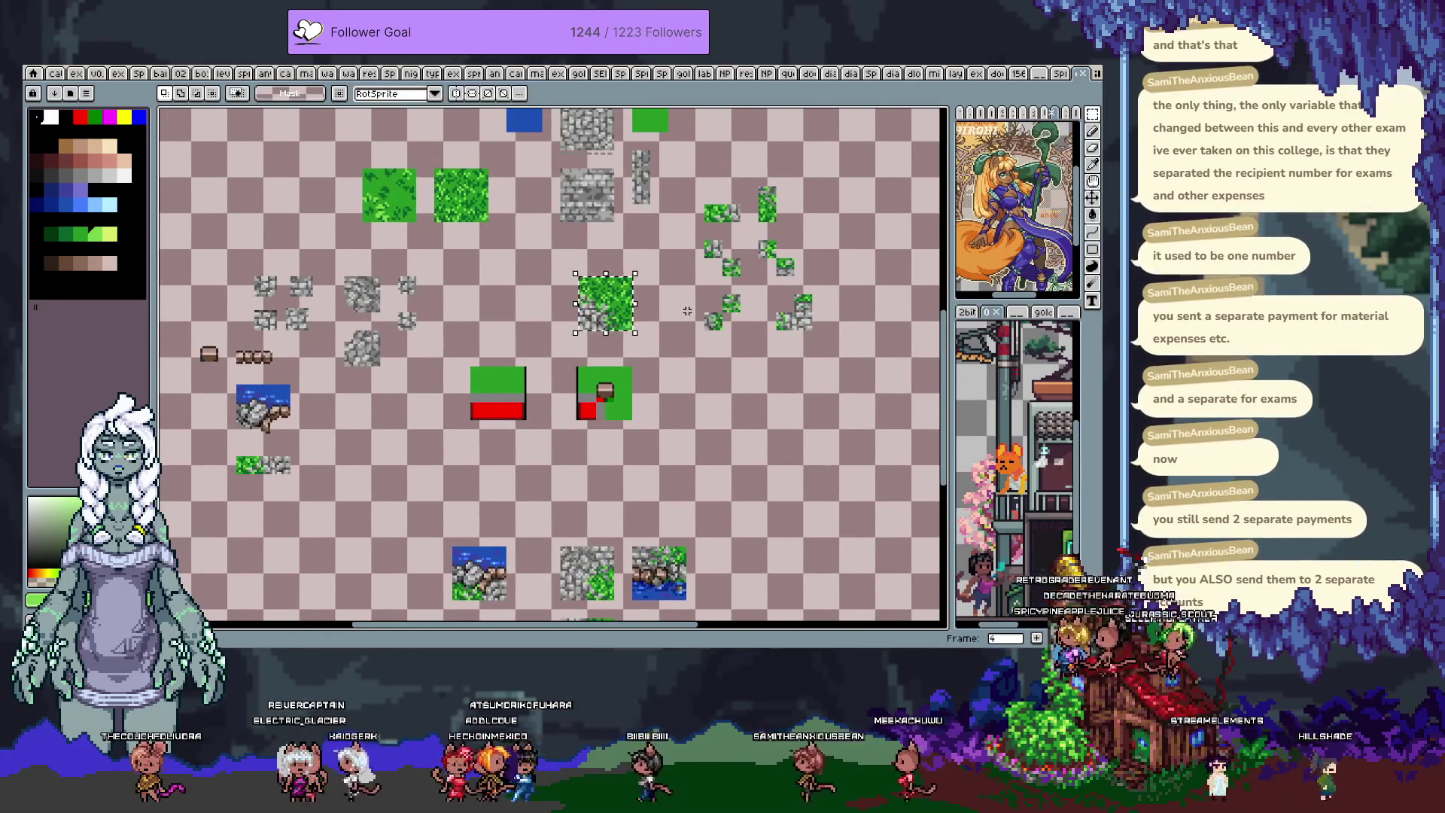
key("Right")
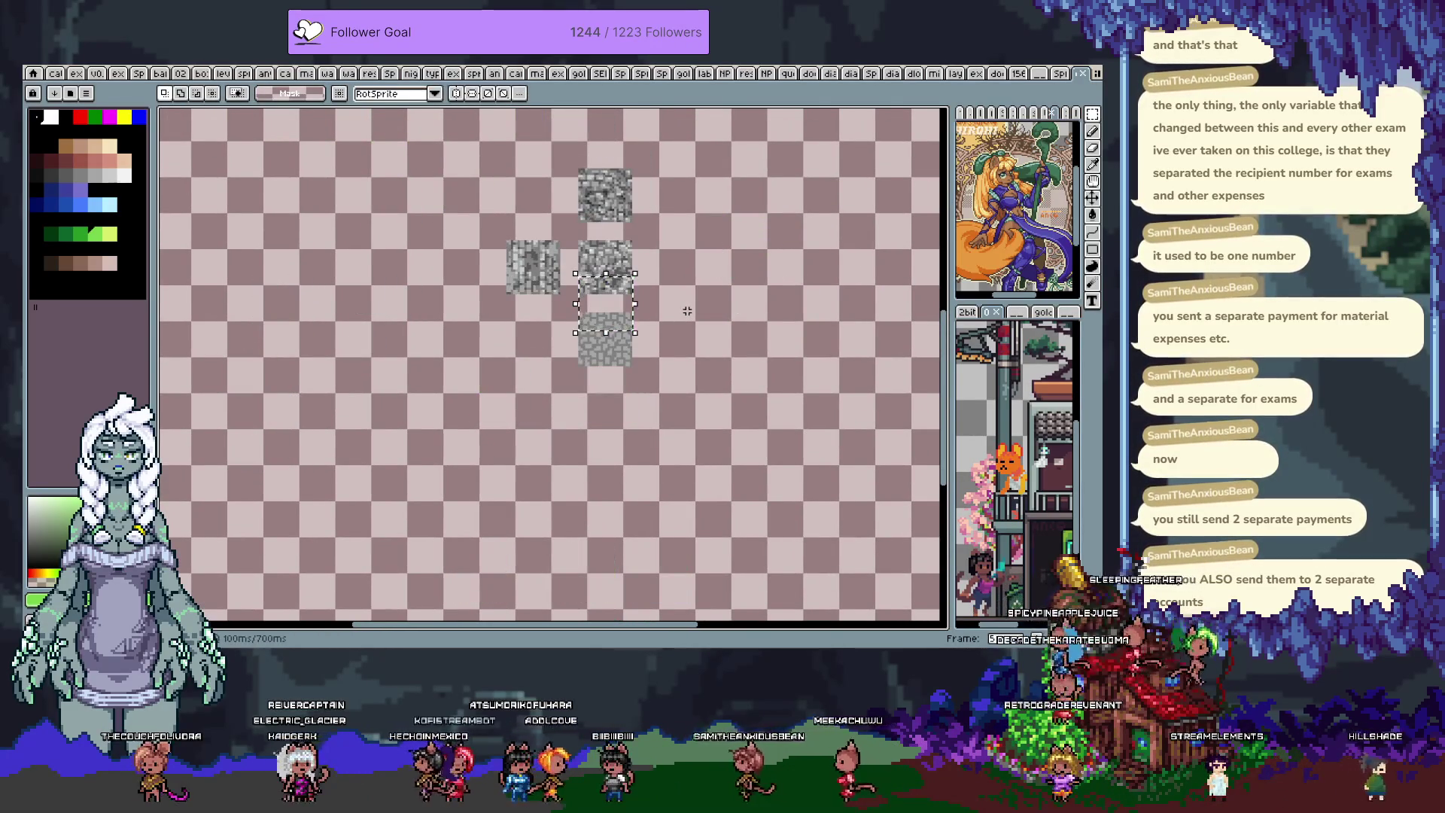
key("Right")
key("Right")
key("Right")
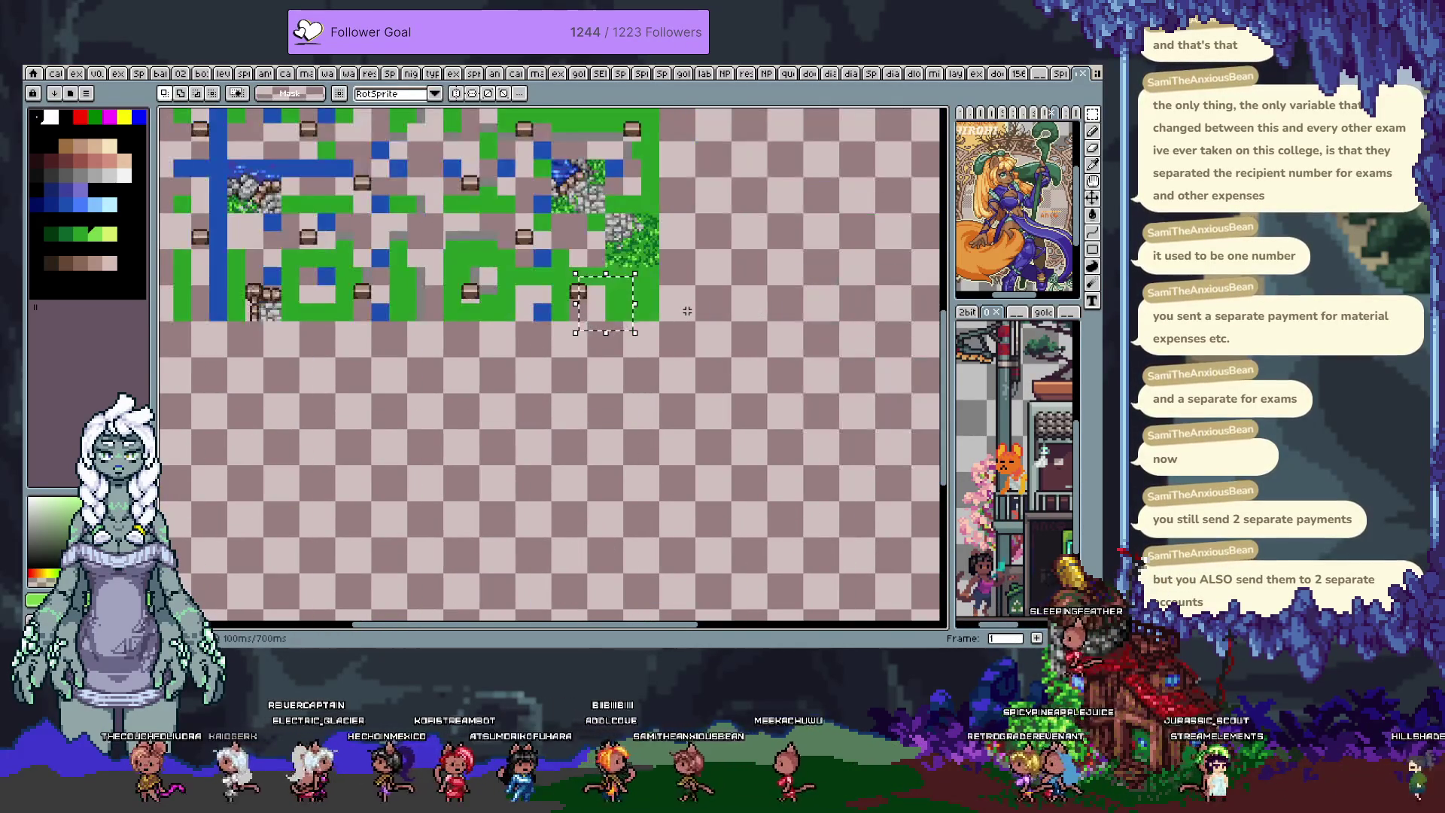
scroll(749, 381, "up", 3)
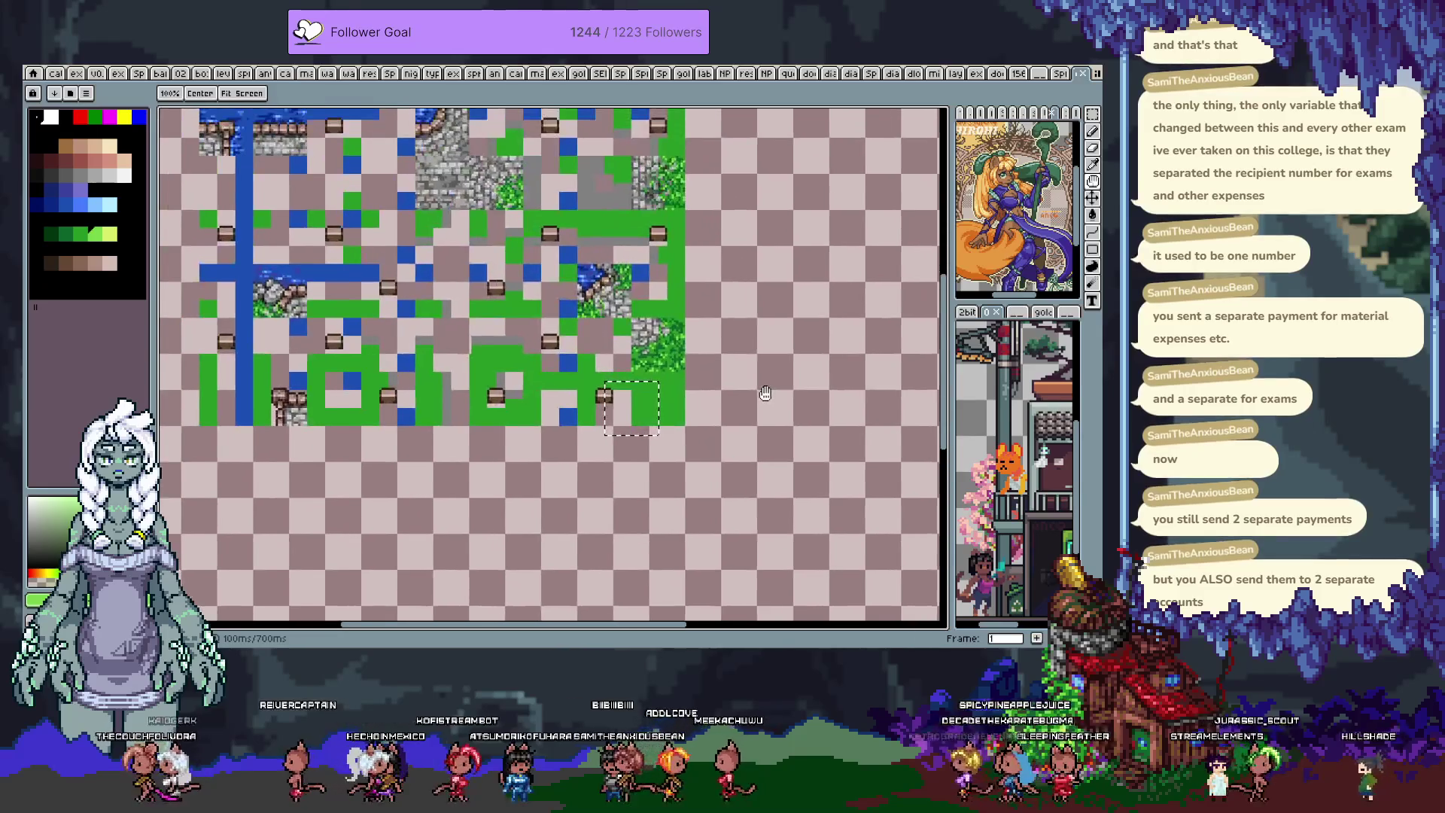
key("Right")
key("Right")
key("Right")
key("shift+Right")
key("shift+Right")
key("shift+Right")
key("shift+Up")
key("shift+Up")
key("shift+Up")
key("shift+Up")
key("shift+Up")
key("shift+Up")
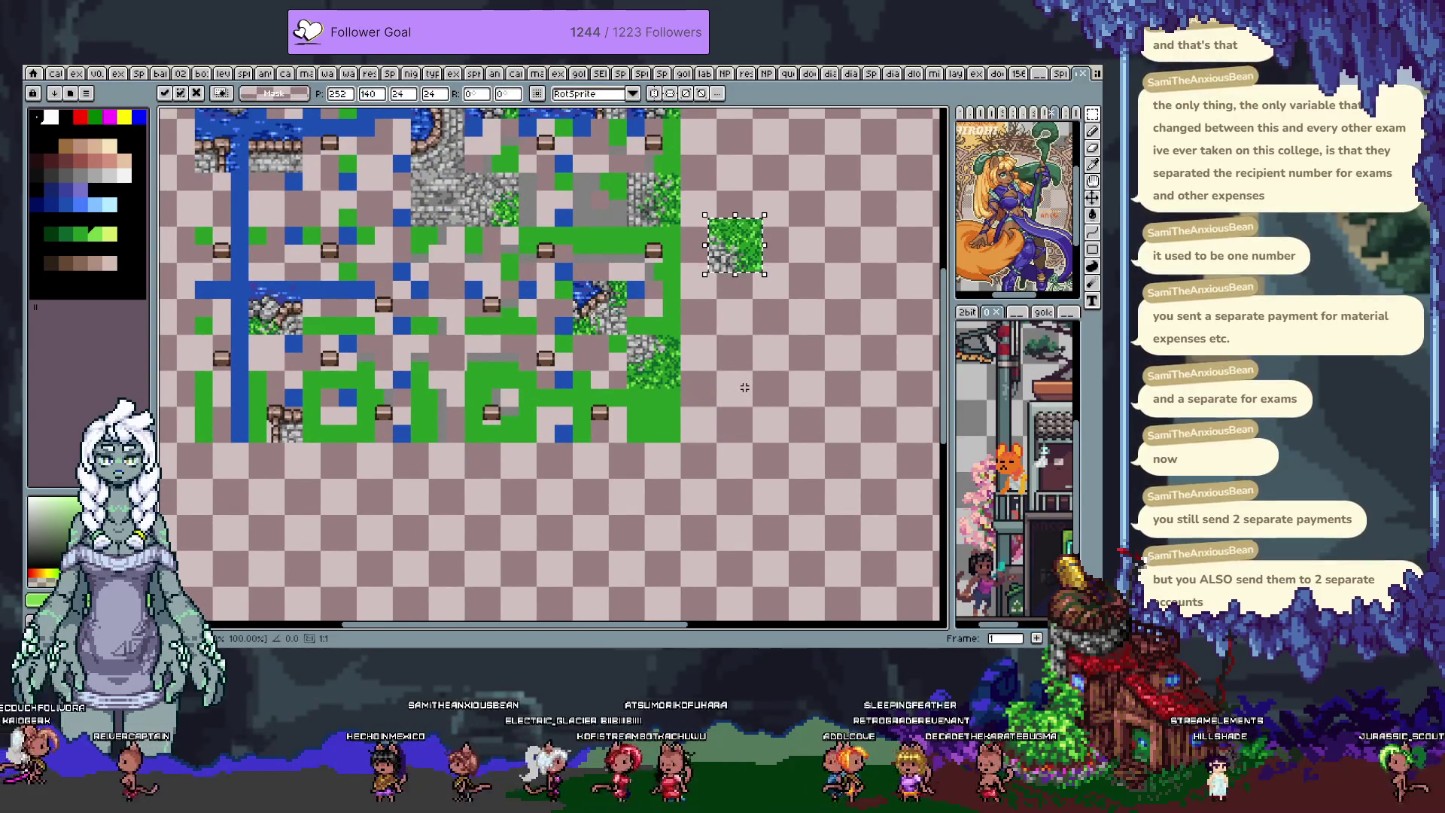
key("Escape")
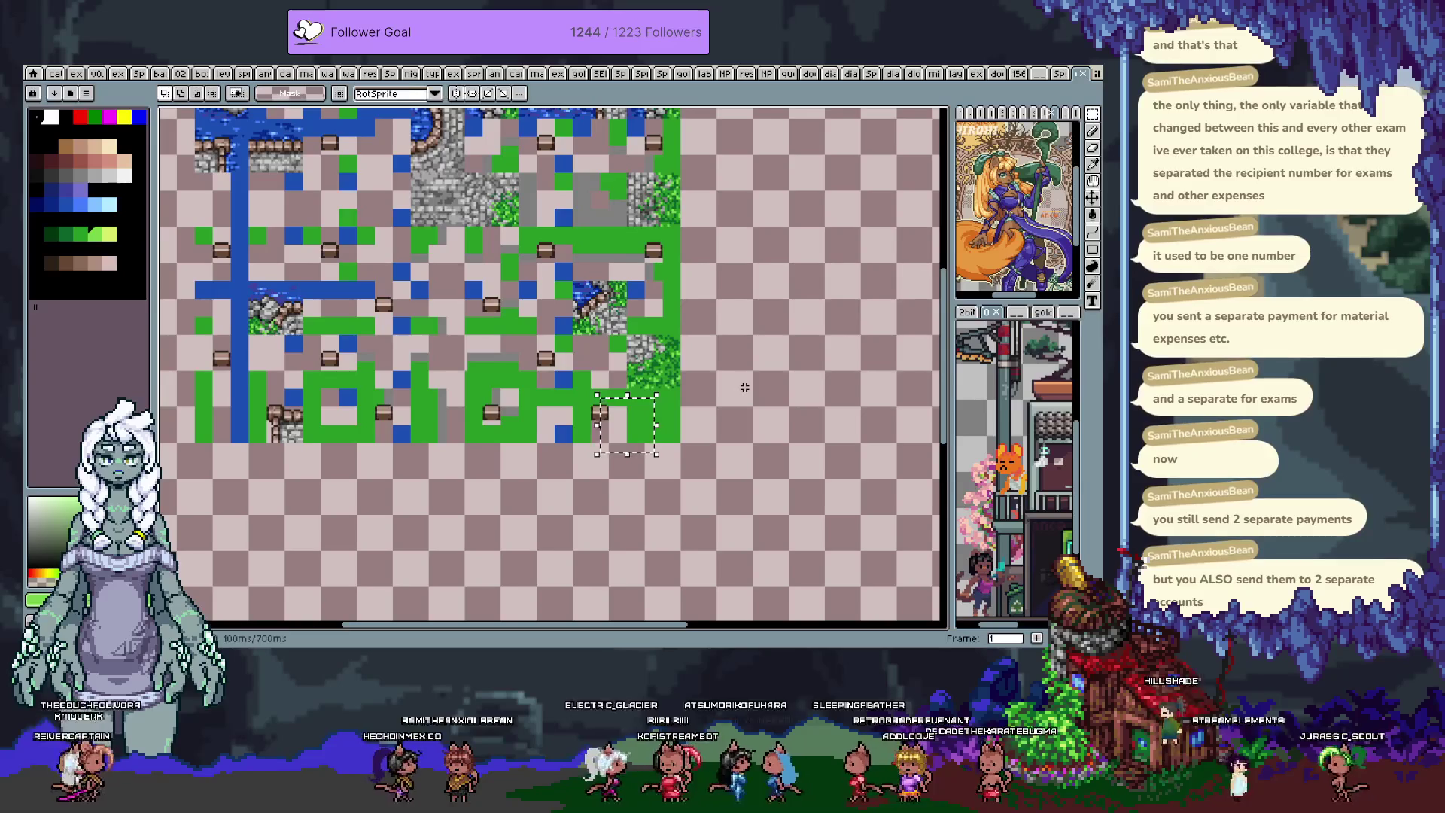
- Paste the transition tile, nudge it into the grid cell above the original, and commit
scroll(682, 274, "up", 1)
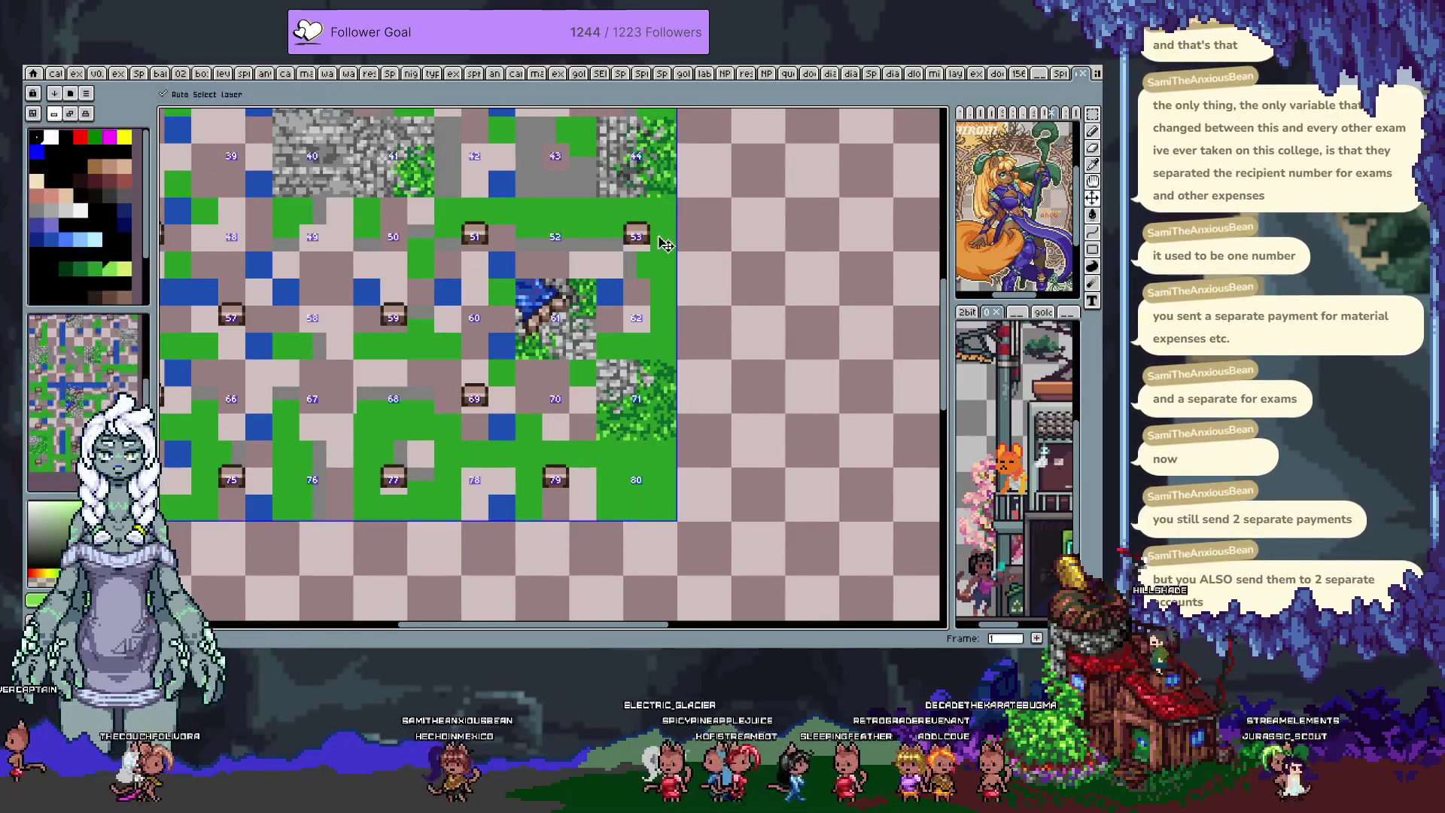
key("ctrl+v")
key("shift+Up")
key("shift+Right")
key("shift+Up")
key("shift+Up")
key("shift+Up")
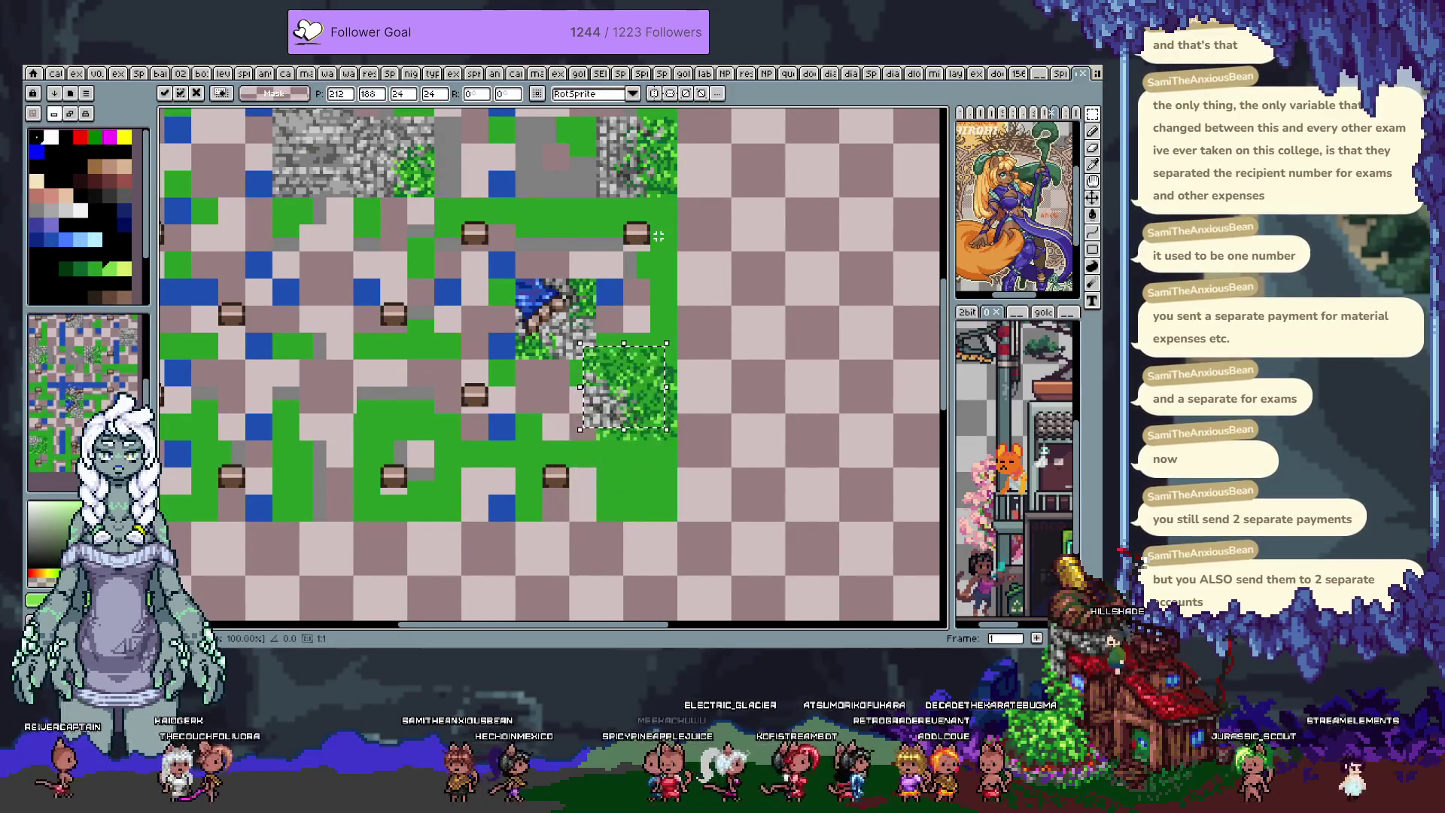
key("Right")
key("Right")
key("Right")
key("Up")
key("Up")
key("Up")
key("Return")
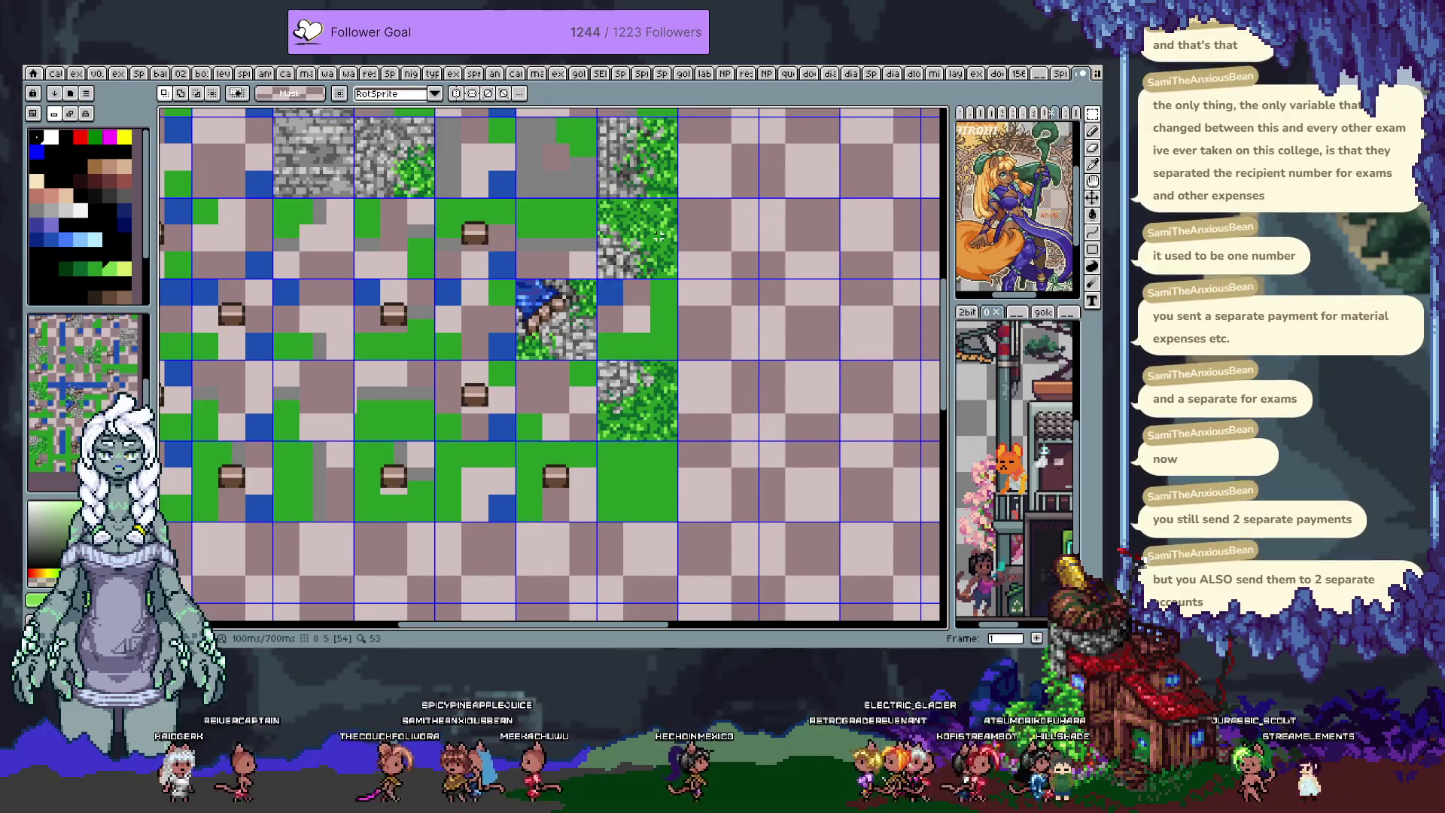
scroll(659, 235, "up", 2)
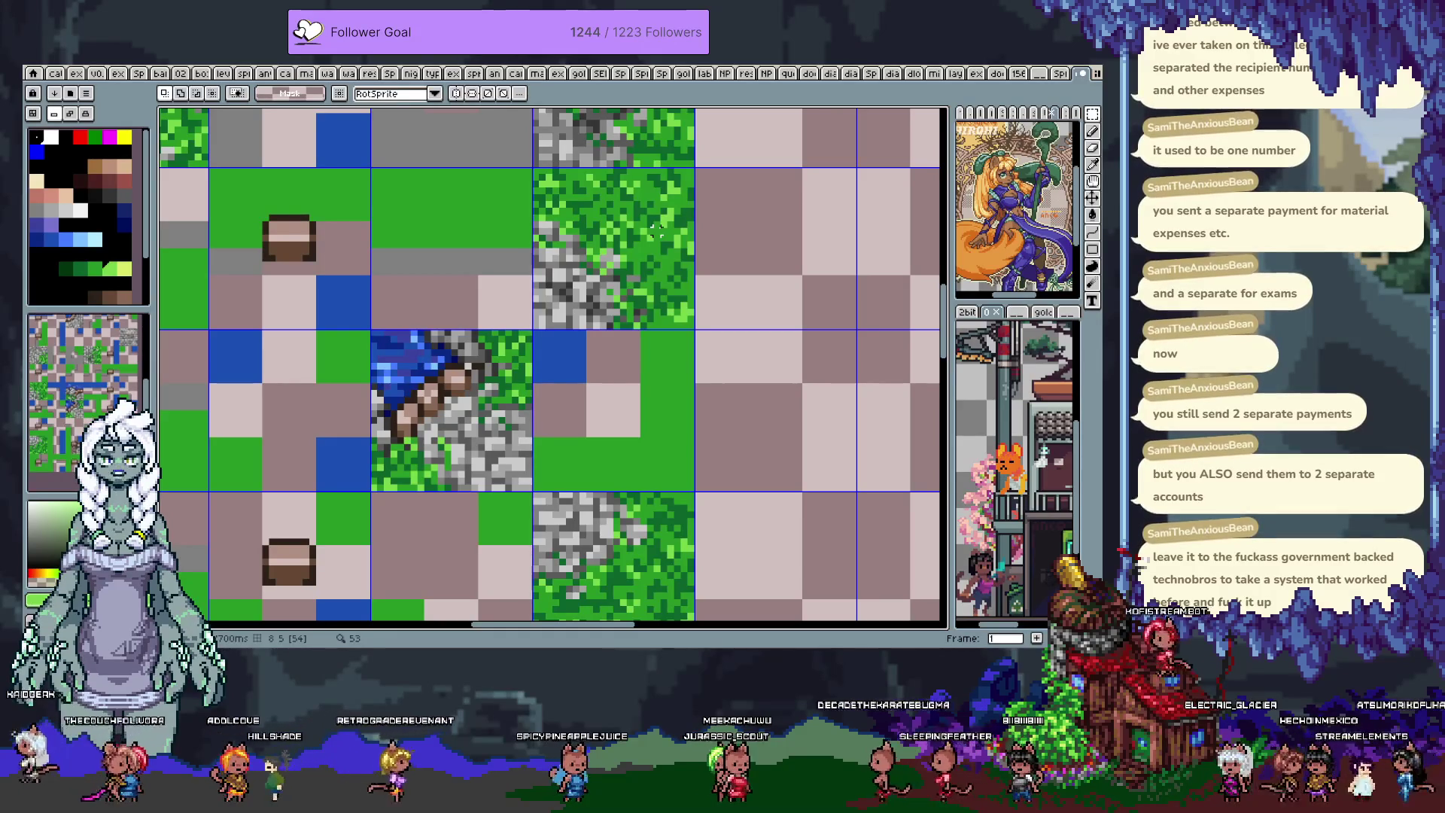
scroll(656, 231, "up", 2)
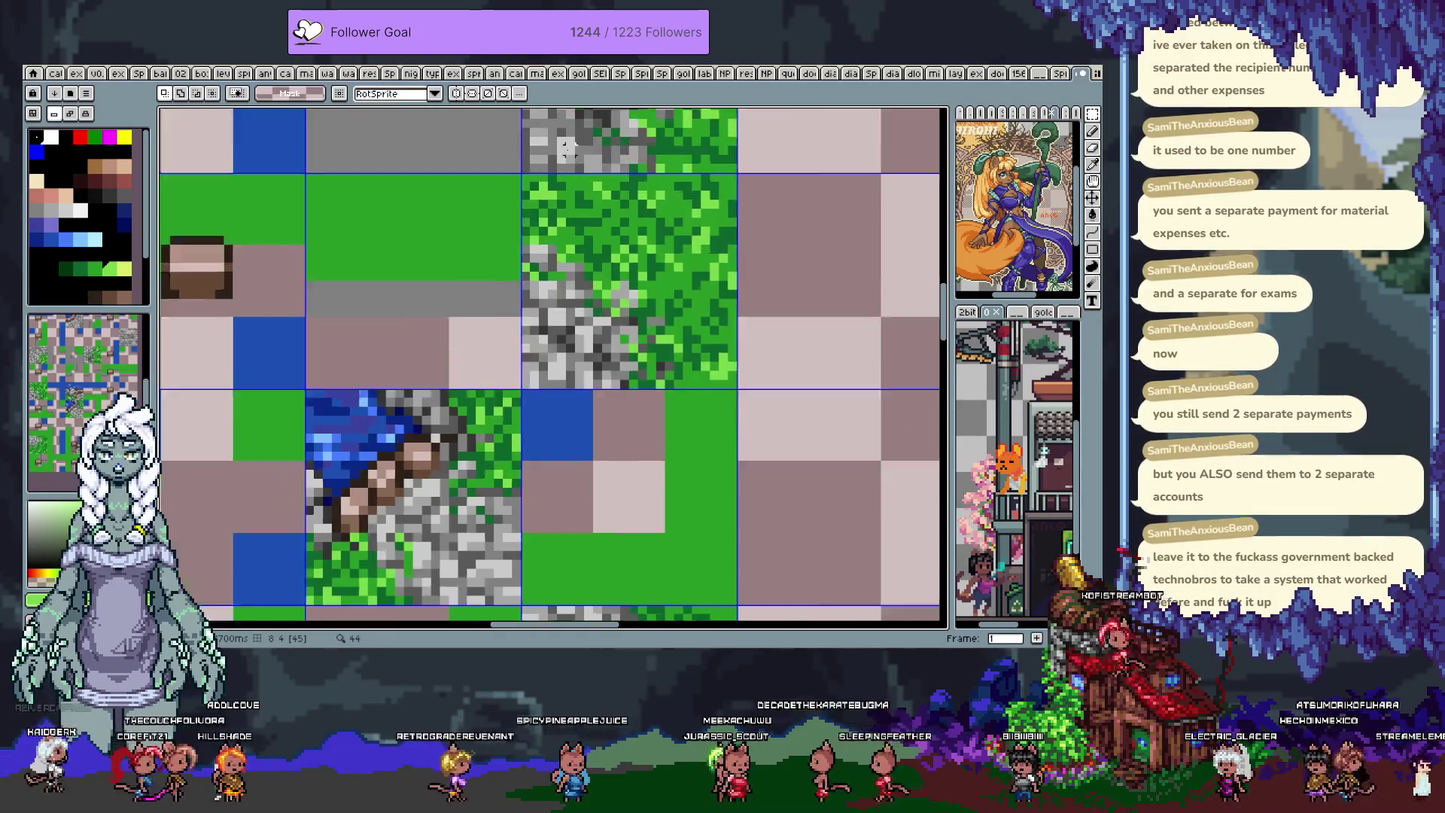
key("i")
key("b")
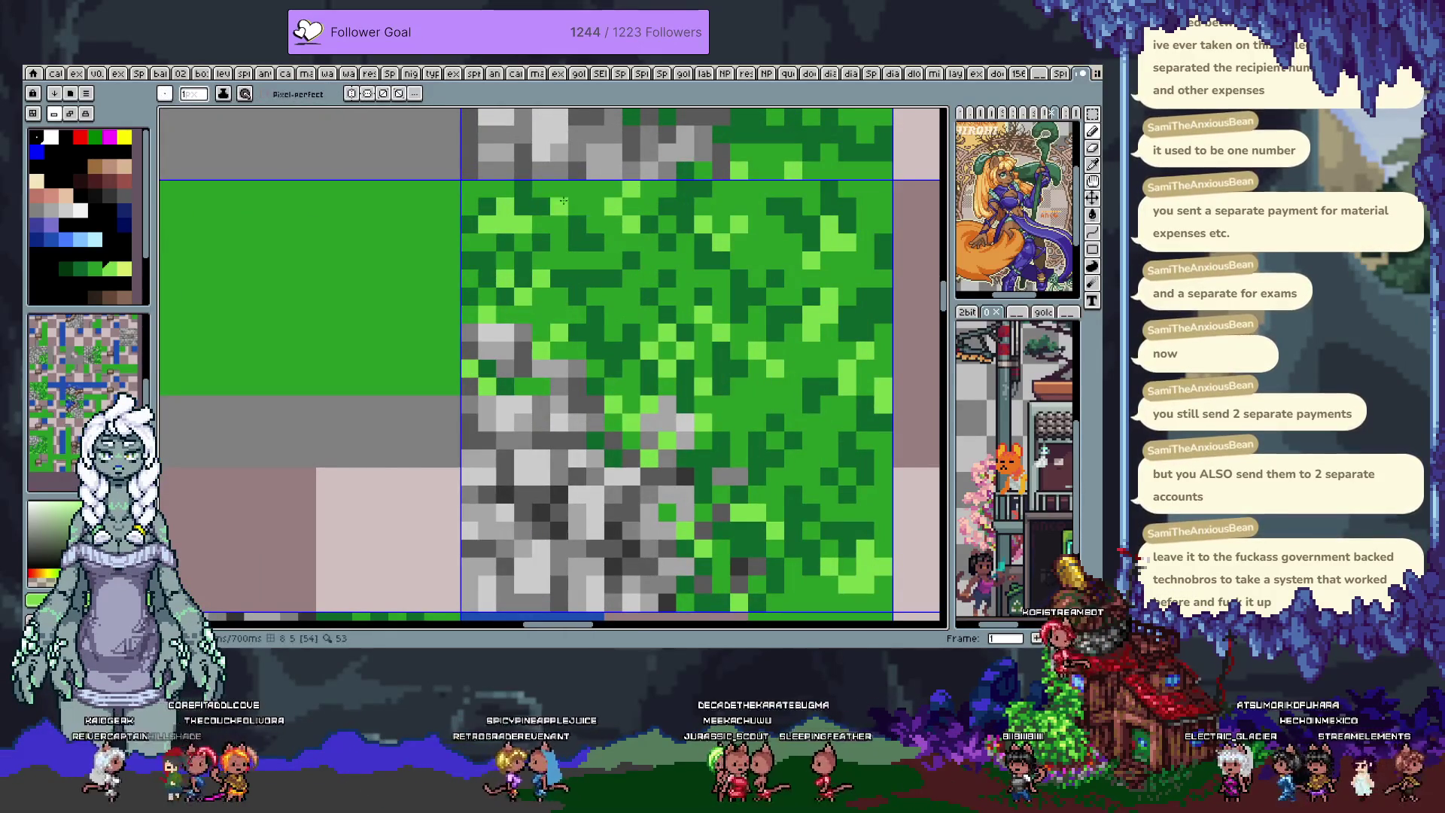
left_click(559, 198, "alt")
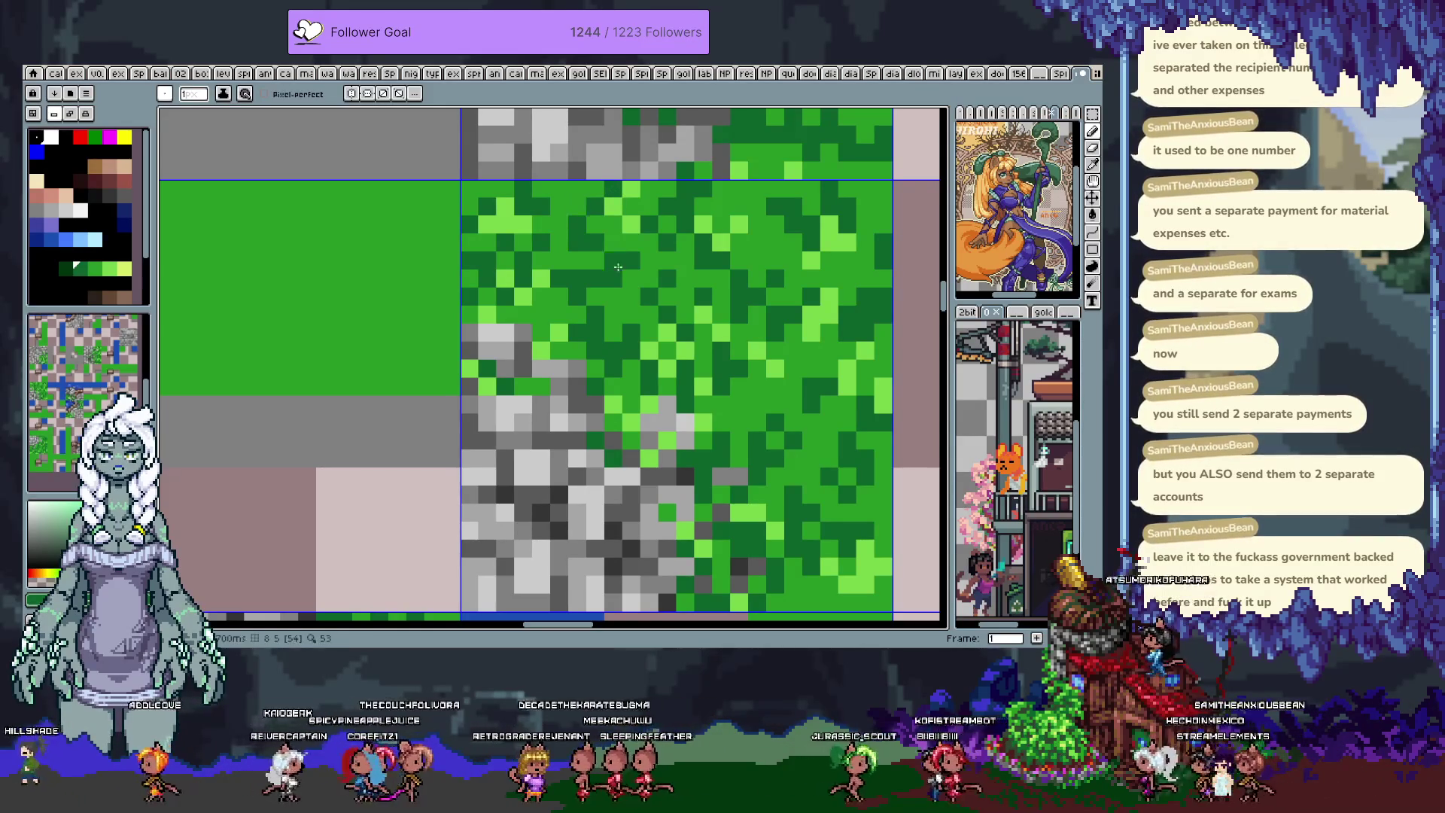
scroll(632, 308, "down", 3)
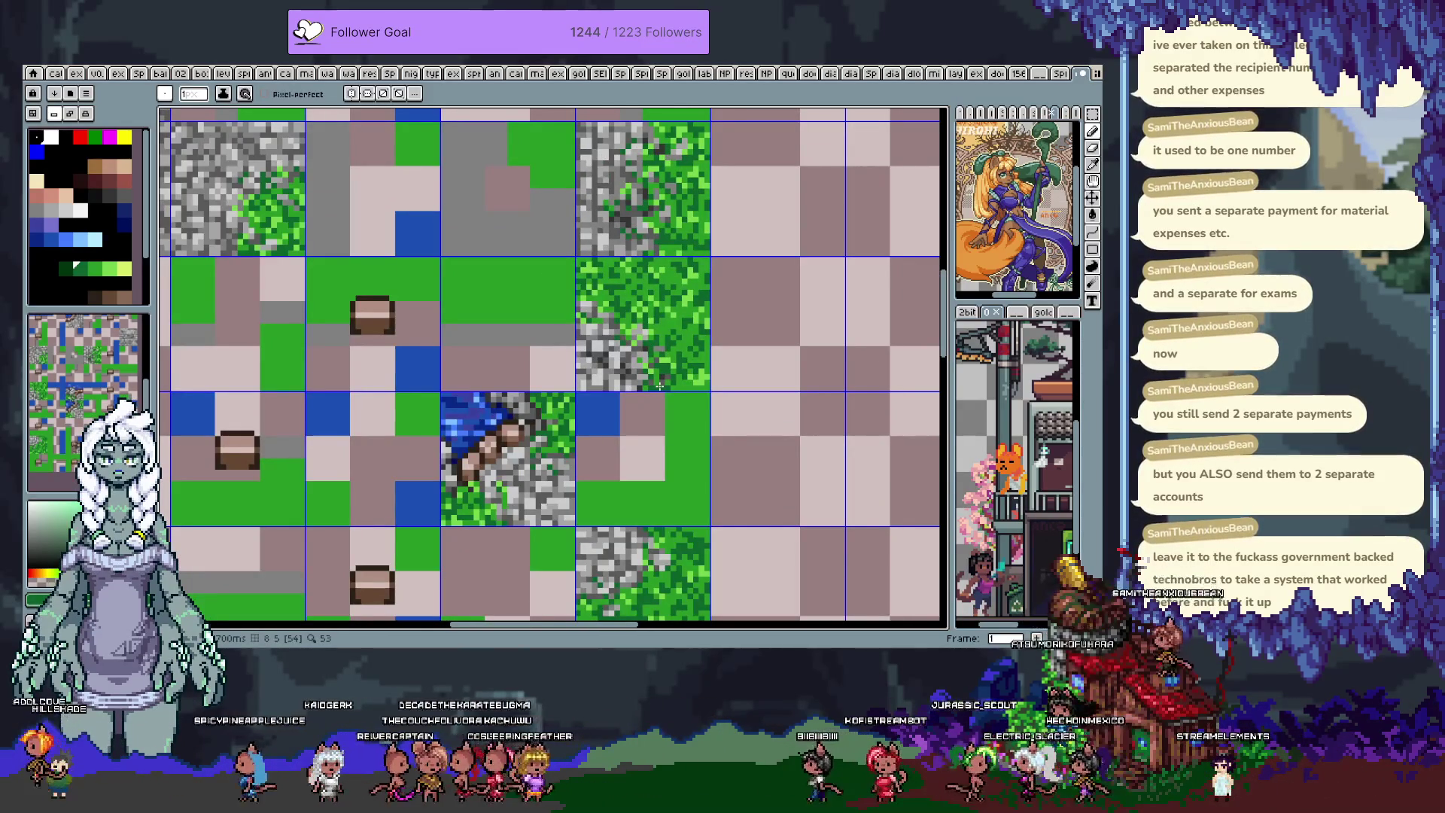
key("i")
scroll(677, 338, "up", 2)
key("b")
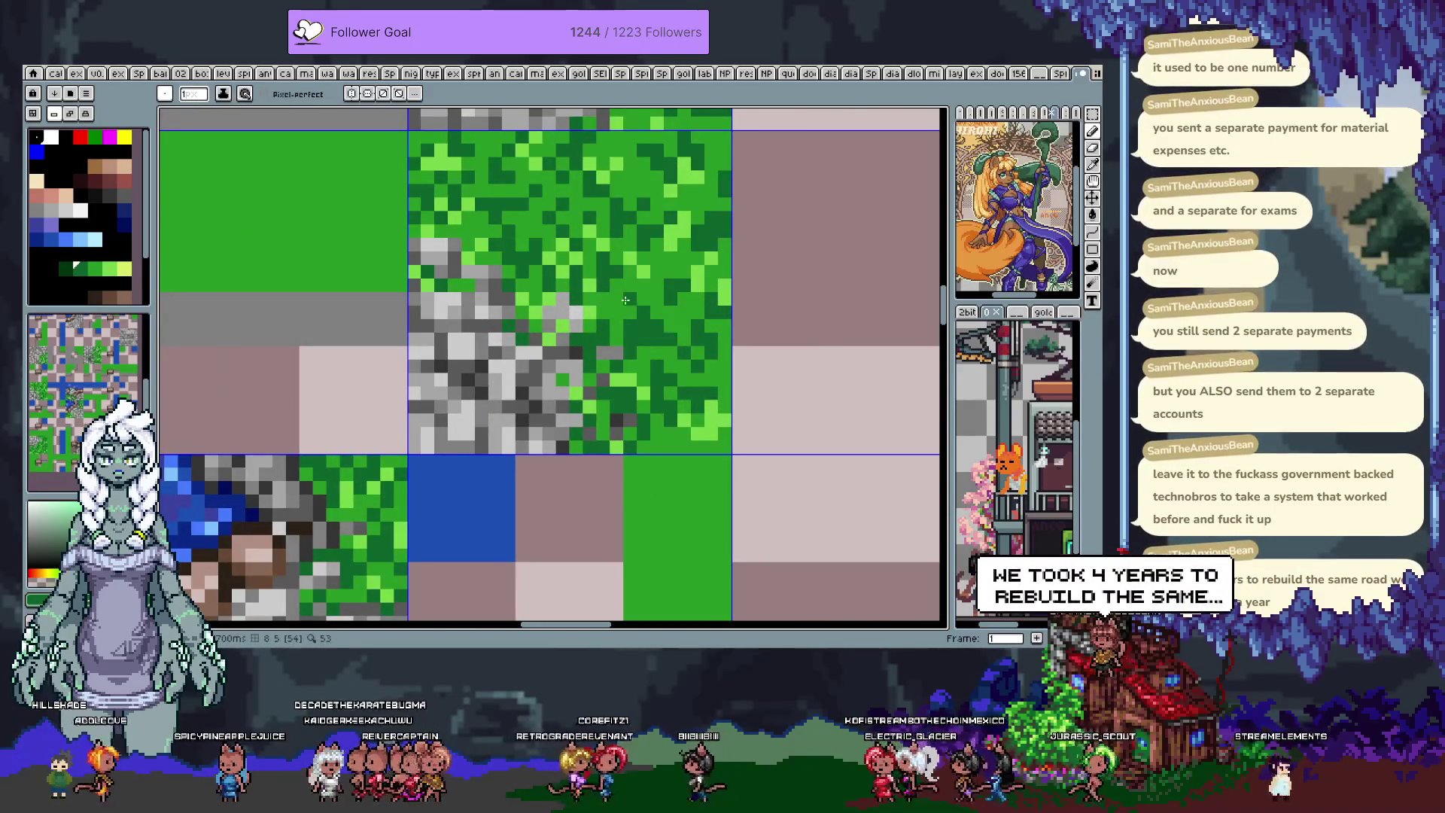
left_click(640, 333, "alt")
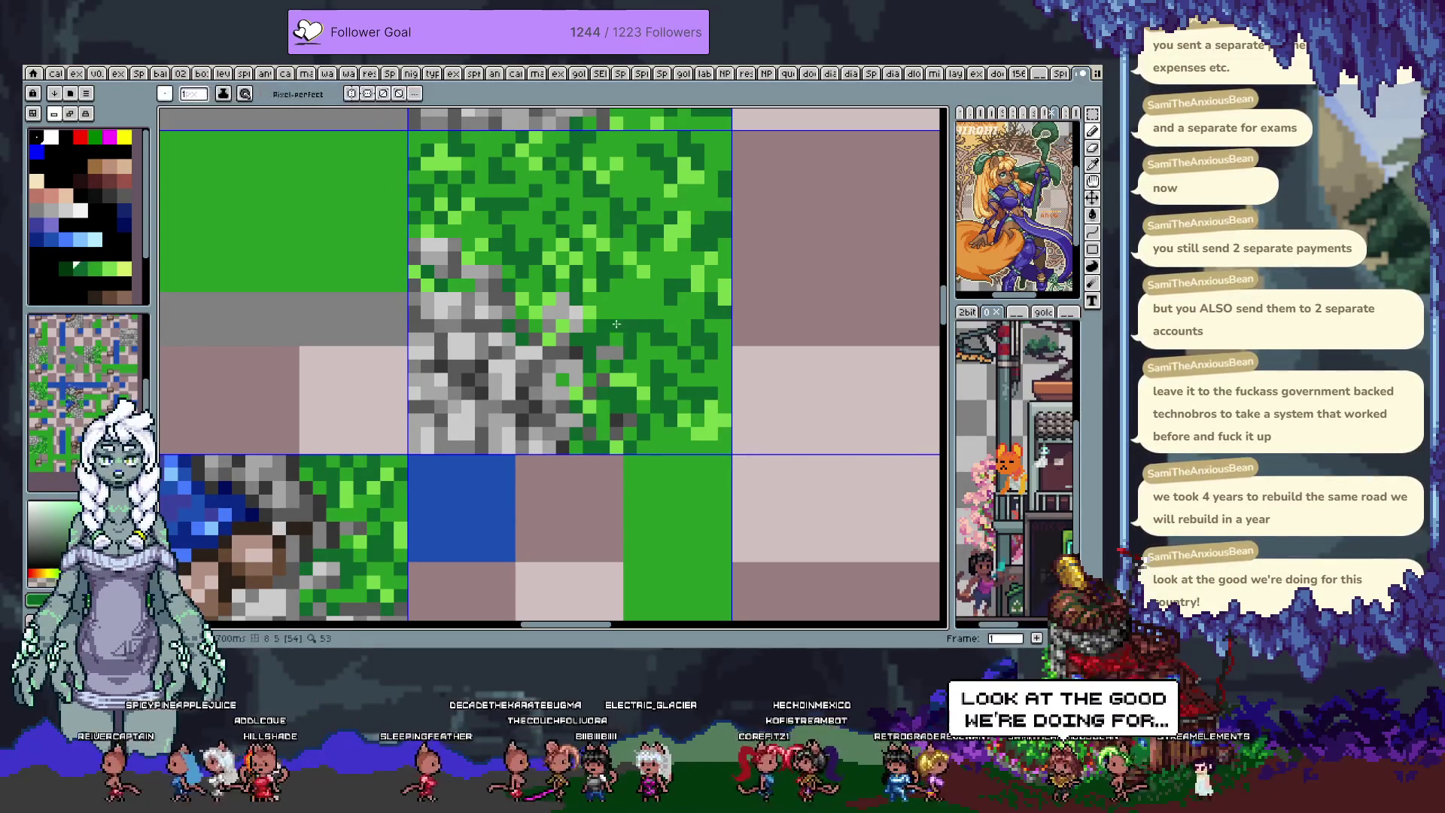
left_click(622, 381, "alt")
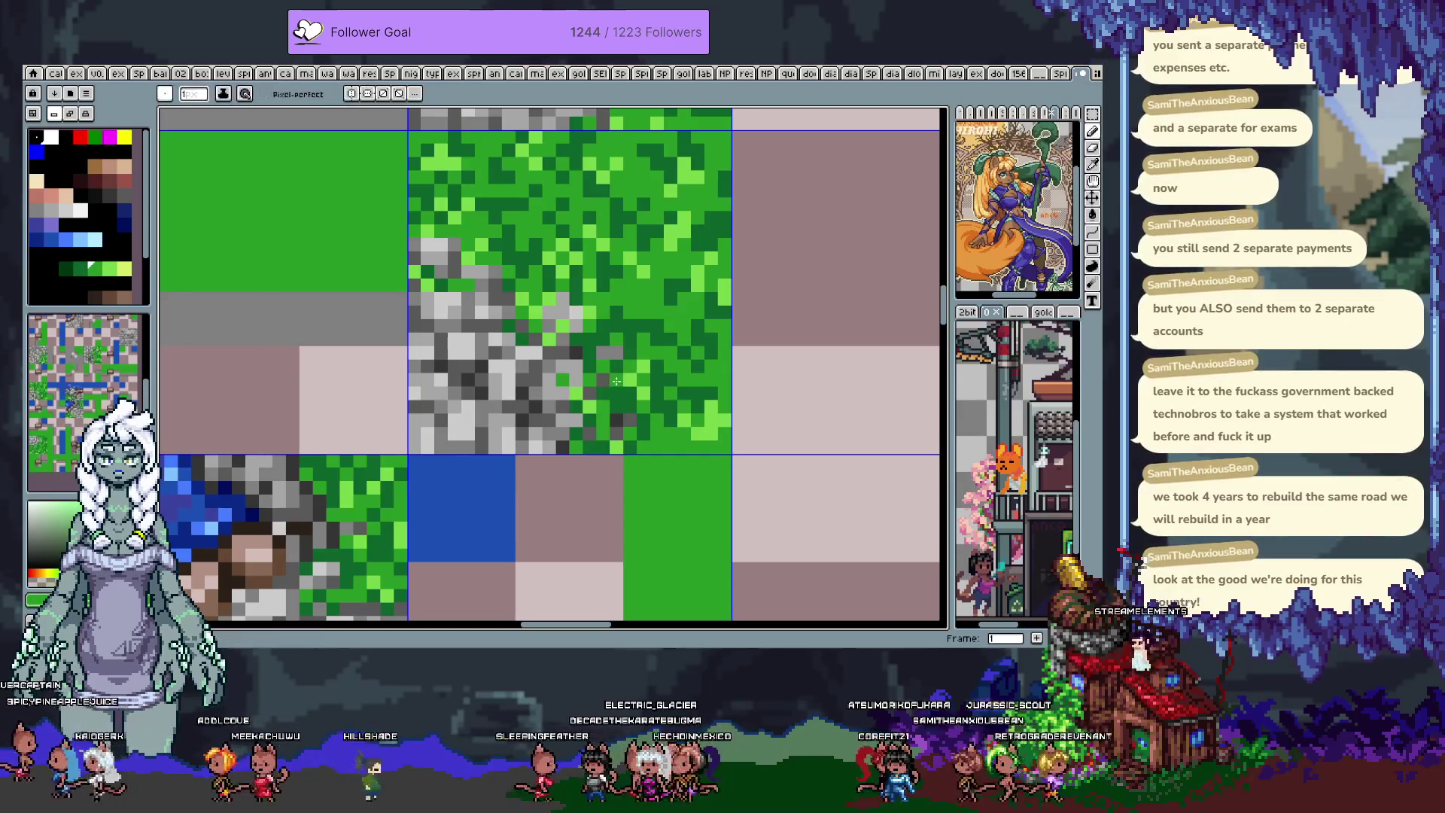
left_click(619, 377, "alt")
left_click(629, 403, "alt")
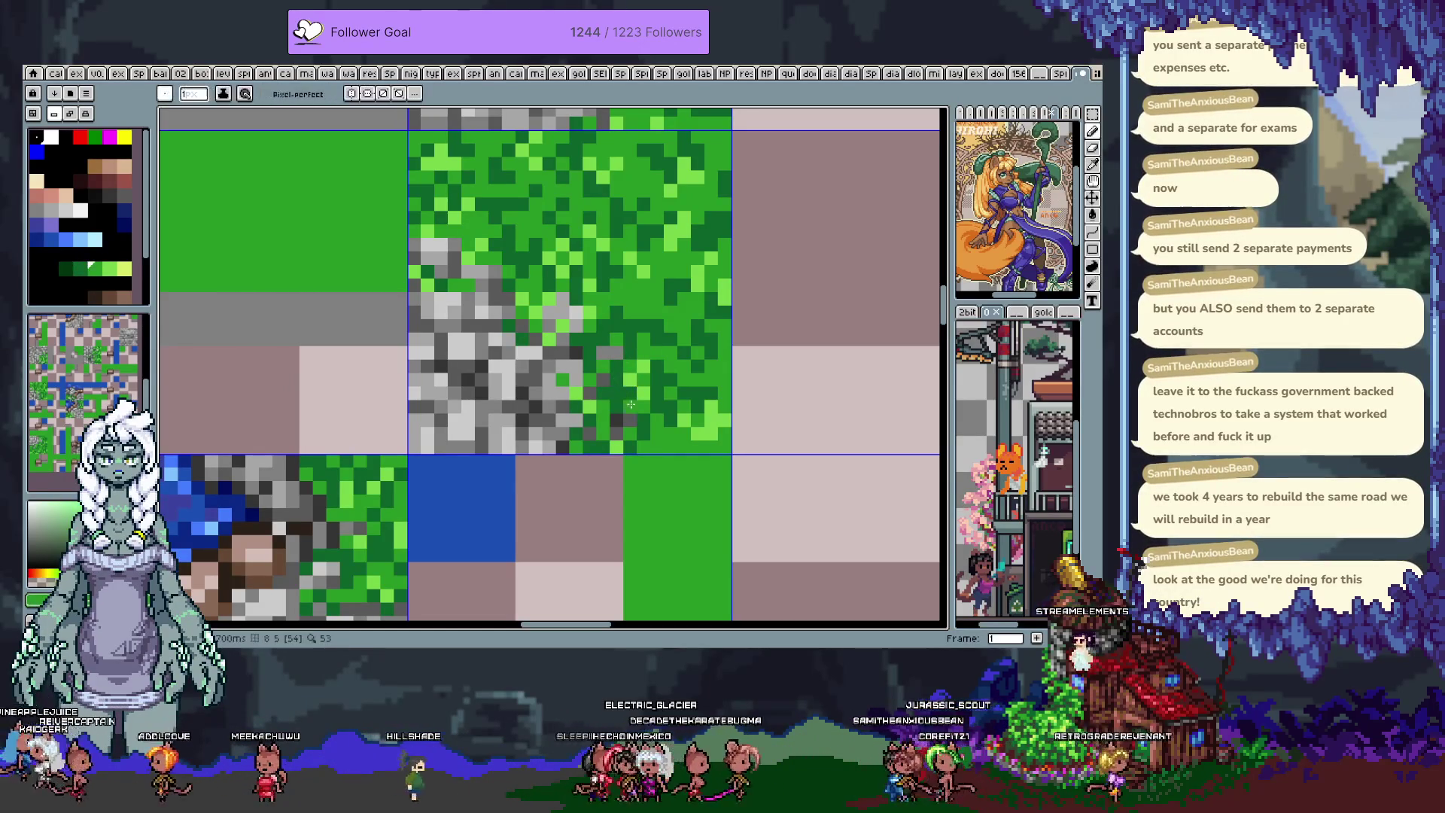
left_click(654, 407, "alt")
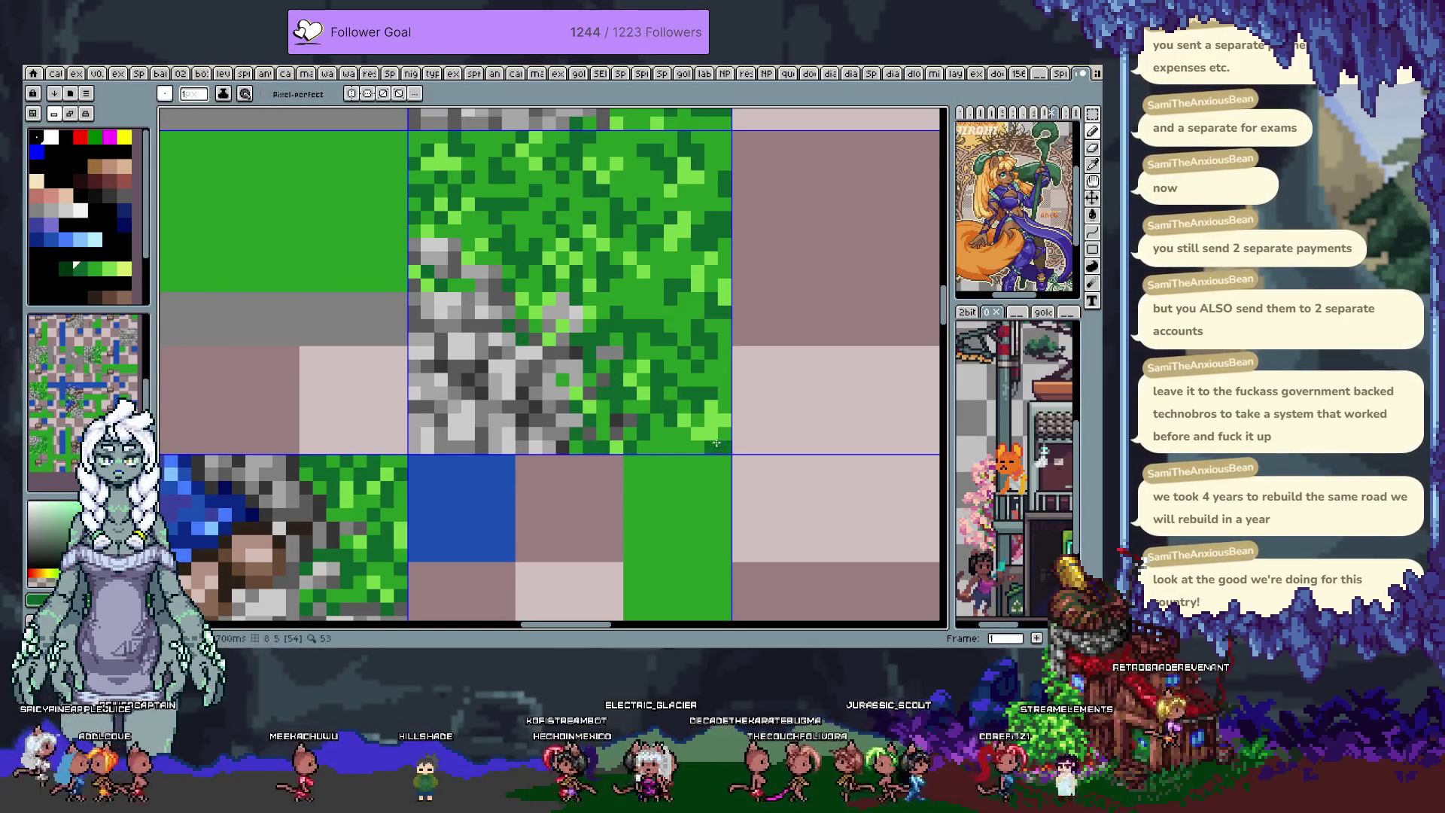
key("b")
scroll(723, 437, "down", 5)
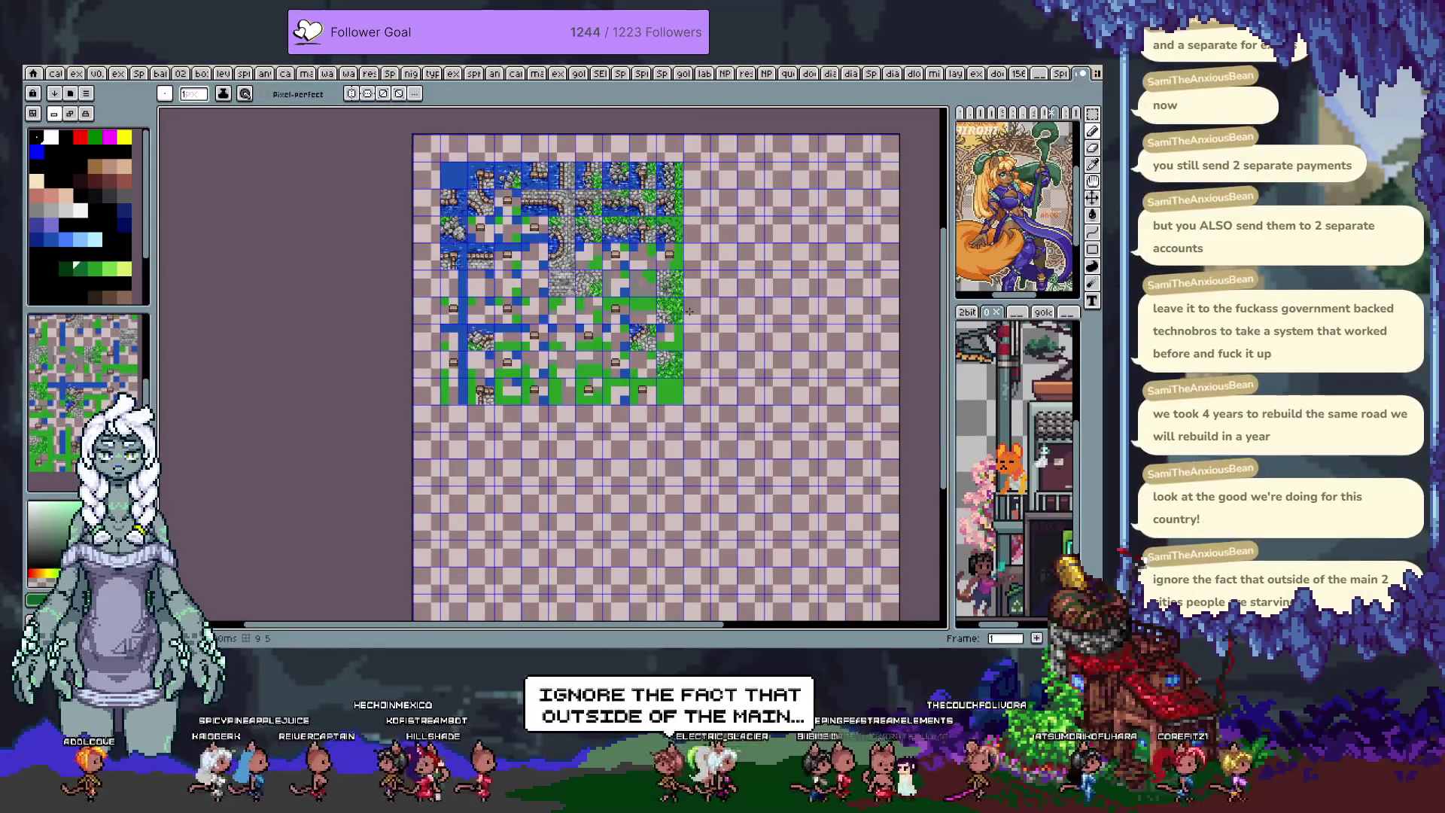
- Select the finished tile and paste it into the rightmost middle-row template slot on frame 2
scroll(685, 304, "up", 3)
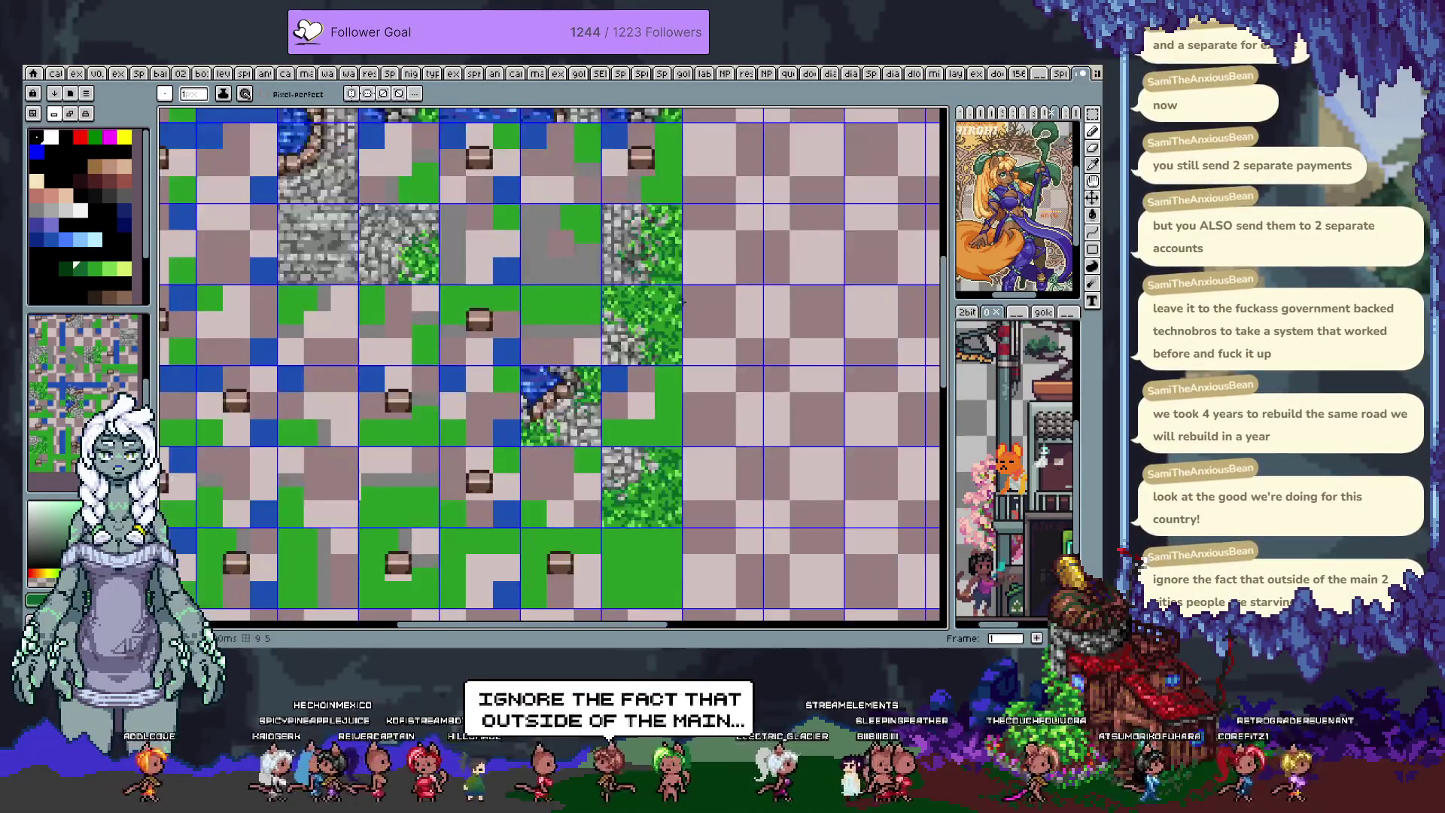
scroll(657, 302, "up", 1)
key("m")
left_click_drag(594, 289, 681, 380)
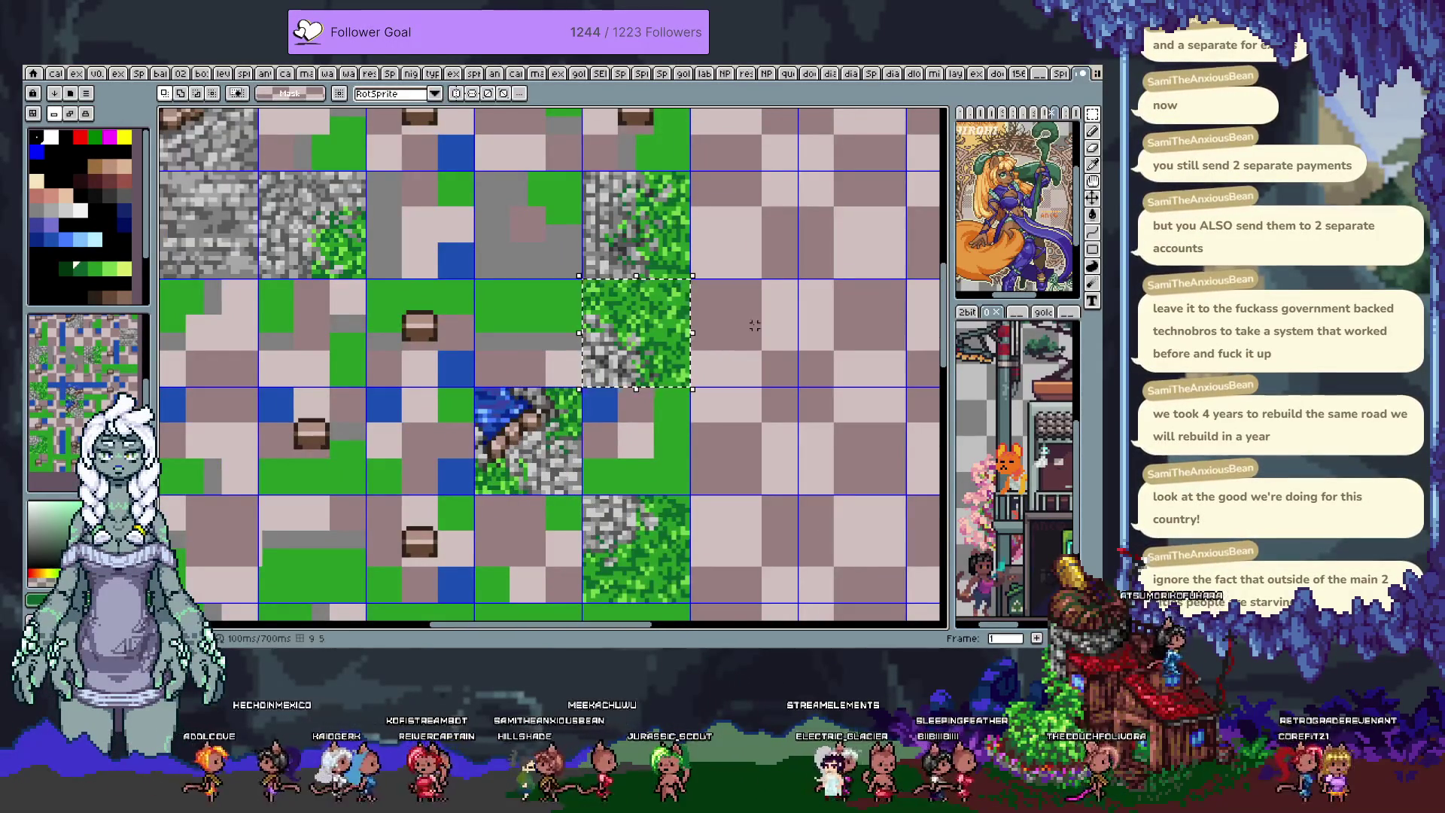
key("Right")
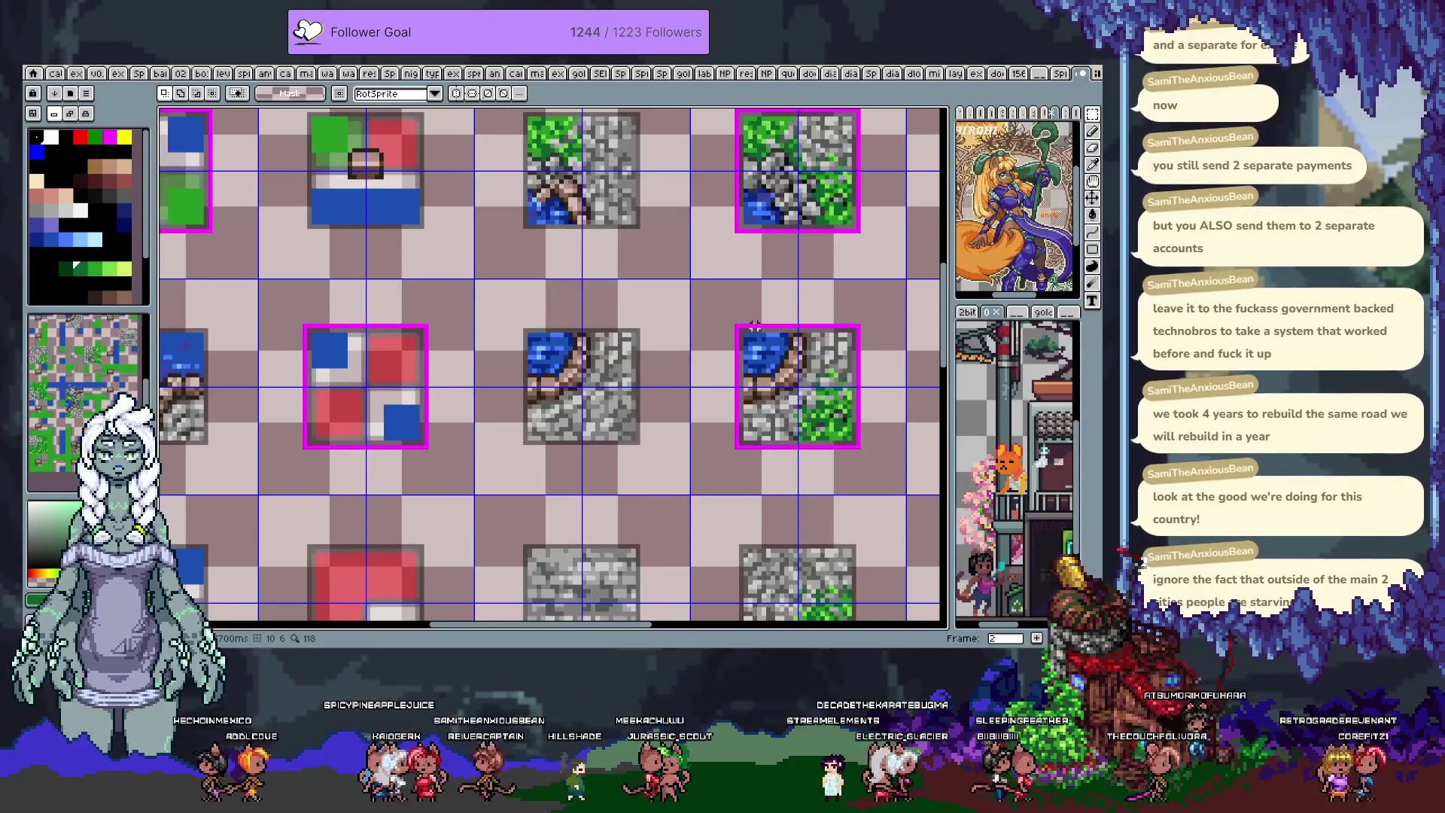
scroll(754, 325, "down", 3)
scroll(702, 345, "up", 2)
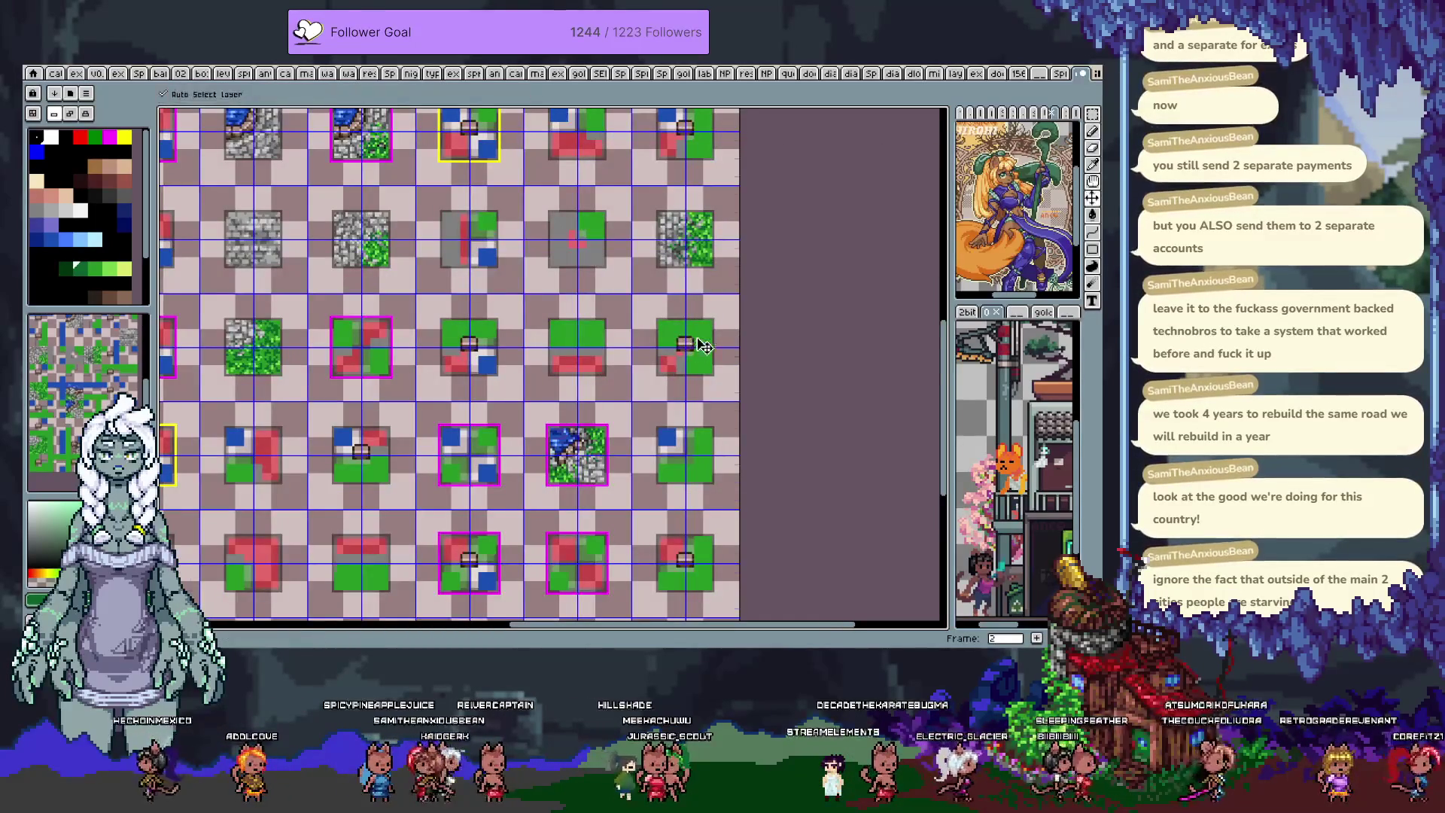
key("ctrl+v")
key("Right")
key("Right")
key("Right")
key("Right")
key("Right")
key("Up")
mouse_move(711, 339)
left_mouse_down()
mouse_move(775, 345)
mouse_move(720, 346)
left_mouse_up()
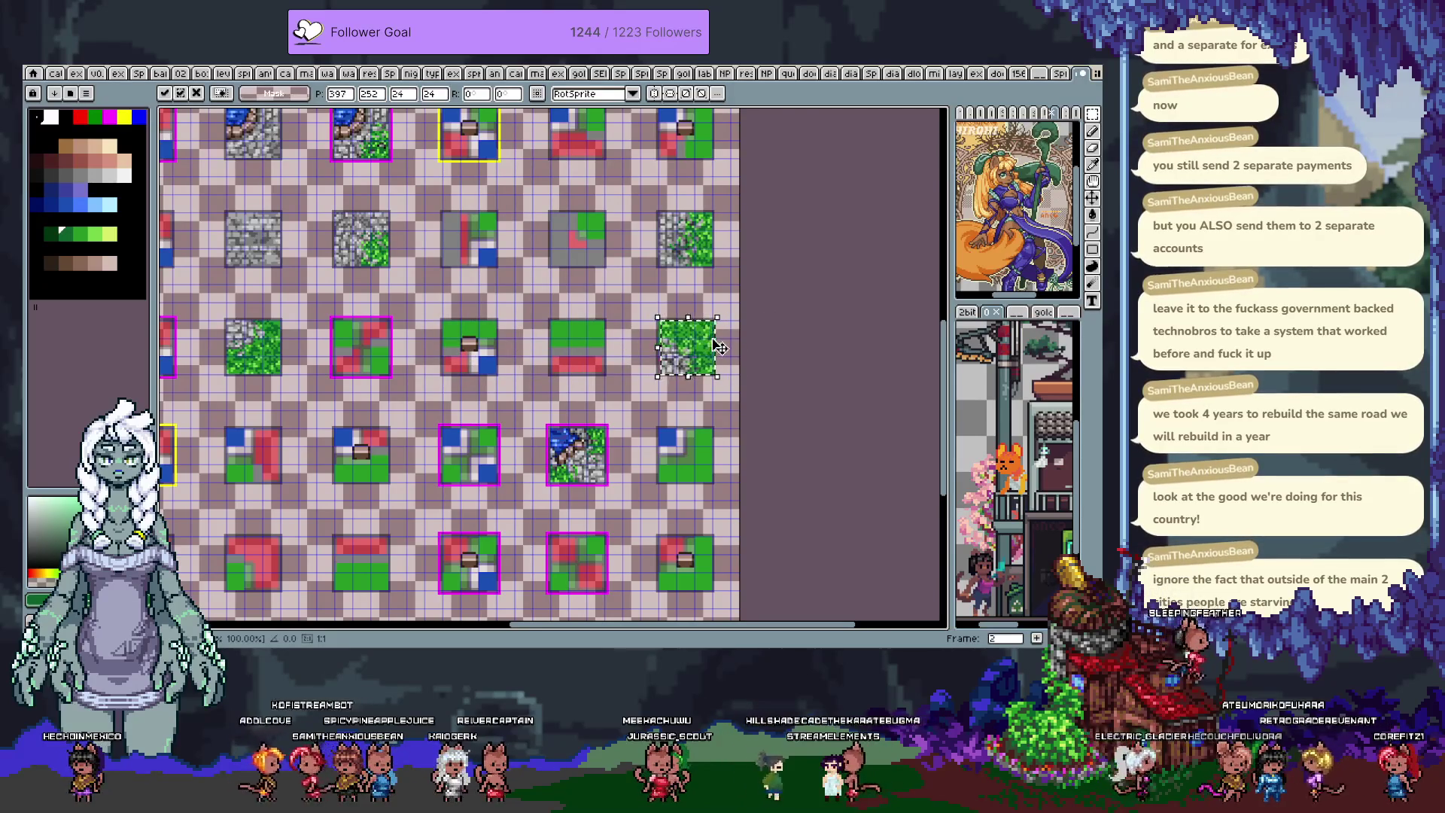
key("ctrl+d")
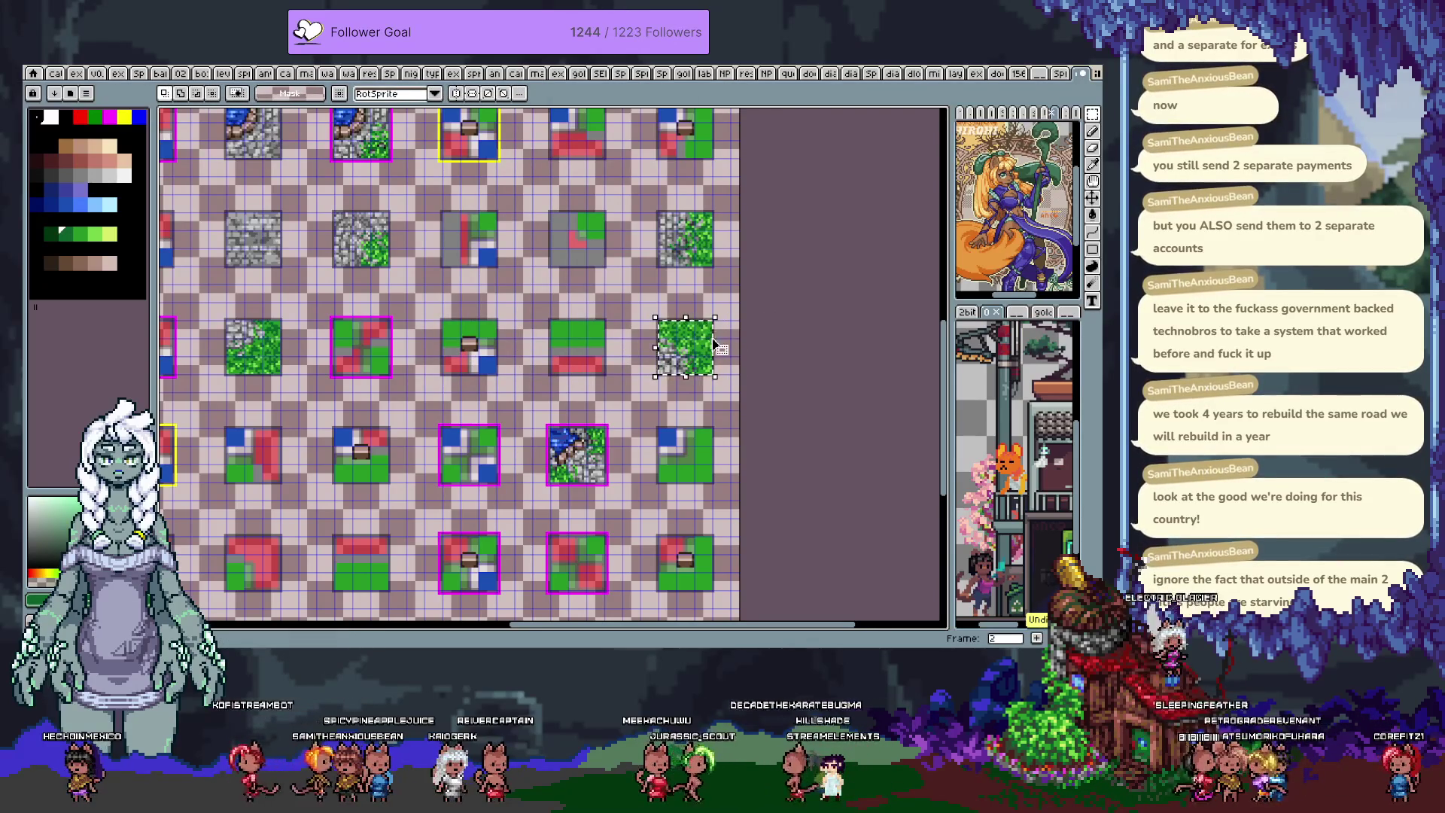
- Paste the same tile into the matching slot on frame 3
key("Right")
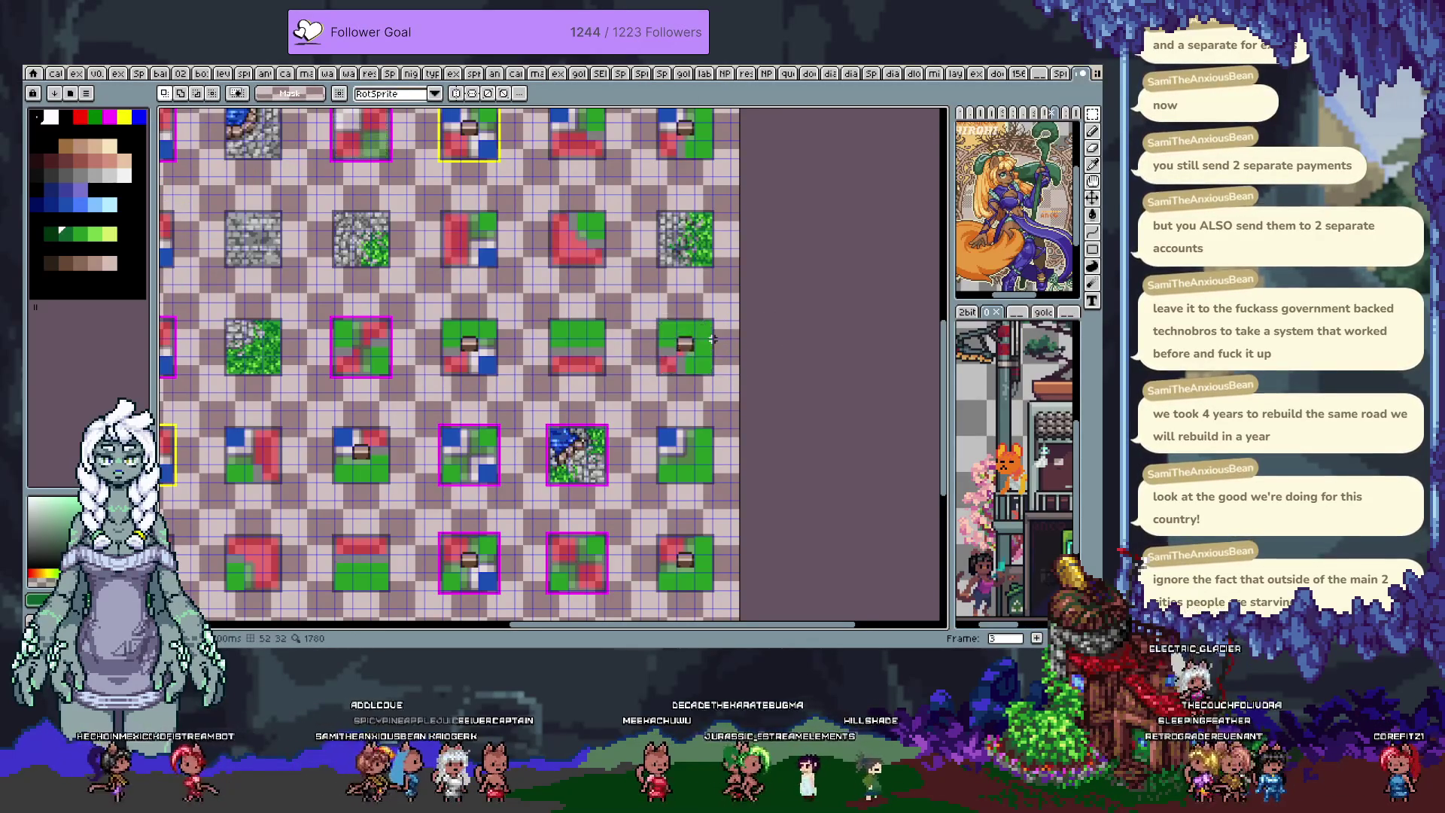
key("ctrl+v")
key("ctrl+d")
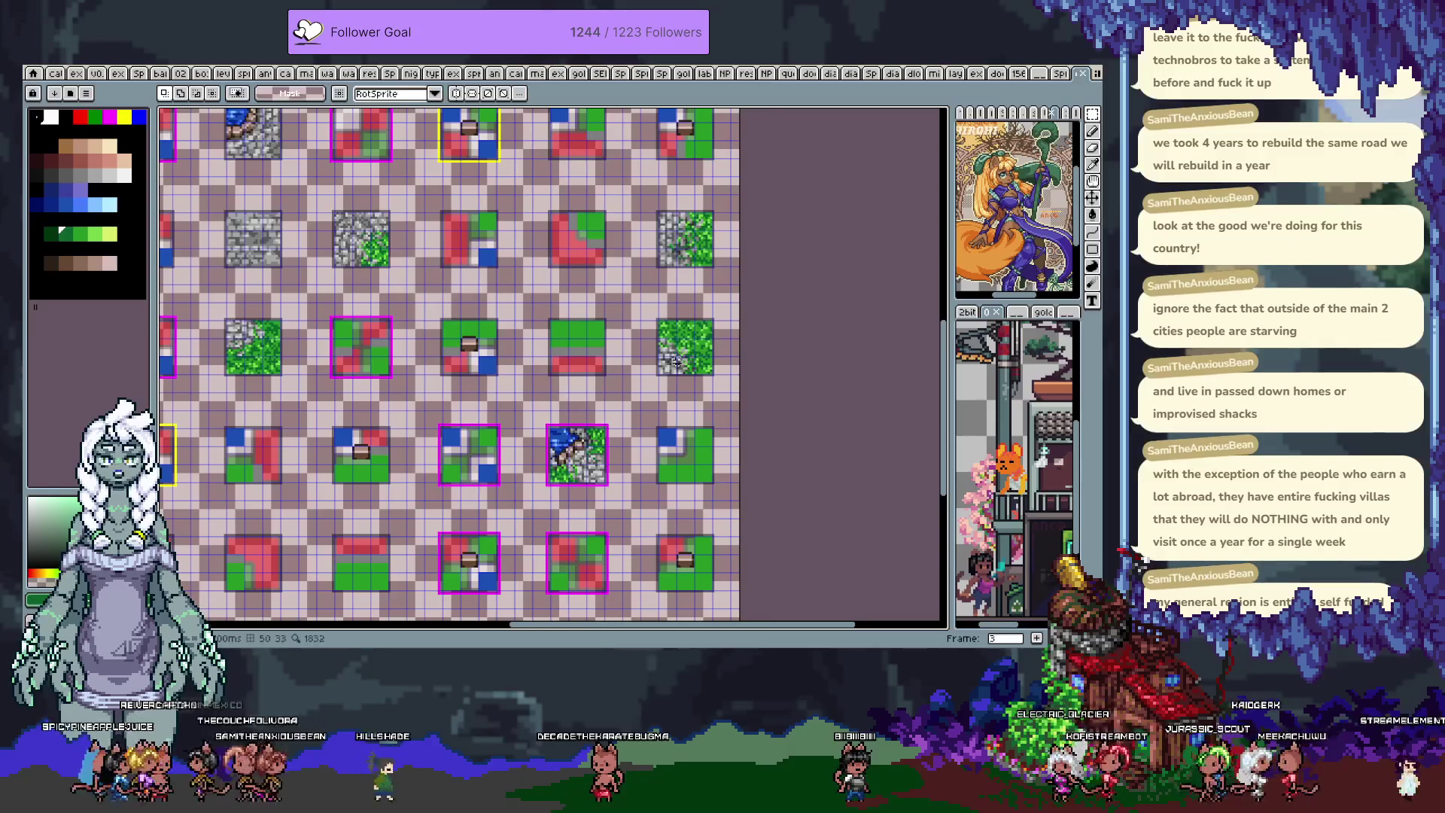
scroll(702, 350, "up", 1)
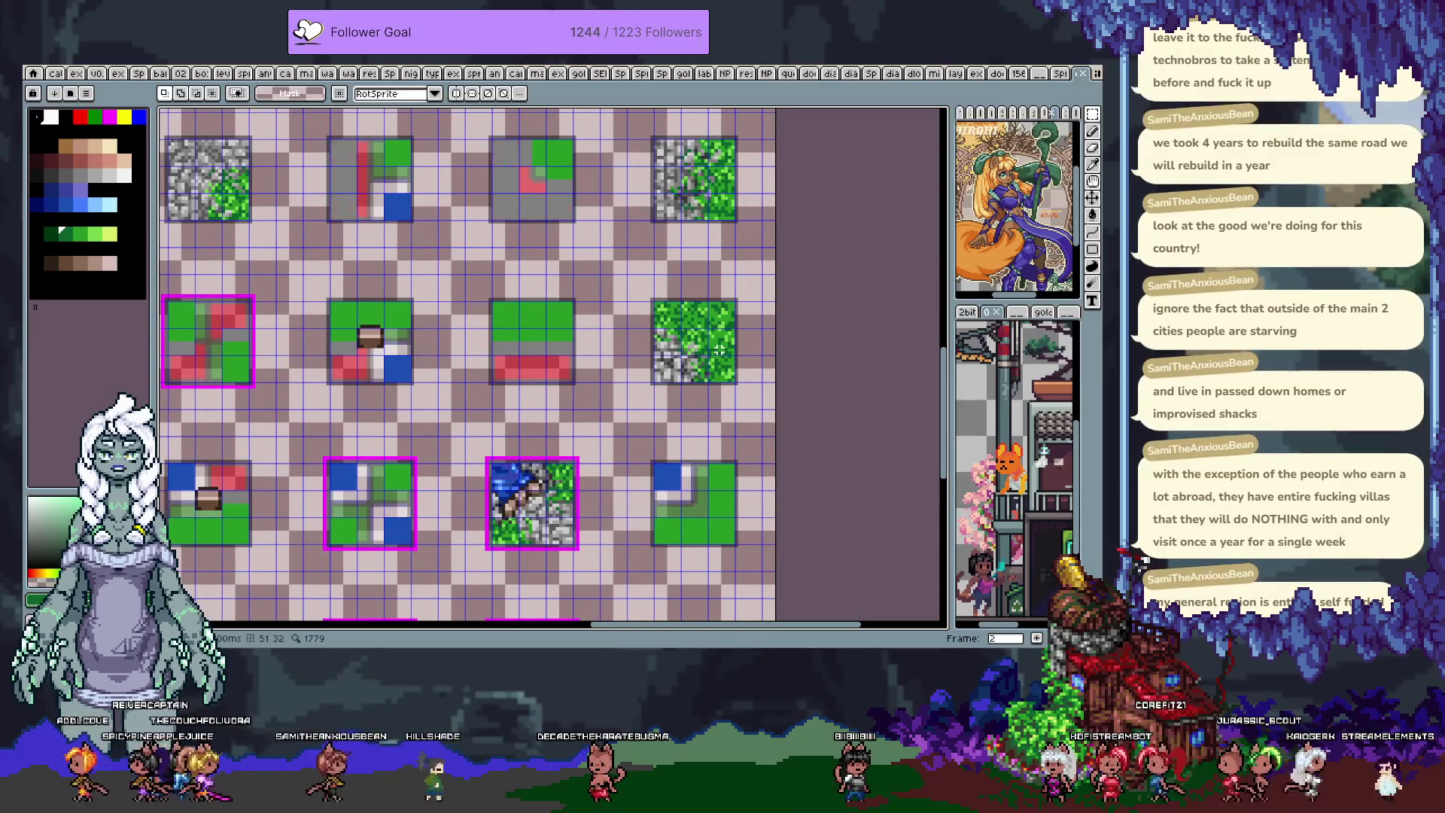